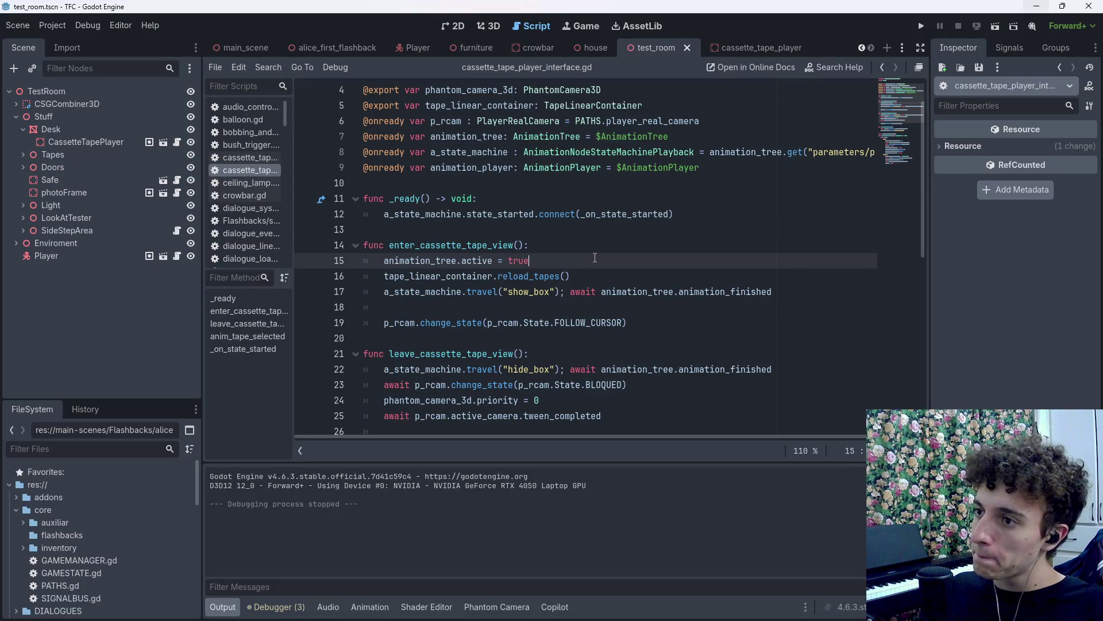
Remove animation_tree.active = true and cut the Start state's camera and visibility lines.
key("ctrl+z")
key("ctrl+z")
key("ctrl+z")
key("ctrl+z")
key("ctrl+z")
key("ctrl+z")
scroll(678, 322, "down", 2)
mouse_move(552, 390)
left_mouse_down()
mouse_move(517, 392)
mouse_move(424, 329)
mouse_move(364, 313)
left_mouse_up()
key("BackSpace")
key("BackSpace")
key("BackSpace")
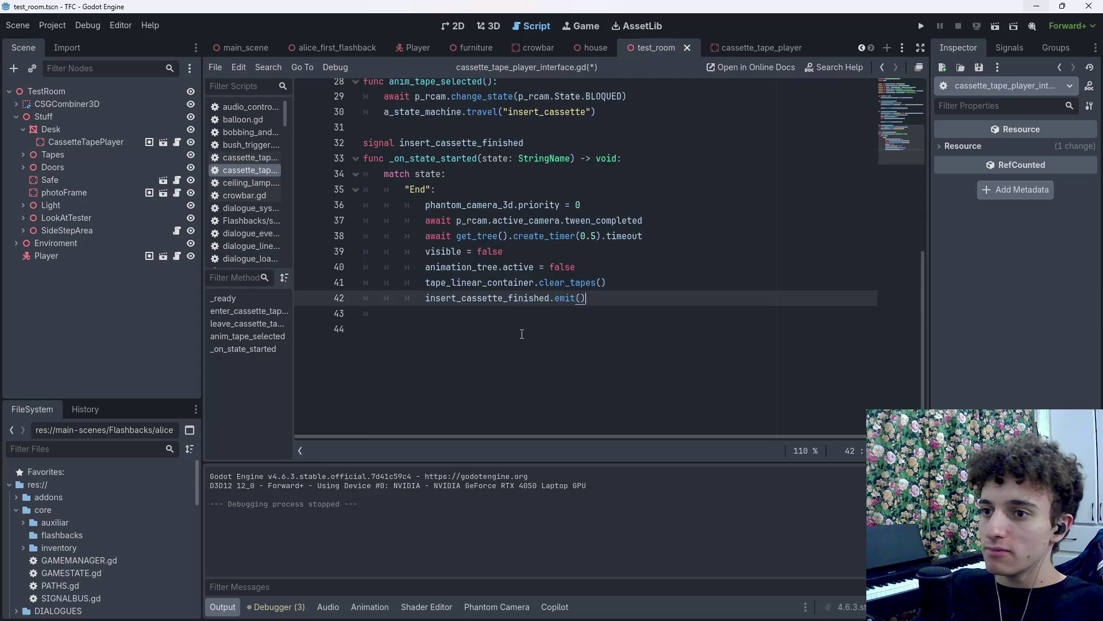
Paste the camera and visible = true lines into enter_cassette_tape_view, outdent them, and save.
scroll(550, 322, "up", 10)
left_click(543, 246)
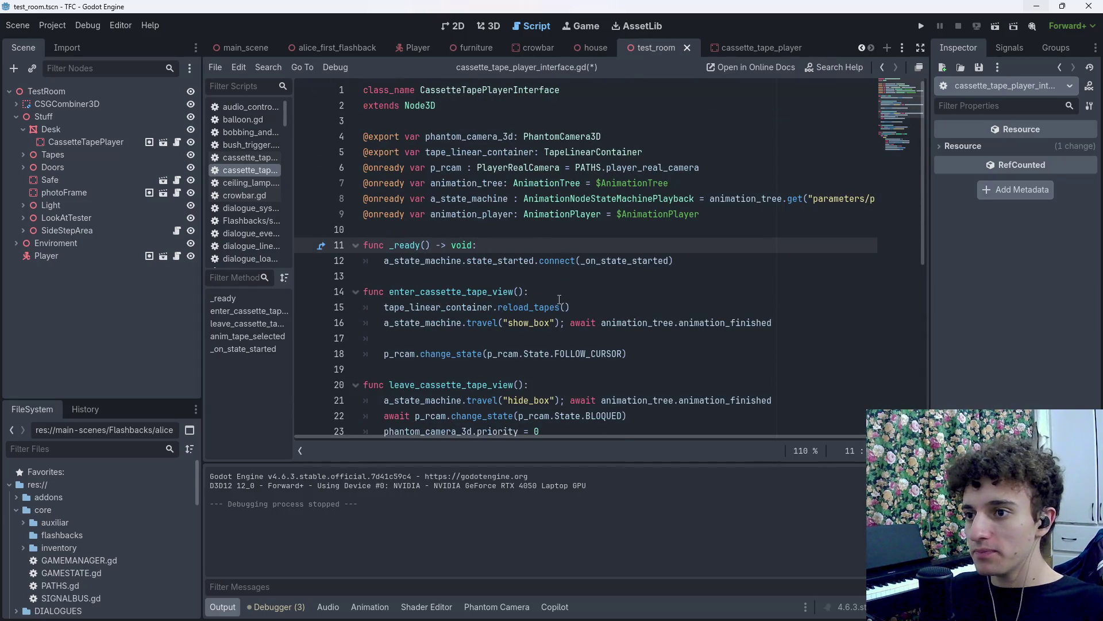
left_click(589, 293)
key("Return")
type("phantom_camera_3d.rotation = Vector3.ZERO \t\t\tawait p_rcam.change_state(p_rcam.State.BLOQUED) \t\t\tphantom_camera_3d.priority = 20 \t\t\tawait phantom_camera_3d.tween_completed \t\t\tvisible = true")
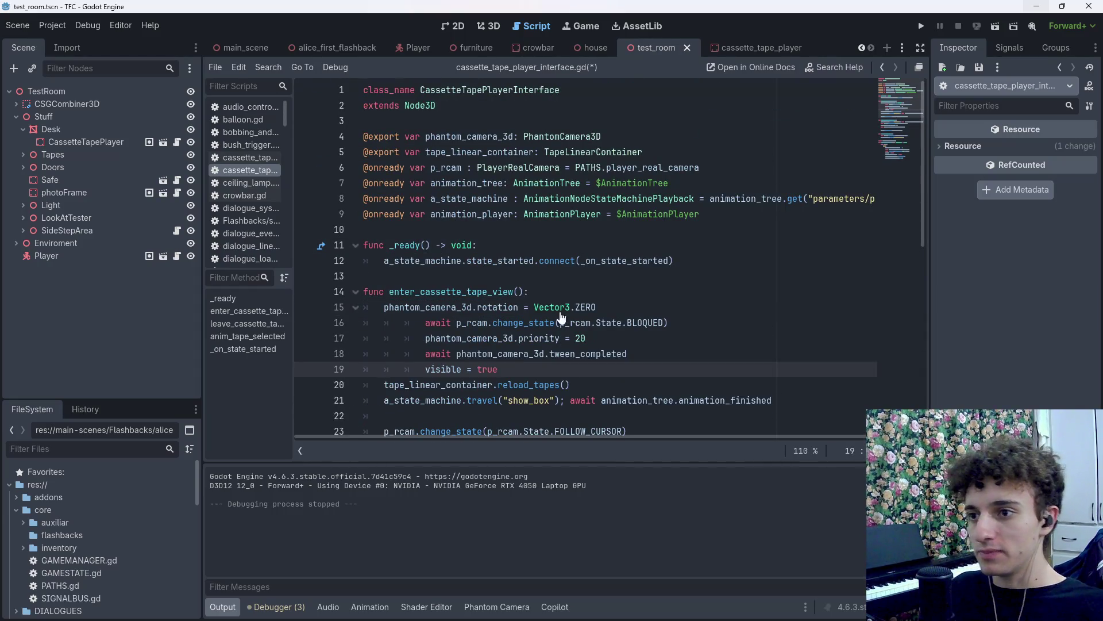
left_click_drag(498, 369, 425, 323)
key("shift+Tab")
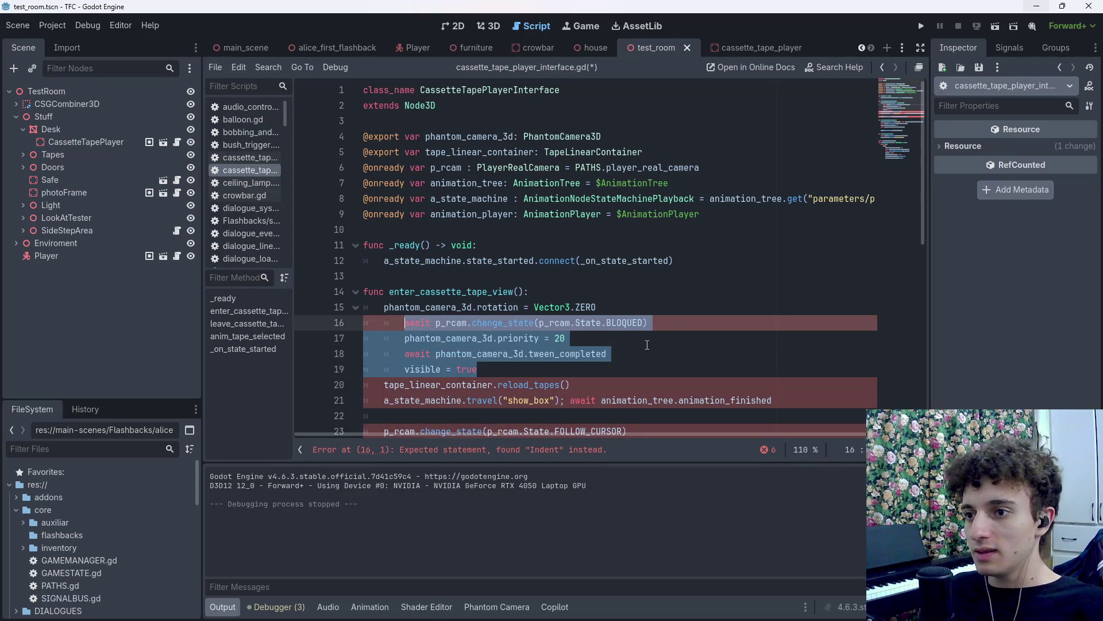
key("shift+Tab")
key("Return")
key("ctrl+s")
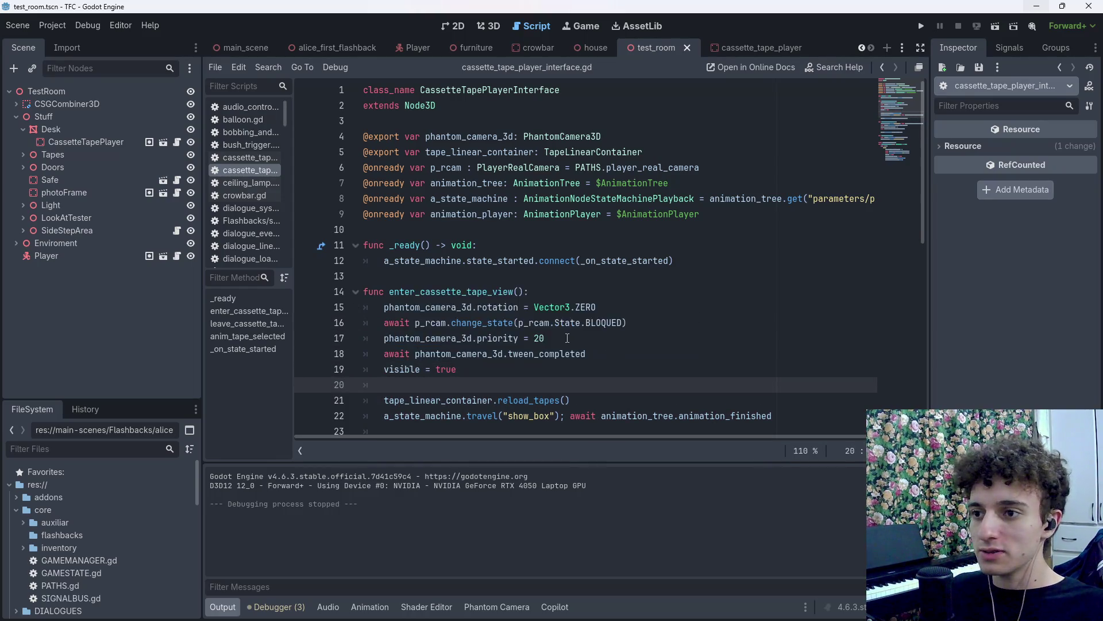
Place the cursor after the camera tween wait in leave_cassette_tape_view and save again.
scroll(568, 339, "down", 5)
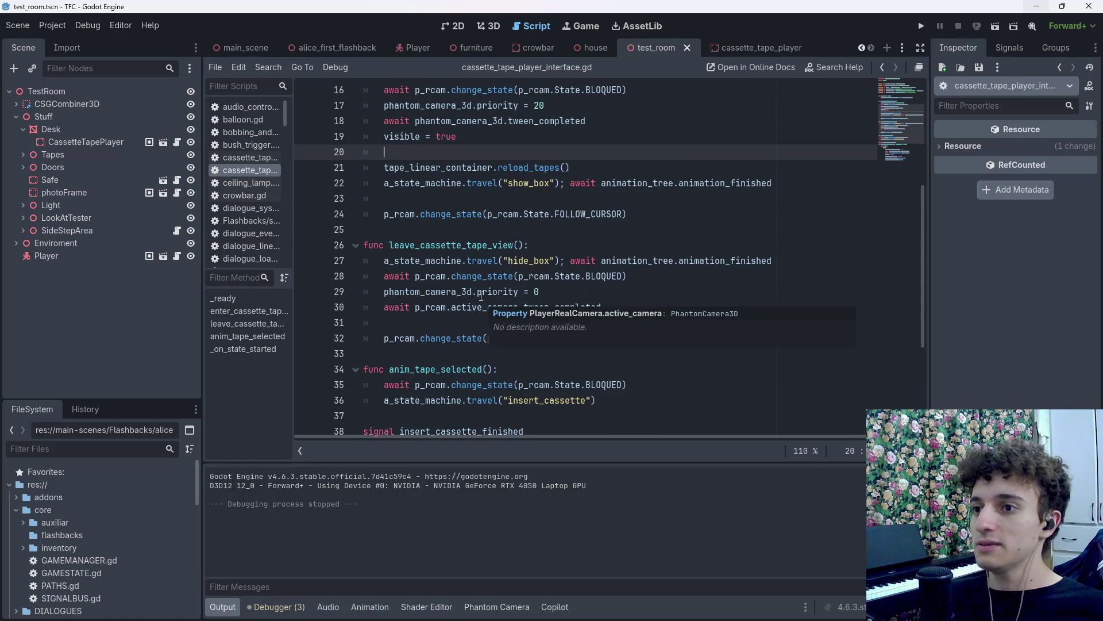
scroll(484, 296, "down", 2)
left_click(641, 201)
left_click(640, 218)
key("ctrl+s")
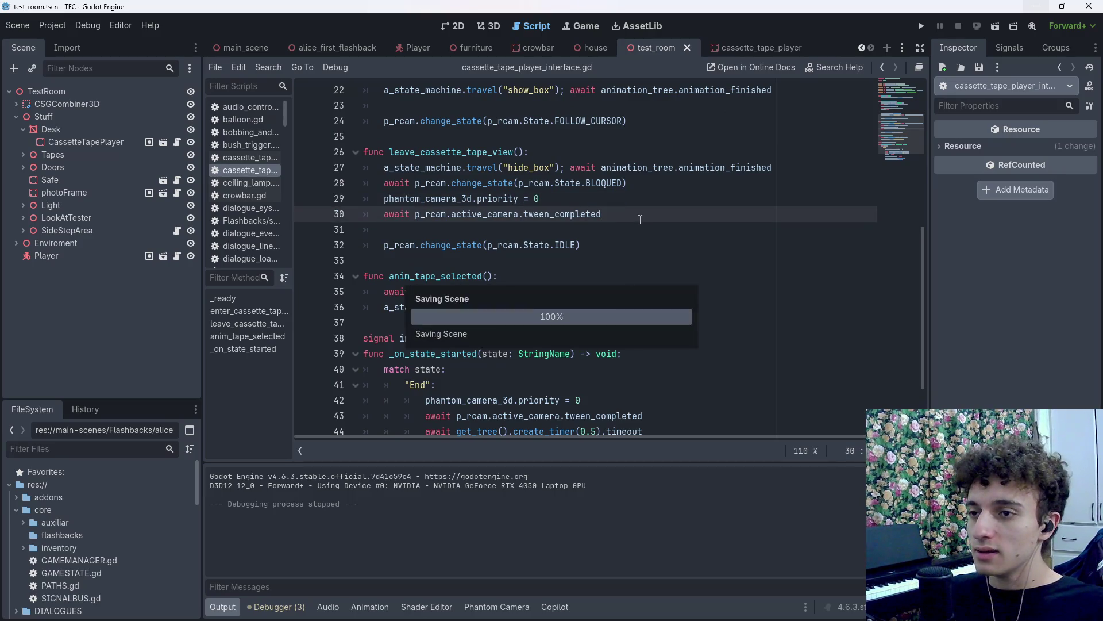
key("Up")
key("Up")
key("Up")
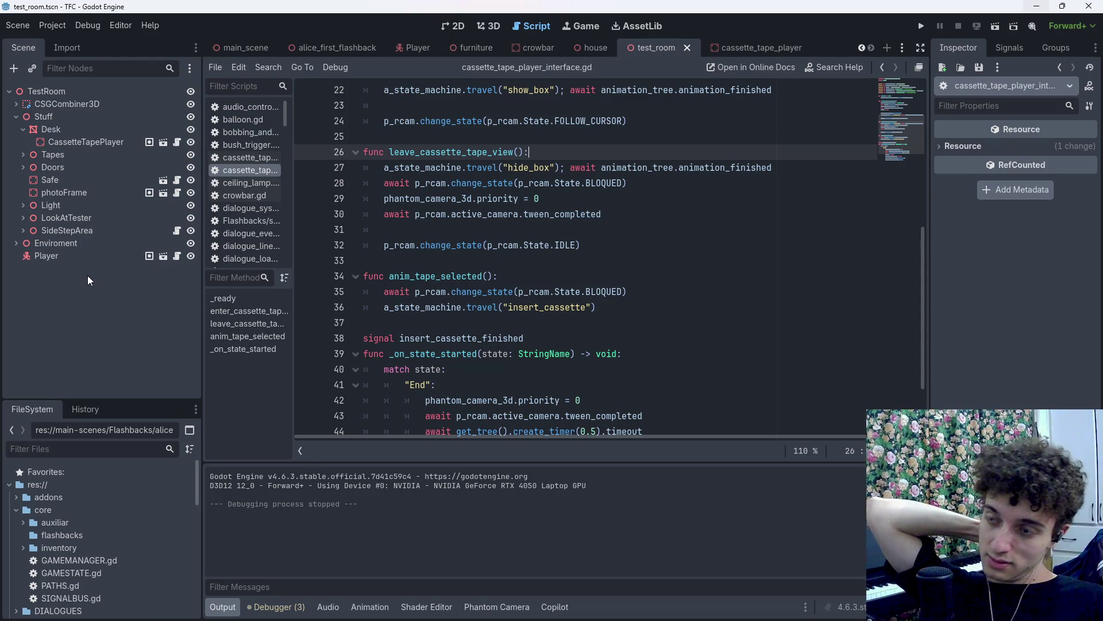
scroll(514, 316, "up", 7)
scroll(482, 432, "down", 4)
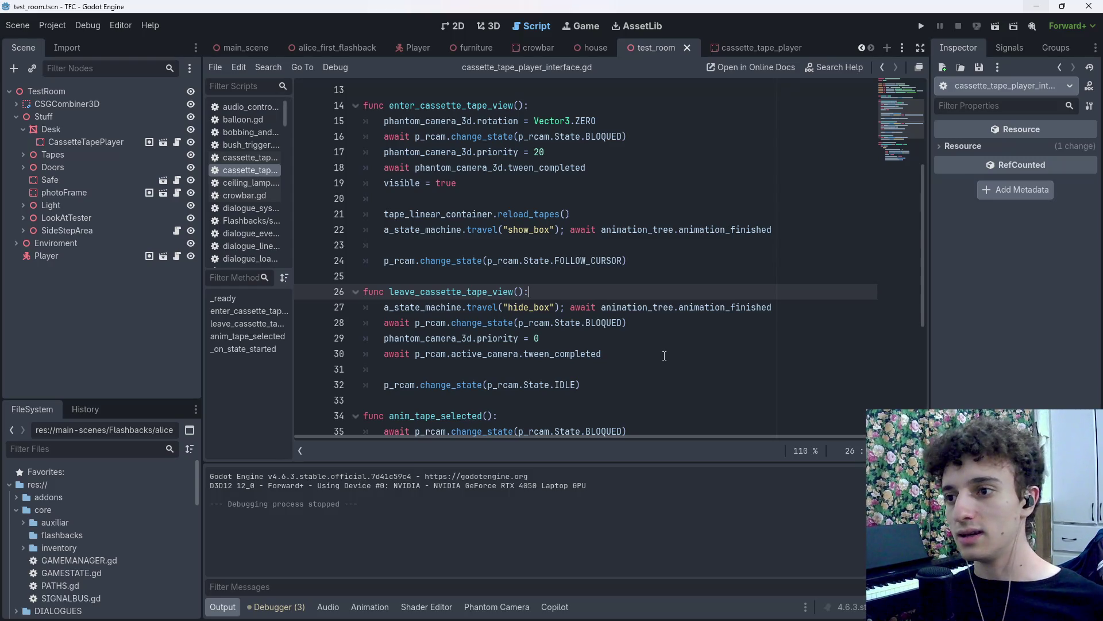
scroll(701, 304, "down", 5)
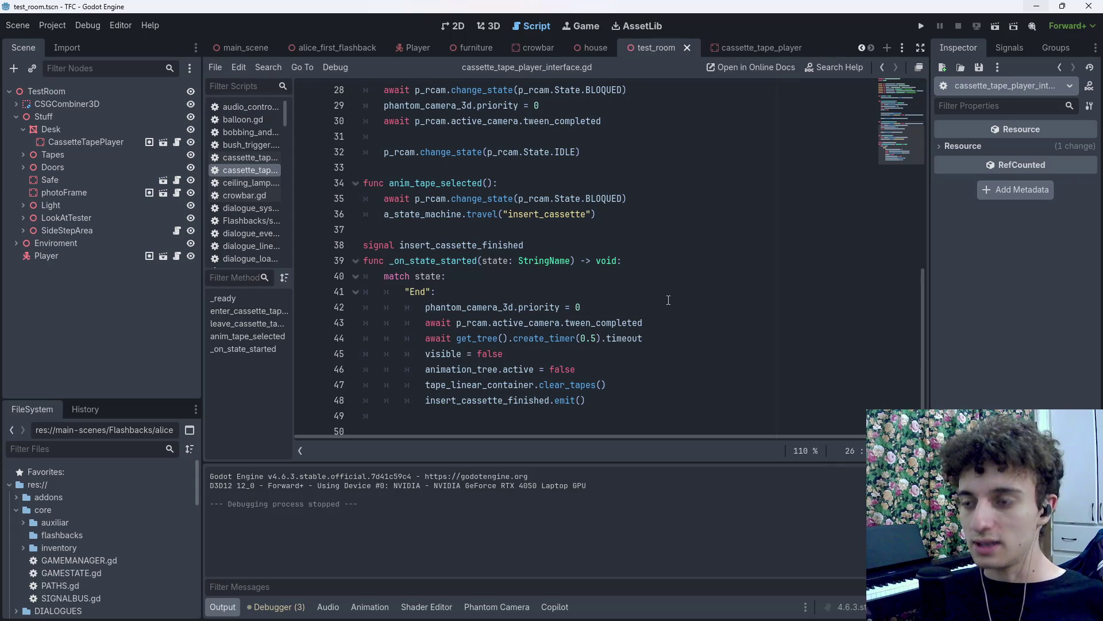
left_click_drag(609, 375, 630, 393)
left_click(631, 392)
key("ctrl+s")
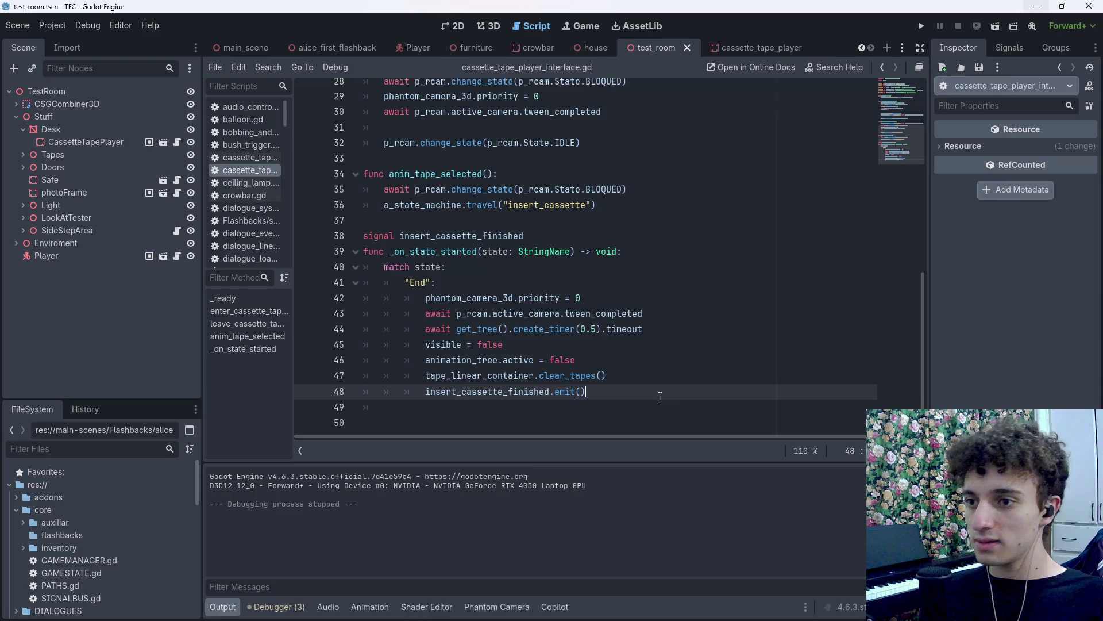
scroll(628, 392, "up", 9)
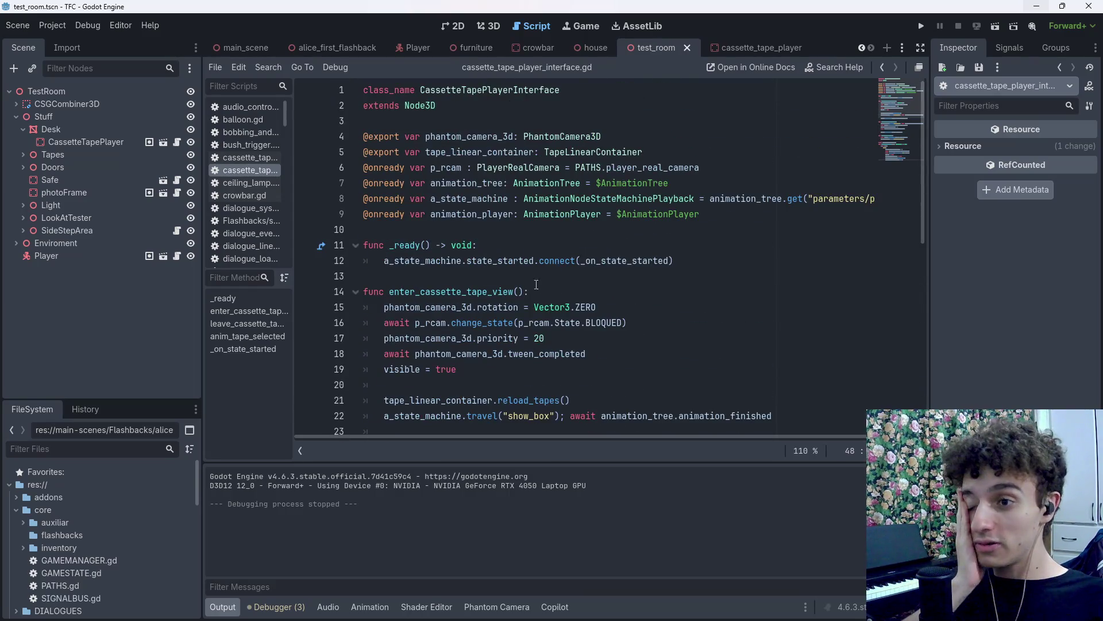
left_click(517, 296)
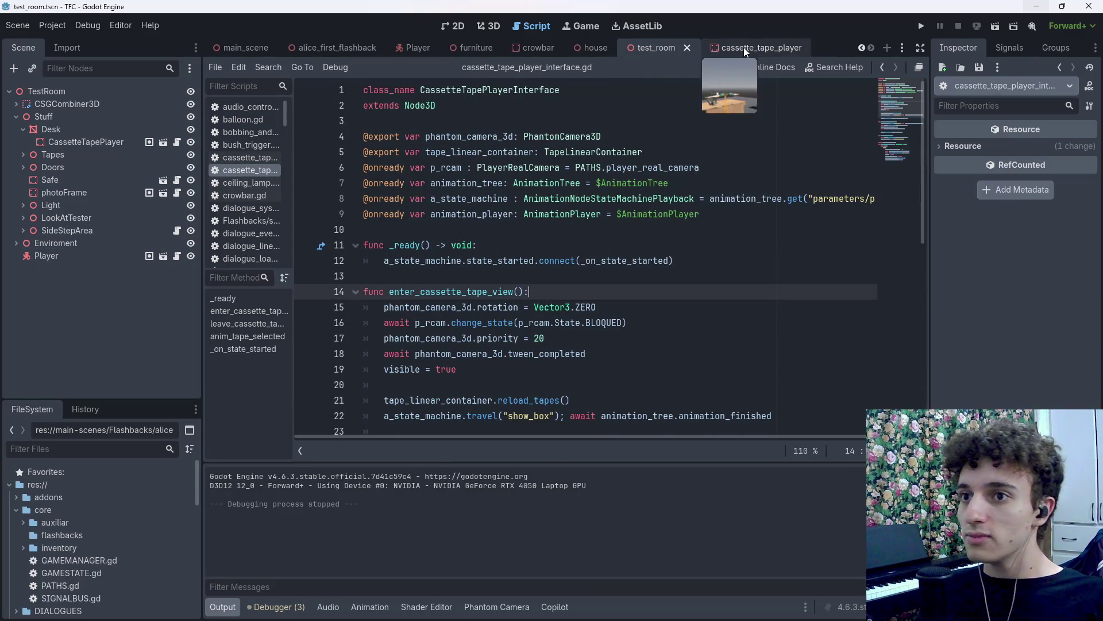
Make the AnimationTree Active by default and delete the animation_tree.active = false line, then save.
left_click(743, 47)
left_click(1024, 309)
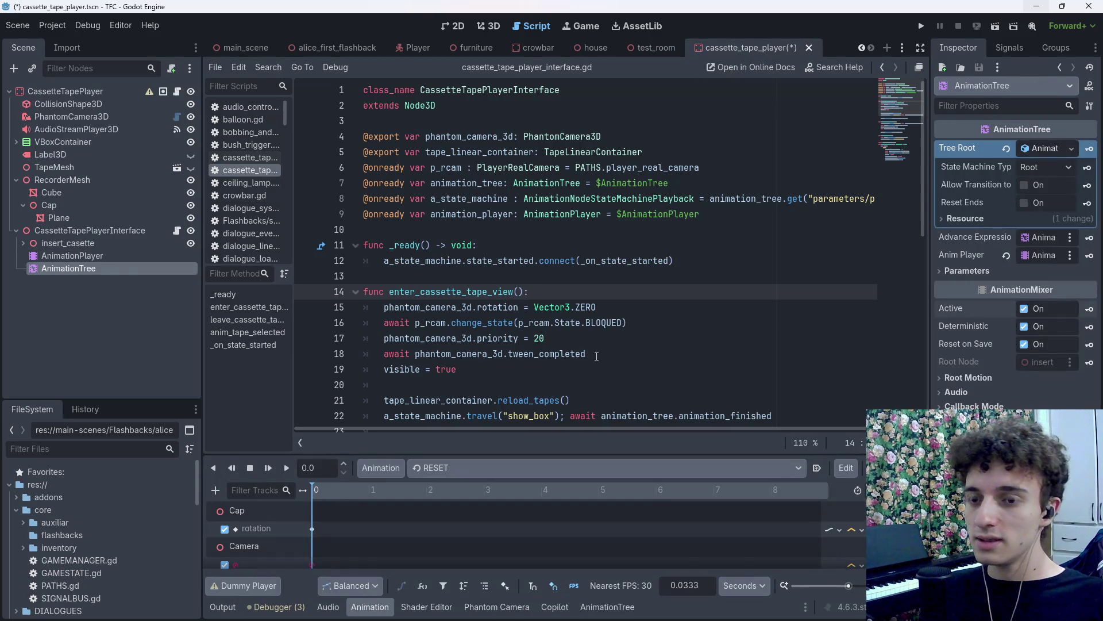
scroll(550, 337, "down", 9)
left_click_drag(603, 354, 361, 357)
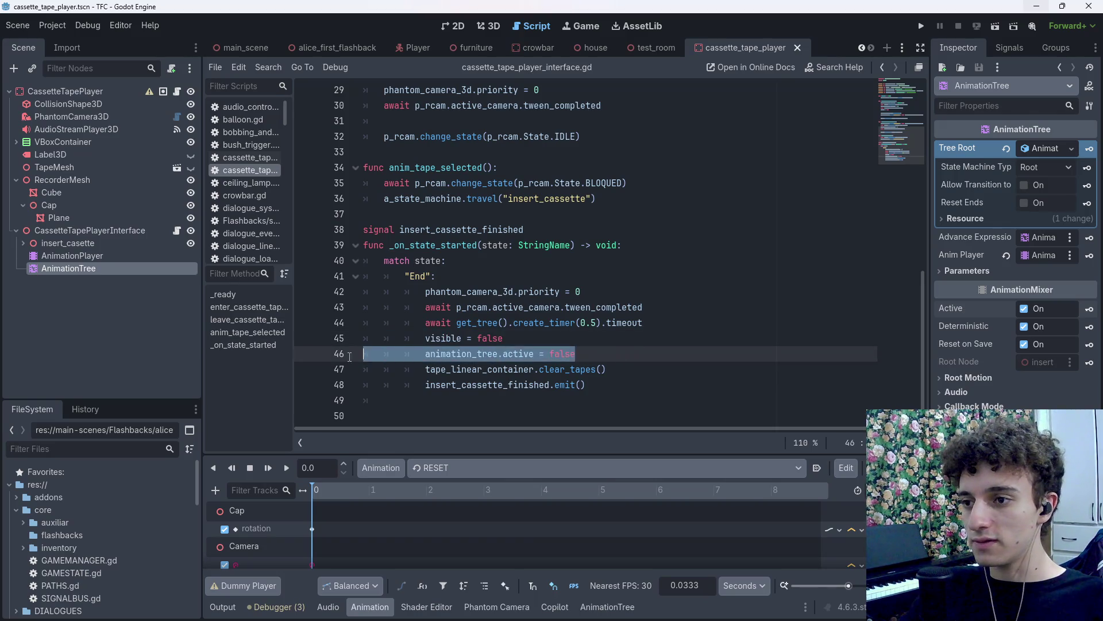
key("BackSpace")
key("BackSpace")
key("ctrl+s")
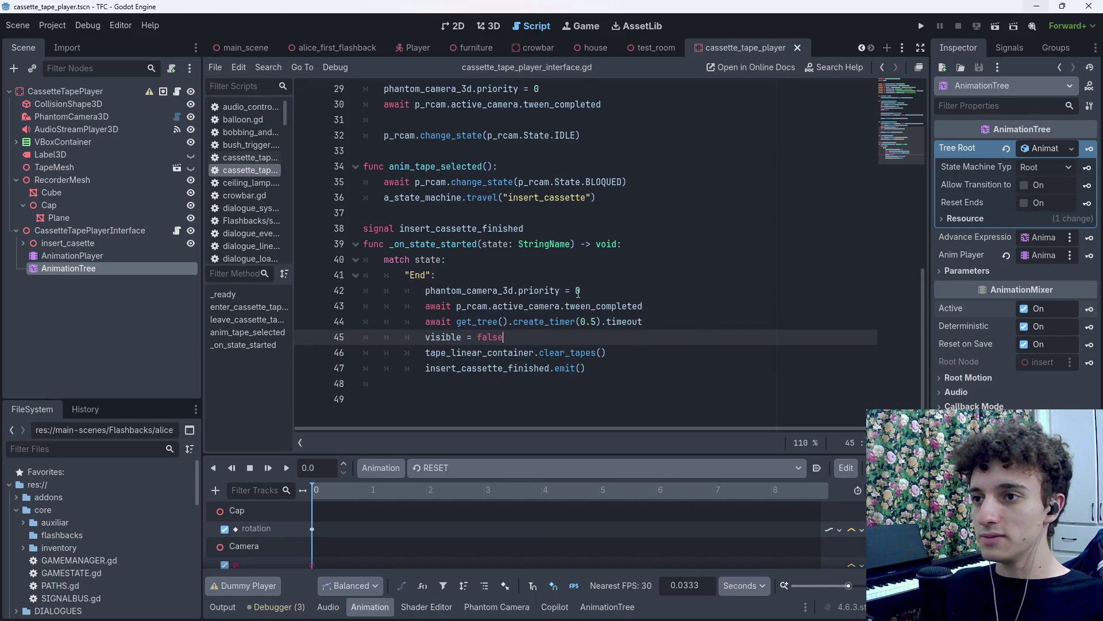
Review the visible = true and visible = false statements in the script and save it.
scroll(560, 325, "up", 5)
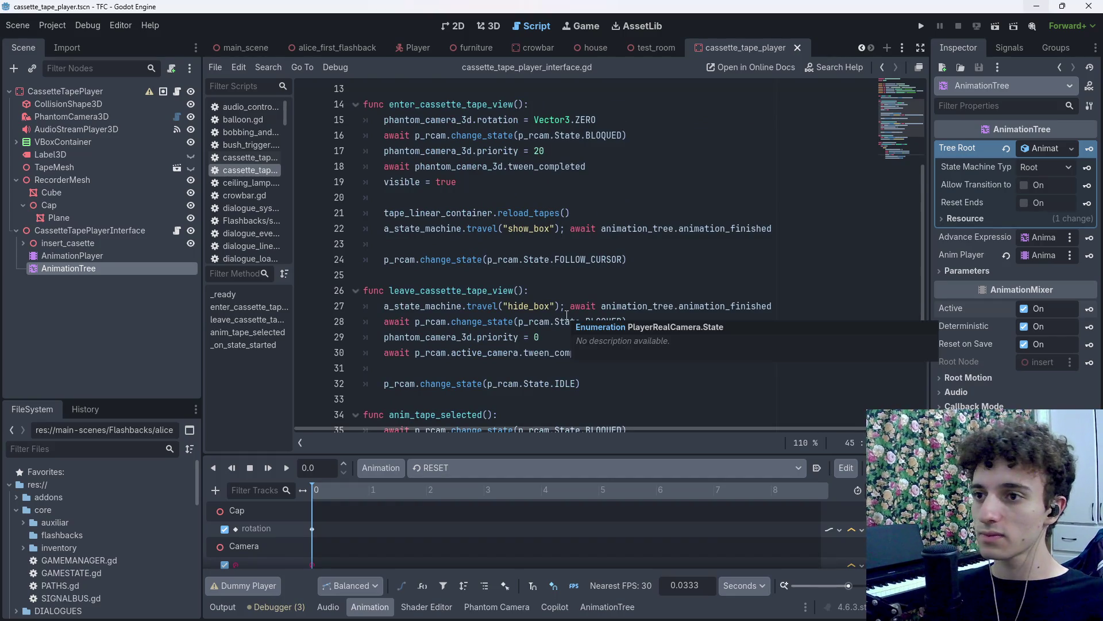
left_click(578, 149)
scroll(578, 149, "up", 1)
key("ctrl+s")
left_click(492, 227)
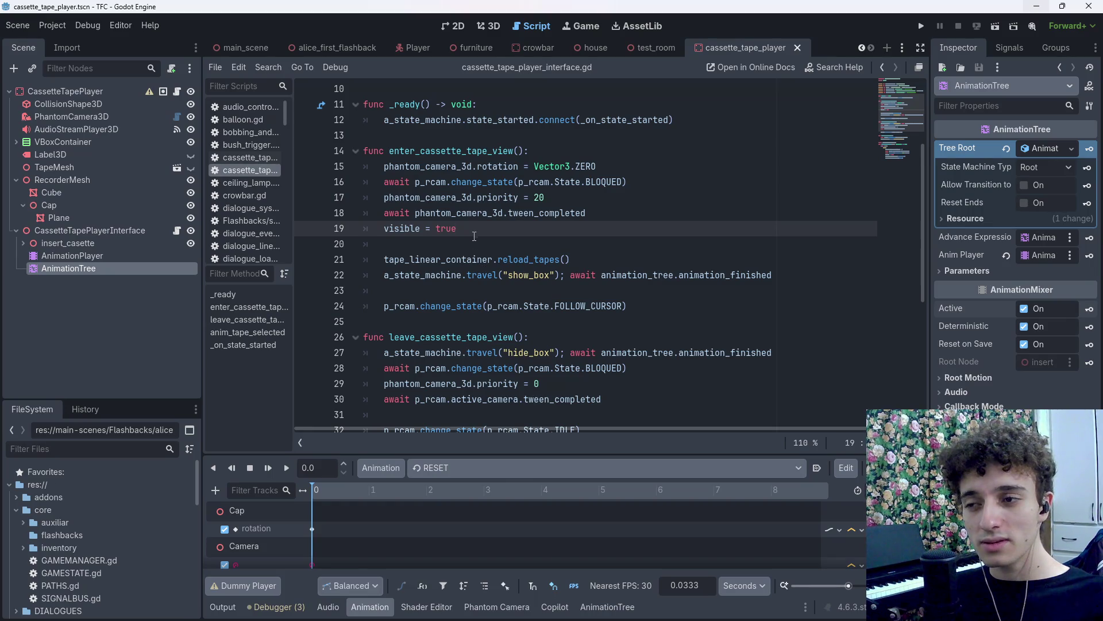
key("shift+Left")
key("shift+Left")
key("shift+Left")
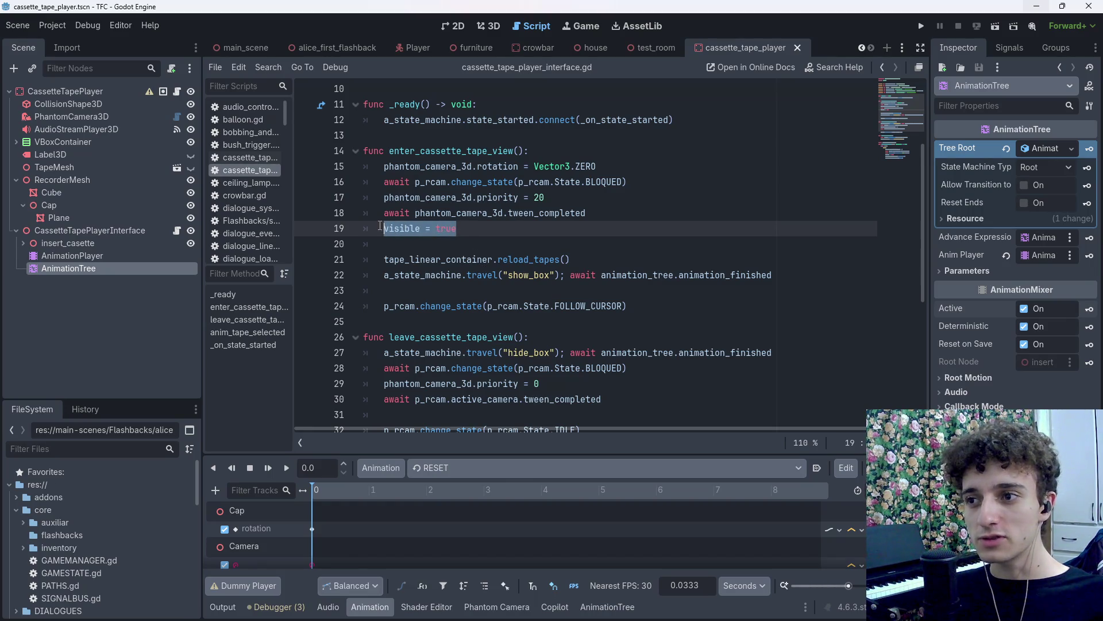
scroll(555, 314, "down", 1)
scroll(555, 315, "down", 5)
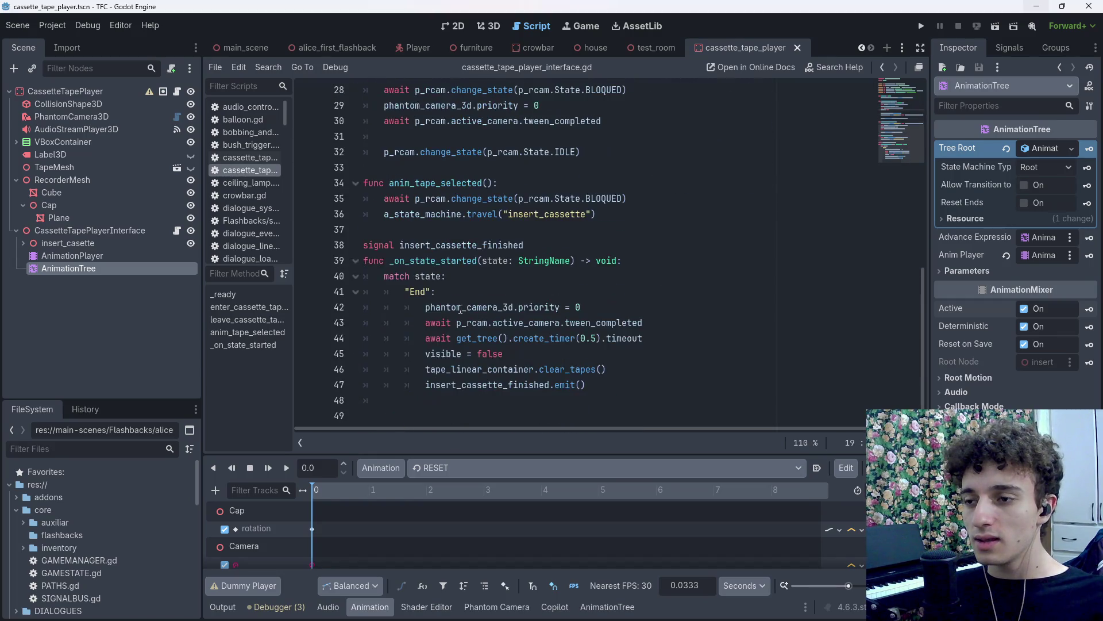
left_click(539, 359)
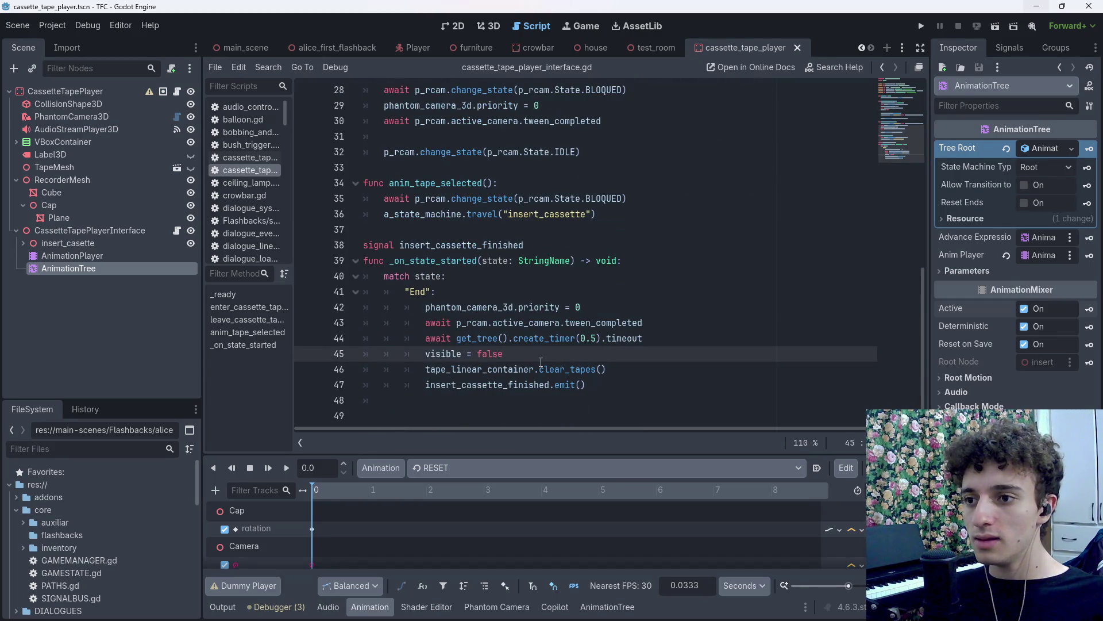
scroll(541, 362, "up", 6)
key("ctrl+s")
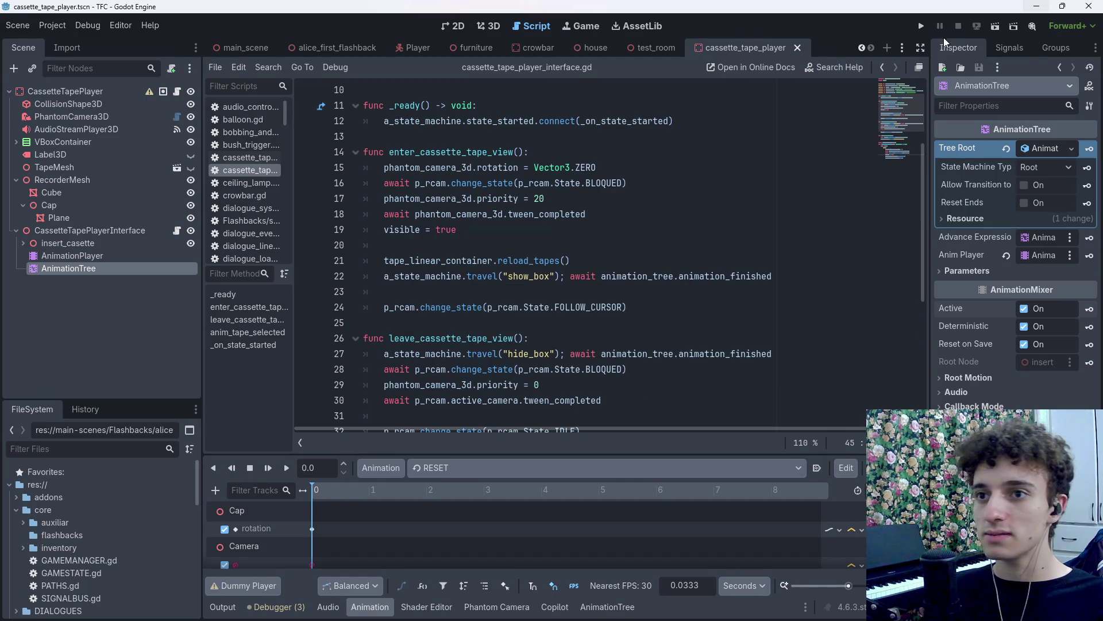
left_click(661, 46)
Test-run the test_room scene, then stop it and save.
left_click(995, 25)
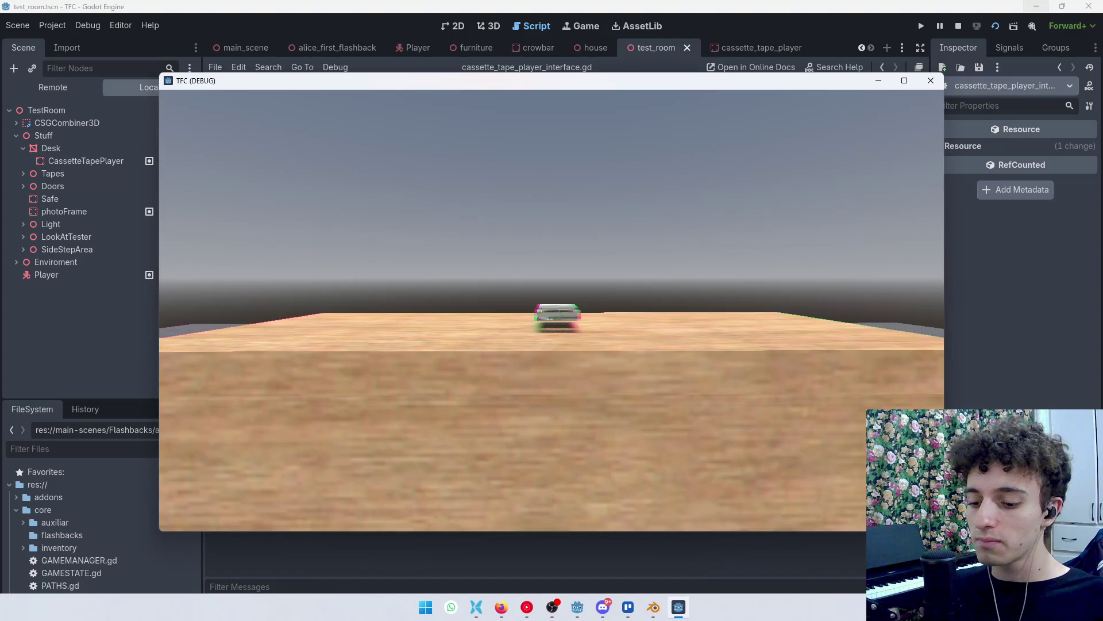
key("F8")
key("ctrl+s")
Delete the visible = false line from the End state branch and save the script.
scroll(523, 360, "down", 5)
left_click_drag(523, 359, 424, 361)
key("BackSpace")
key("BackSpace")
key("ctrl+s")
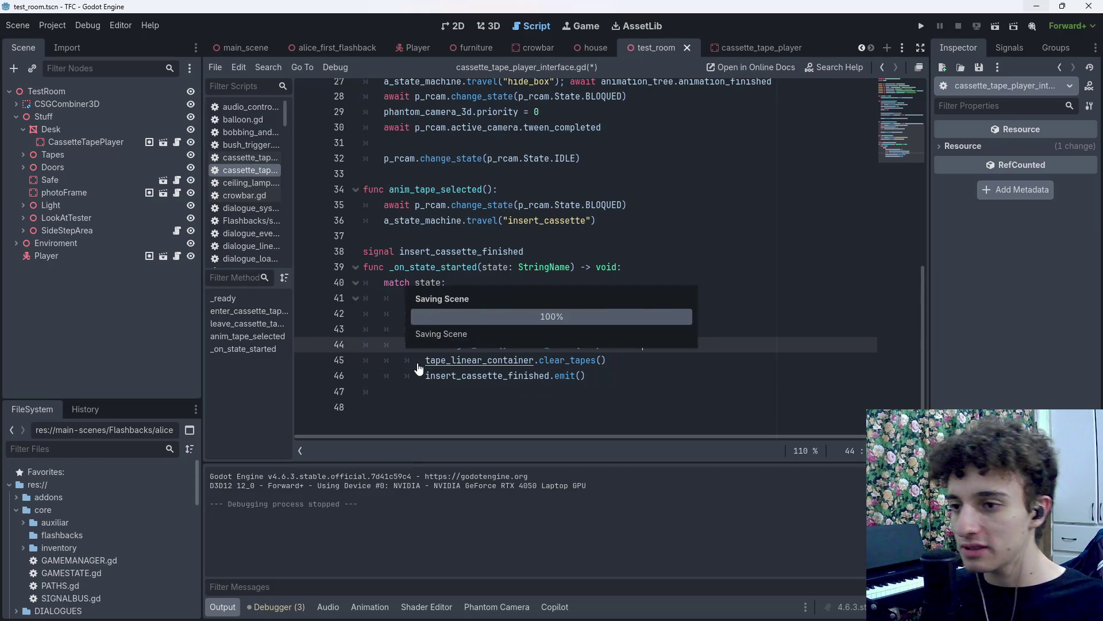
Type visible = false on the empty line in leave_cassette_tape_view and save.
scroll(509, 391, "up", 3)
scroll(509, 391, "up", 1)
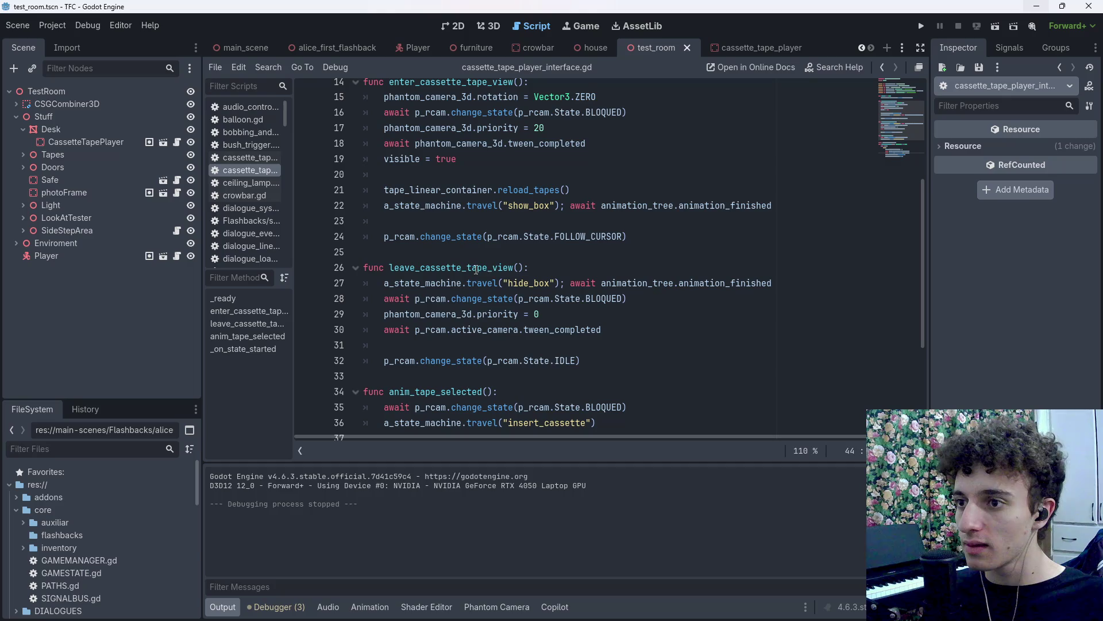
left_click(445, 347)
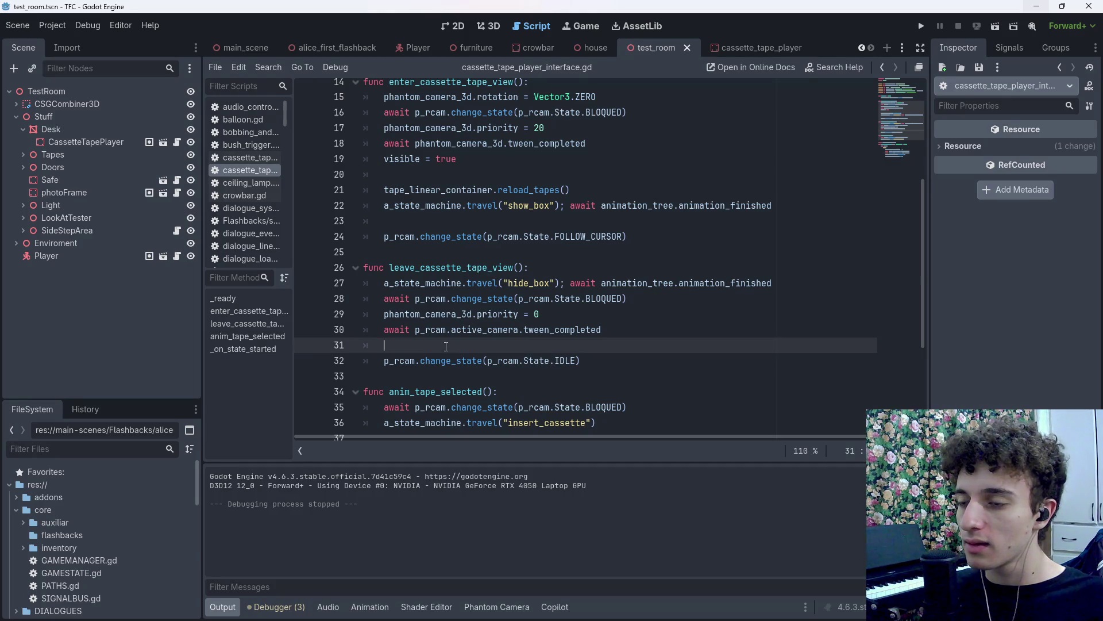
type("visible = false")
key("ctrl+s")
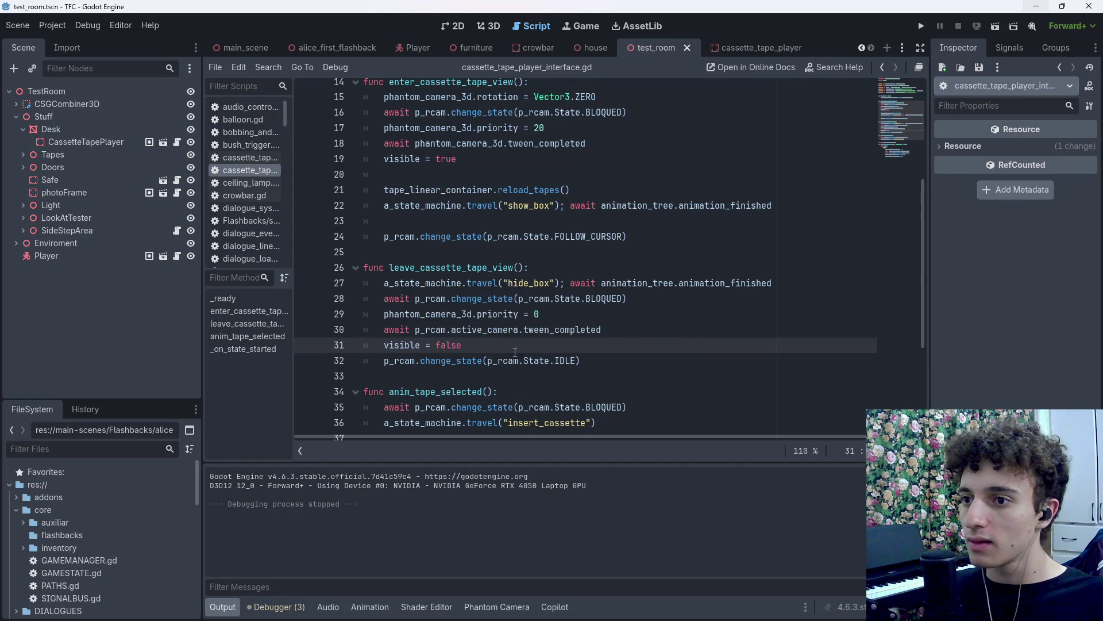
Test-run the game, walking the player up to the desk and using the player, then stop.
left_click(998, 26)
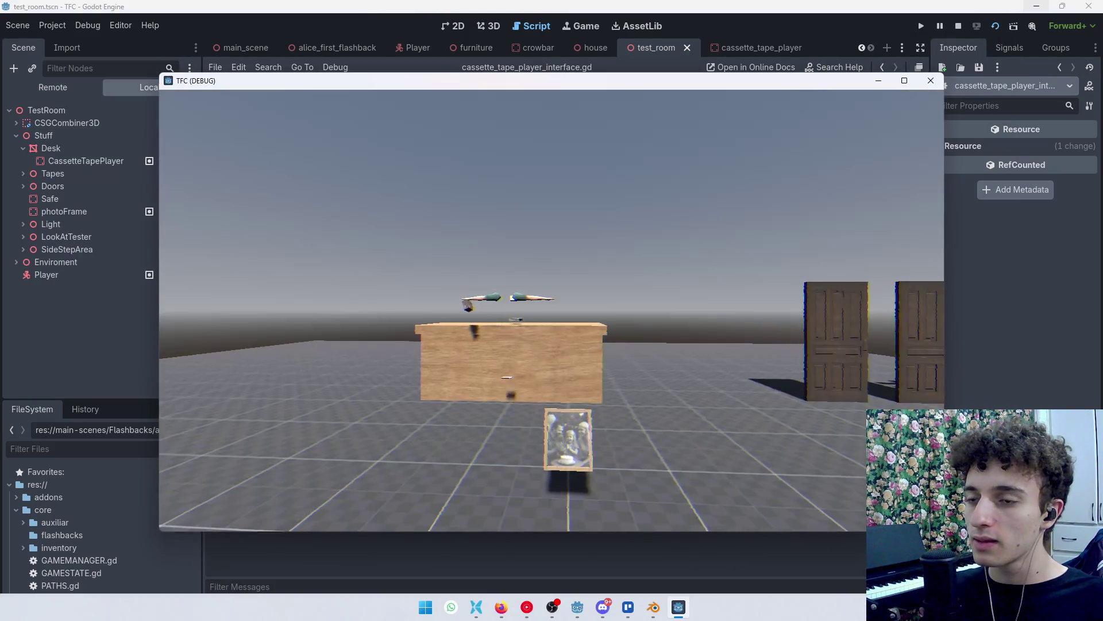
key("w")
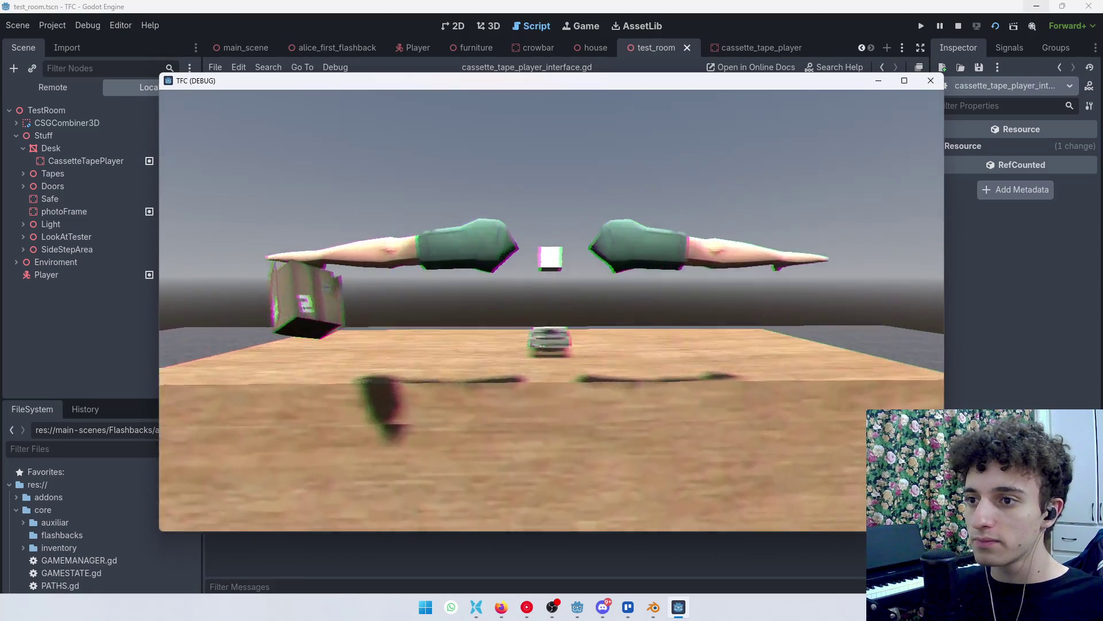
key("e")
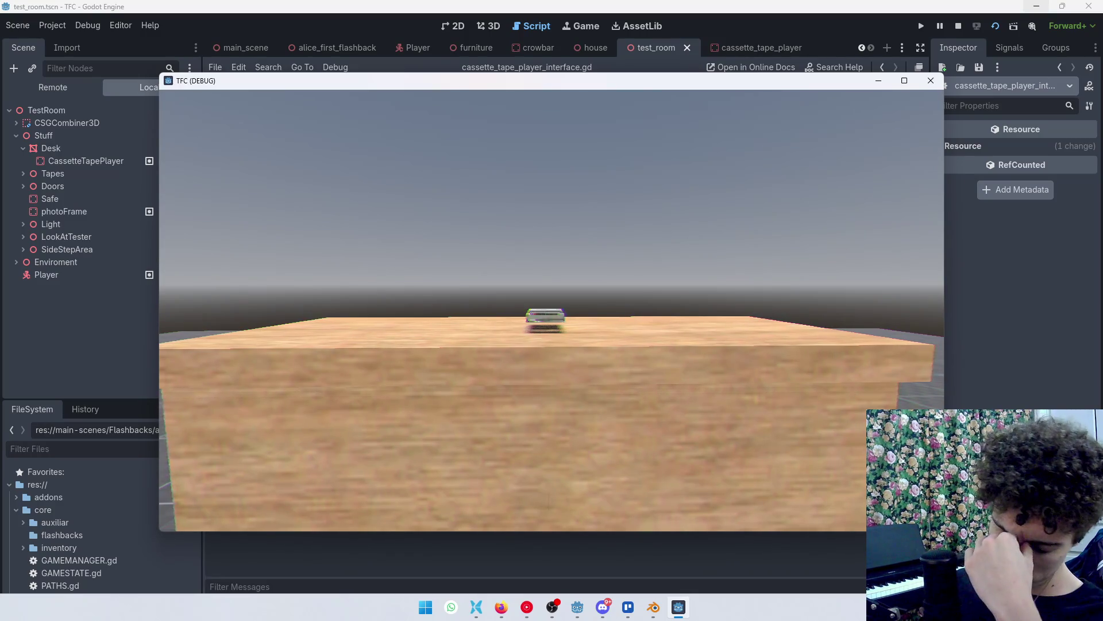
key("F8")
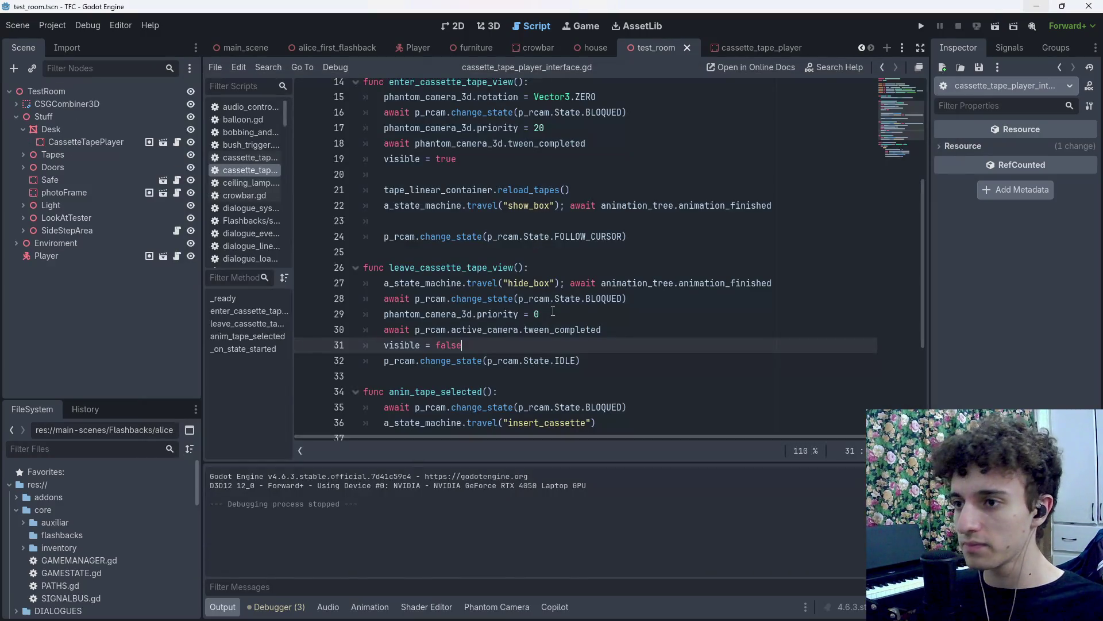
Move visible = false to right after the BLOQUEADO state change, save, and test-run again.
left_click_drag(462, 345, 384, 345)
key("BackSpace")
key("BackSpace")
key("ctrl+s")
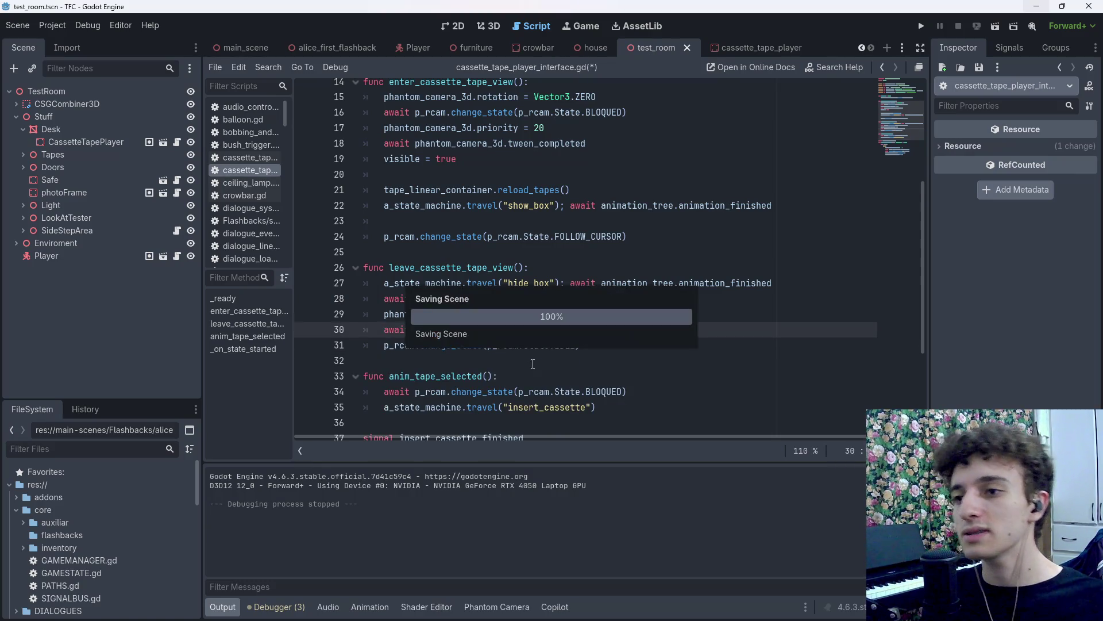
key("Up")
left_click(686, 300)
key("Return")
key("ctrl+v")
key("ctrl+s")
left_click(995, 26)
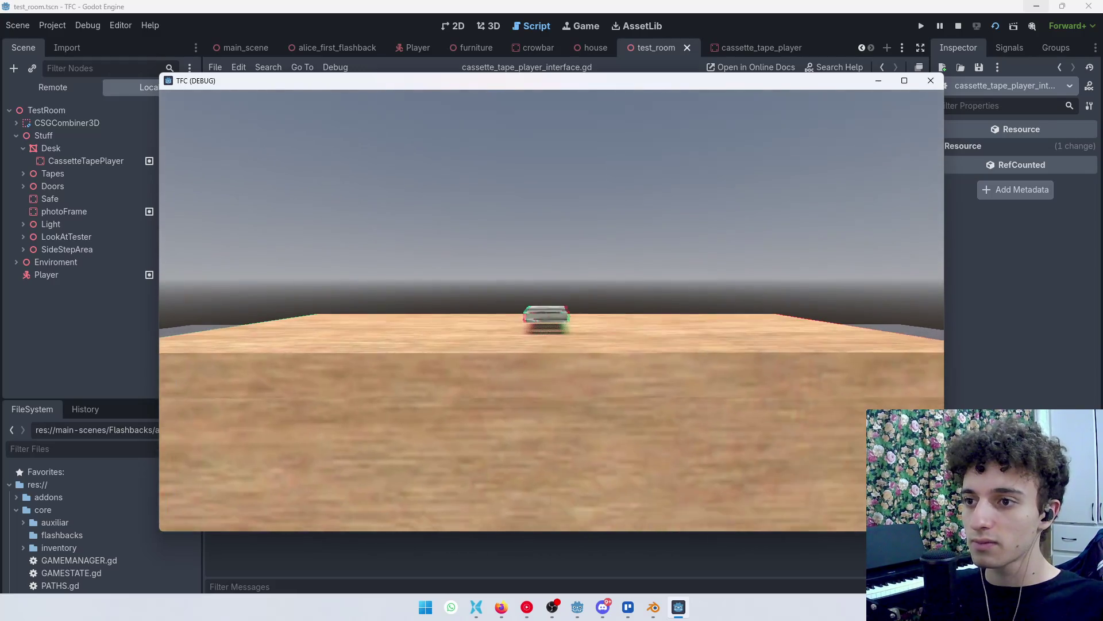
key("F8")
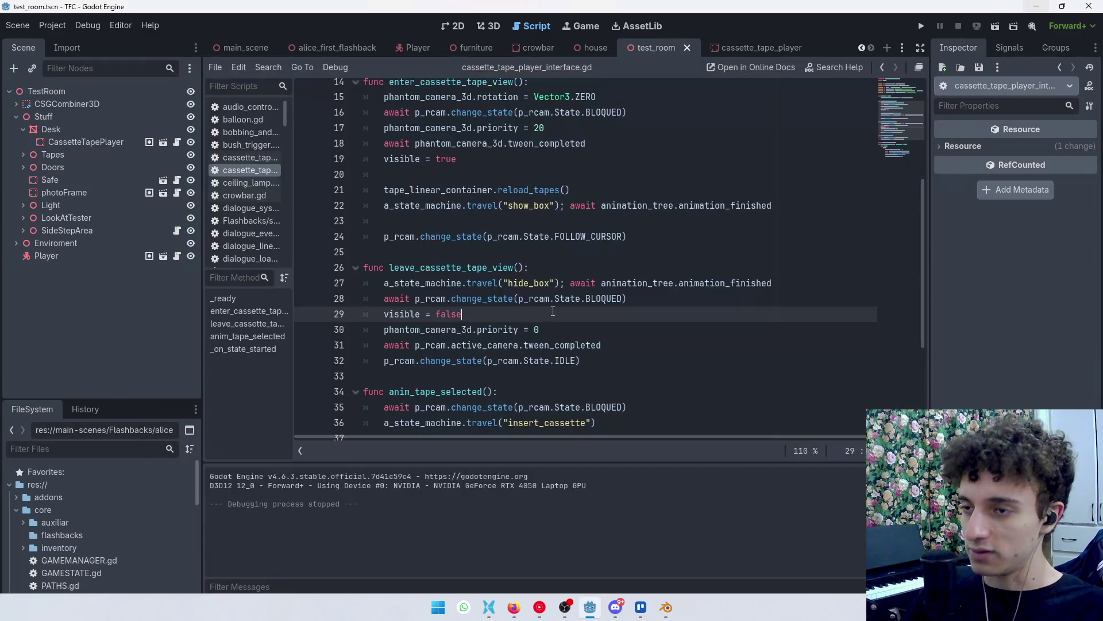
Delete the stray small cube mesh from cassette_tape_player in the 3D view, keeping Cube, and save.
left_click(771, 48)
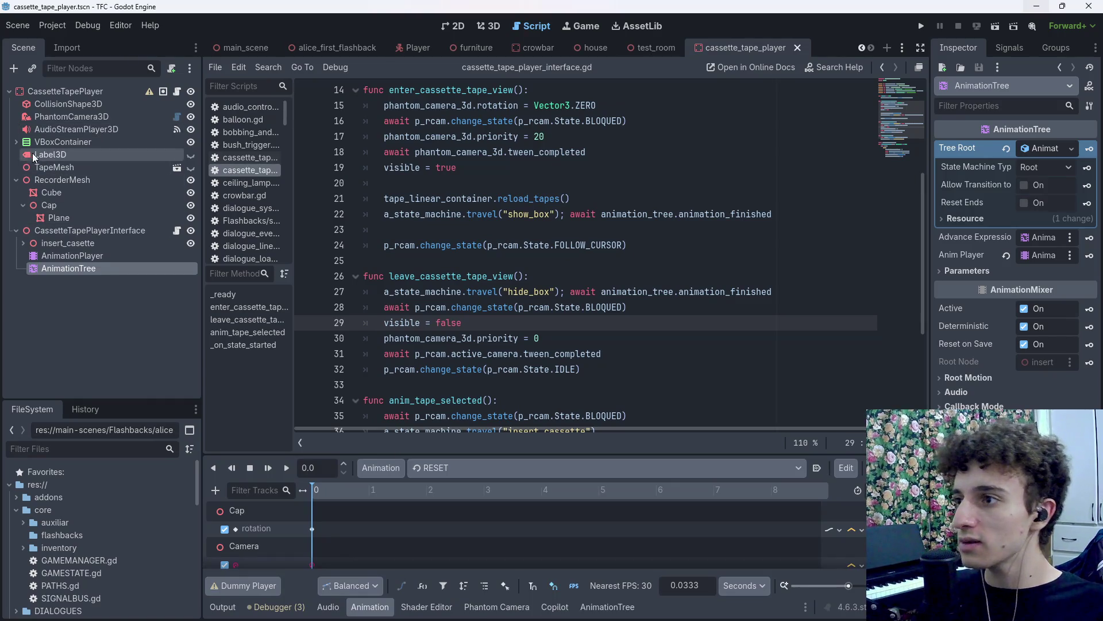
left_click(67, 192)
key("Delete")
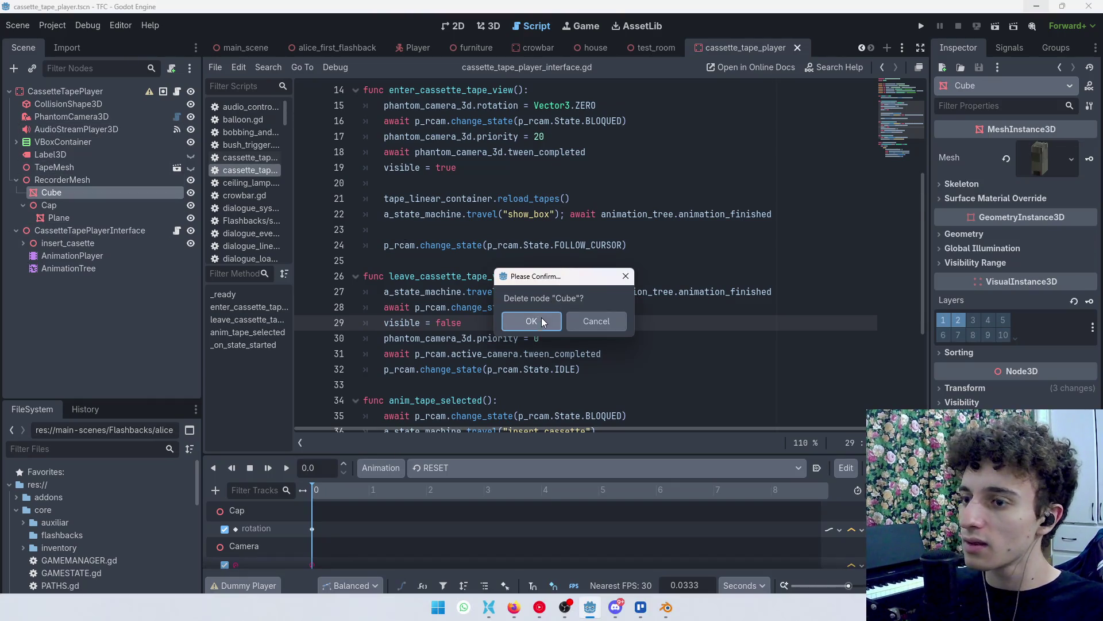
left_click(592, 319)
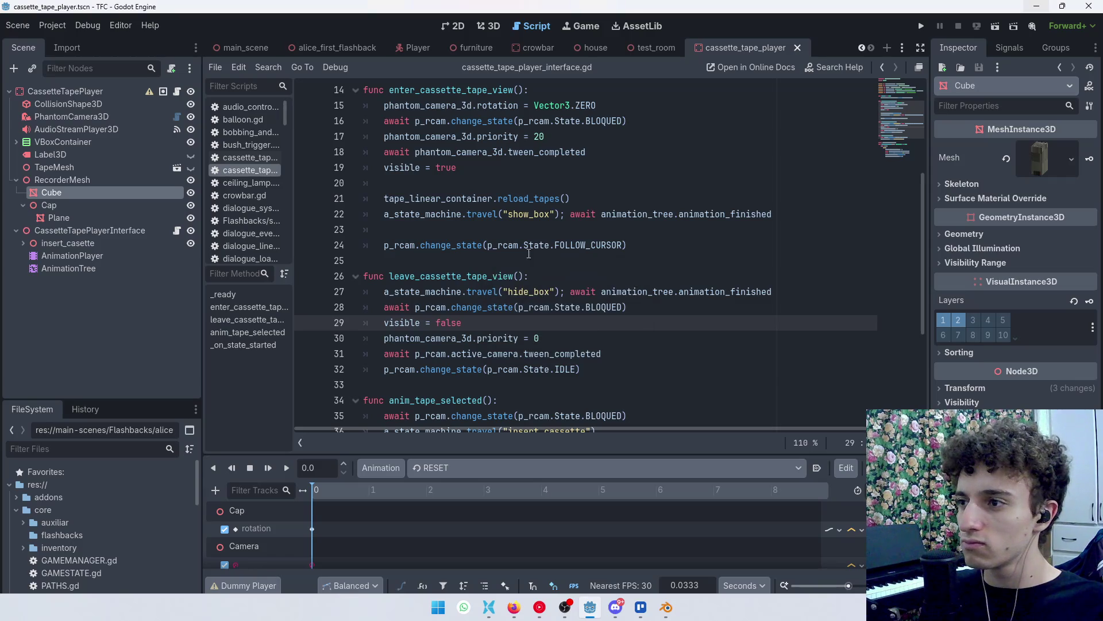
left_click(489, 26)
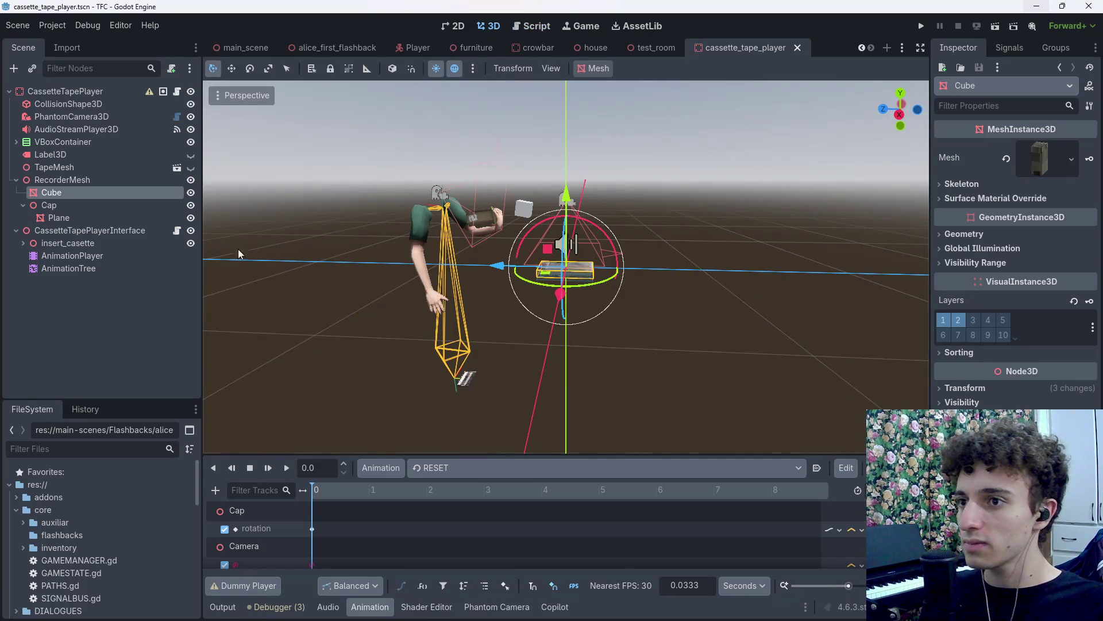
left_click(523, 208)
key("Delete")
left_click(535, 319)
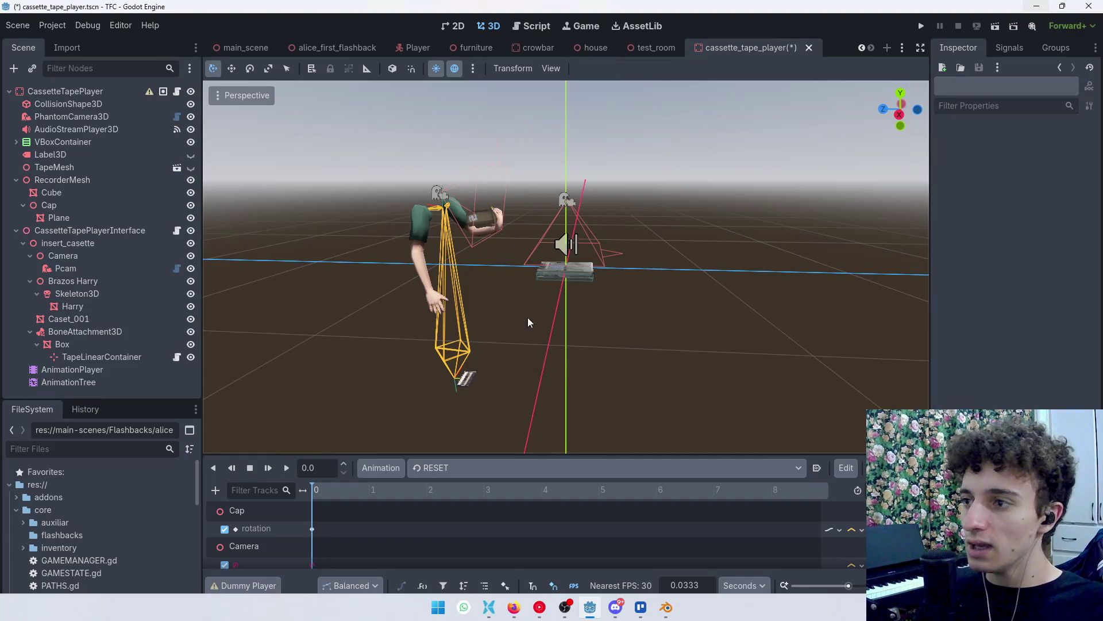
key("ctrl+s")
left_click(798, 48)
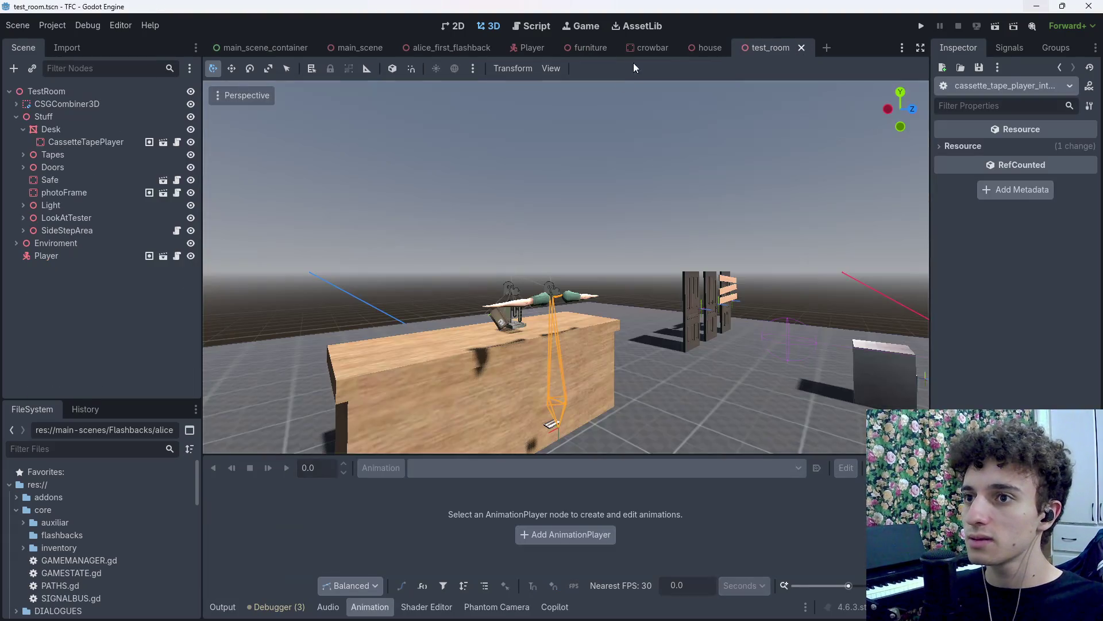
Run test_room and walk the player to the desk to insert a tape.
left_click(995, 26)
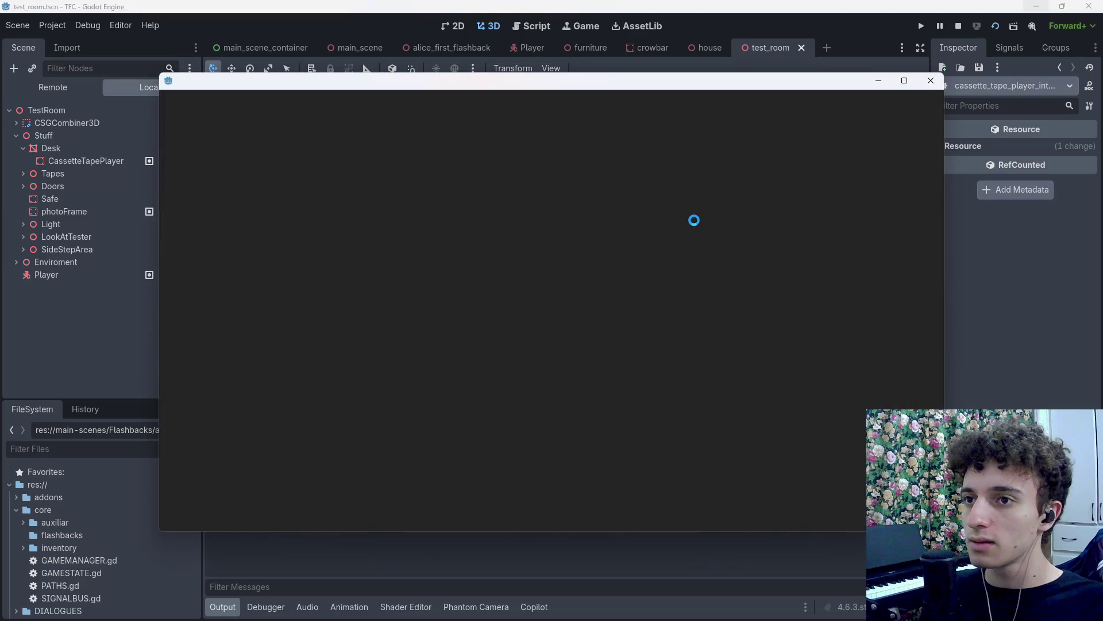
key("w")
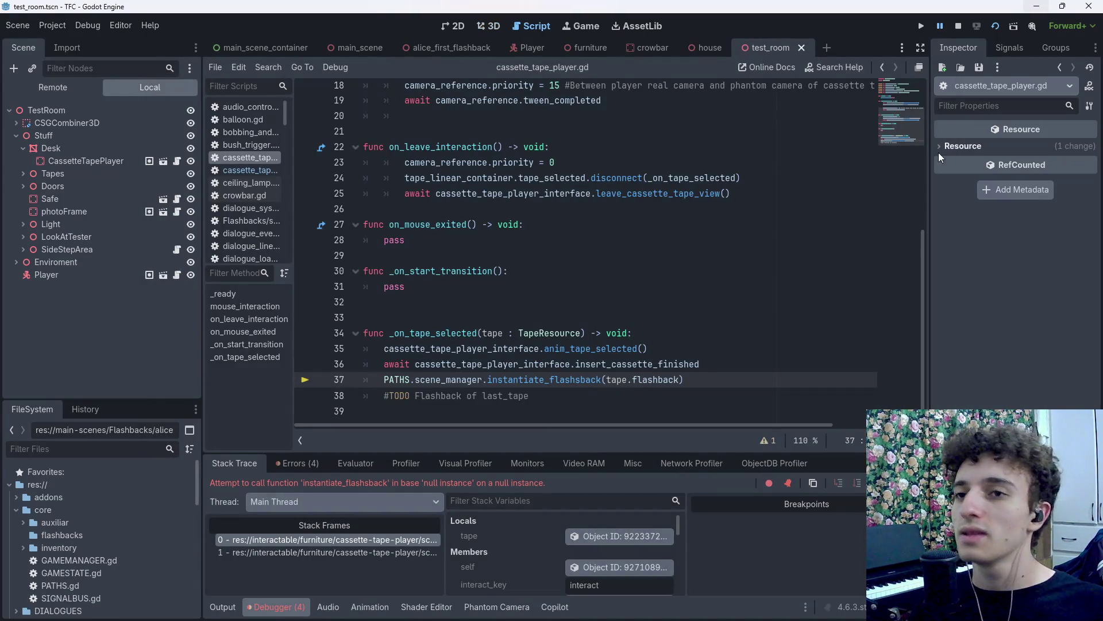
Stop debugging, delete the '#TODO Flashback of last_tape' comment on line 38, and save.
left_click(958, 27)
key("ctrl+s")
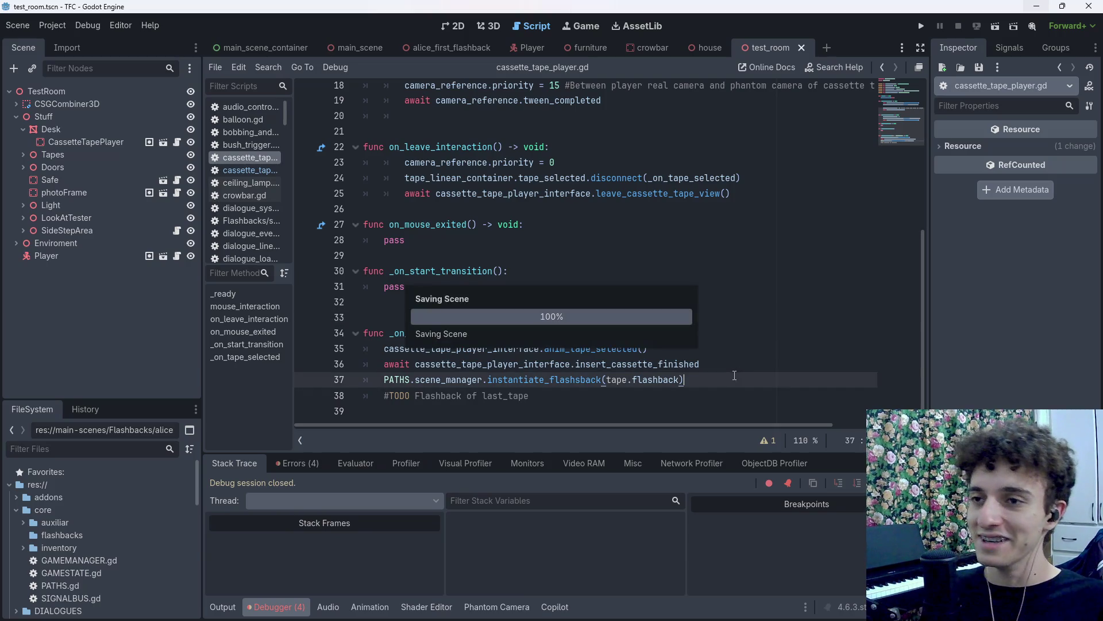
left_click_drag(534, 396, 375, 396)
left_click_drag(529, 396, 385, 399)
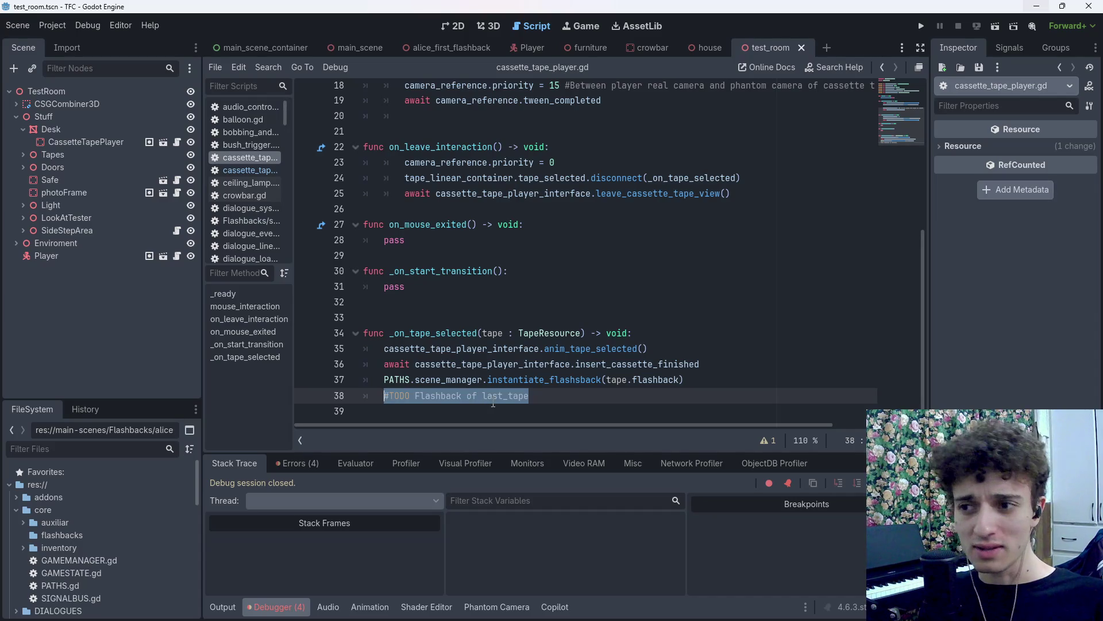
left_click_drag(528, 396, 294, 400)
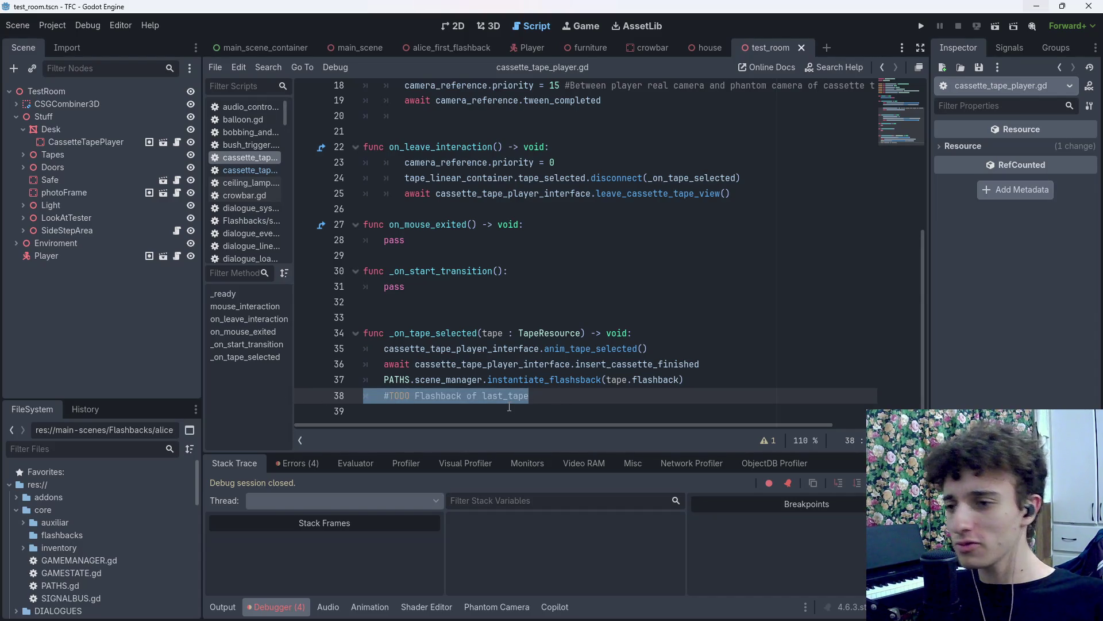
key("BackSpace")
key("BackSpace")
key("ctrl+s")
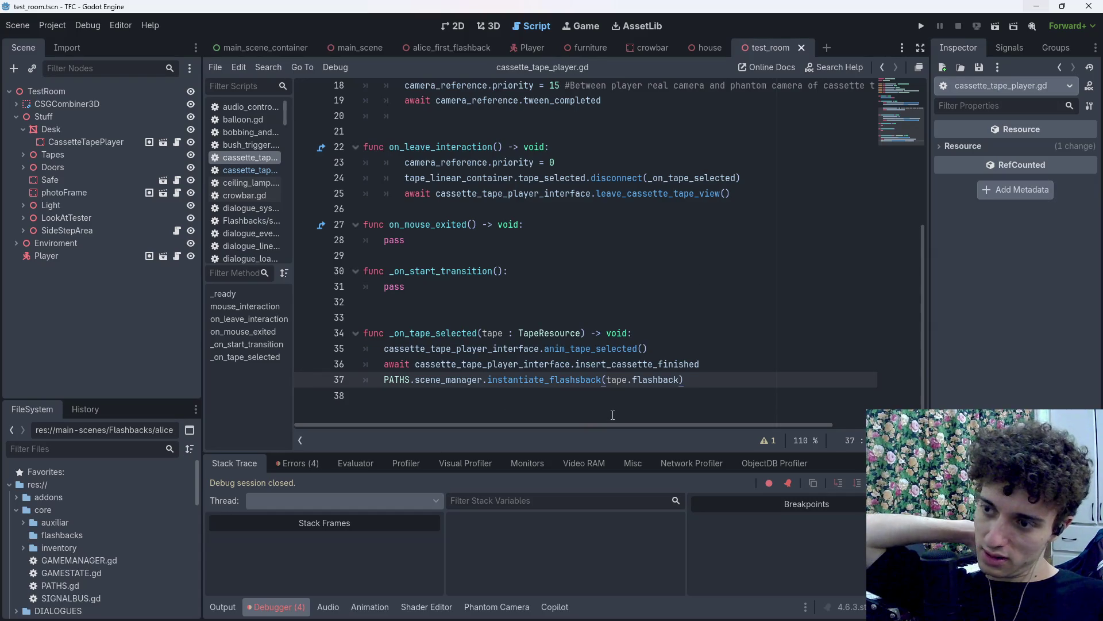
mouse_move(620, 619)
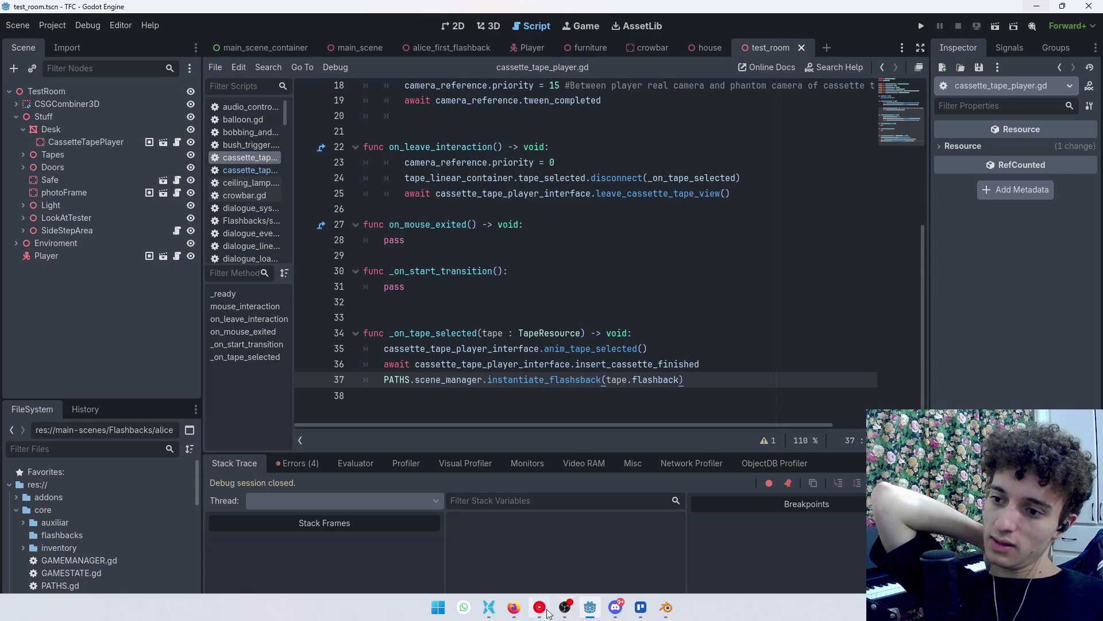
left_click(644, 612)
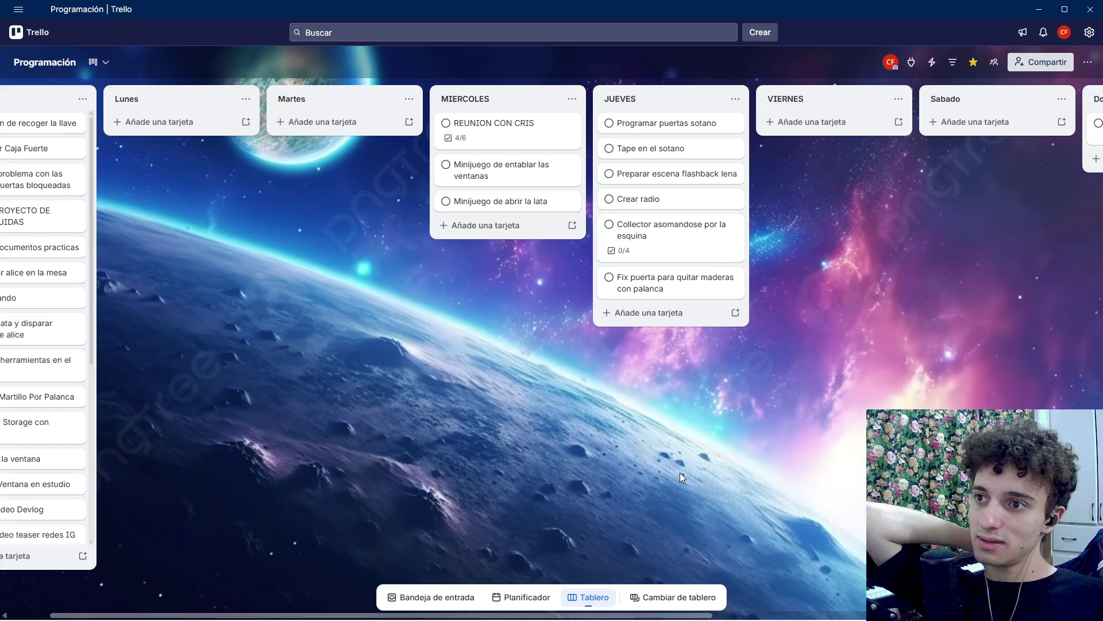
Move the window-boarding minigame card to VIERNES and the State machine bug card to Finalizadas.
middle_click(563, 351)
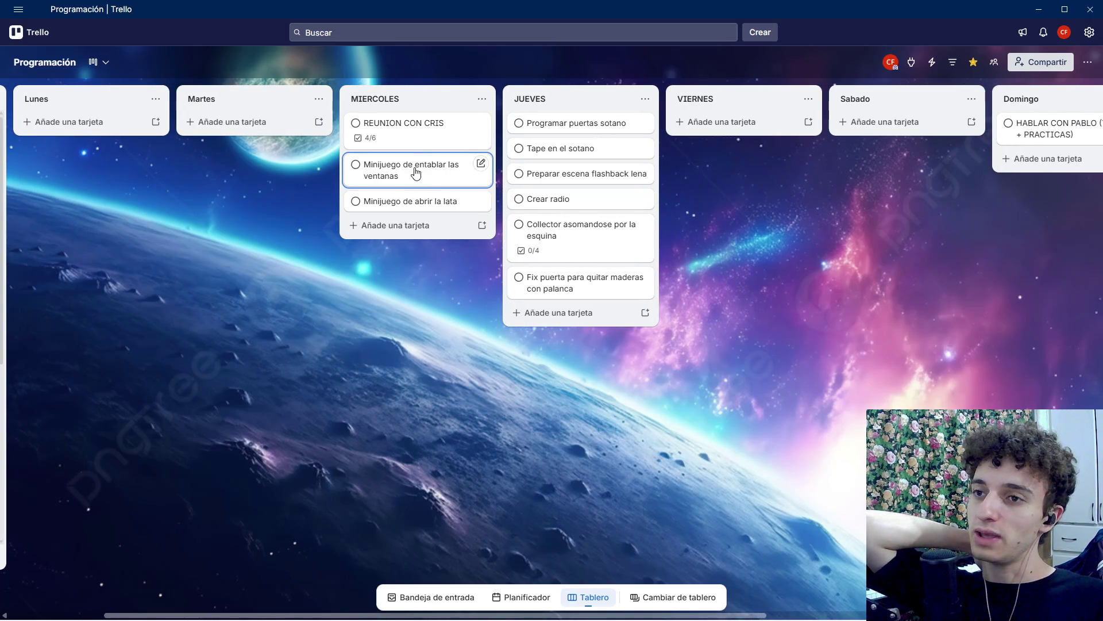
mouse_move(416, 173)
left_mouse_down()
mouse_move(742, 185)
mouse_move(743, 137)
left_mouse_up()
scroll(689, 316, "right", 5)
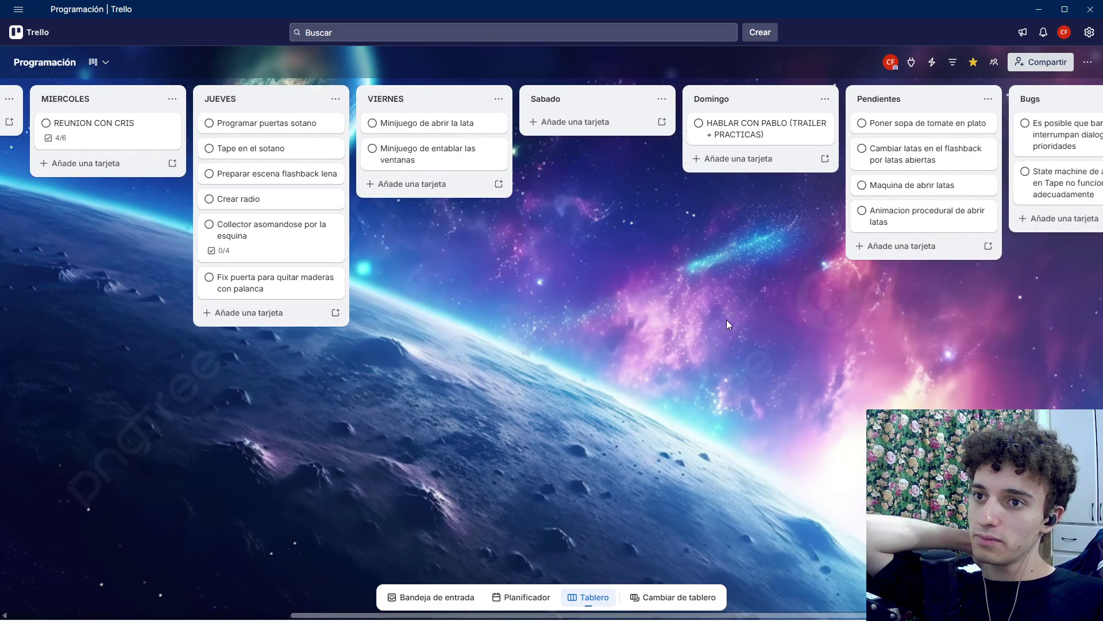
scroll(726, 319, "right", 3)
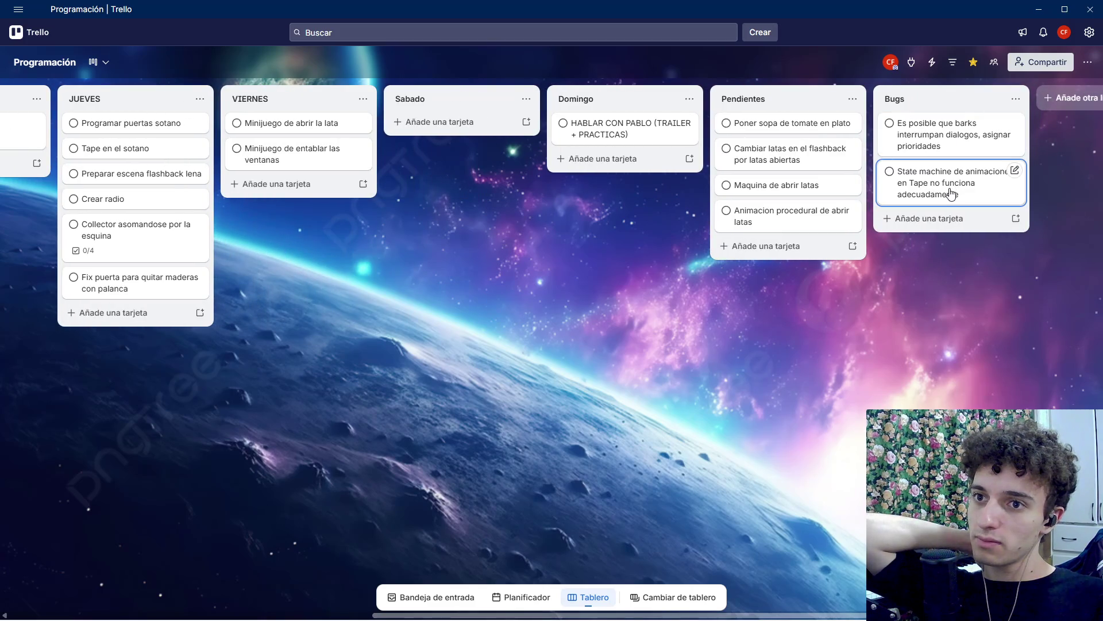
mouse_move(951, 197)
left_mouse_down()
mouse_move(25, 246)
mouse_move(50, 258)
mouse_move(105, 159)
mouse_move(91, 123)
mouse_move(611, 95)
left_mouse_up()
Scroll across the Trello board, briefly bring up OBS Studio, then return to Godot Engine.
scroll(789, 311, "right", 10)
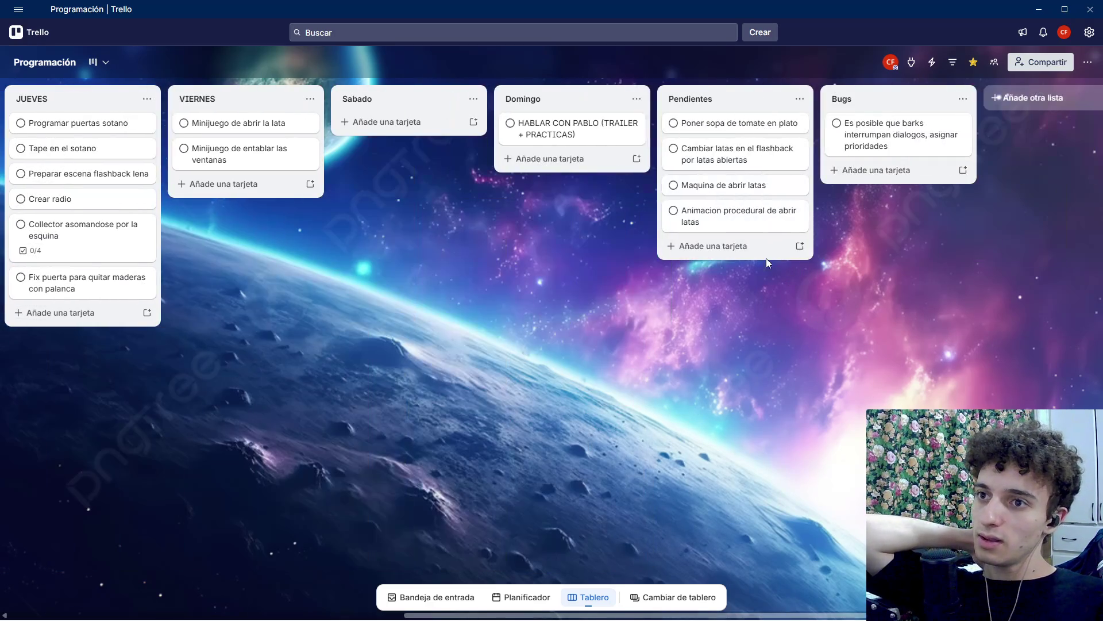
scroll(733, 296, "left", 3)
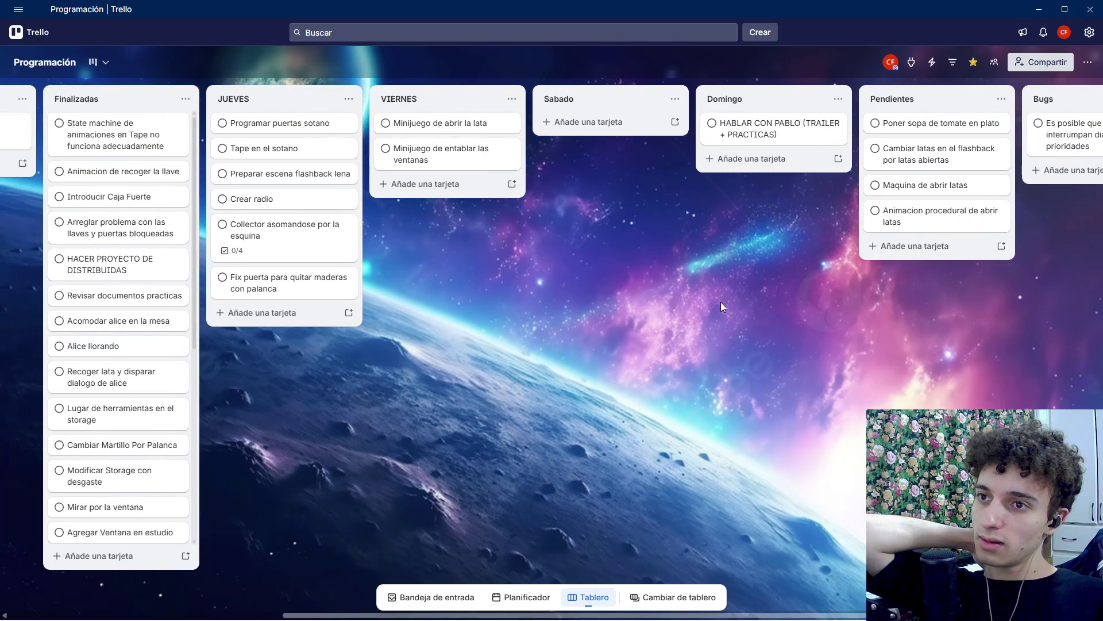
scroll(979, 241, "right", 2)
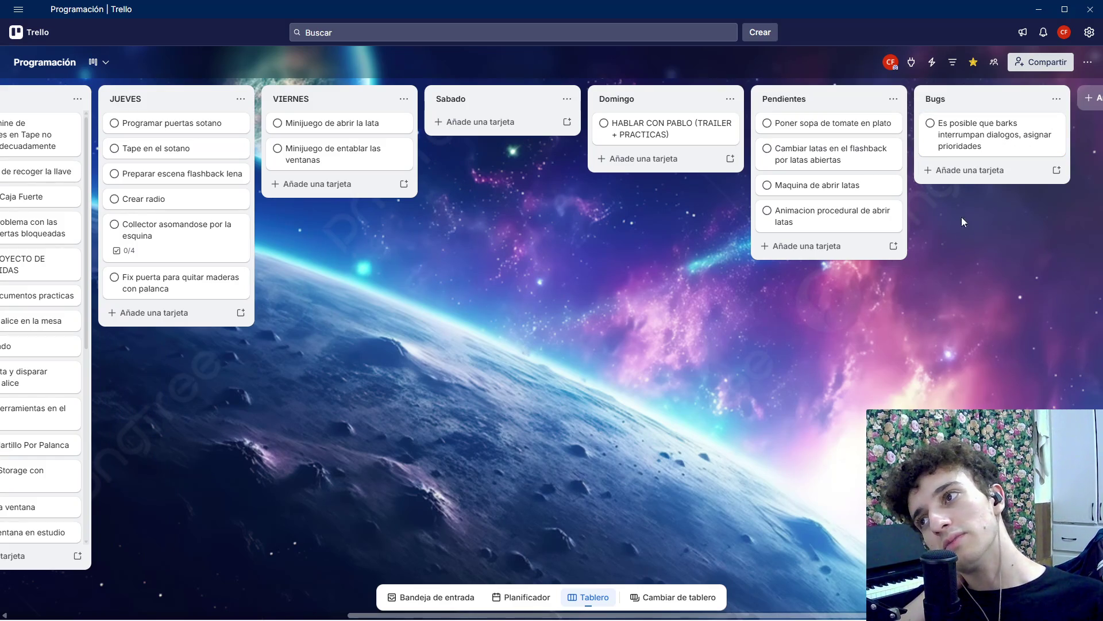
scroll(556, 368, "left", 1)
scroll(534, 369, "left", 1)
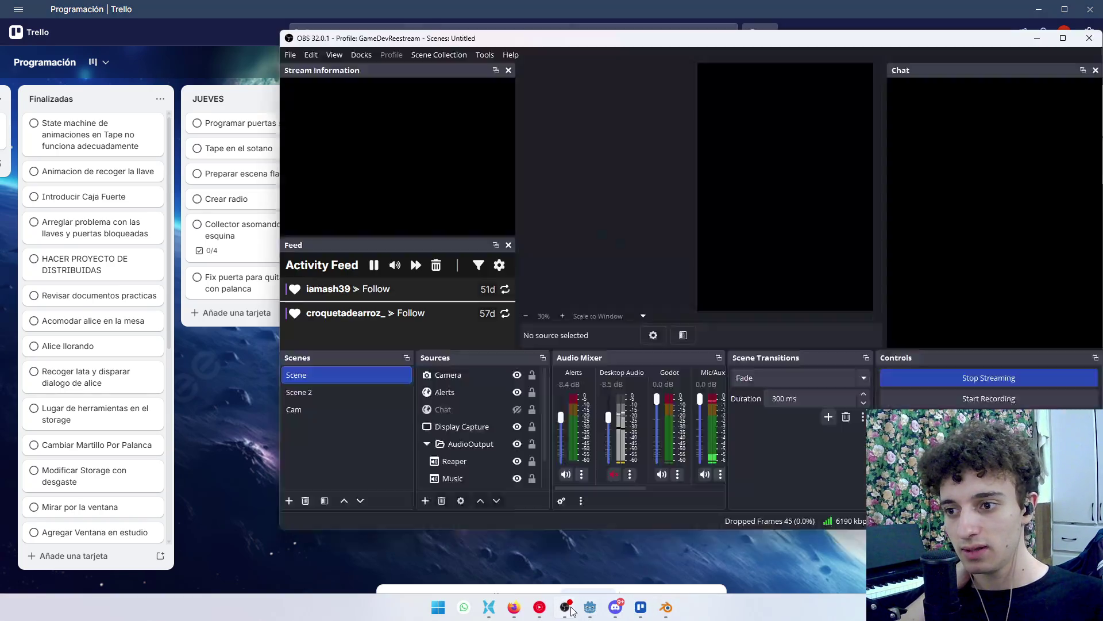
left_click(566, 606)
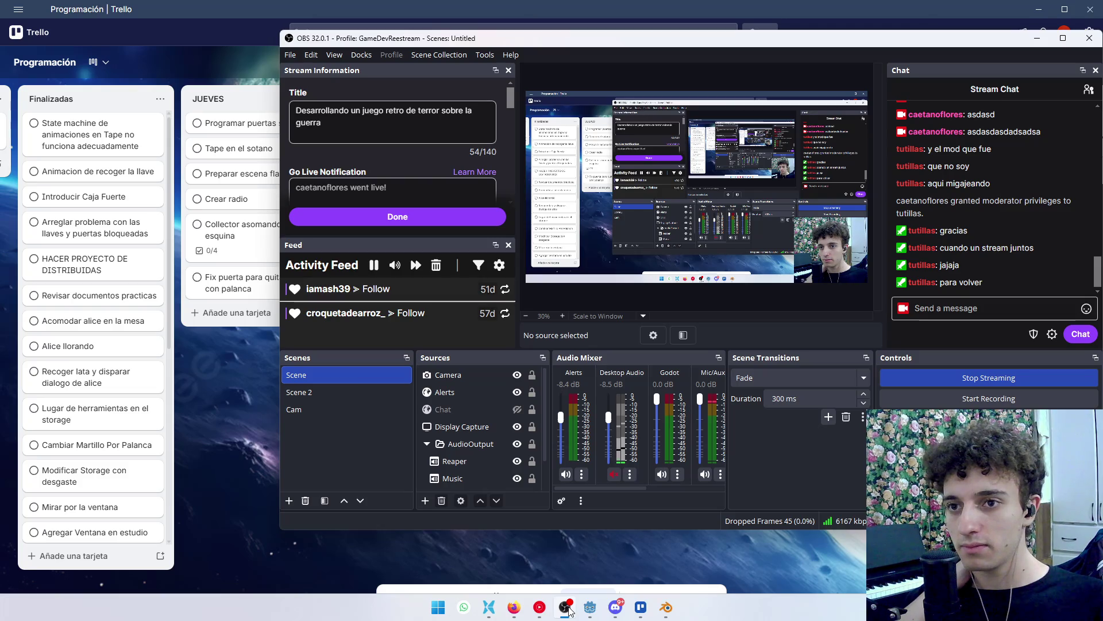
left_click(568, 608)
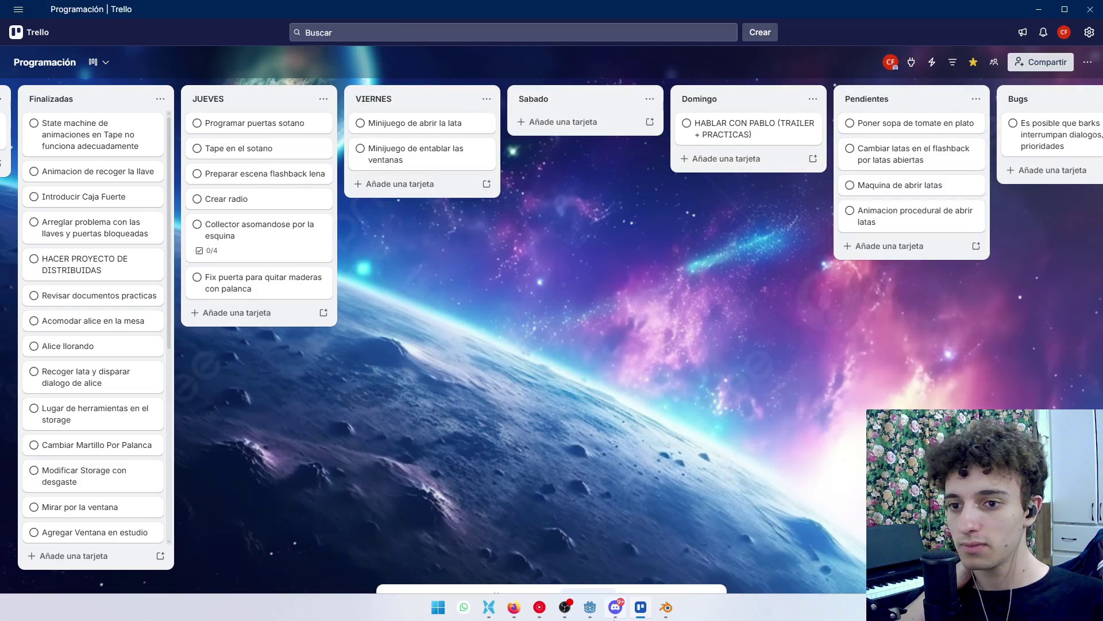
left_click(590, 607)
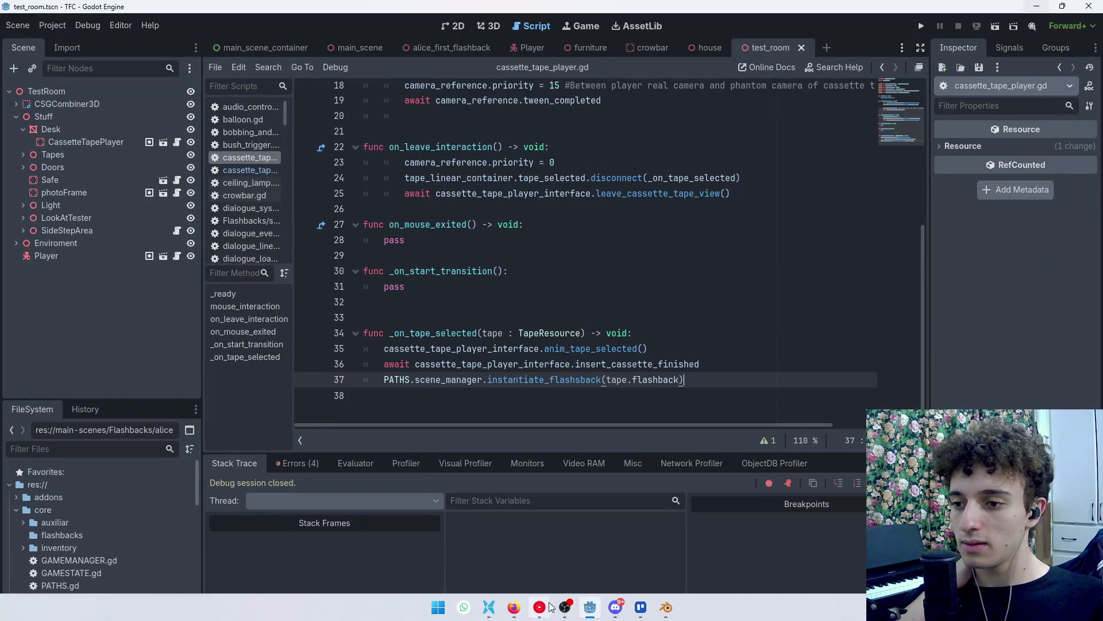
Skip YouTube Music ahead two tracks to LoveHeart, then bring OBS Studio to the front.
left_click(541, 609)
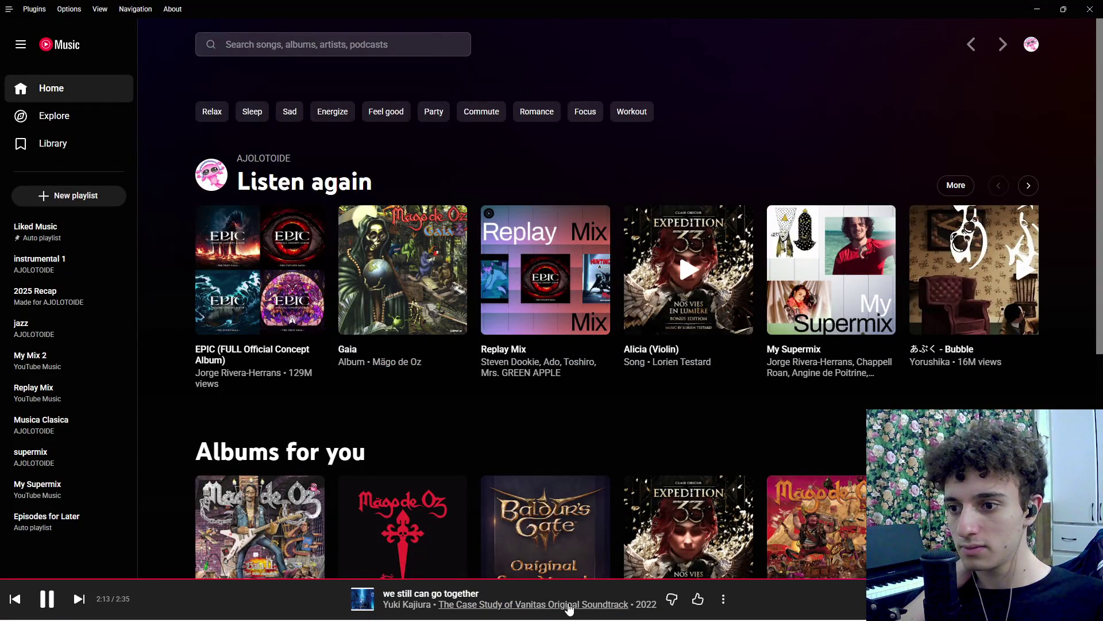
left_click(73, 602)
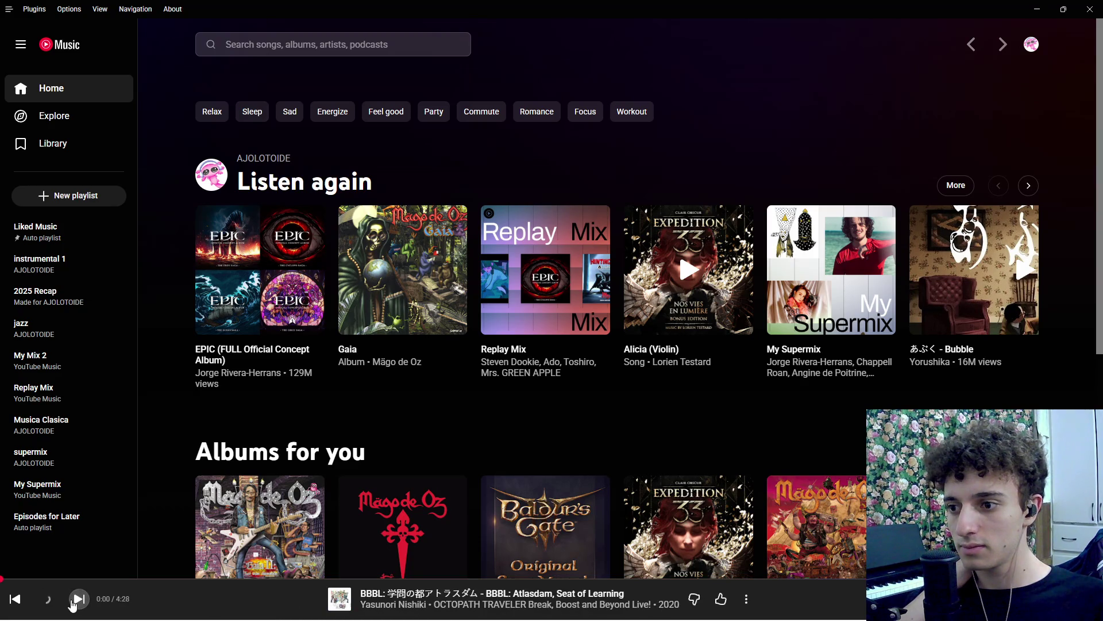
left_click(79, 601)
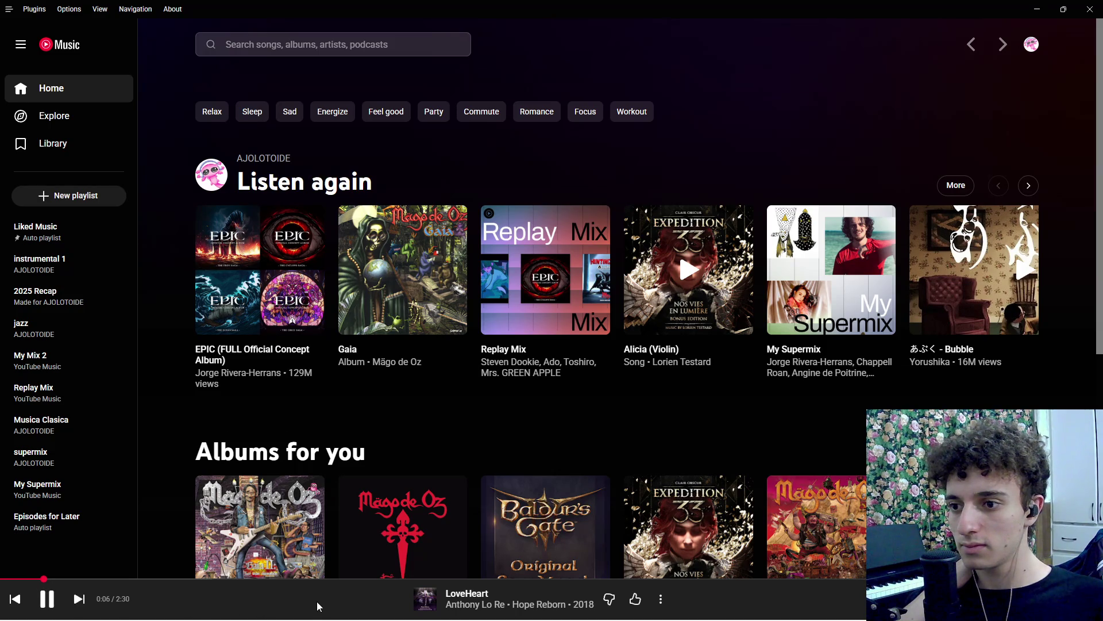
mouse_move(328, 618)
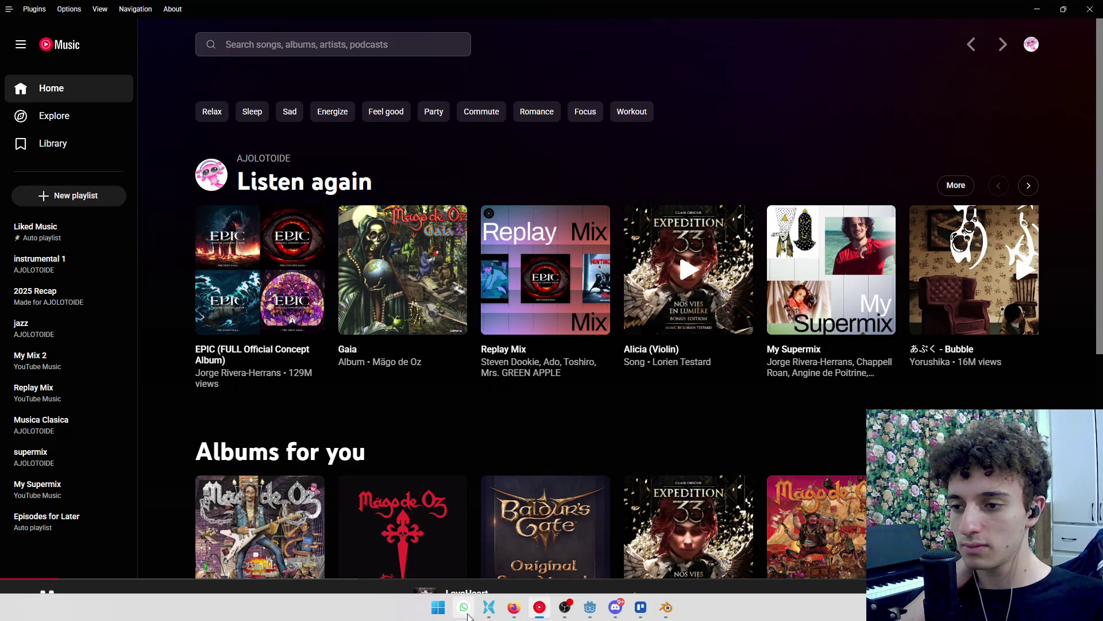
left_click(565, 607)
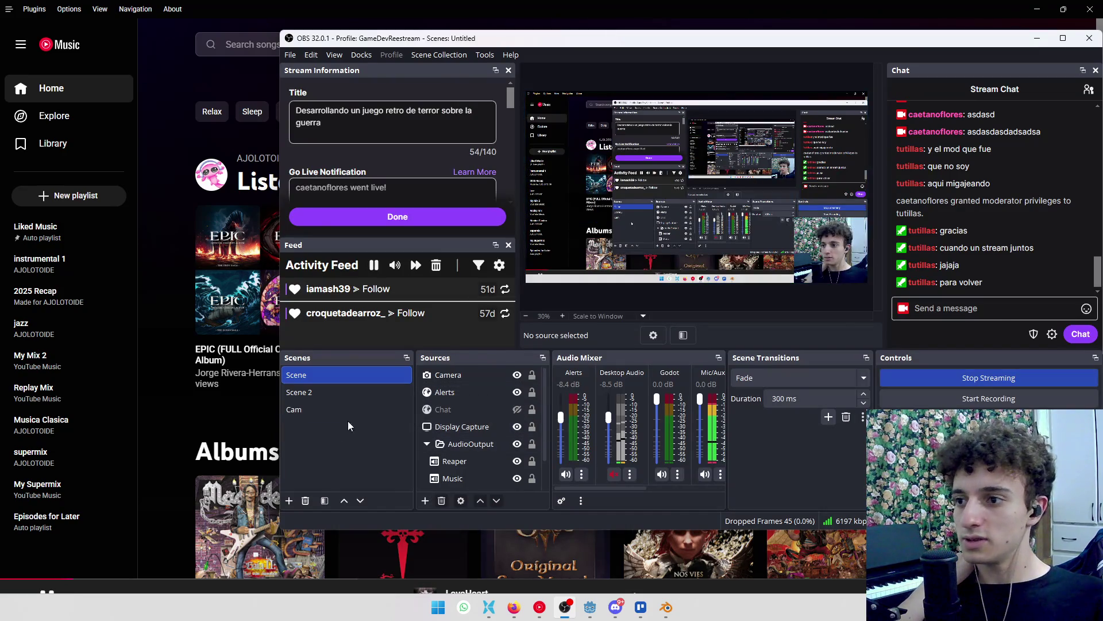
Select the Cam scene in OBS, minimize OBS, and open the My Supermix playlist.
left_click(316, 393)
left_click(314, 409)
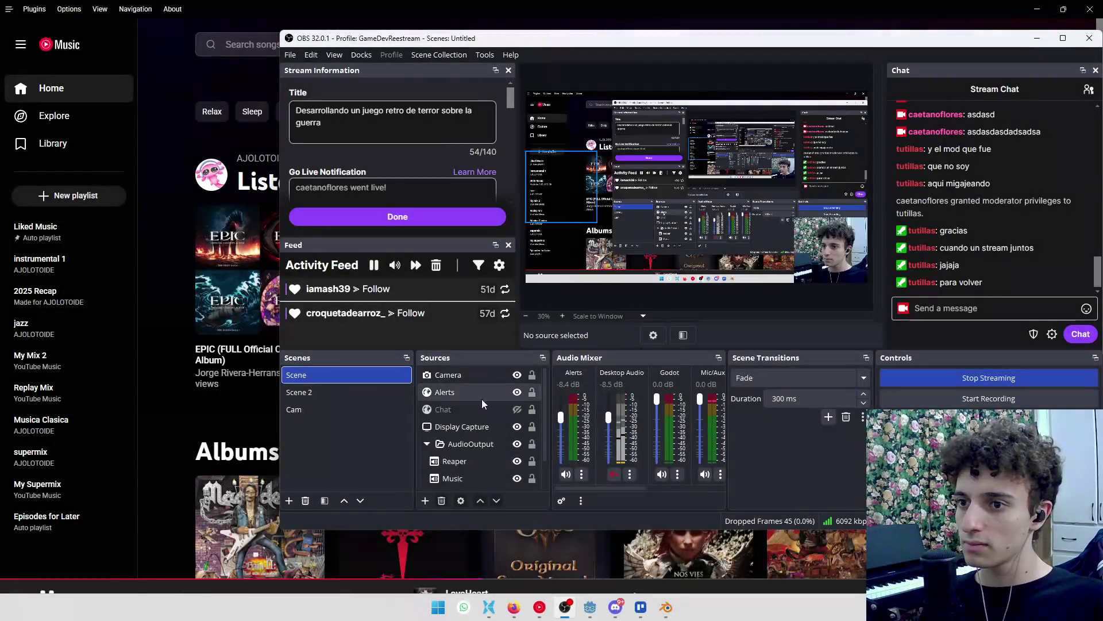
left_click(1041, 40)
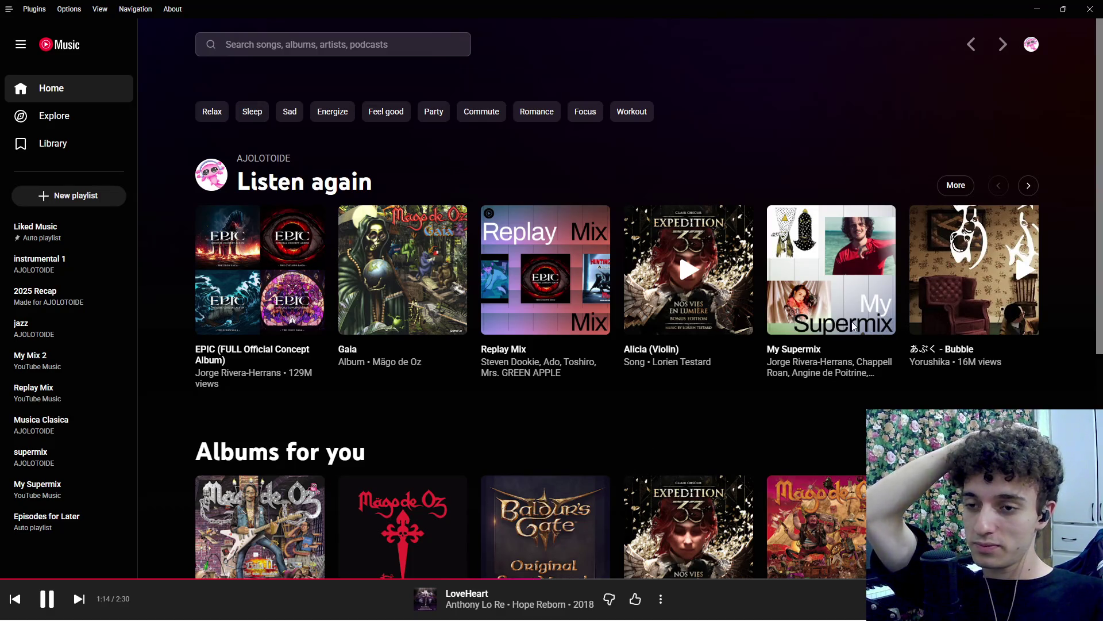
left_click(38, 488)
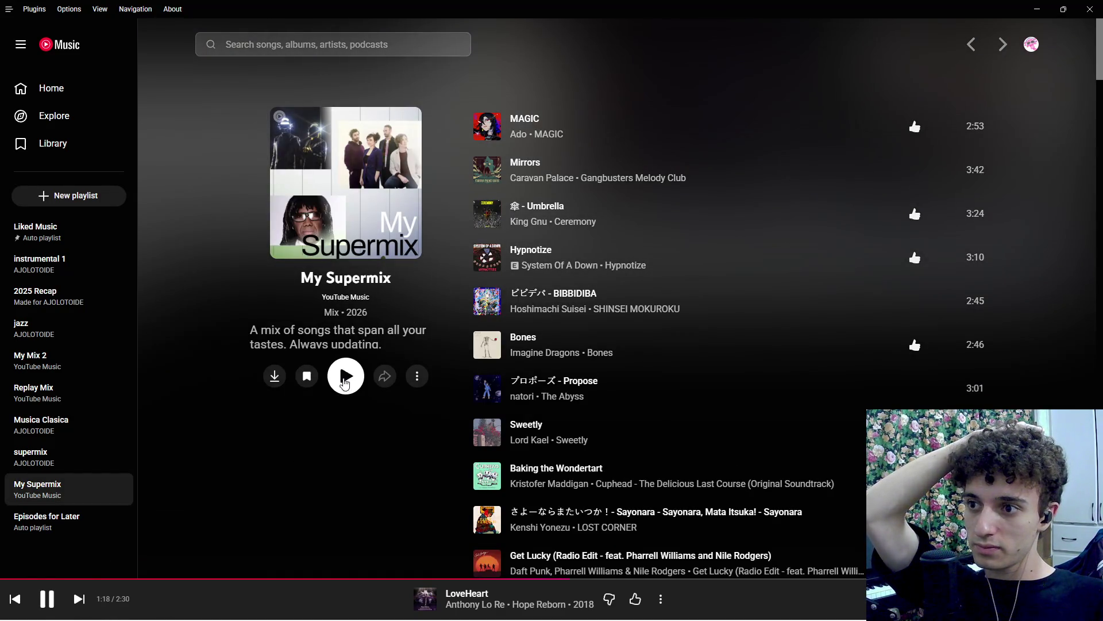
Play My Supermix from MAGIC, check notifications, return to Godot, and hide the debugger.
left_click(343, 382)
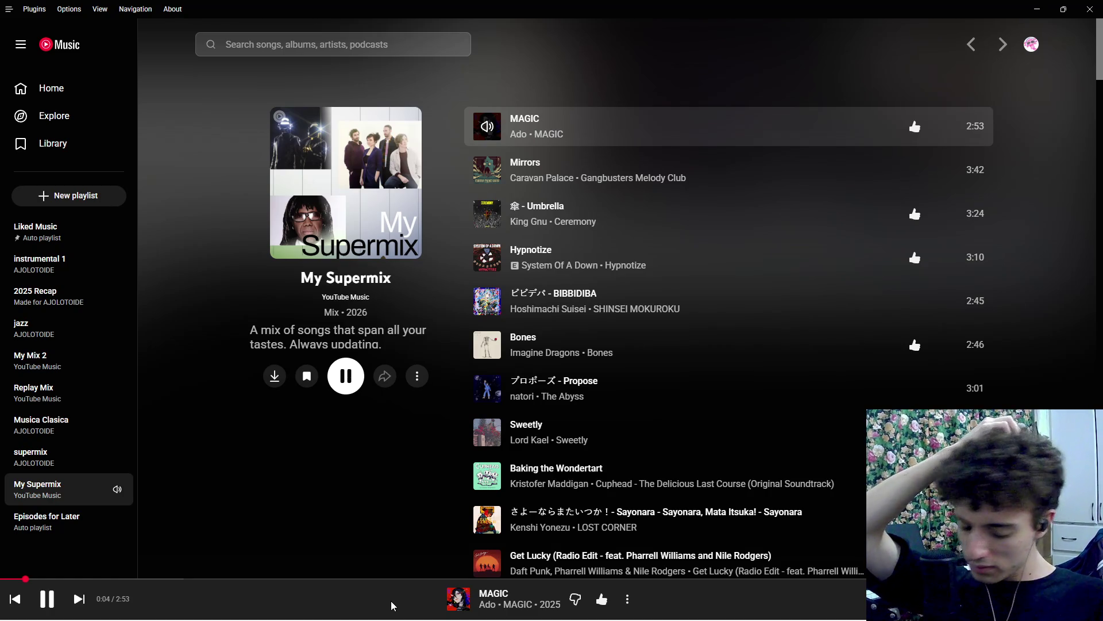
mouse_move(489, 618)
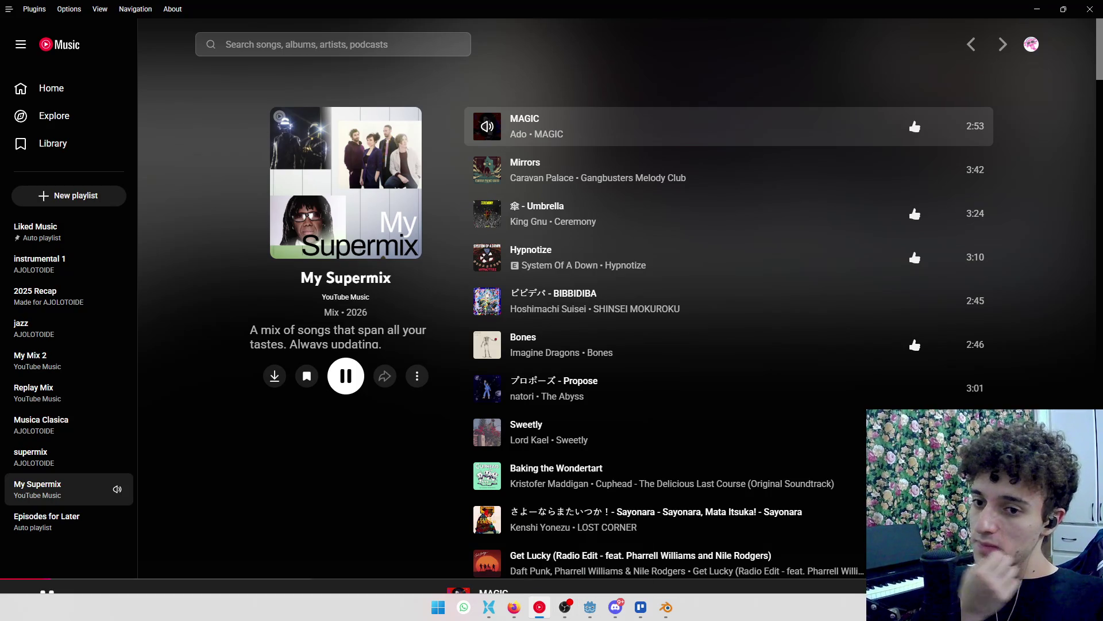
key("super+n")
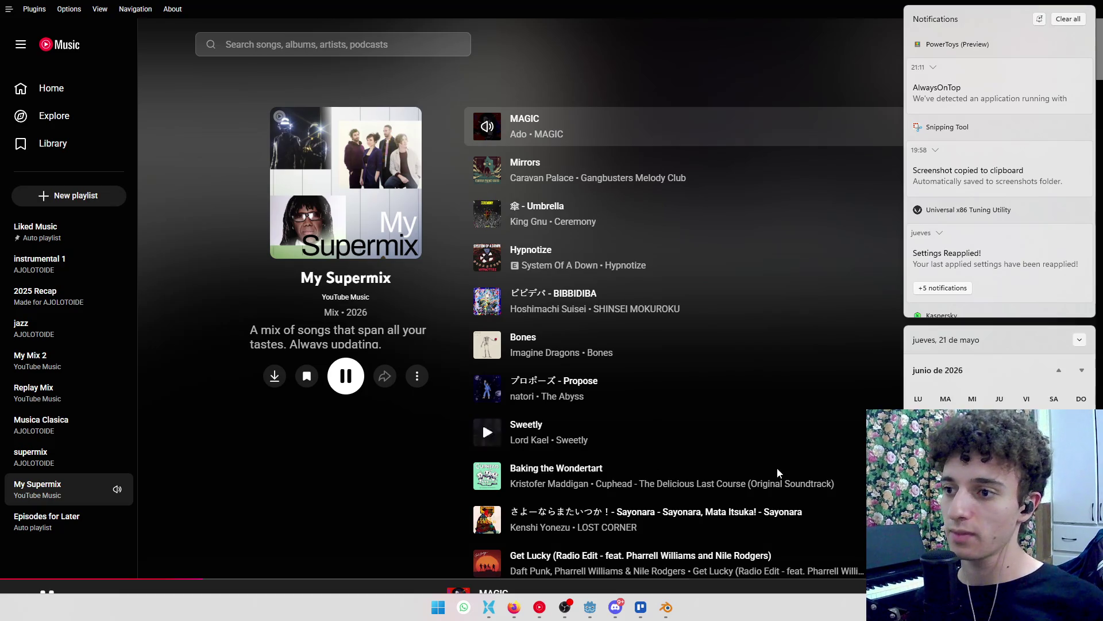
key("alt+Tab")
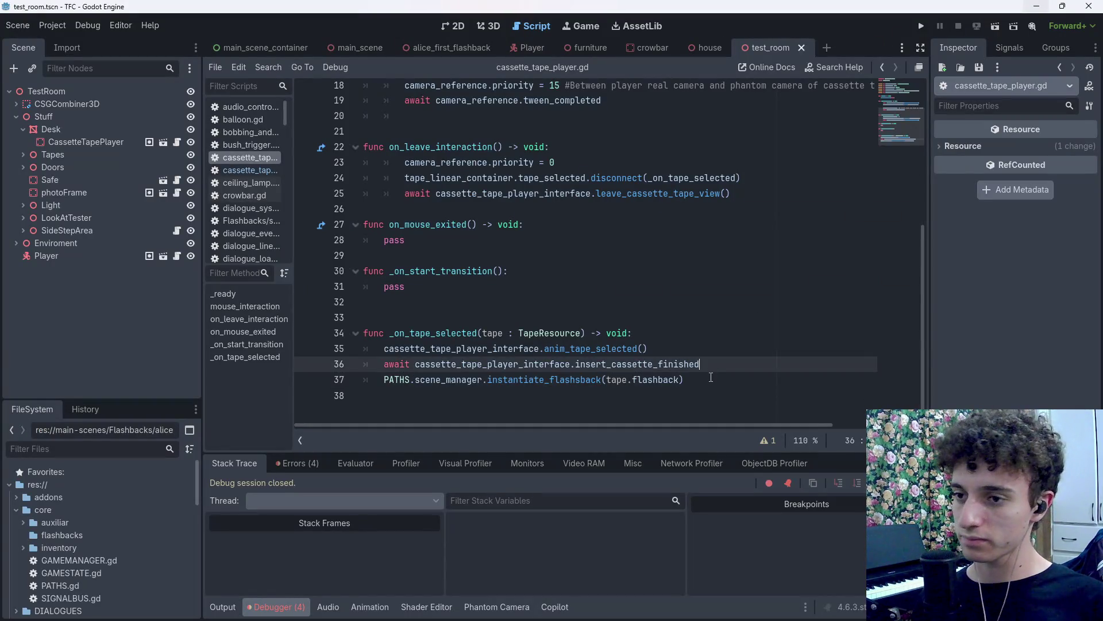
left_click(277, 607)
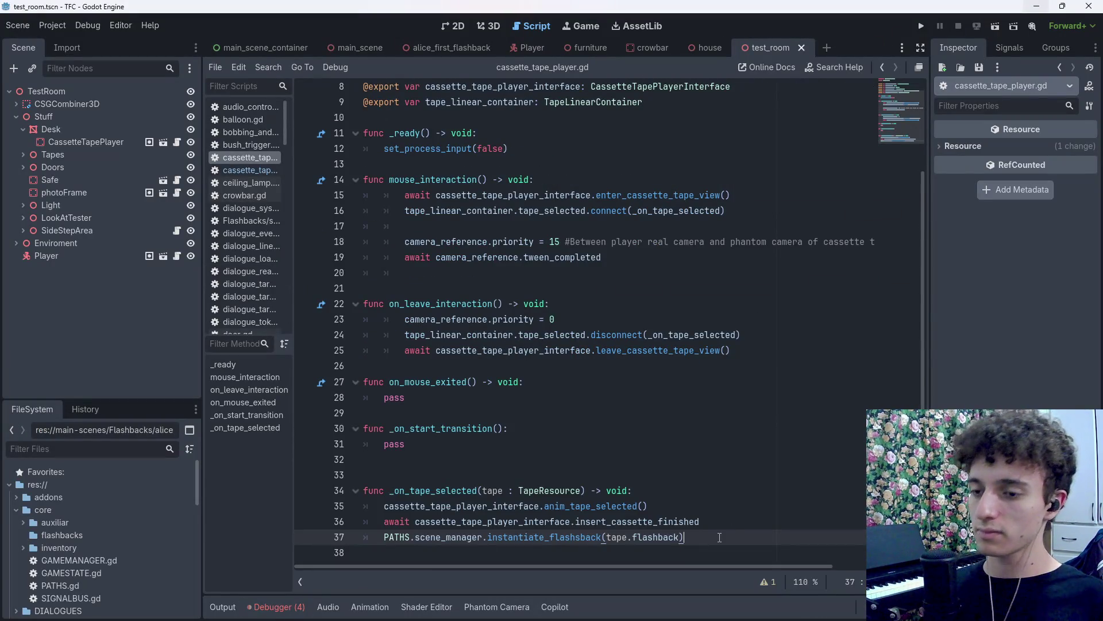
Save the scene, glance at OBS, and return to the Godot script.
key("ctrl+s")
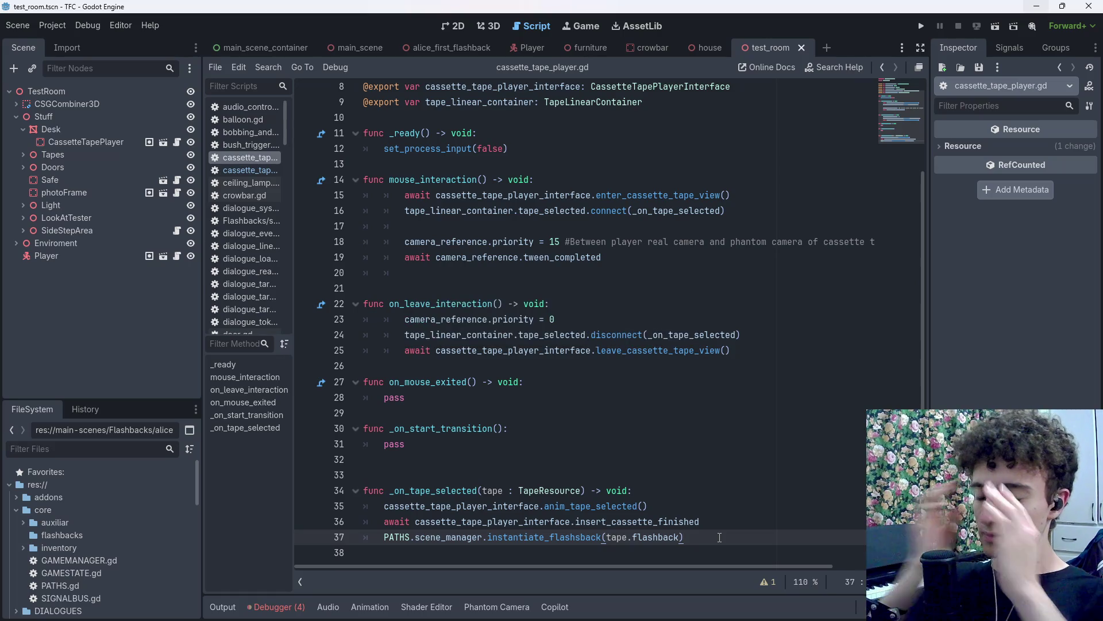
key("alt+Tab")
key("Tab")
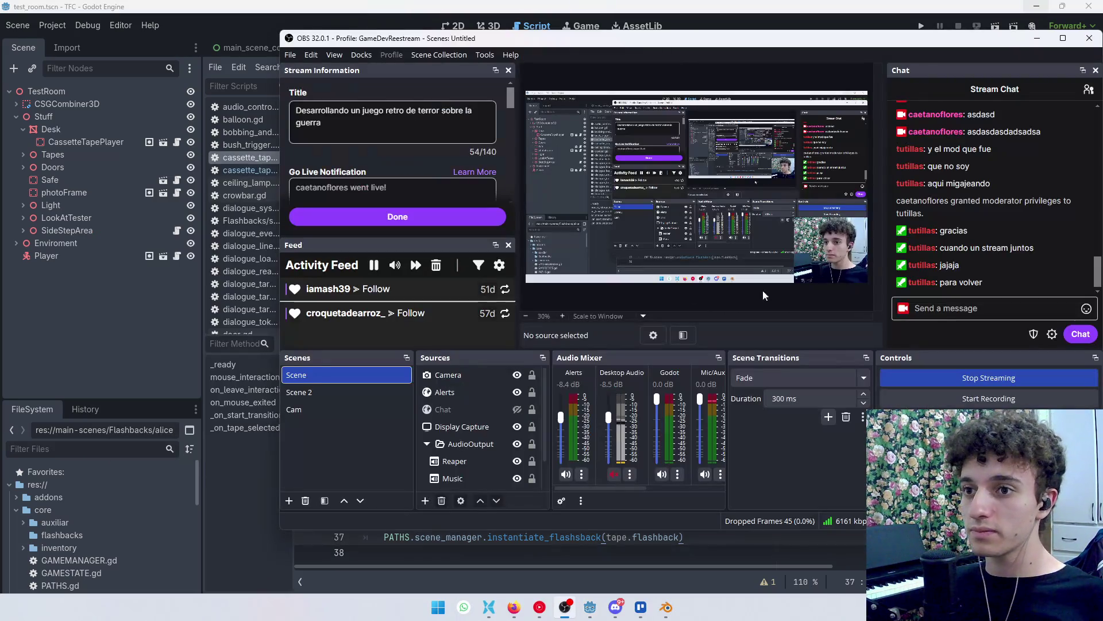
key("alt+Tab")
Delete empty line 33 before _on_tape_selected, save the script, and show the 3D view.
left_click(409, 428)
key("ctrl+s")
left_click(409, 460)
left_click(409, 470)
key("ctrl+s")
key("BackSpace")
key("ctrl+s")
left_click(489, 26)
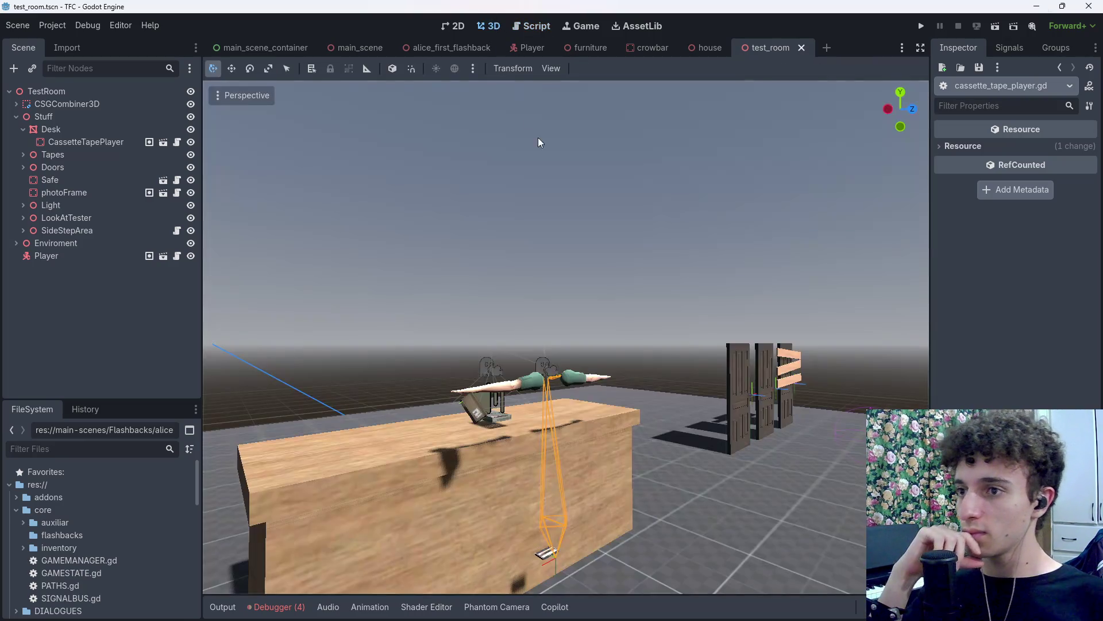
Fly around the test room to the desk, then open CassetteTapePlayer's scene in its own tab.
key("s")
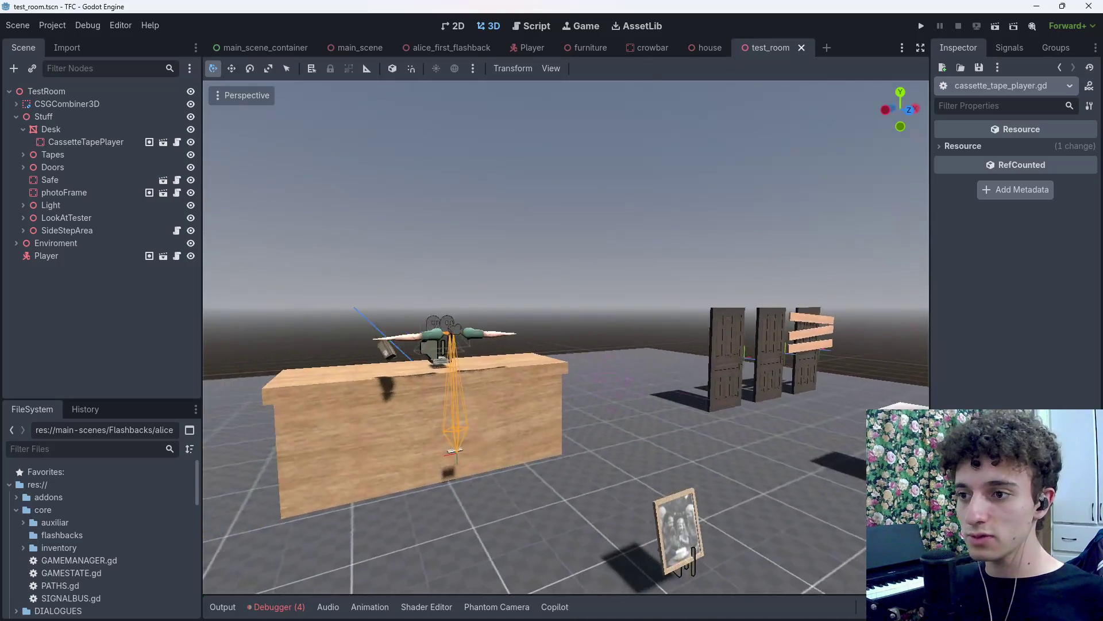
key("w")
key("s")
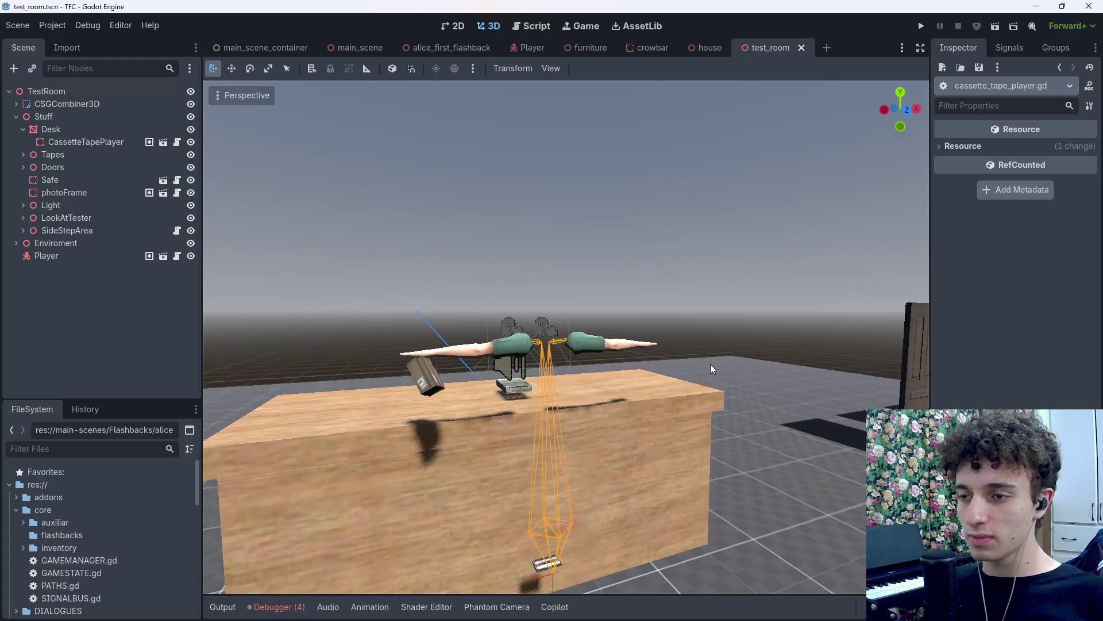
key("ctrl+s")
key("a")
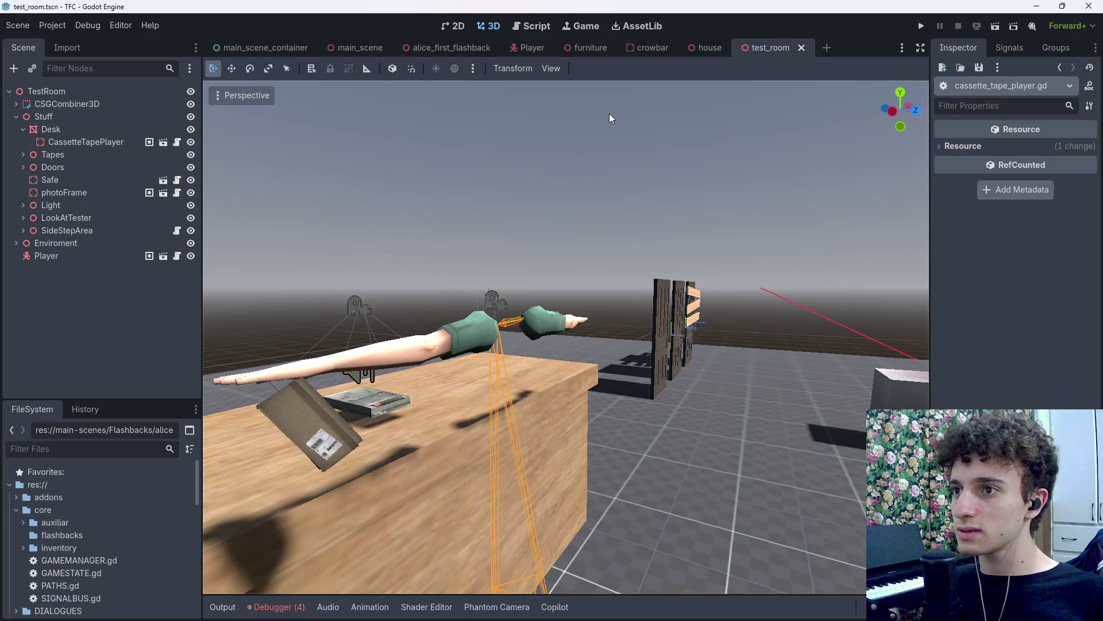
left_click(365, 414)
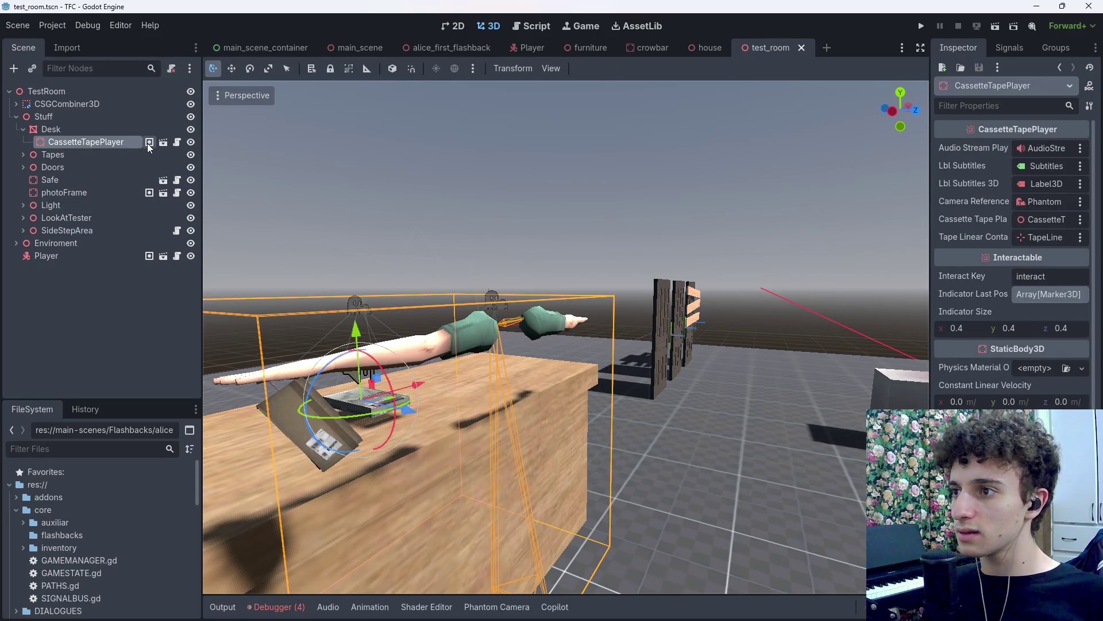
left_click(163, 142)
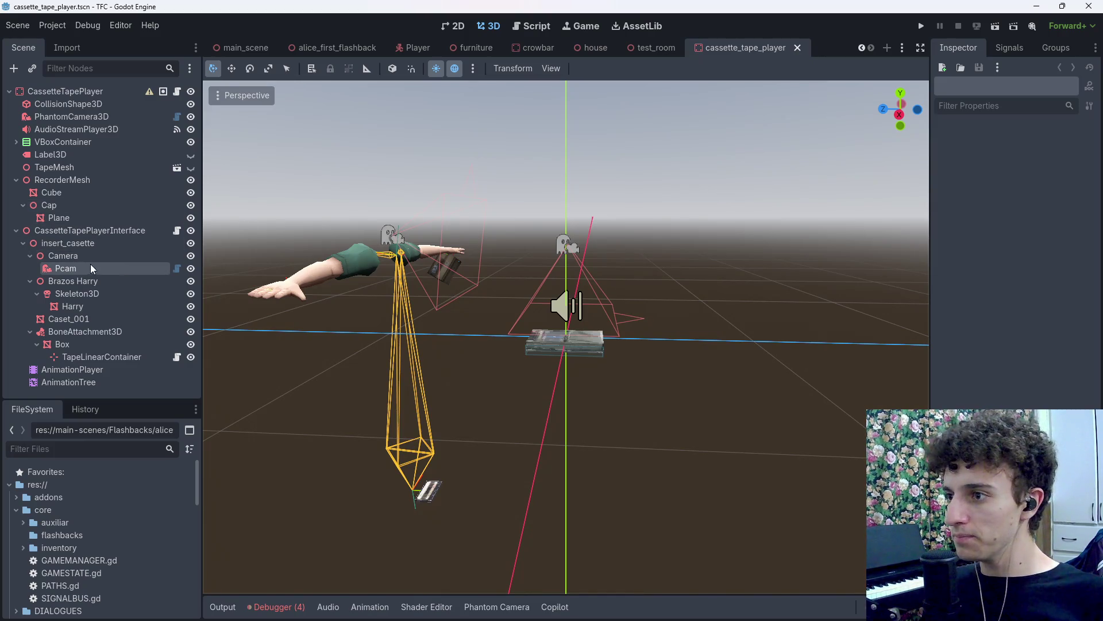
Select the Pcam node to review its phantom camera settings.
left_click(139, 270)
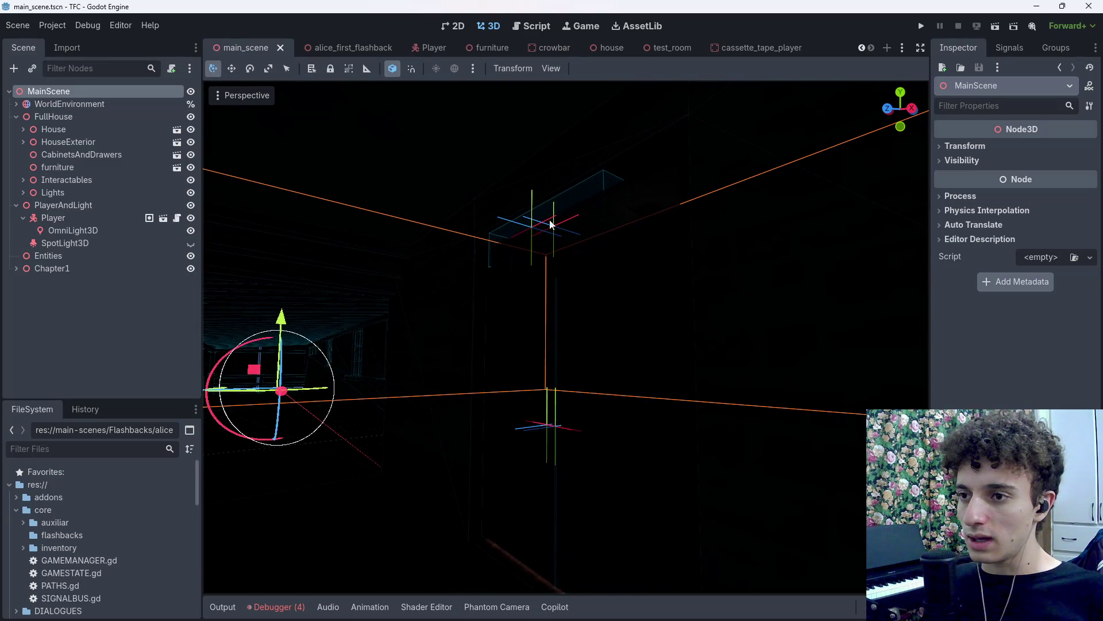
Collapse the DialogueReader, MainDoorFirstInteract and AliceFlashback branches and frame FirstHouseLook and MainDoorFirstInteract.
left_click(558, 228)
scroll(99, 331, "down", 1)
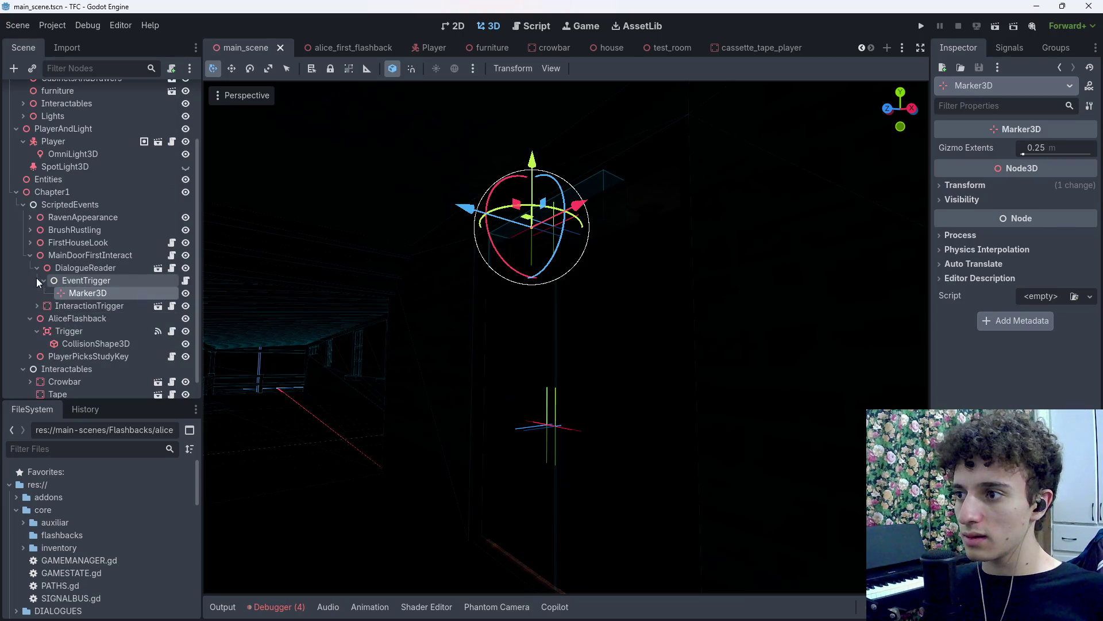
left_click(37, 269)
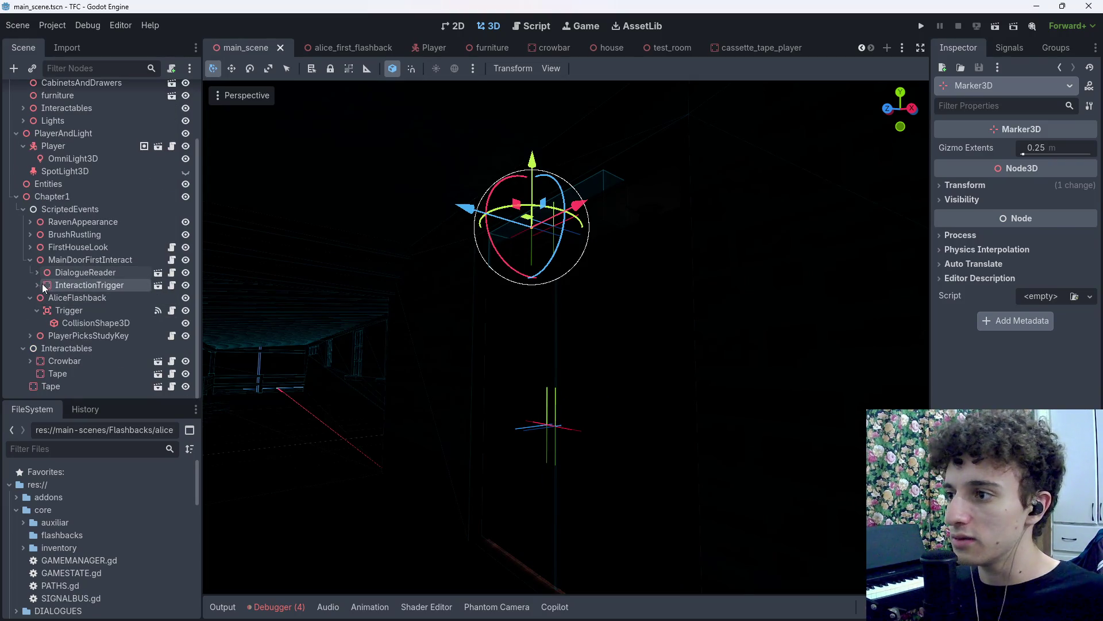
left_click(84, 260)
left_click(25, 259)
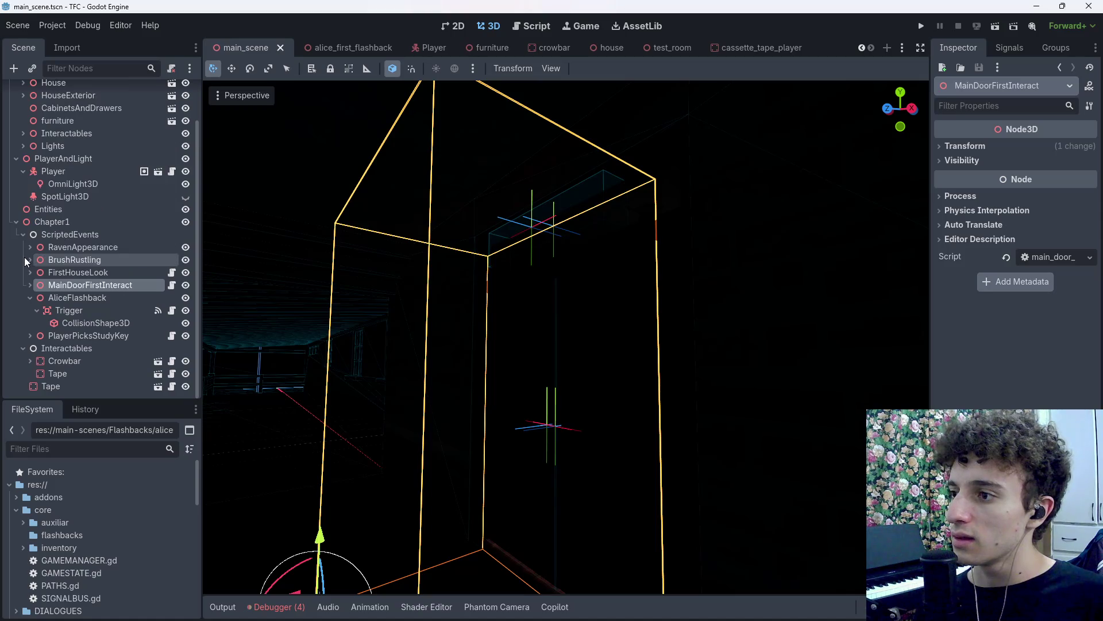
left_click(27, 298)
left_click(53, 298)
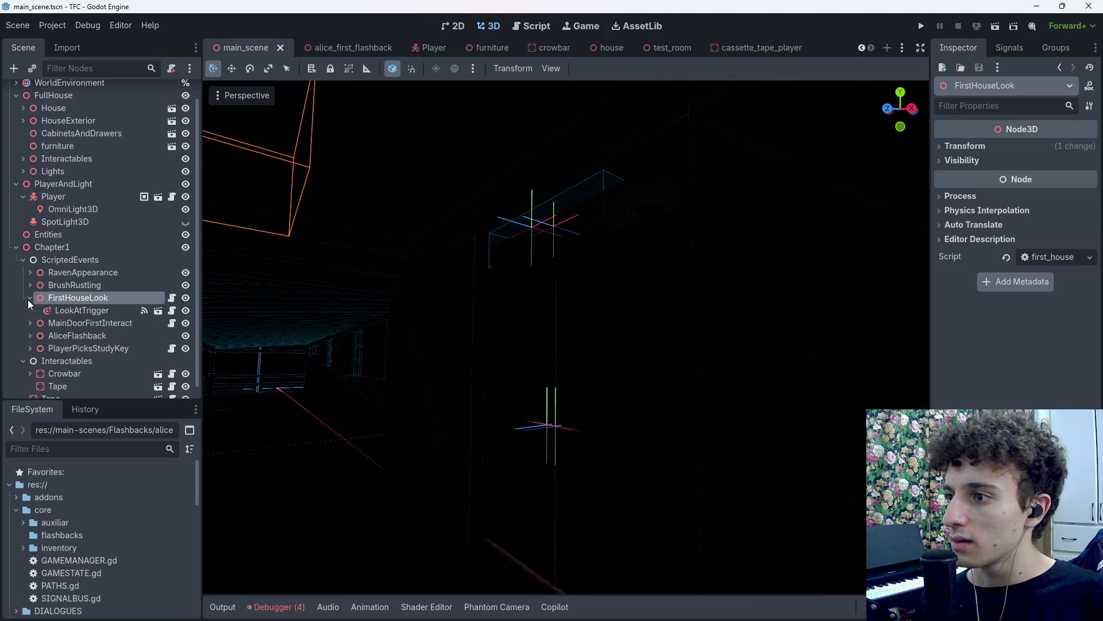
double_click(28, 299)
double_click(29, 309)
double_click(41, 309)
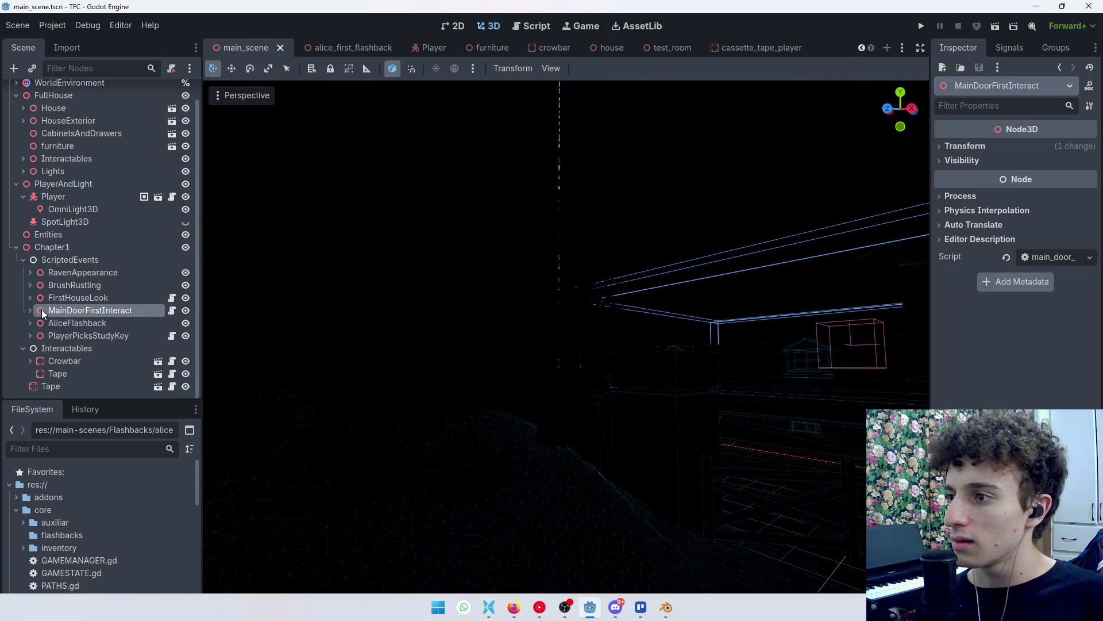
Expand InteractionTrigger > FpAnimationManager > HarryClimbTravesaign, select FpCamera, then bring OBS forward.
left_click(30, 310)
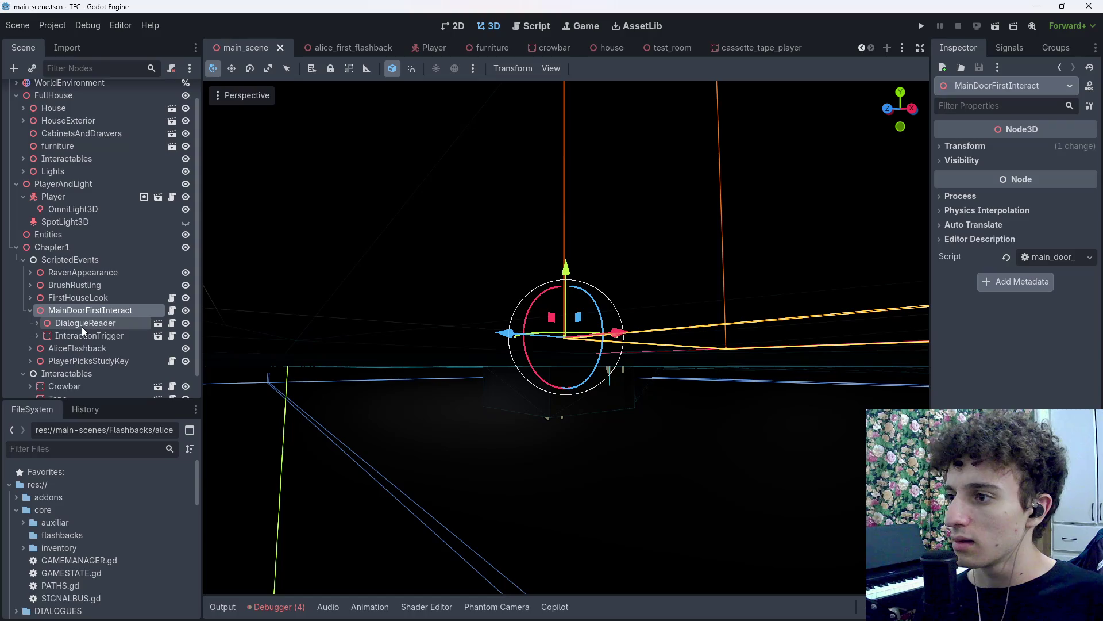
left_click(35, 333)
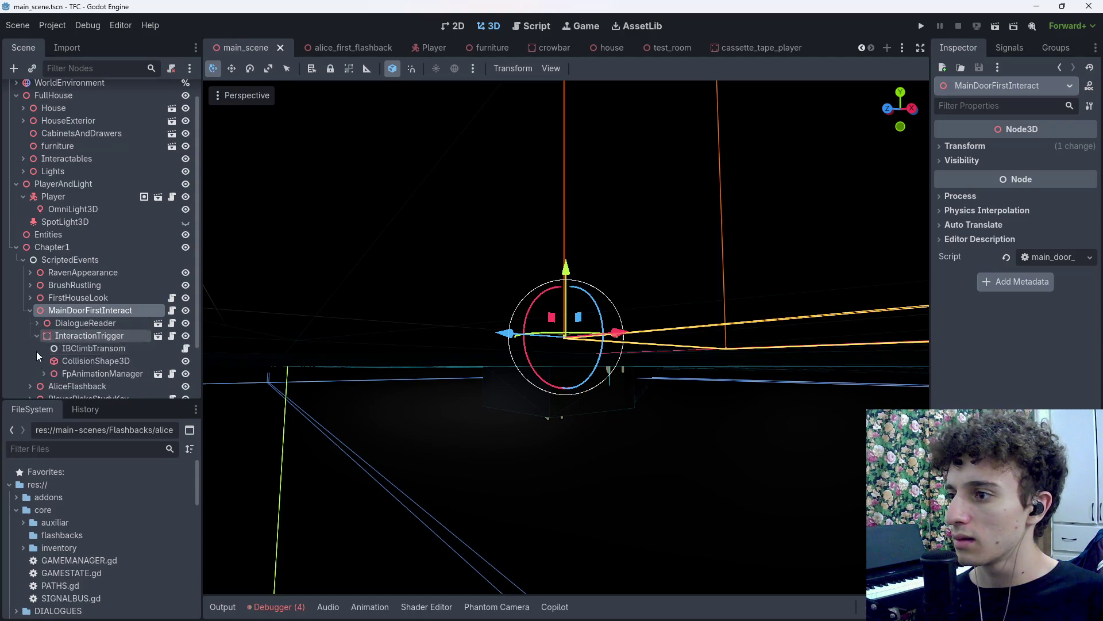
scroll(91, 336, "down", 2)
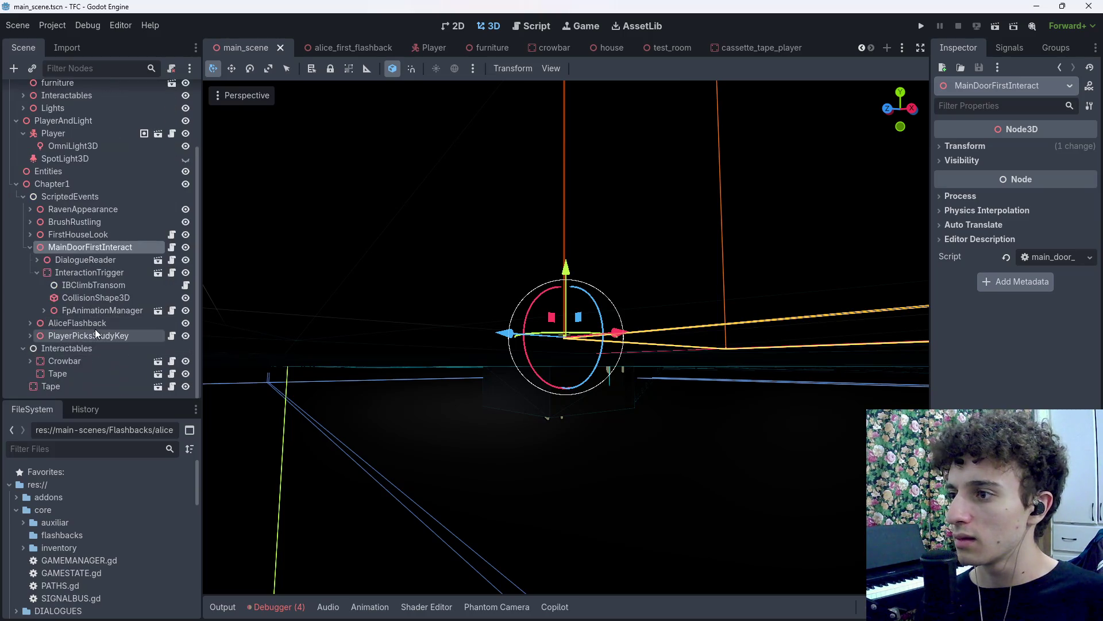
left_click(112, 286)
left_click(105, 308)
left_click(38, 313)
double_click(37, 312)
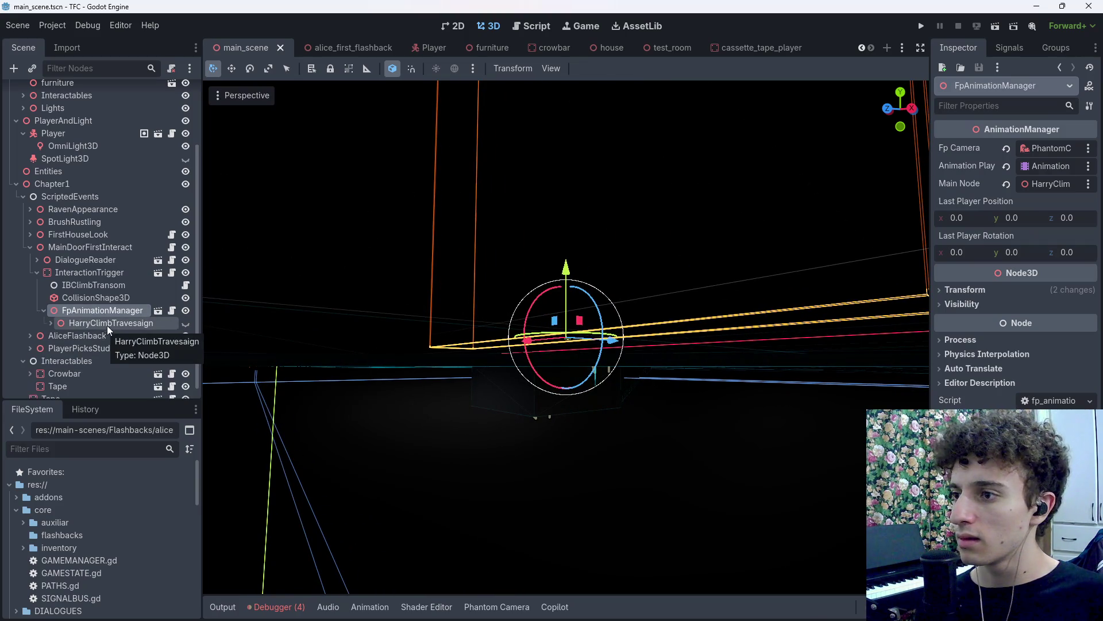
left_click(81, 323)
left_click(48, 321)
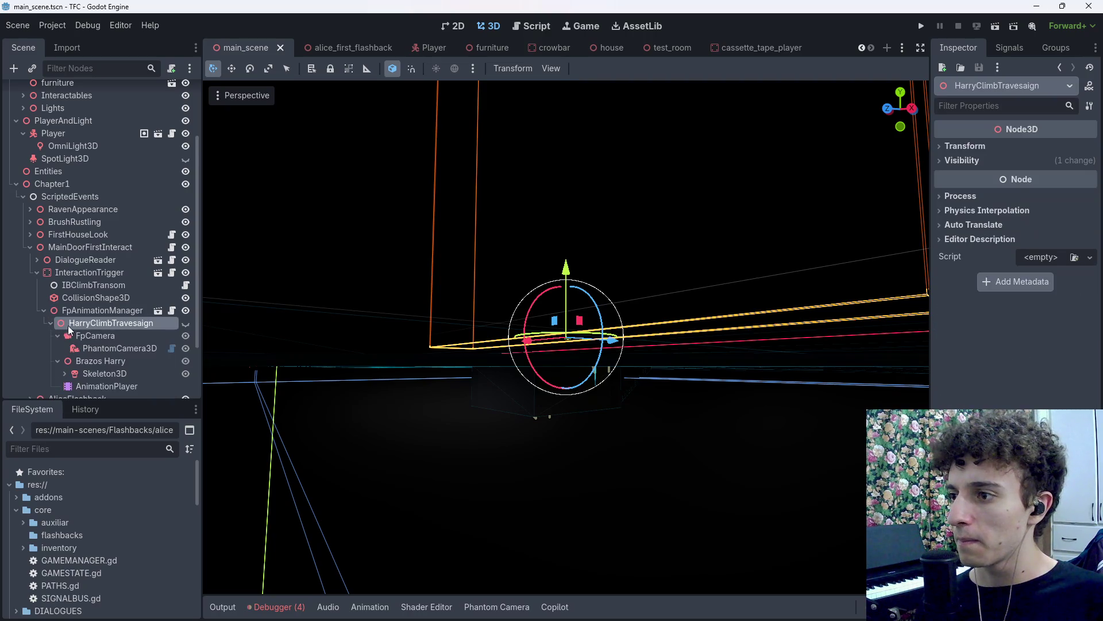
left_click(102, 337)
scroll(1023, 367, "down", 5)
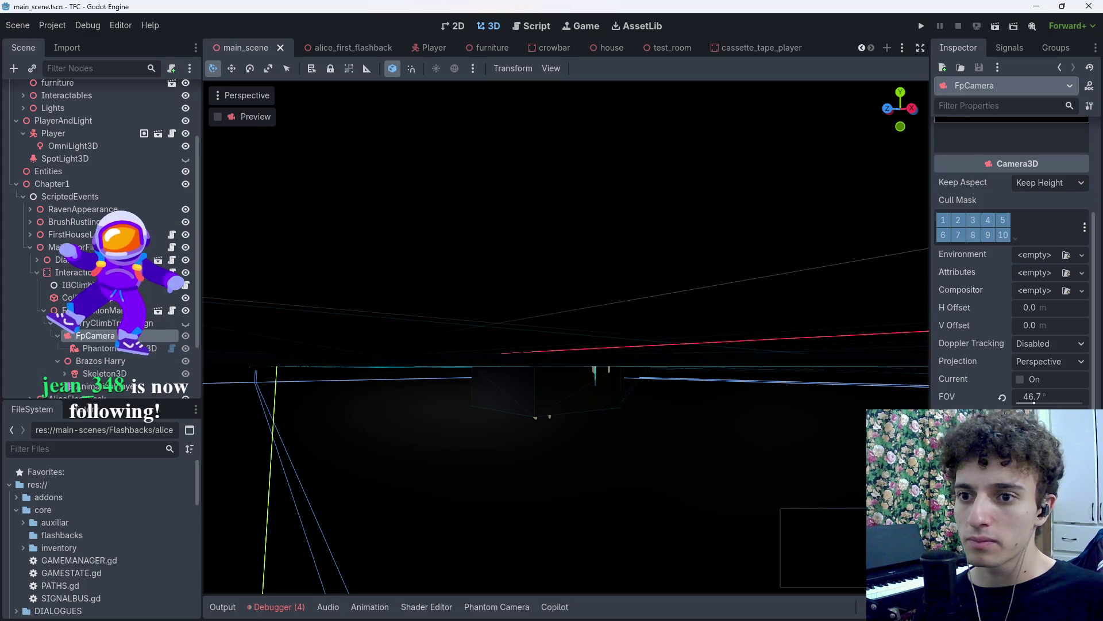
left_click(574, 608)
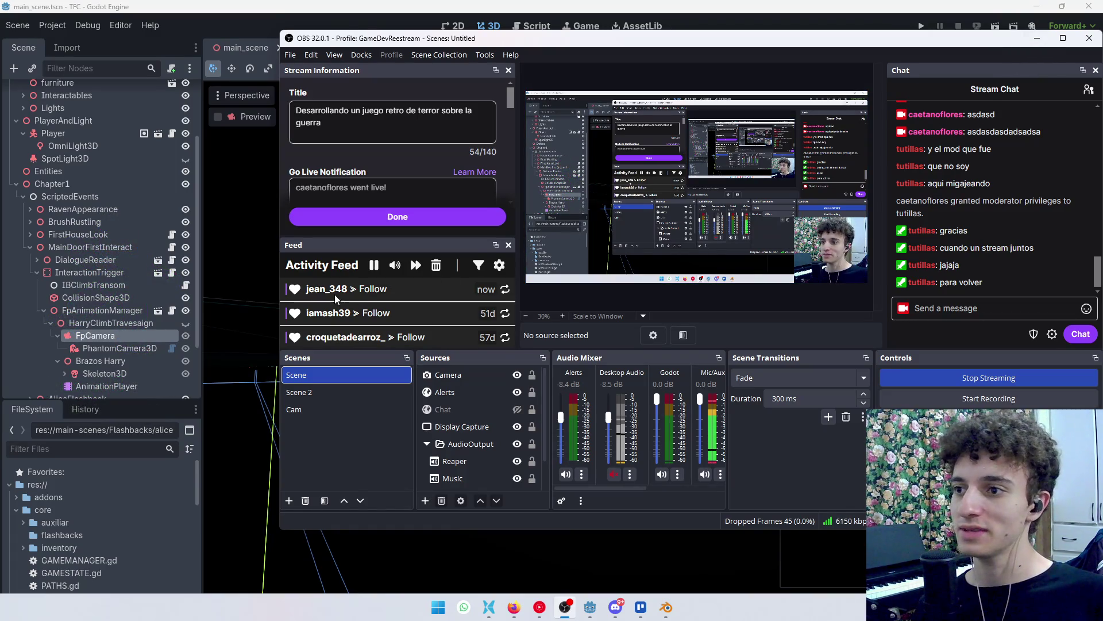
Minimize OBS Studio to reveal FpCamera's Camera3D settings with FOV 46.7°.
left_click(1037, 39)
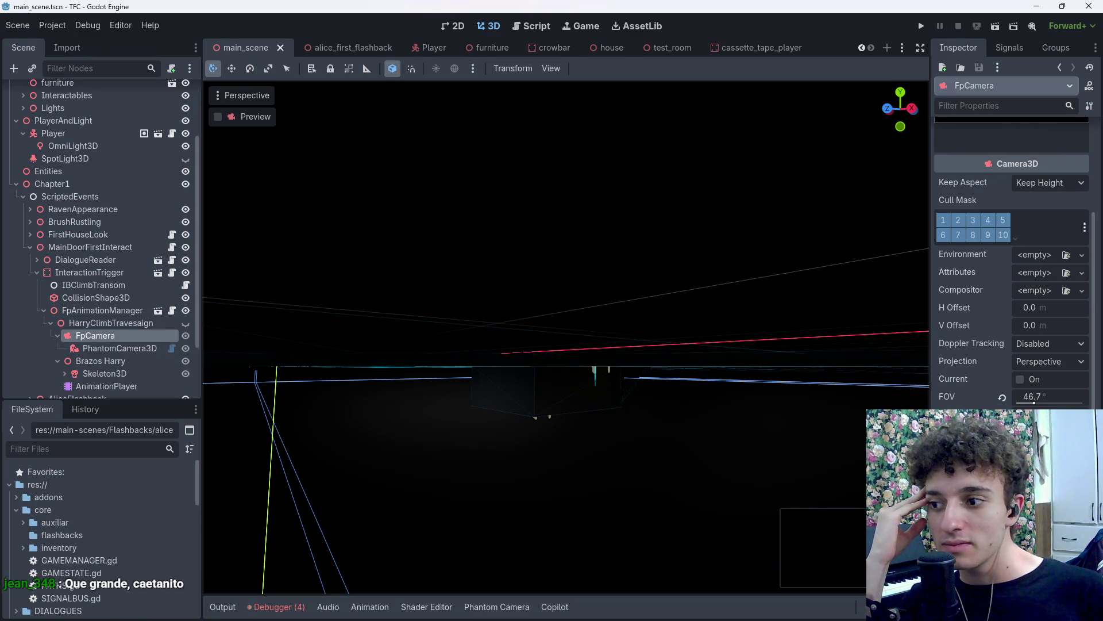
Compare with main_scene's PhantomCamera3D, give Pcam a new Camera3DResource, and save cassette_tape_player.
mouse_move(969, 414)
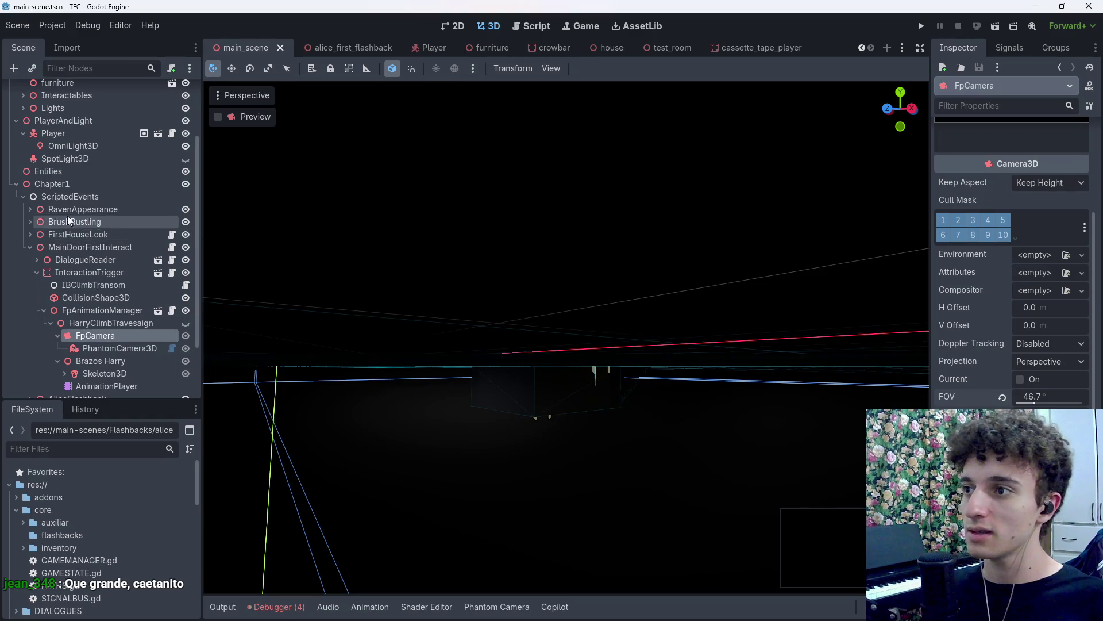
left_click(718, 49)
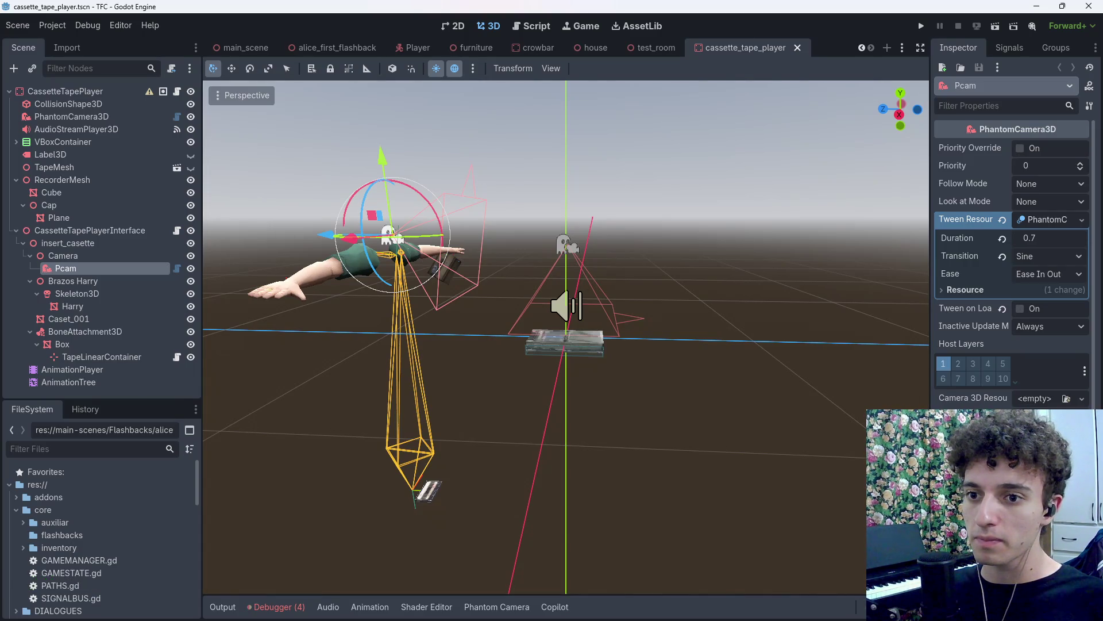
left_click(241, 47)
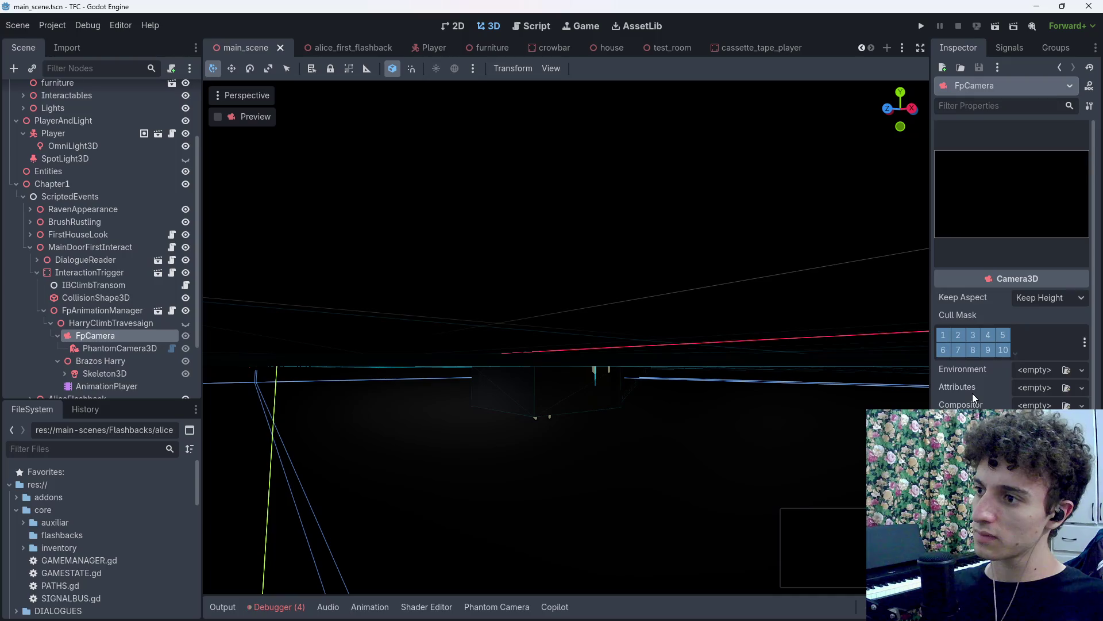
left_click(119, 349)
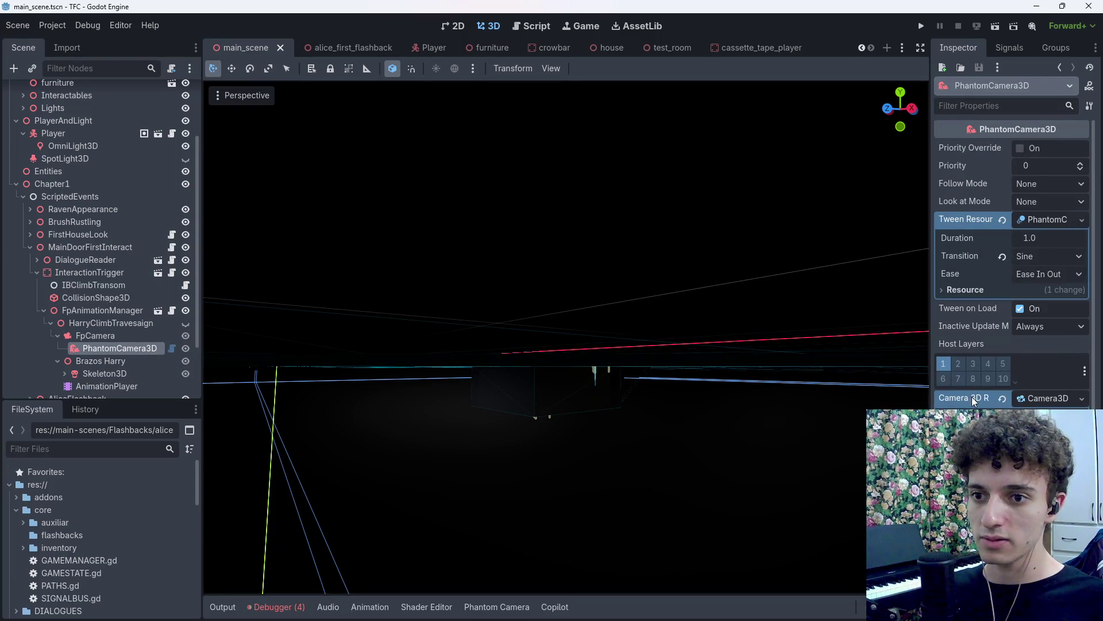
left_click(767, 49)
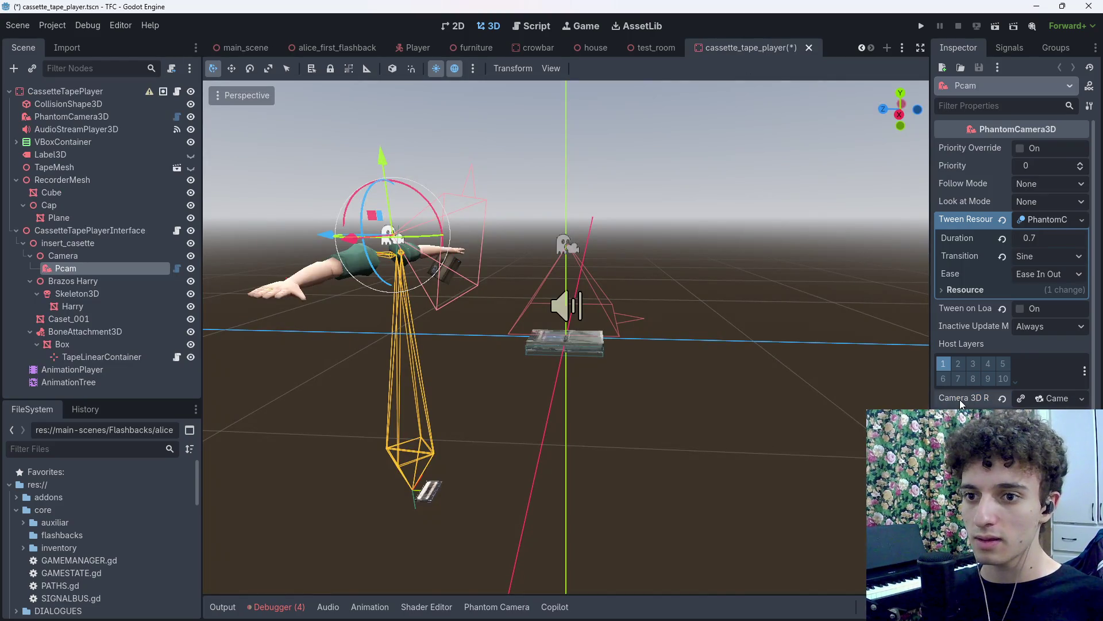
left_click(1082, 399)
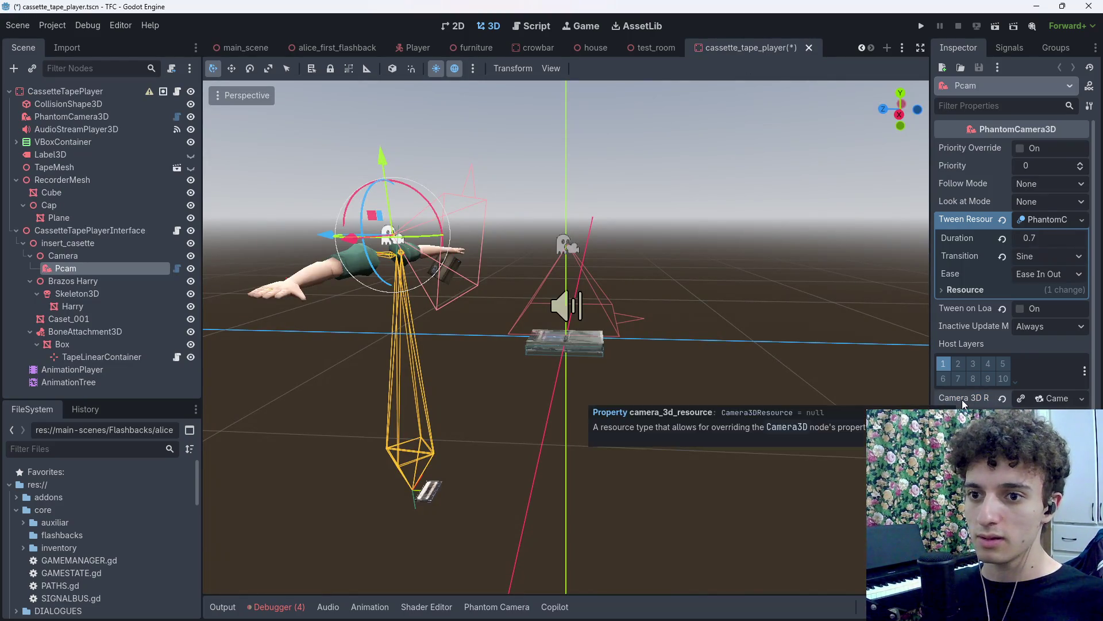
left_click(1006, 437)
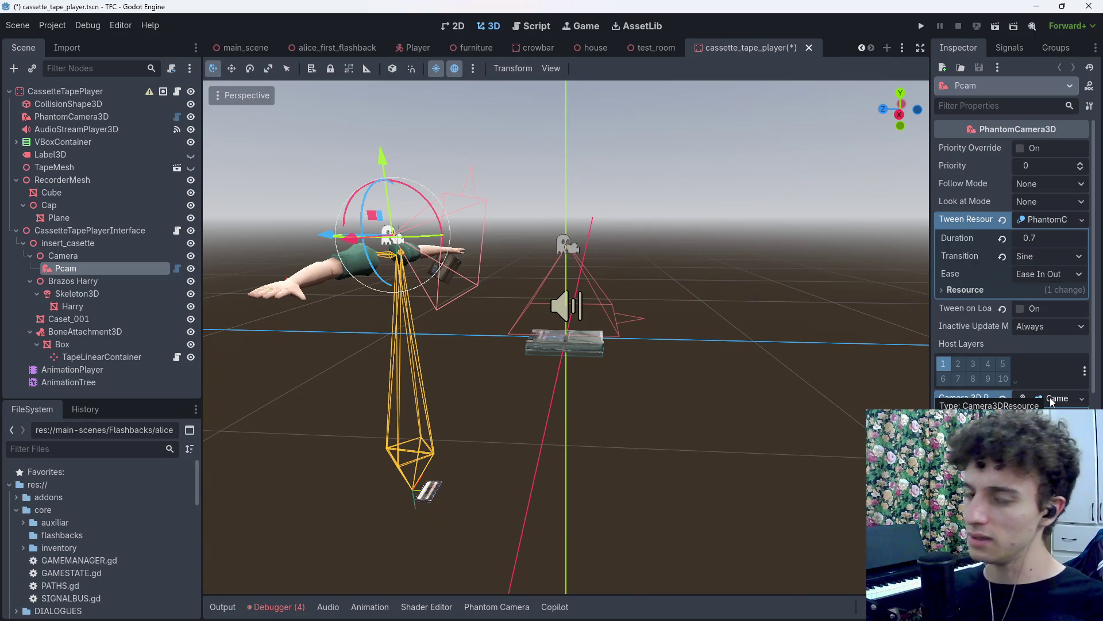
key("ctrl+s")
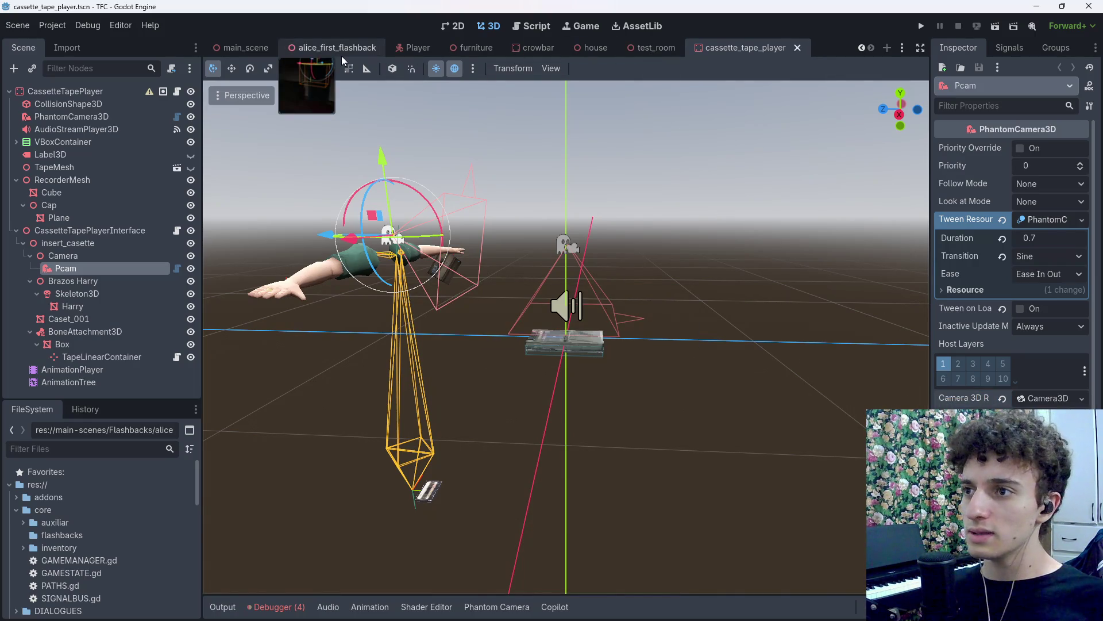
Check main_scene's FpCamera and PhantomCamera3D, collapse their branches, and save main_scene.
left_click(341, 55)
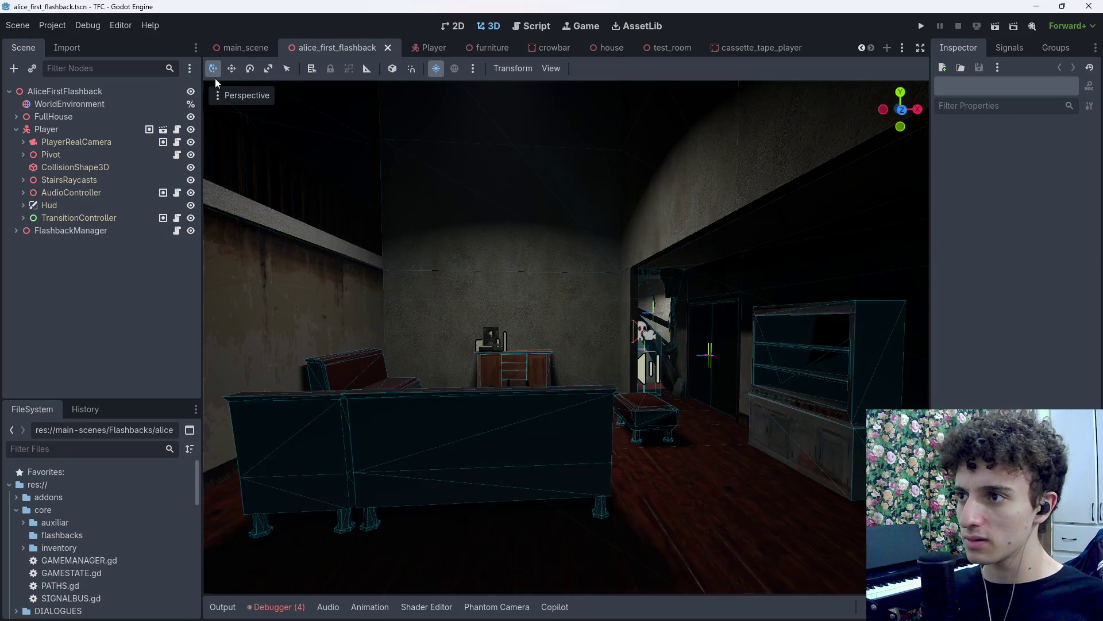
left_click(247, 48)
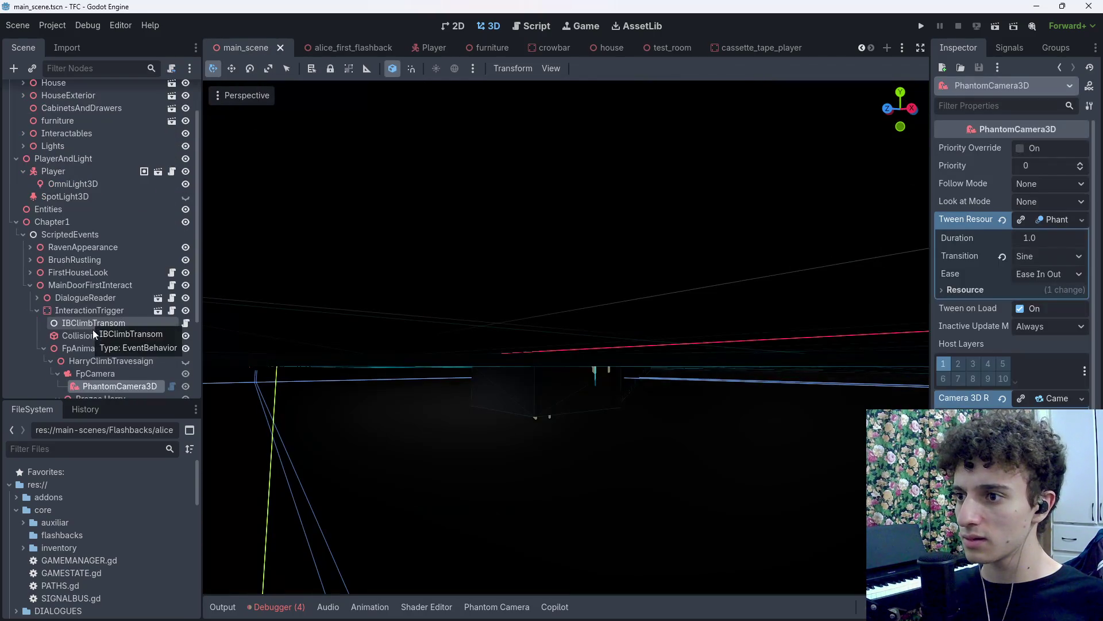
left_click(98, 374)
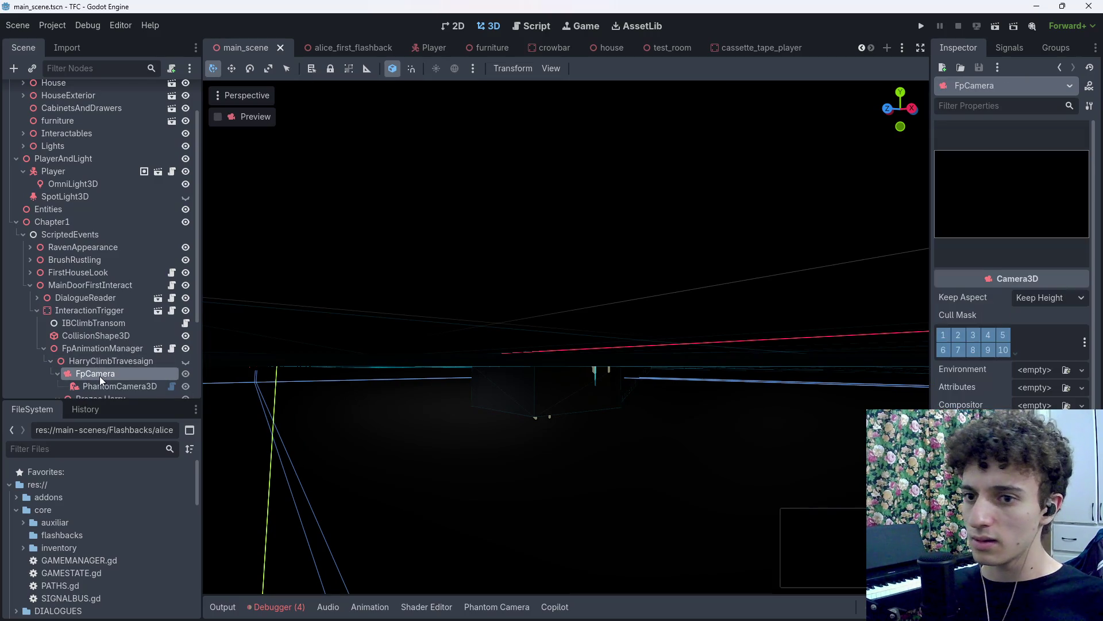
left_click(115, 388)
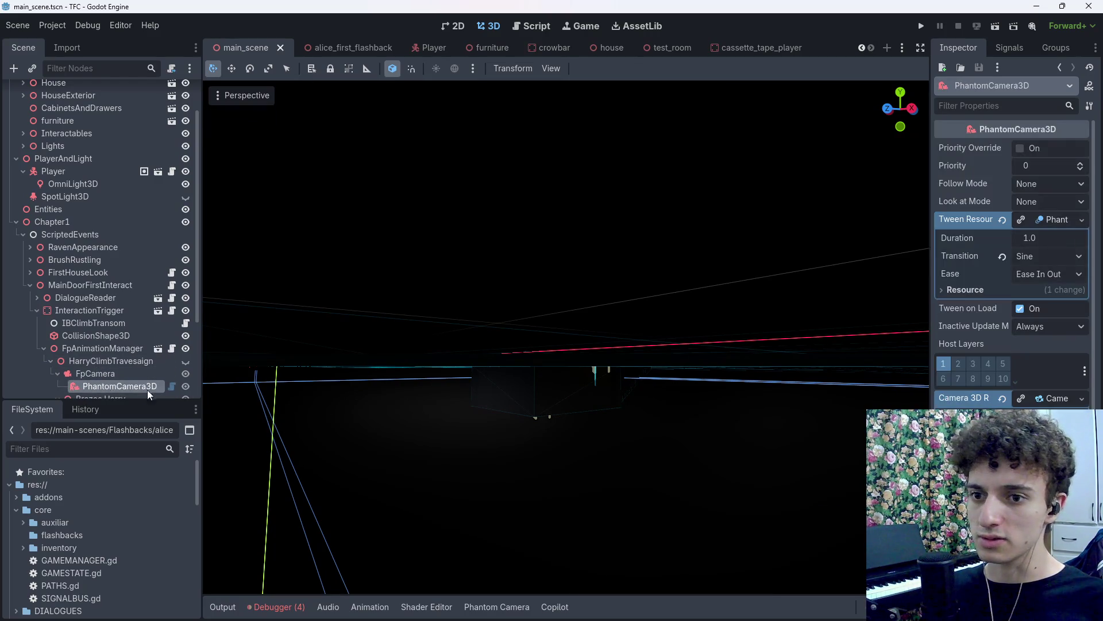
left_click(58, 374)
key("ctrl+s")
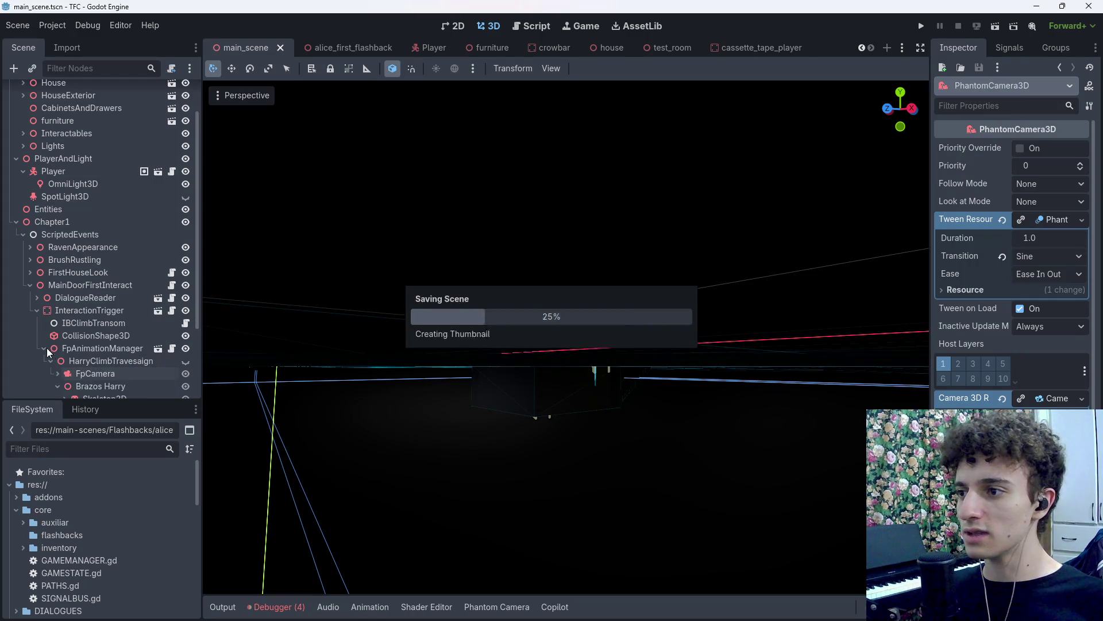
left_click(36, 311)
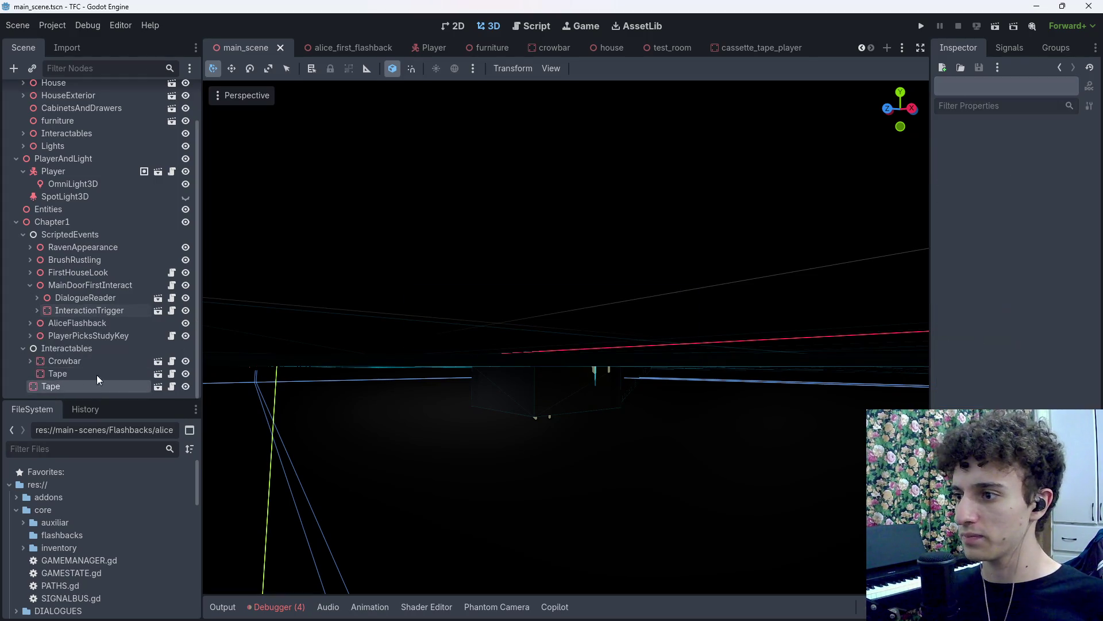
left_click(746, 49)
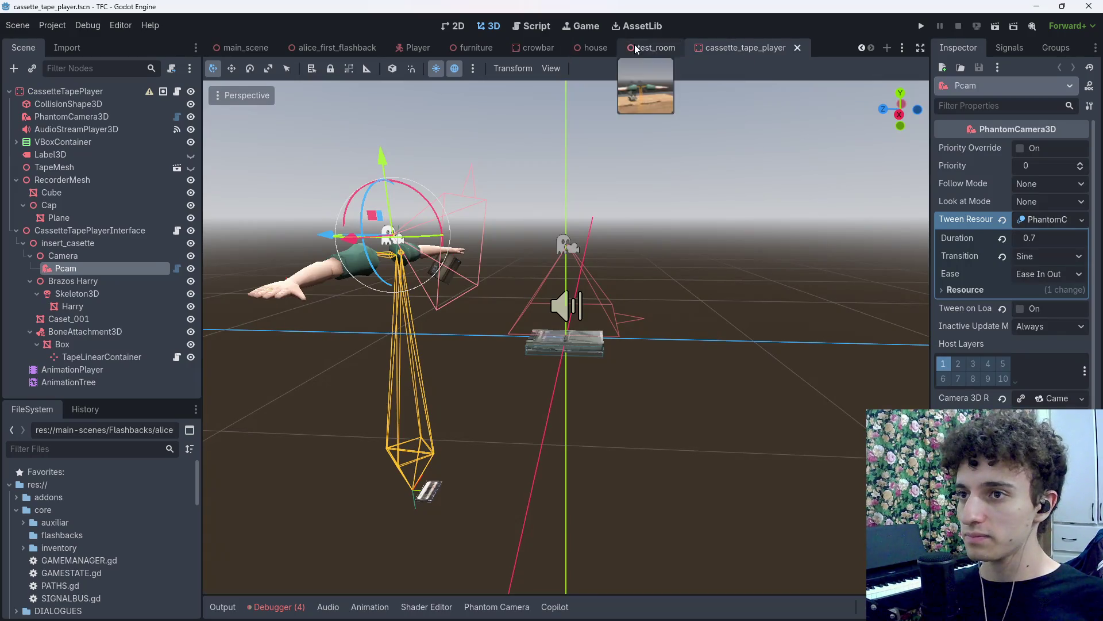
Save and run test_room, which hits the instantiate_flashback null-instance error at line 36, then stop and save.
left_click(655, 47)
key("ctrl+s")
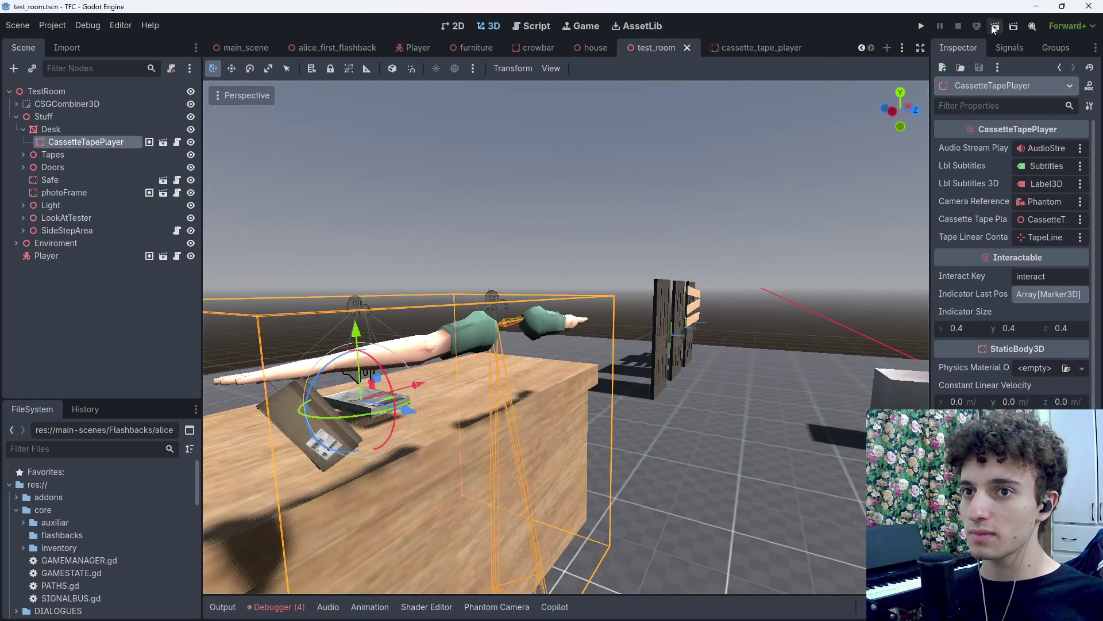
left_click(994, 28)
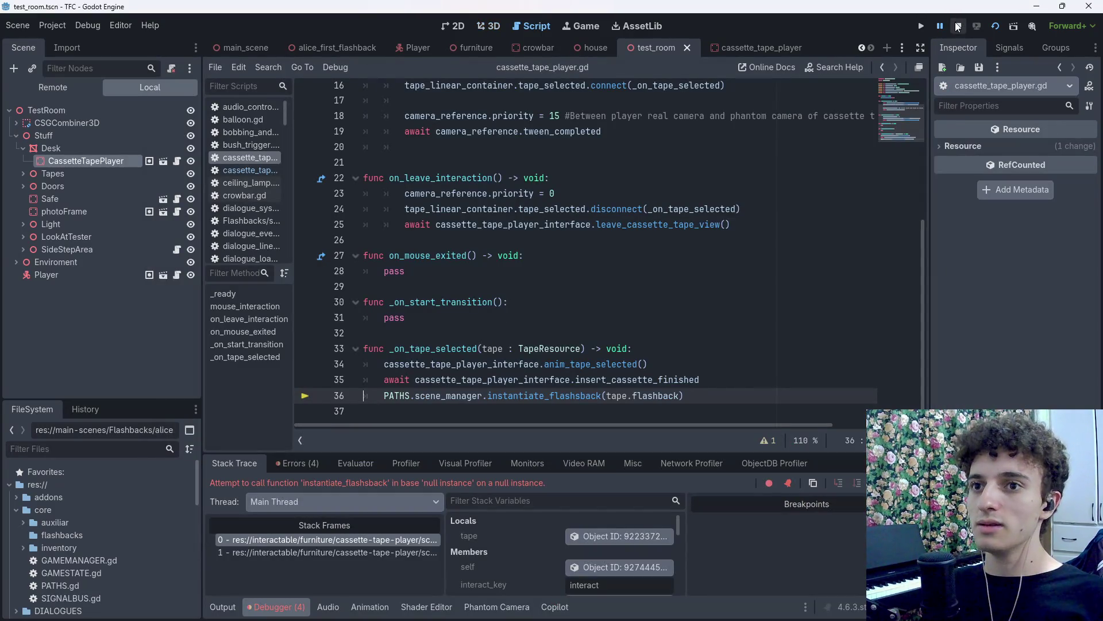
left_click(958, 26)
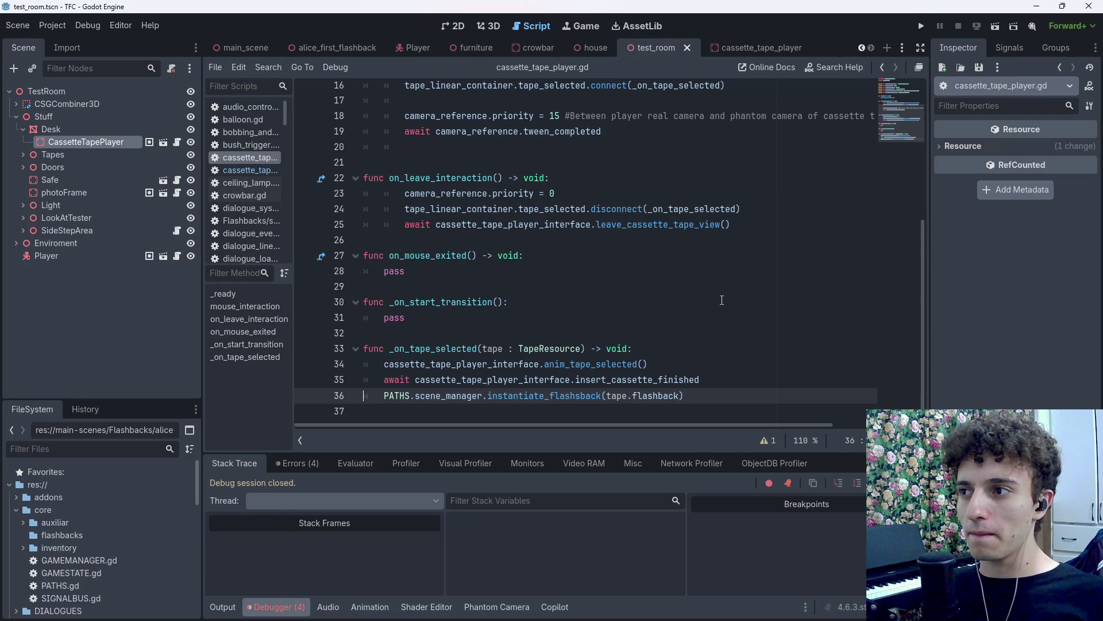
key("ctrl+s")
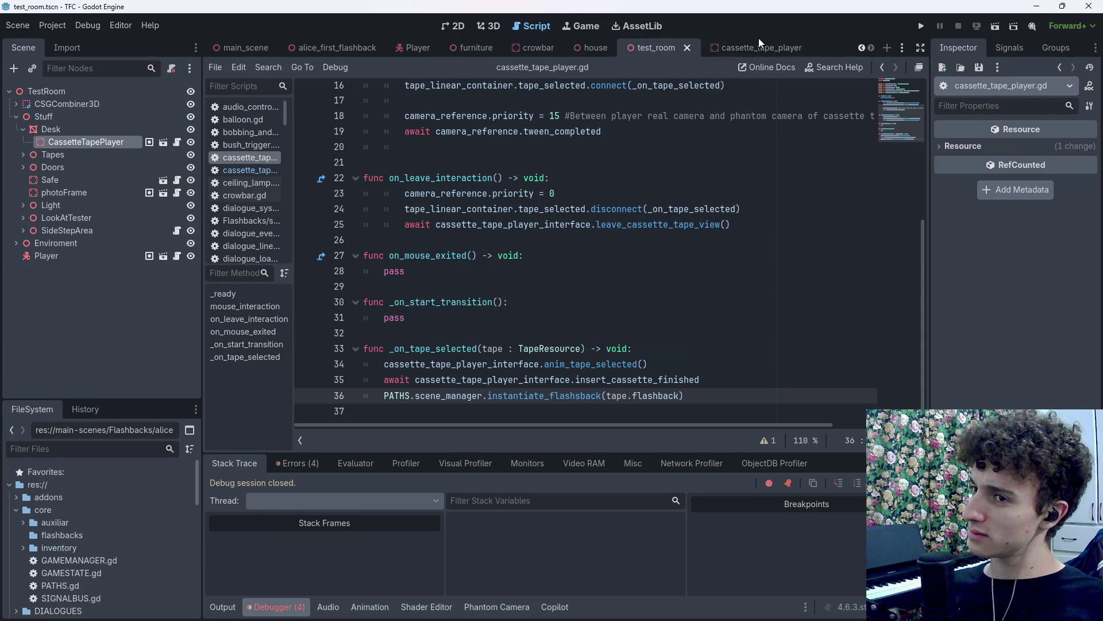
left_click(753, 46)
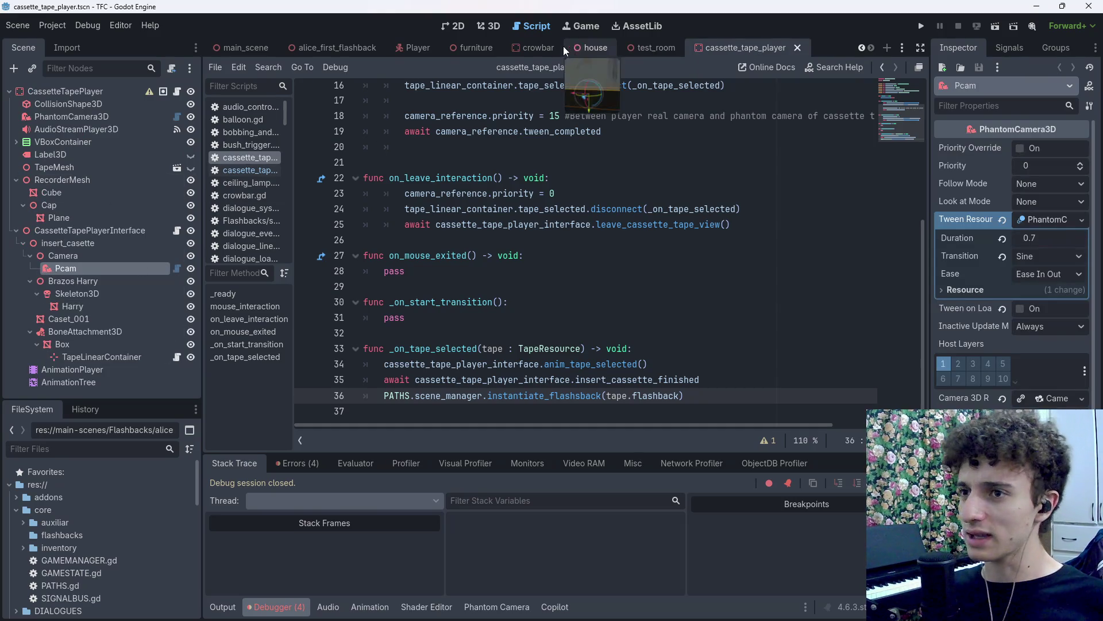
In the 3D view, inspect the PhantomCamera3D's 1.5 s Sine, Ease In tween, then deselect and save.
left_click(495, 30)
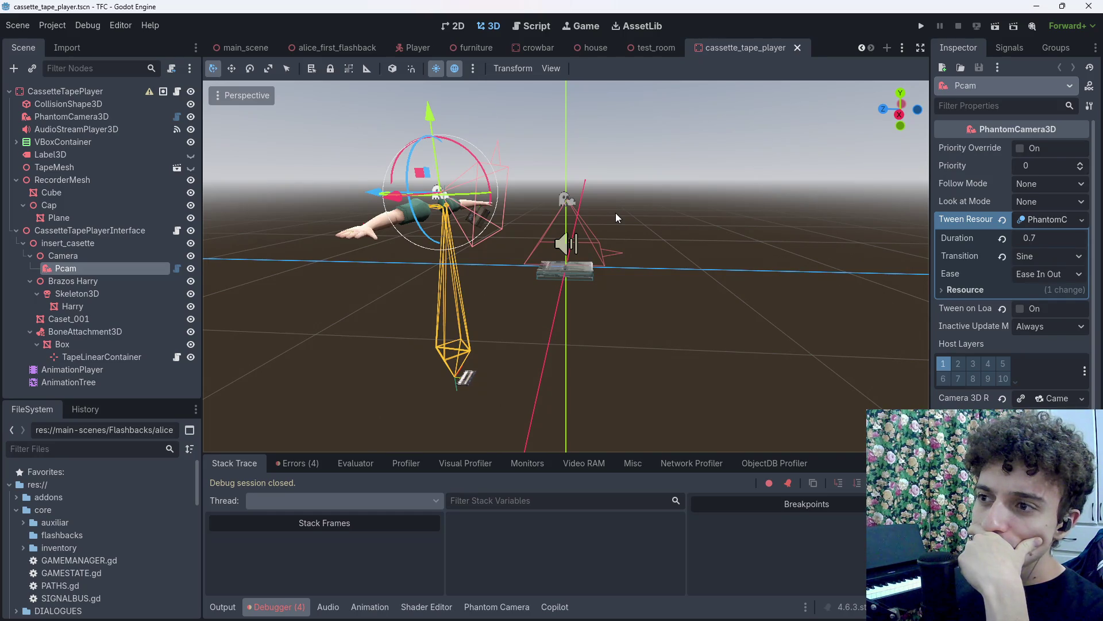
key("ctrl+s")
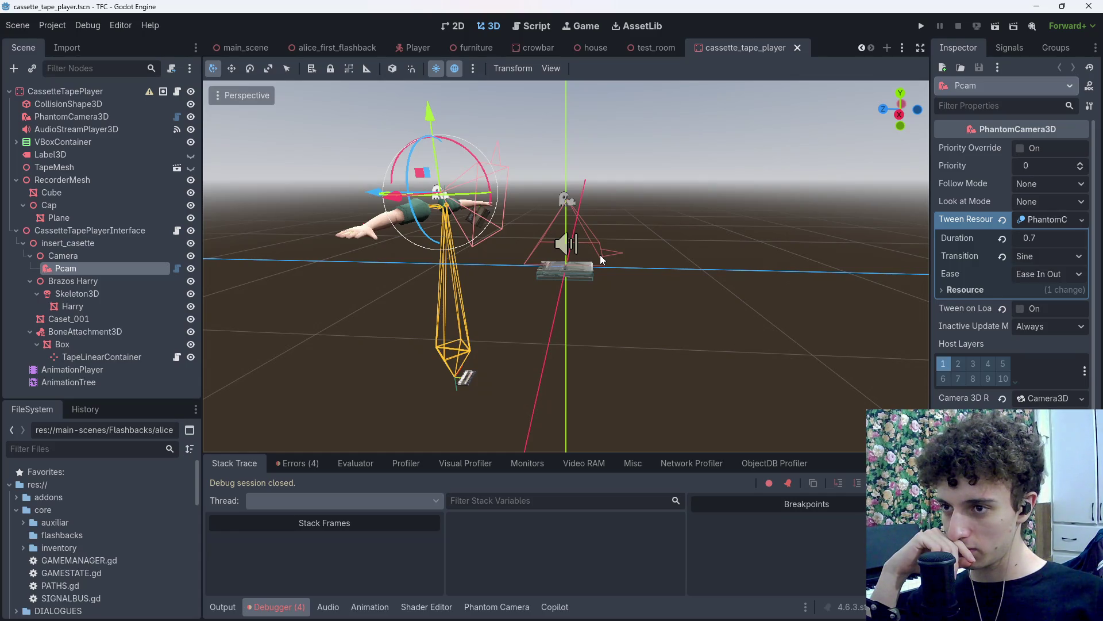
left_click(601, 251)
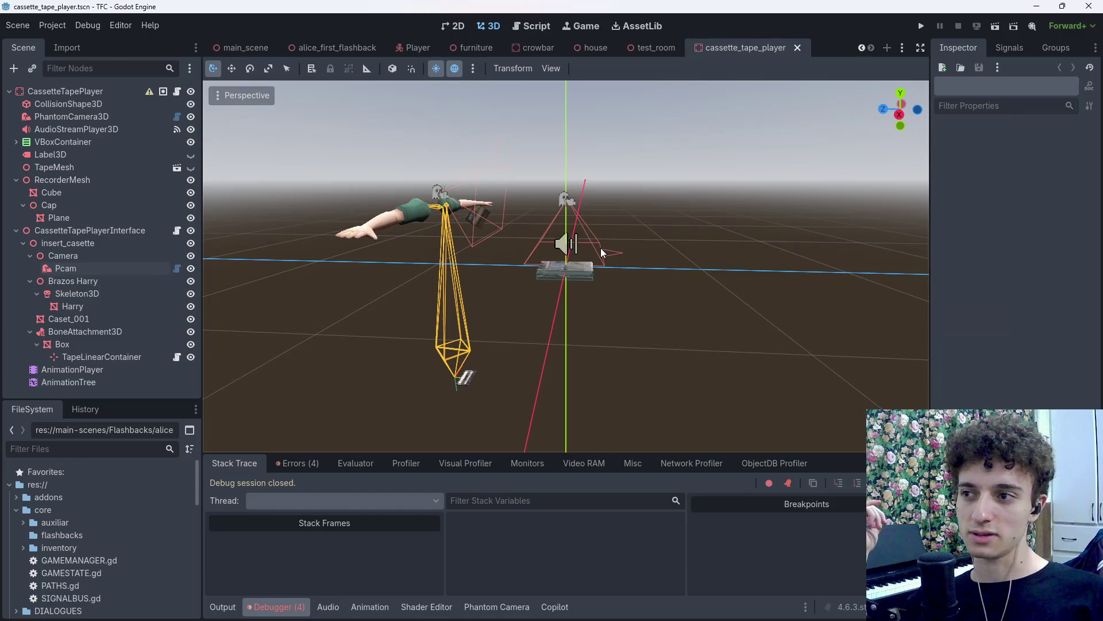
left_click_drag(588, 230, 557, 222)
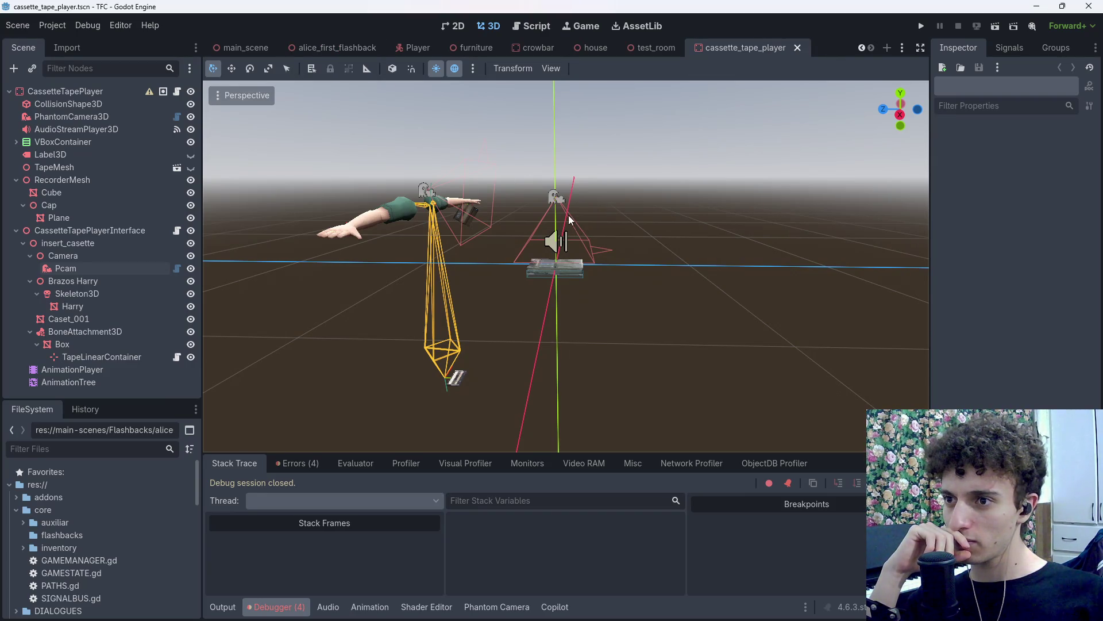
left_click(555, 199)
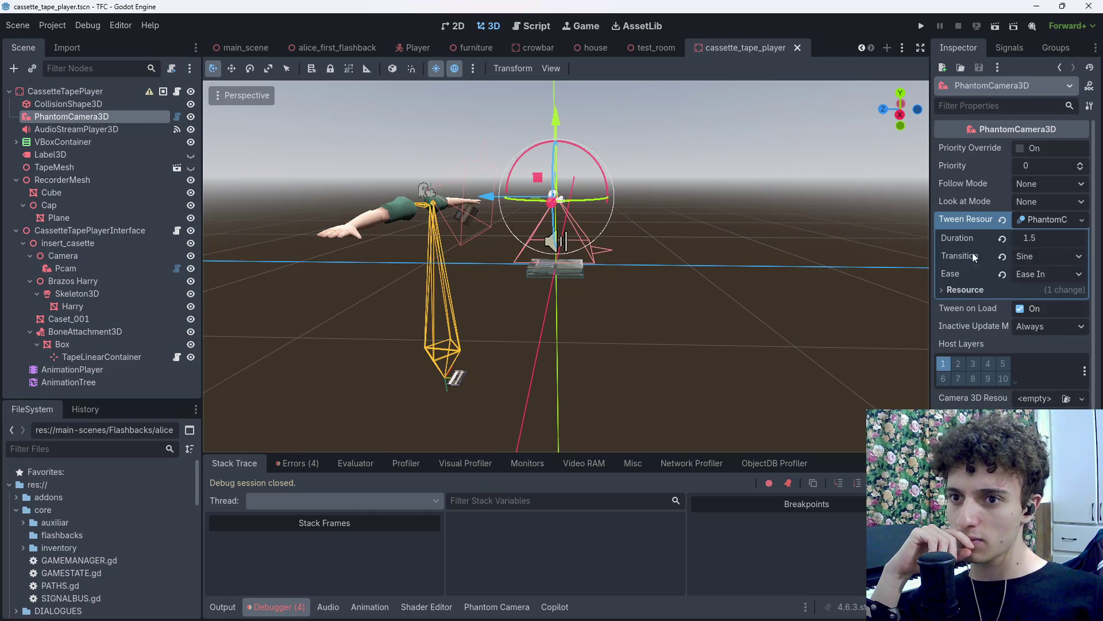
scroll(967, 346, "down", 4)
scroll(971, 276, "up", 4)
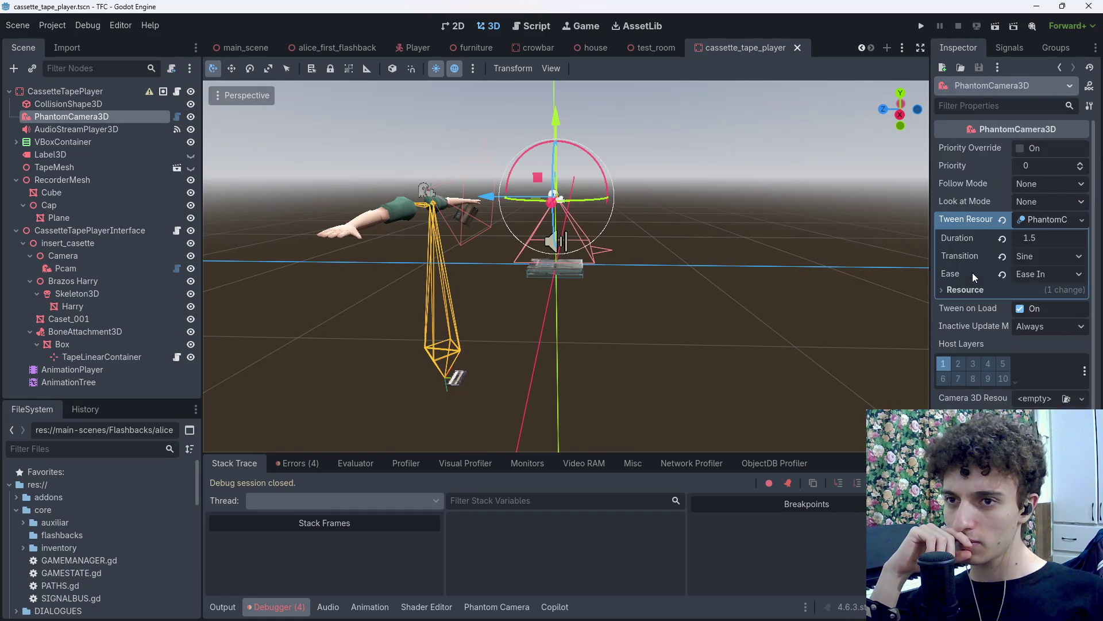
left_click(478, 144)
key("ctrl+s")
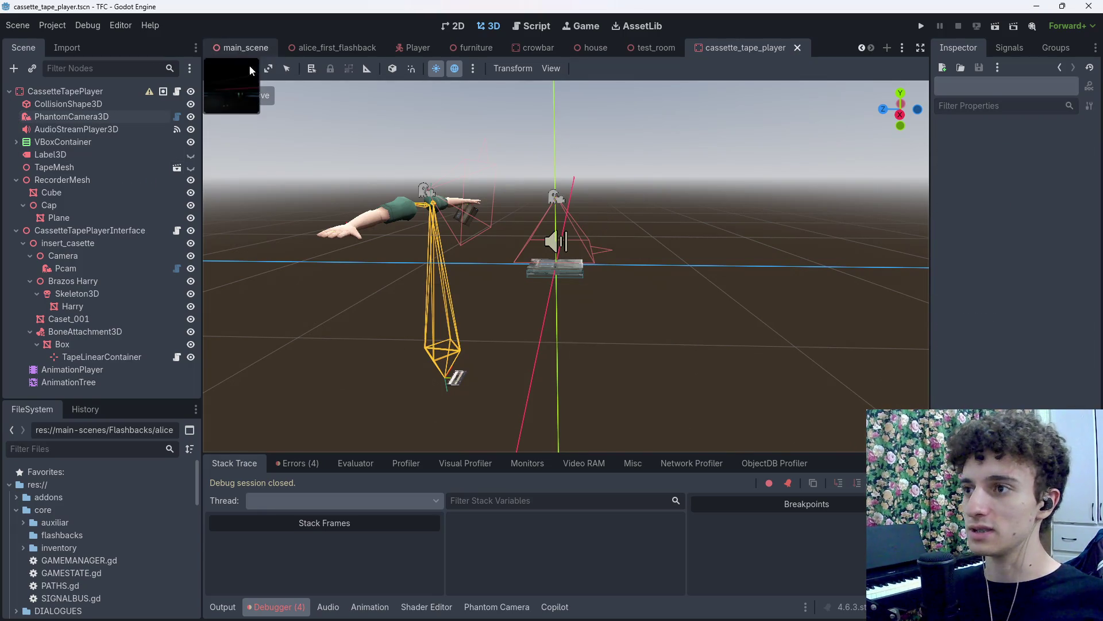
Playtest main_scene through the house hallway, stop it, save, and reopen cassette_tape_player.
left_click(240, 55)
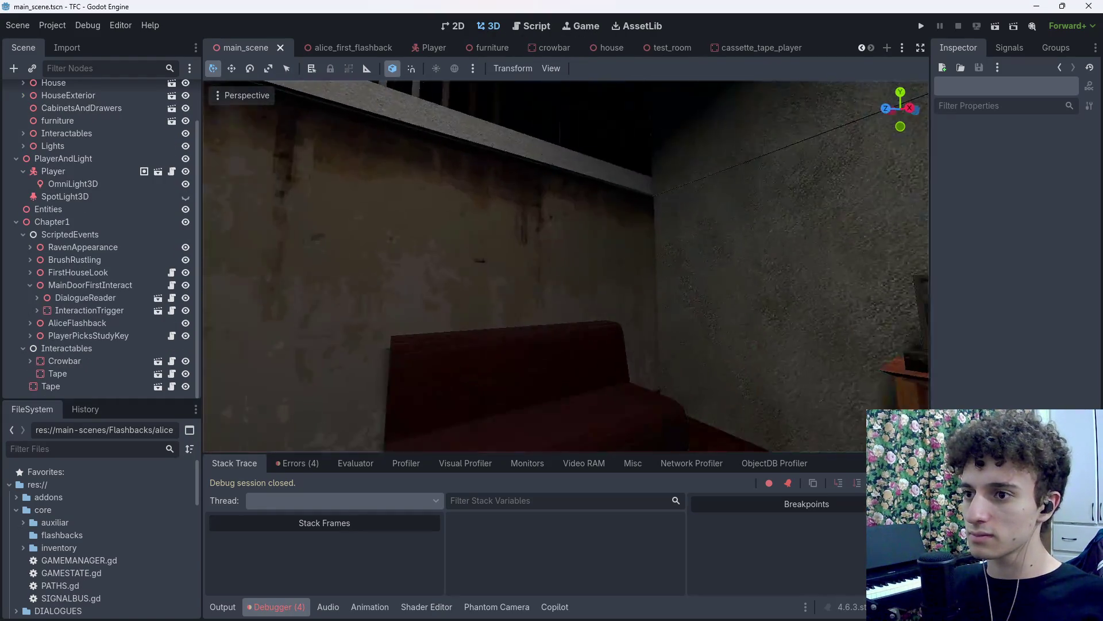
scroll(566, 266, "up", 2)
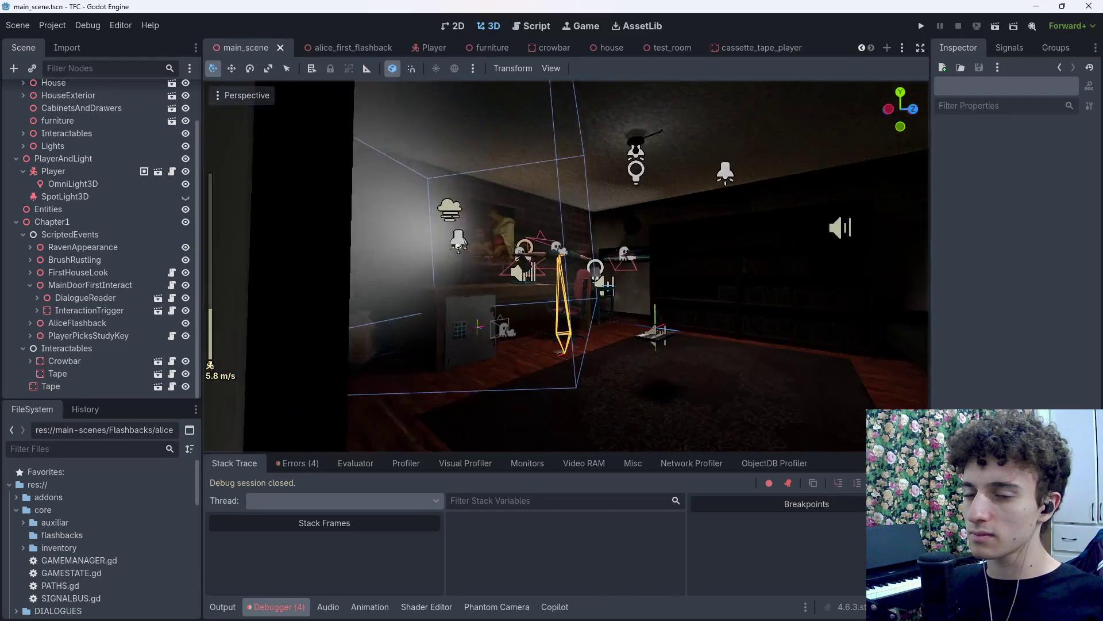
key("e")
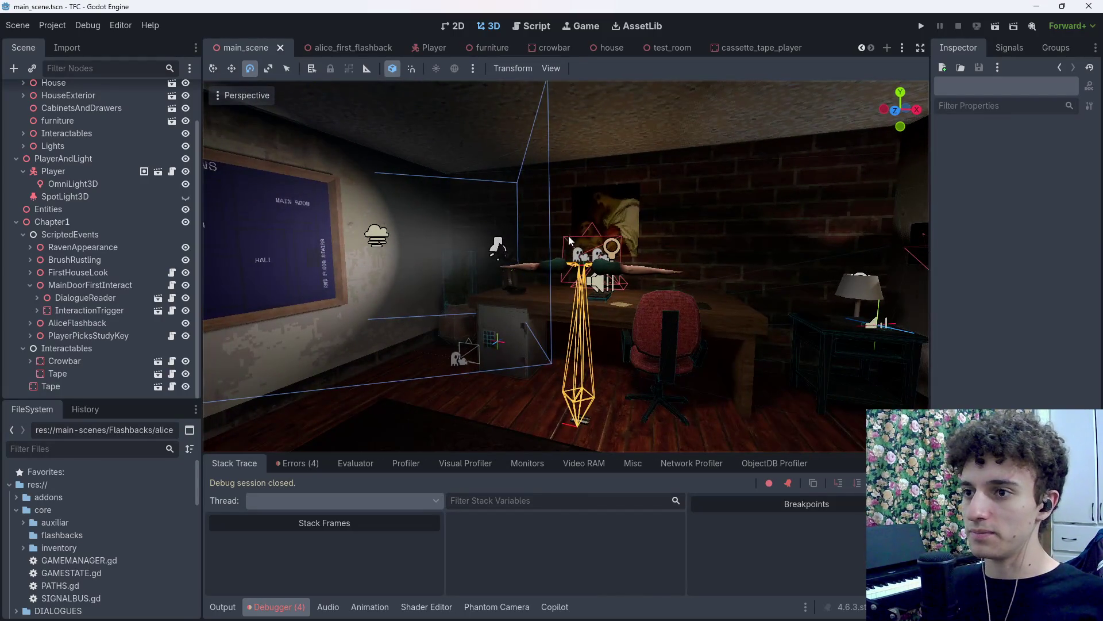
key("F5")
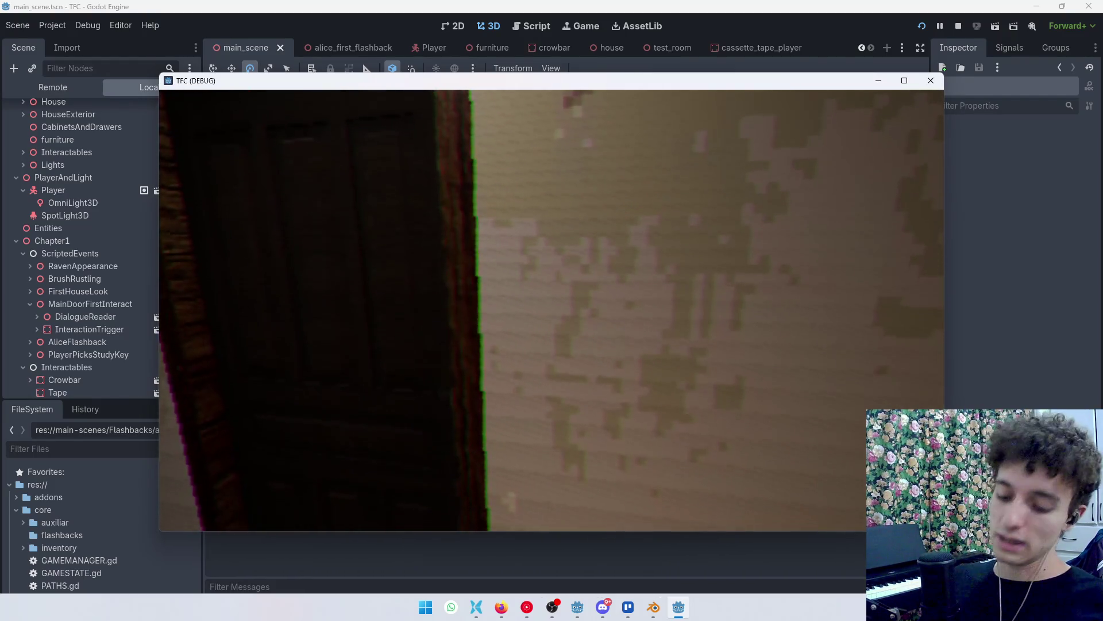
key("F8")
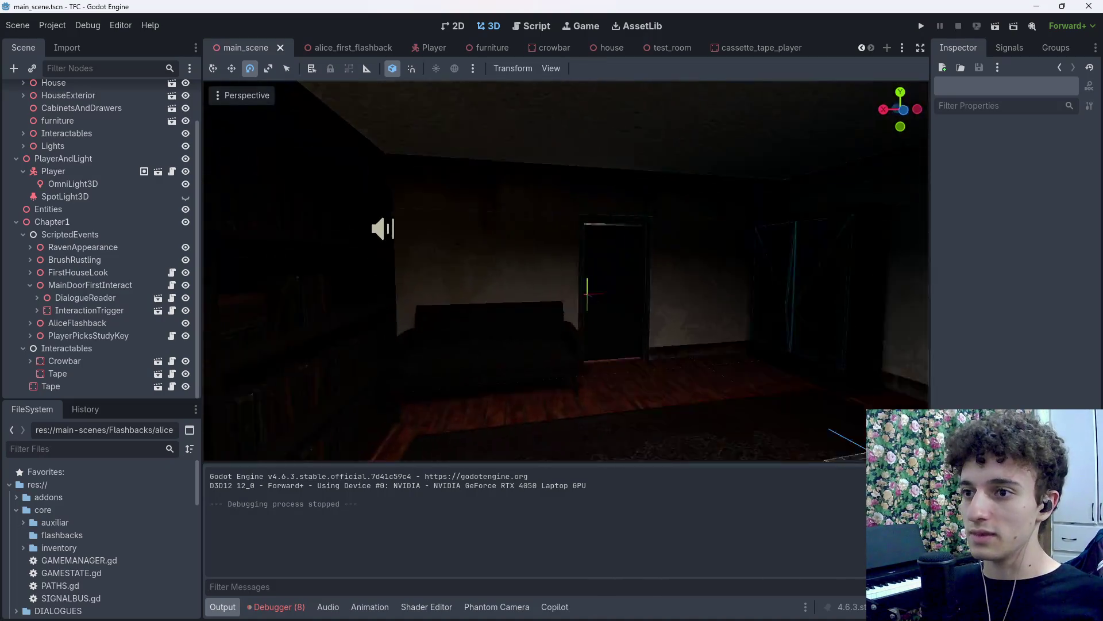
key("ctrl+s")
left_click(747, 50)
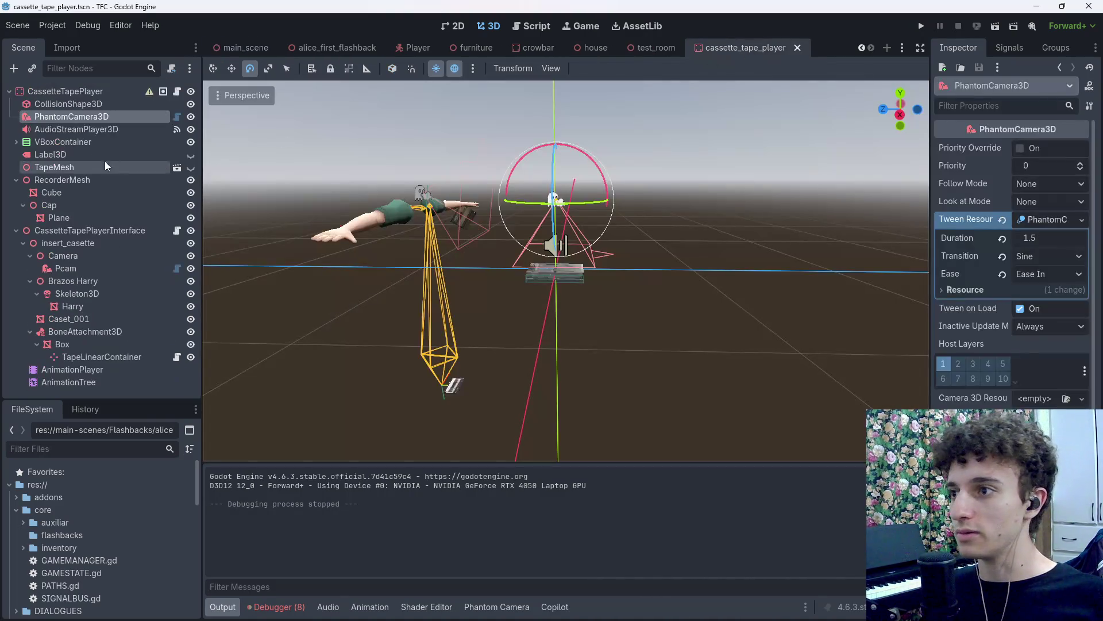
Hide the CassetteTapePlayerInterface node, save the scene, and test it in a quick game run.
left_click(74, 230)
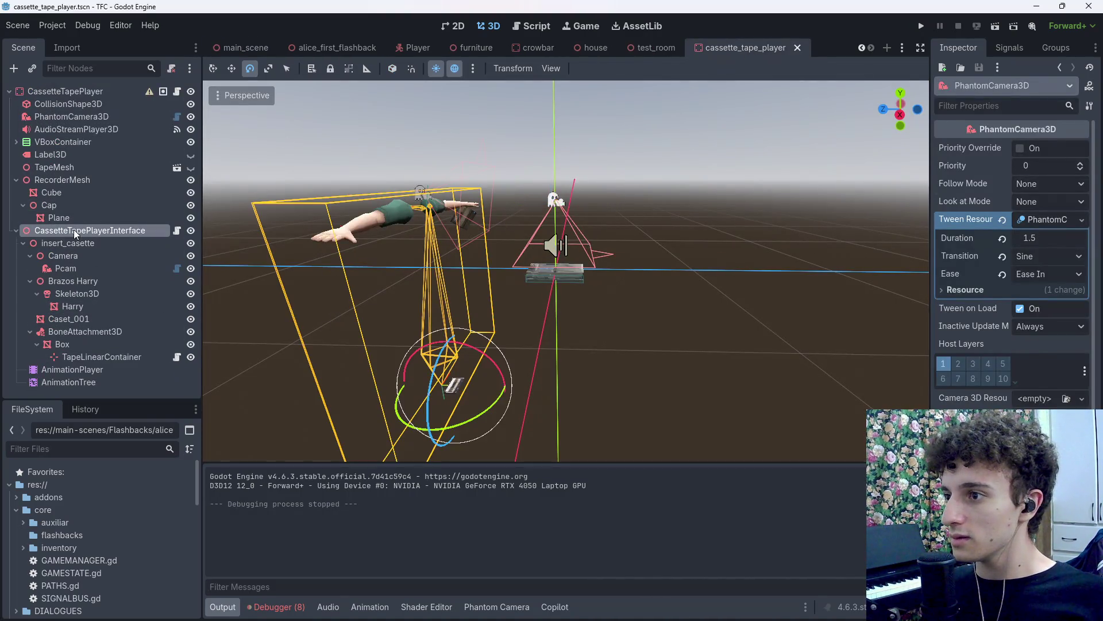
left_click(23, 243)
left_click(191, 230)
key("ctrl+s")
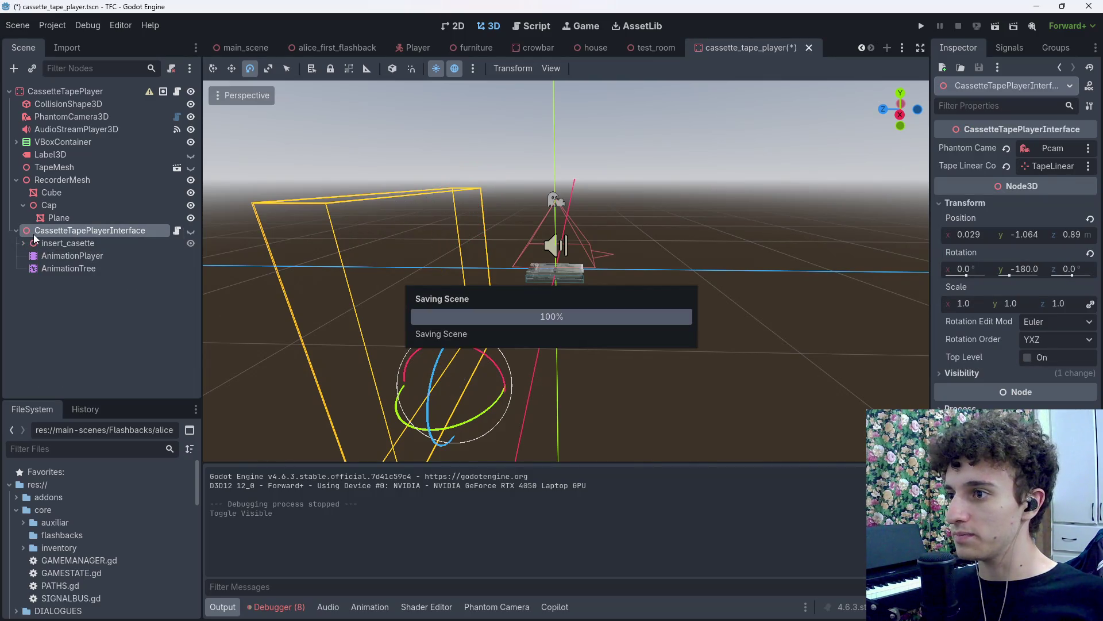
left_click(922, 26)
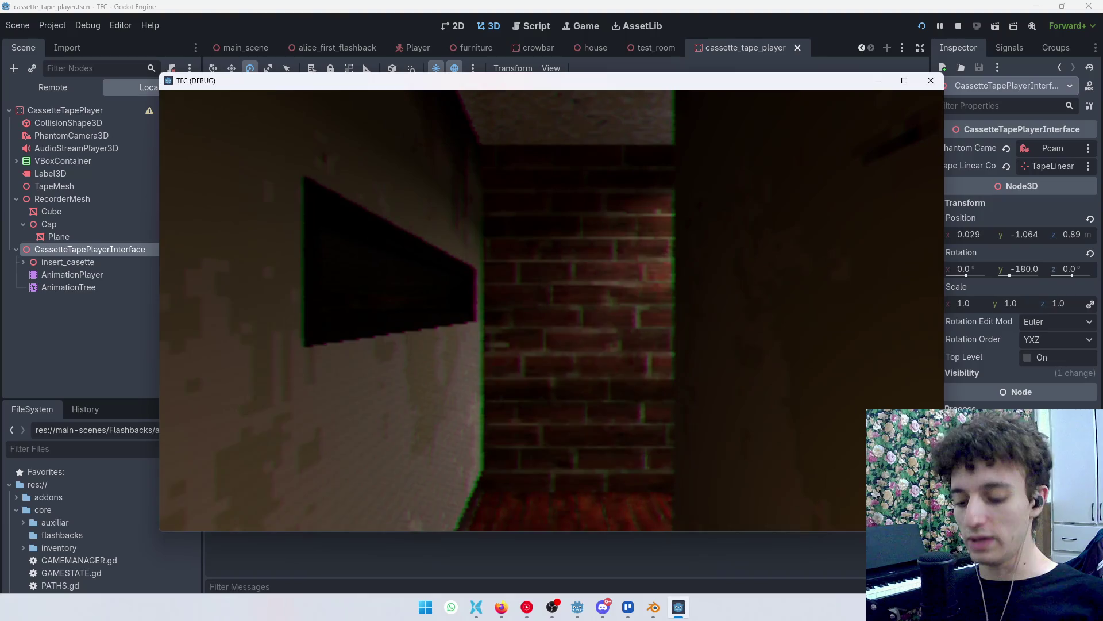
key("F8")
key("ctrl+s")
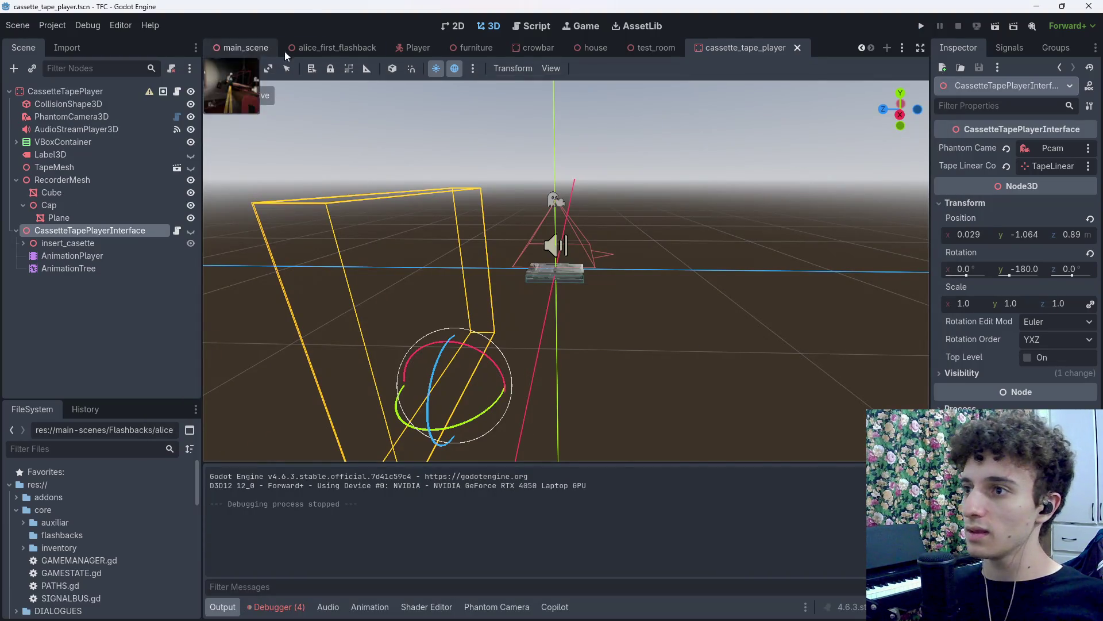
Switch to main_scene and fly the view around the brick wall and dark room.
left_click(424, 46)
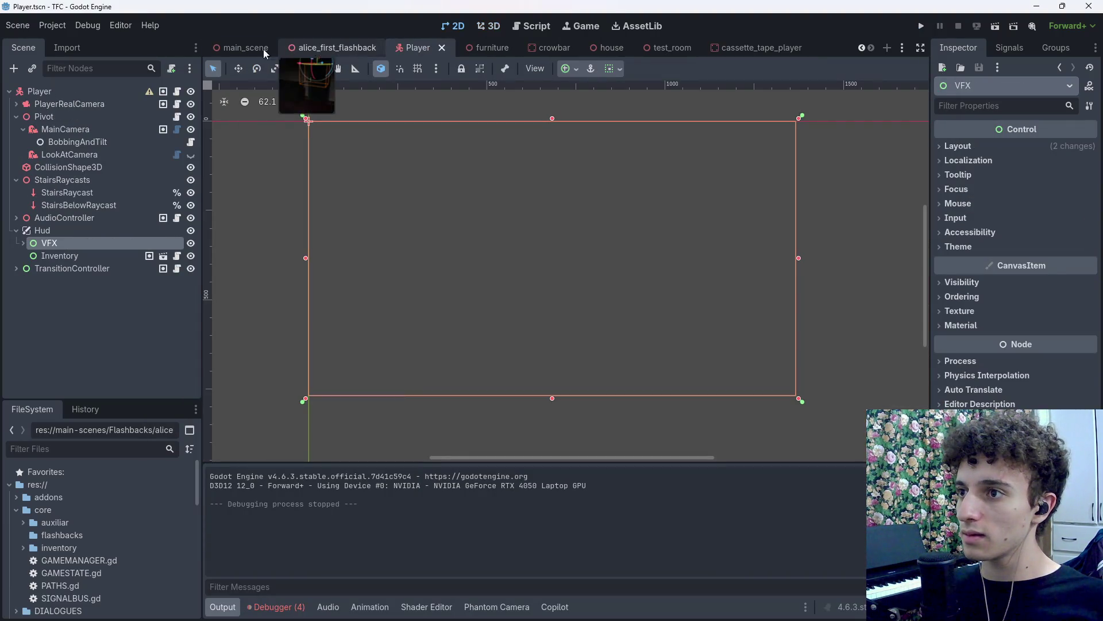
left_click(241, 47)
key("w")
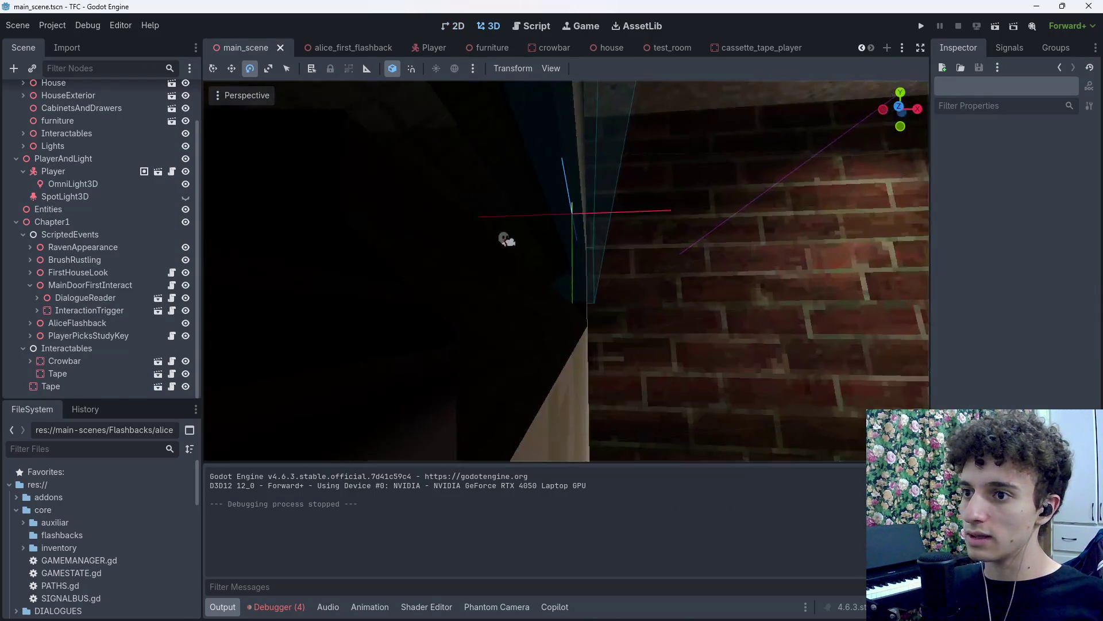
key("s")
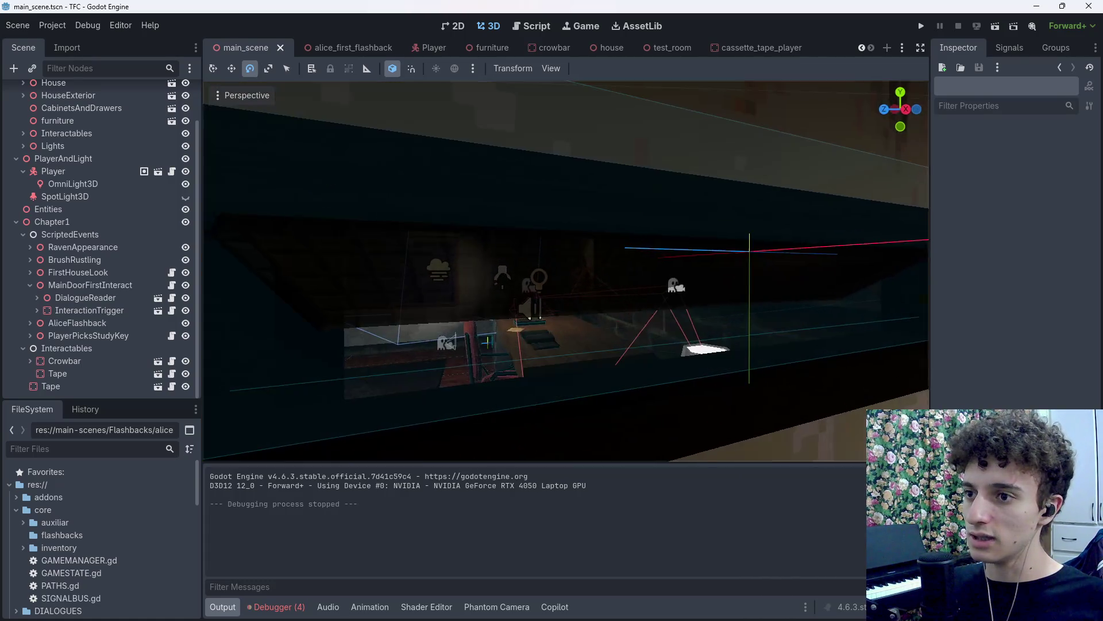
key("w")
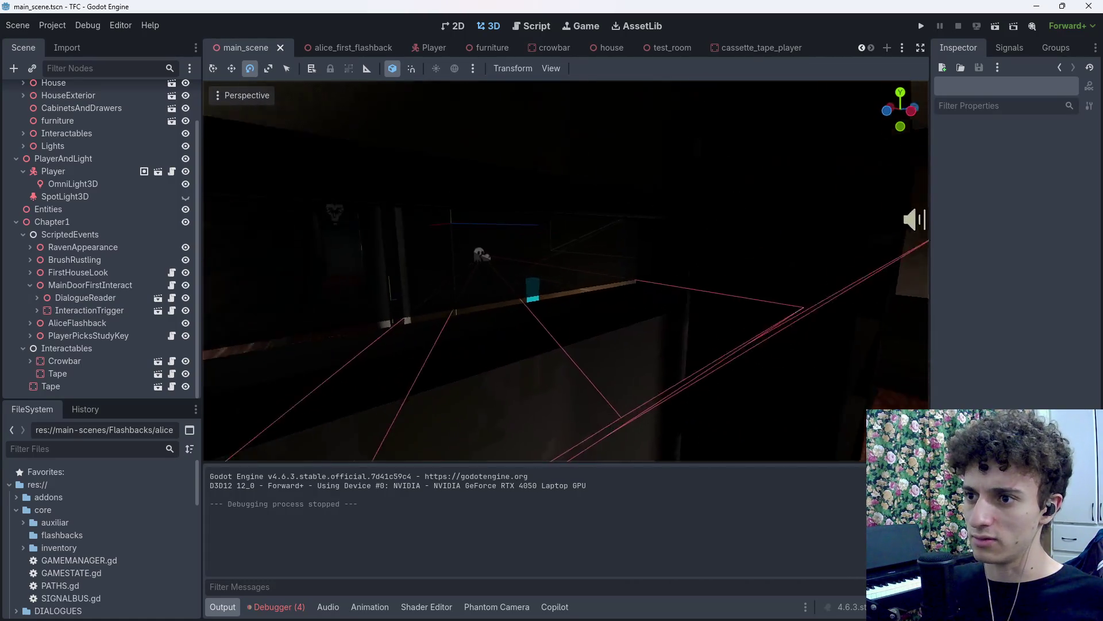
key("s")
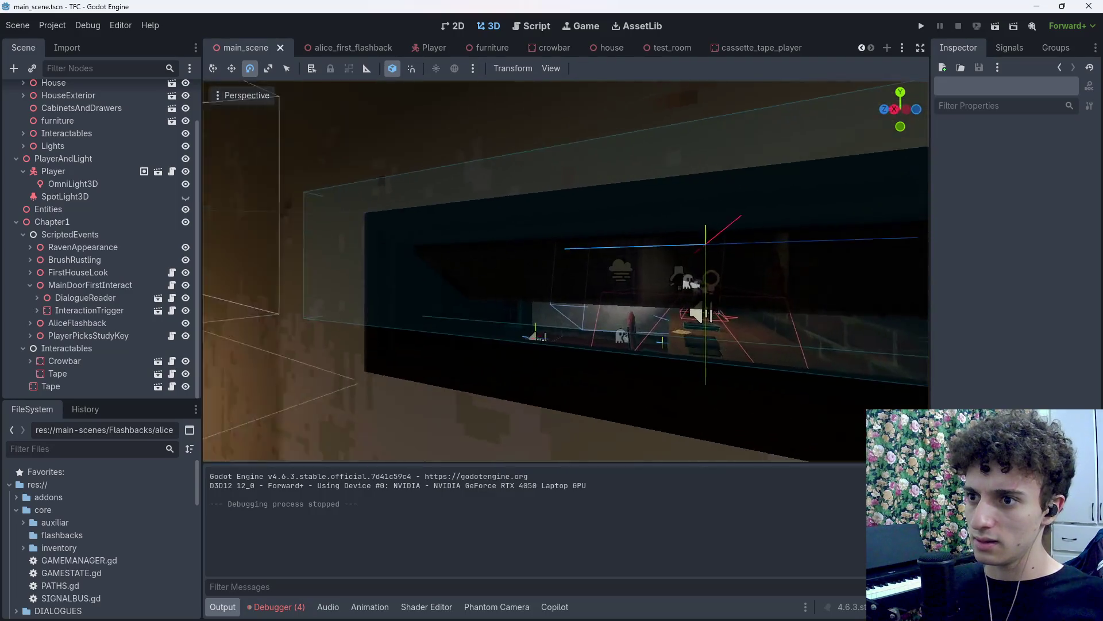
key("w")
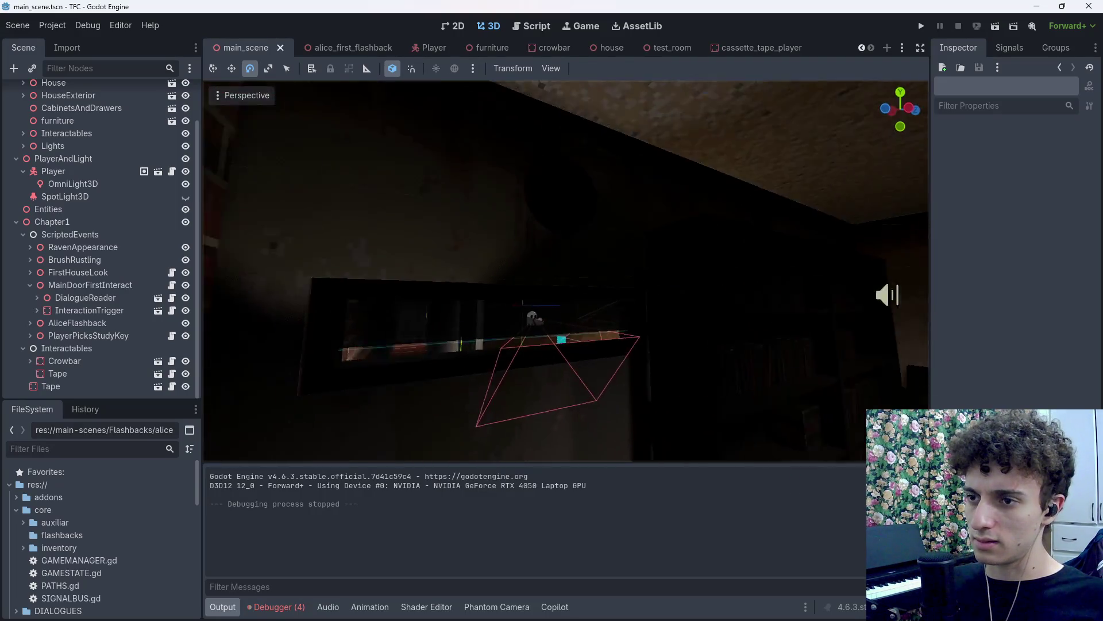
key("w")
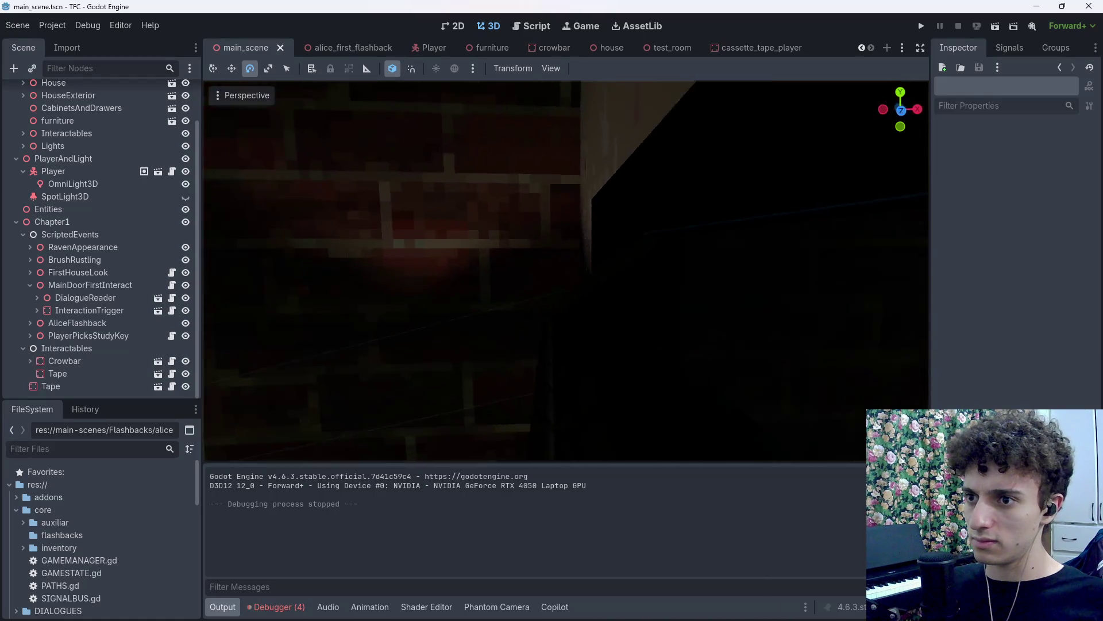
key("s")
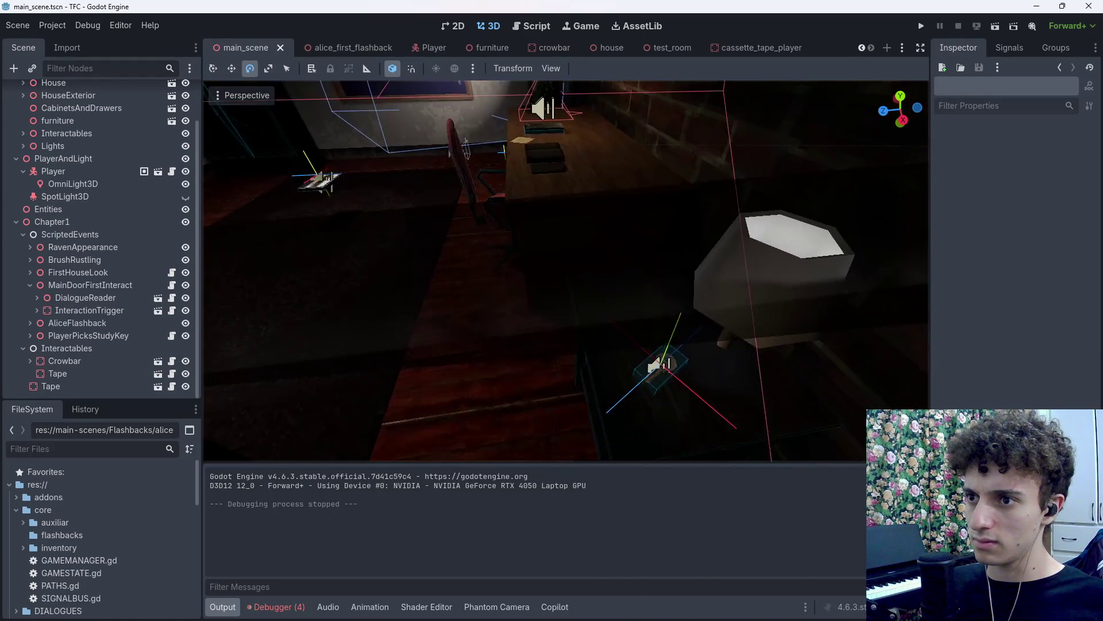
key("s")
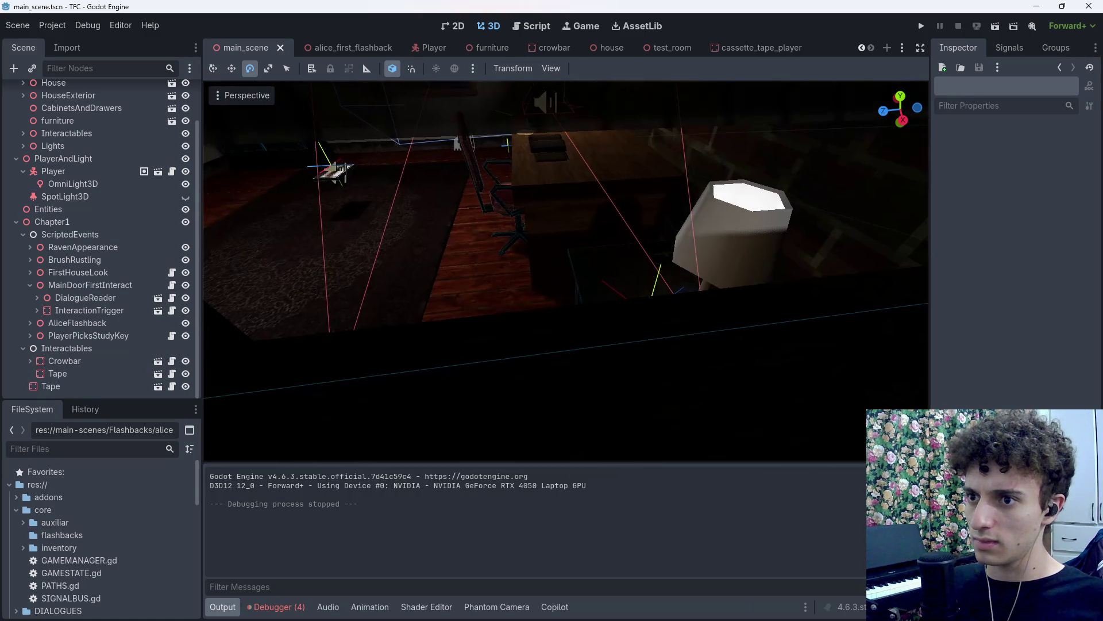
key("s")
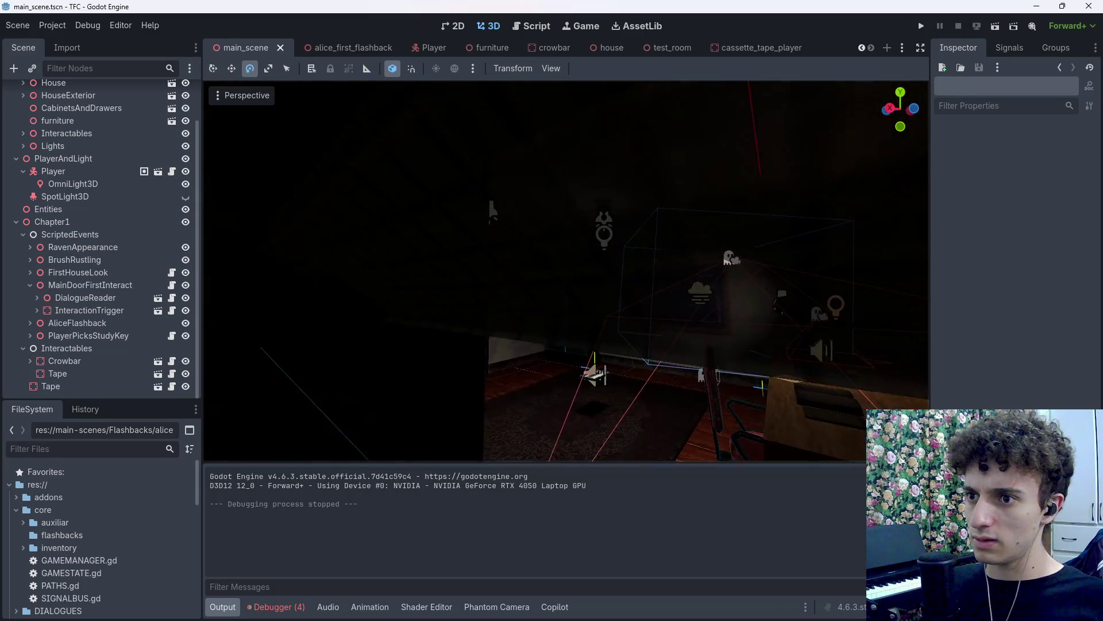
key("s")
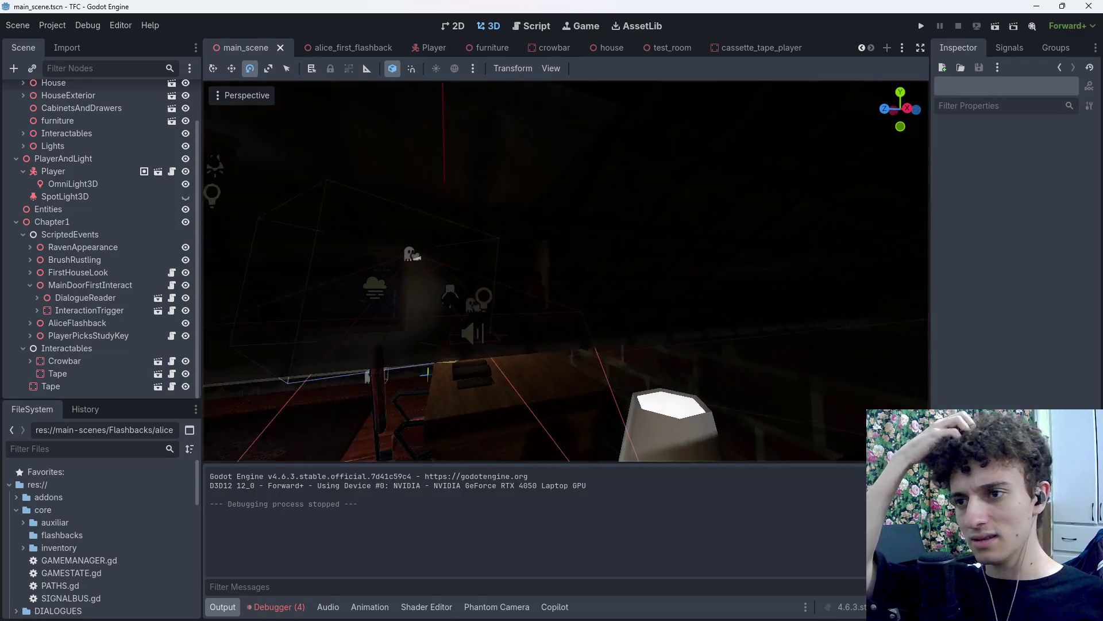
key("w")
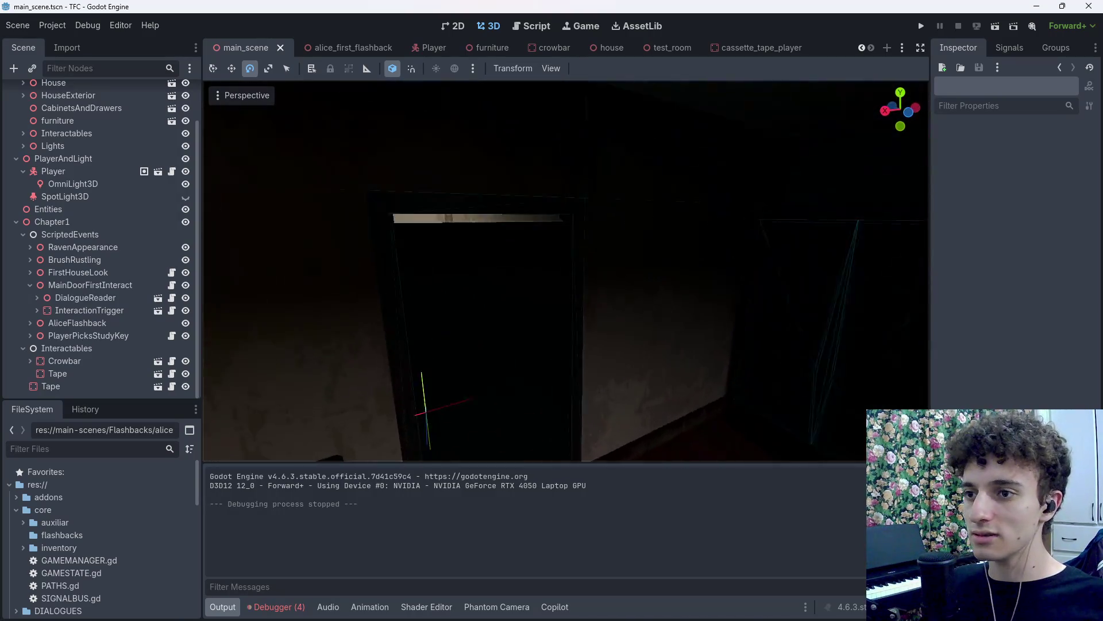
key("w")
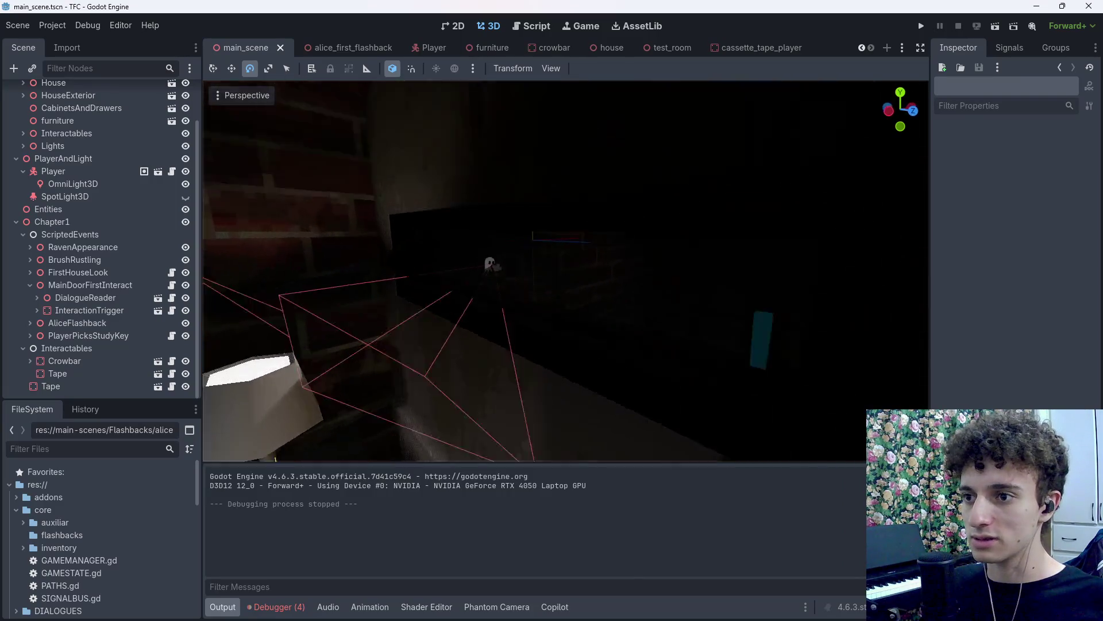
key("s")
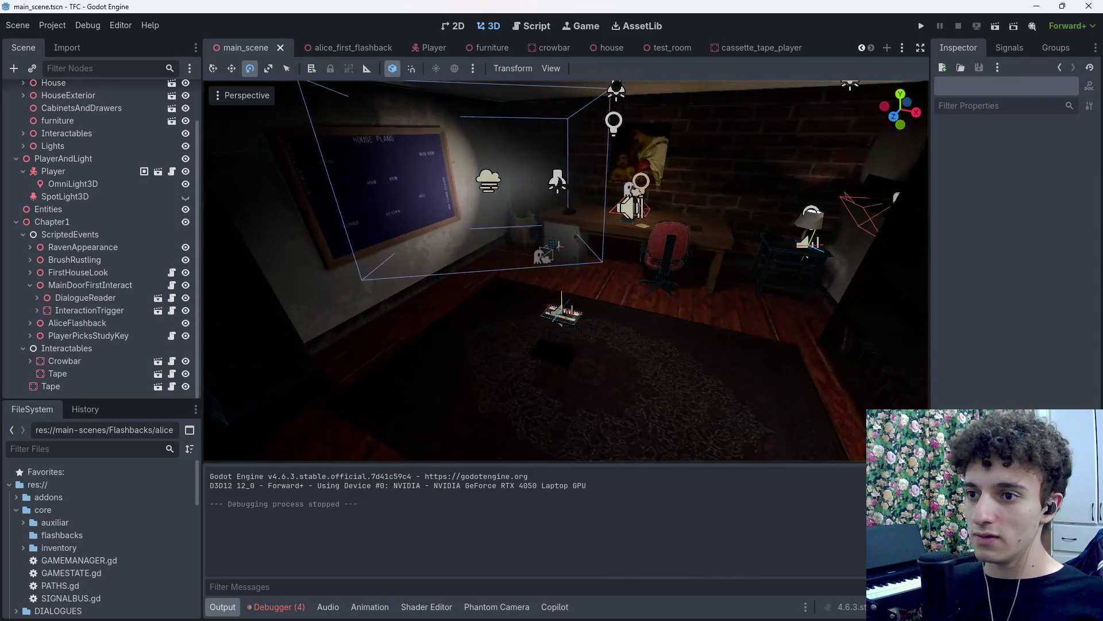
key("w")
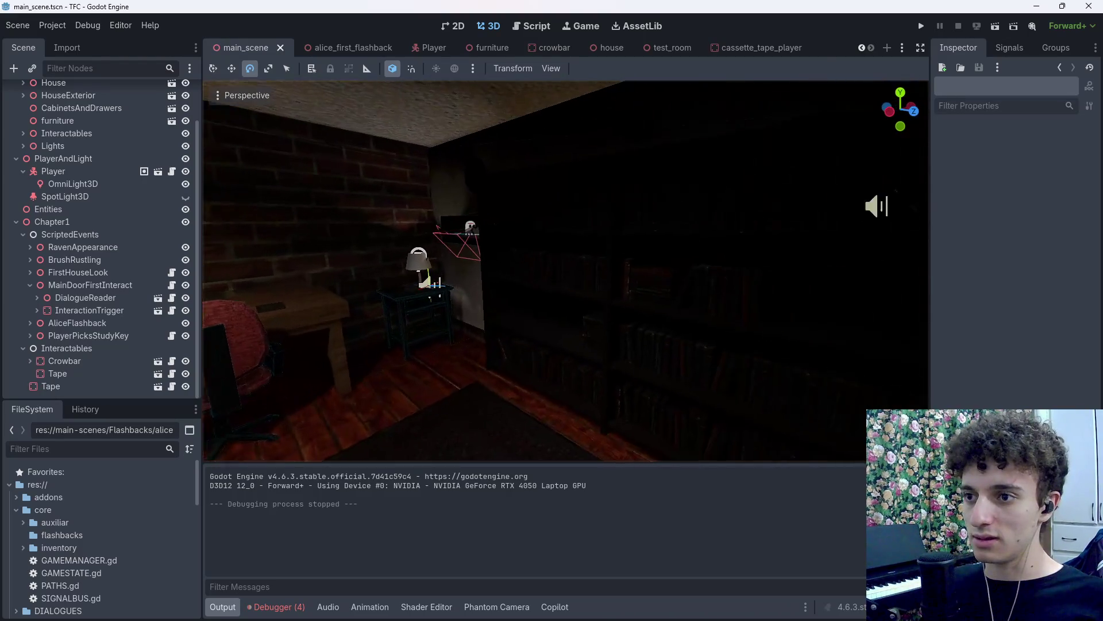
left_click(73, 173)
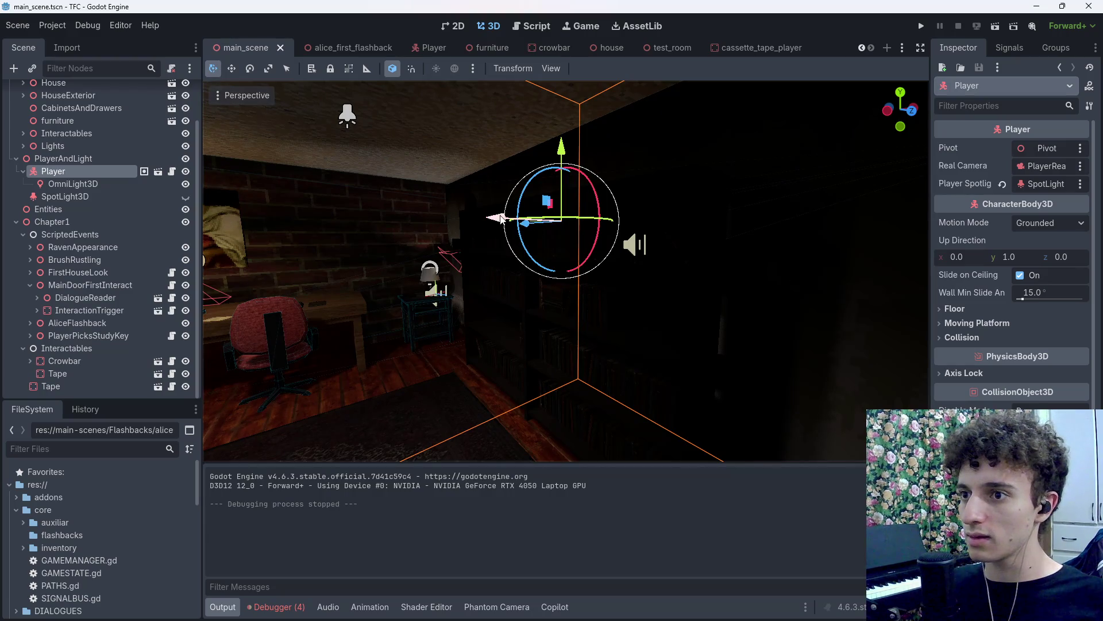
key("F5")
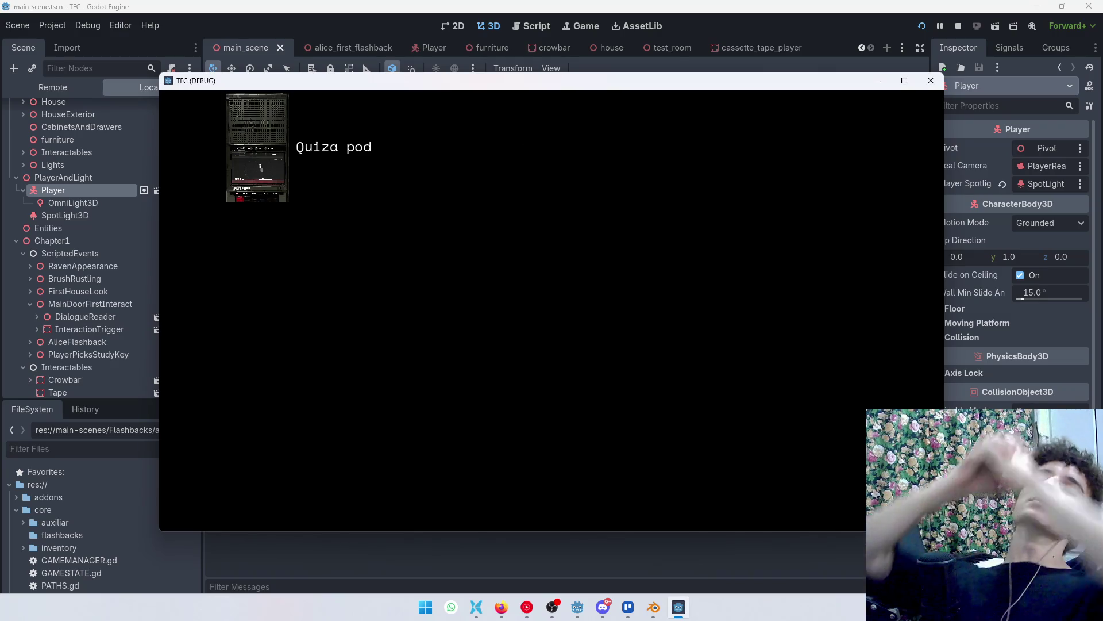
key("F8")
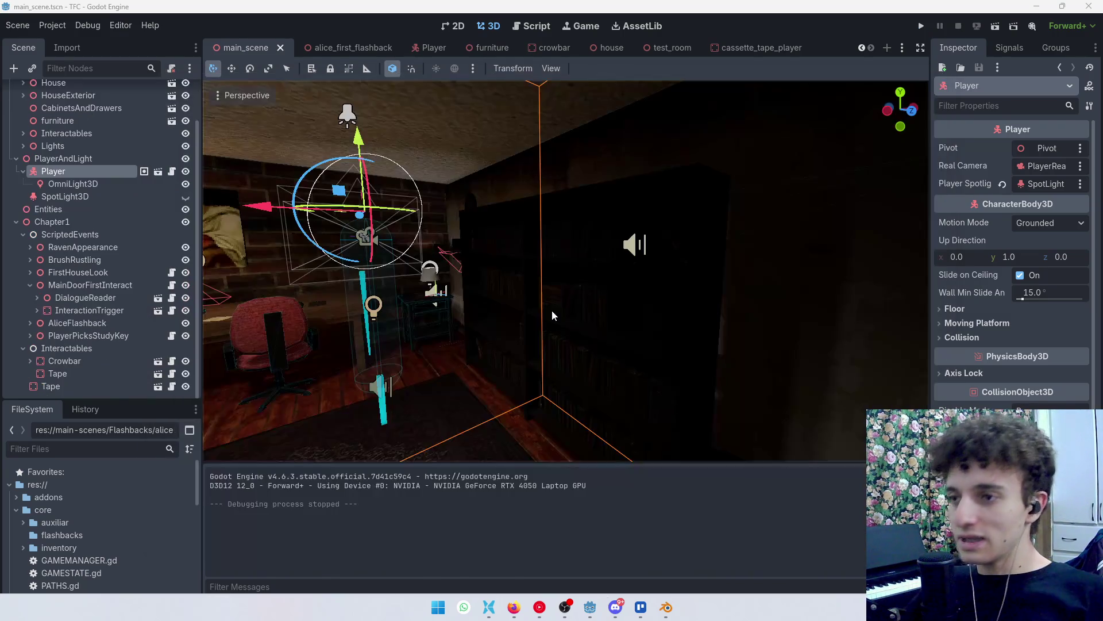
key("ctrl+s")
Set Display > Window Mode to Fullscreen in Project Settings and run the game.
left_click(52, 25)
left_click(75, 44)
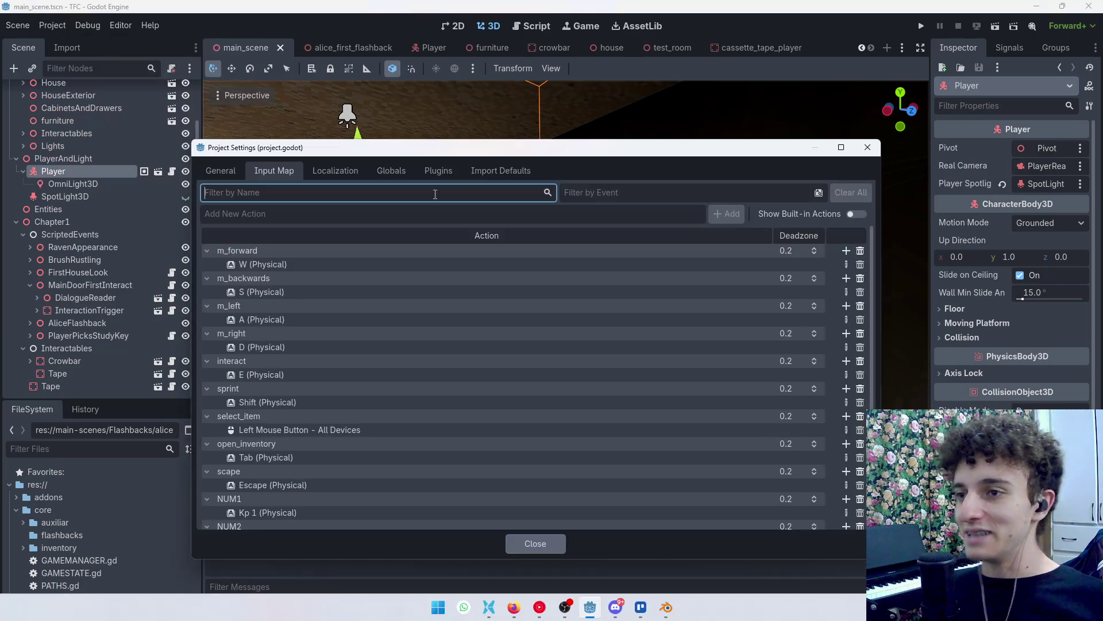
left_click(236, 172)
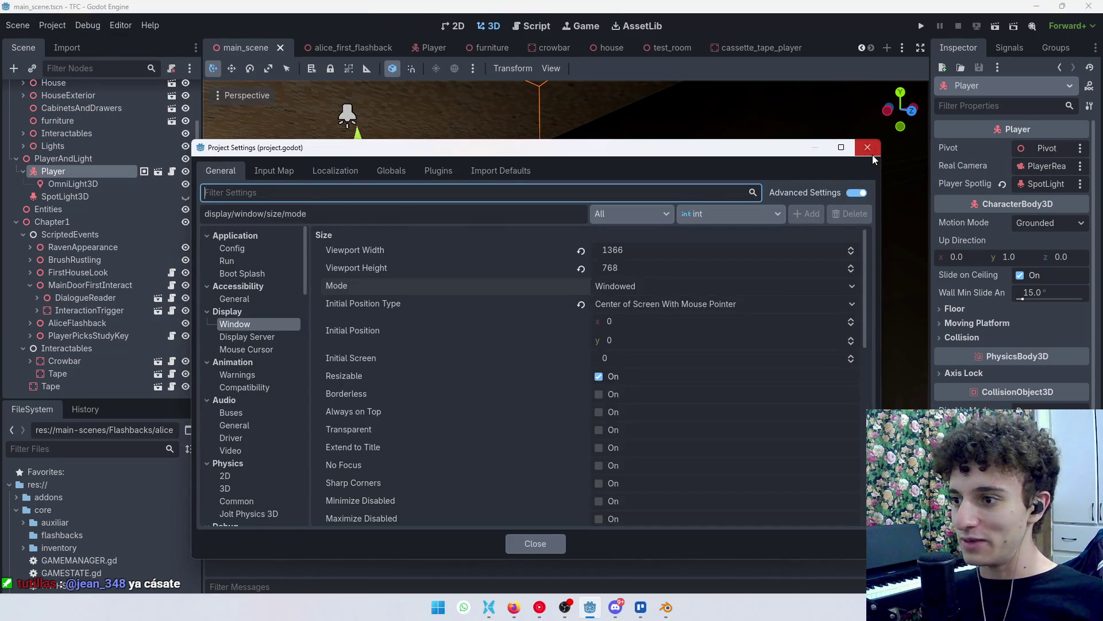
left_click(620, 287)
left_click(637, 346)
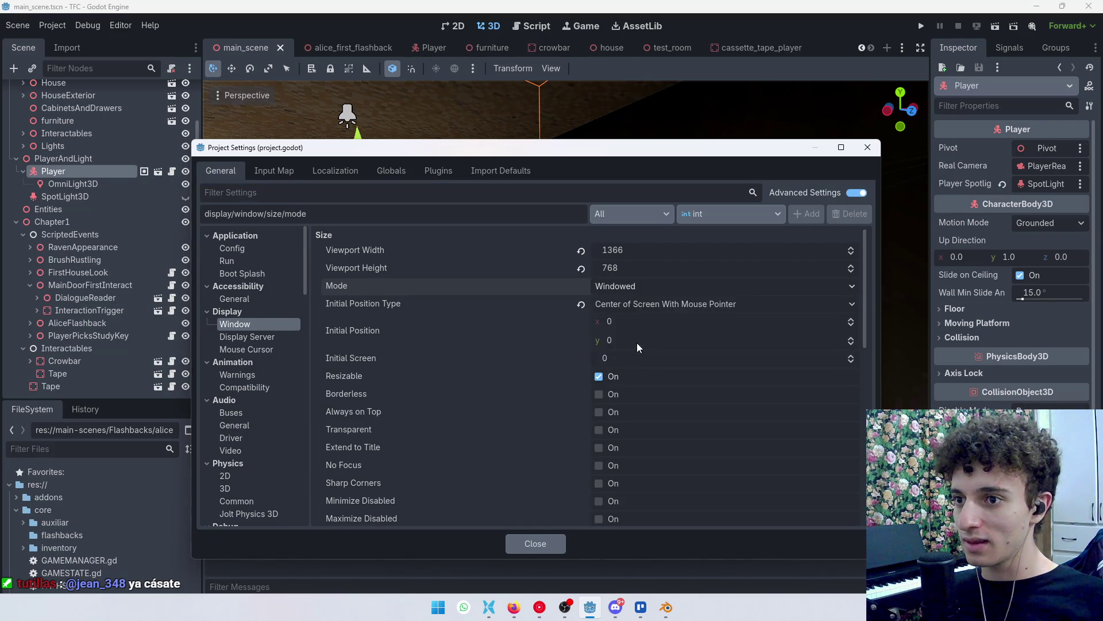
left_click(549, 543)
key("F5")
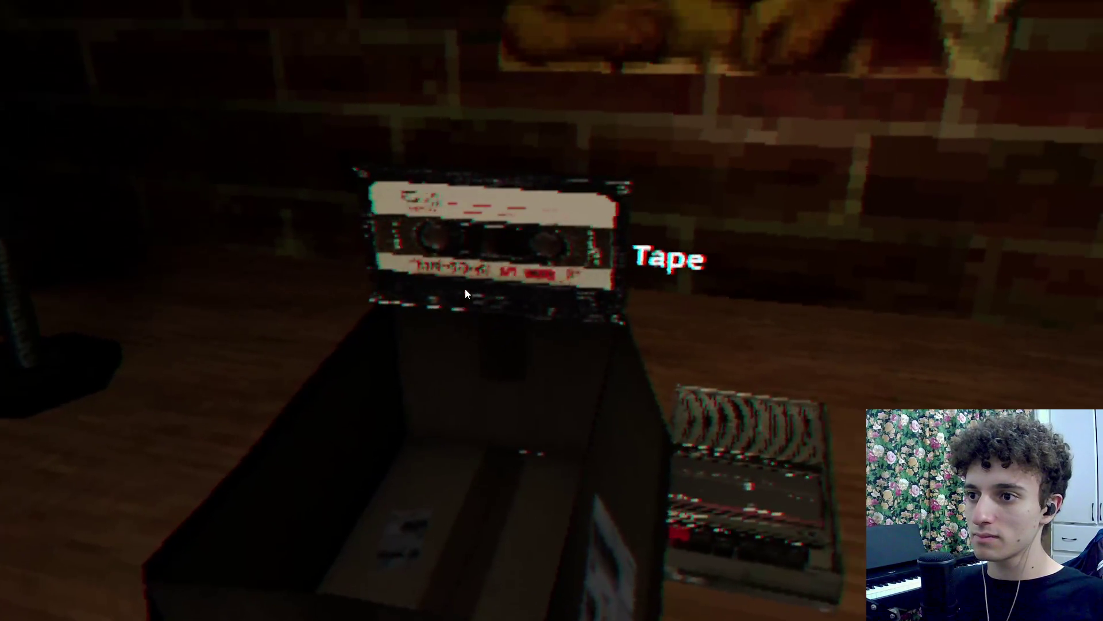
Insert the Tape into the recorder in the running game, then stop it and save the scene.
left_click(464, 288)
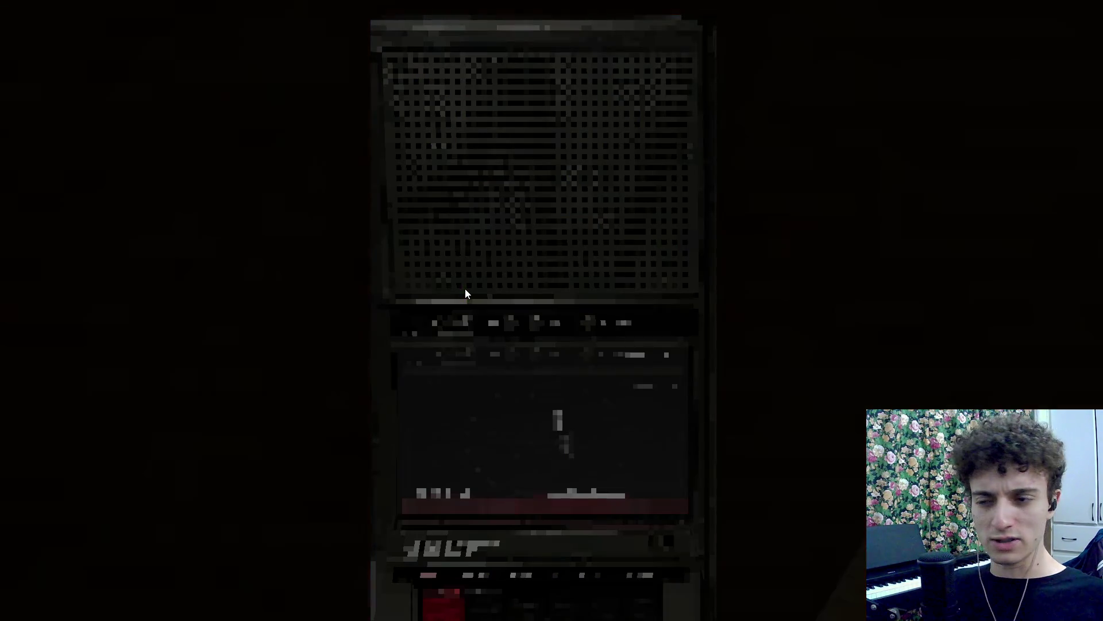
key("F8")
key("ctrl+s")
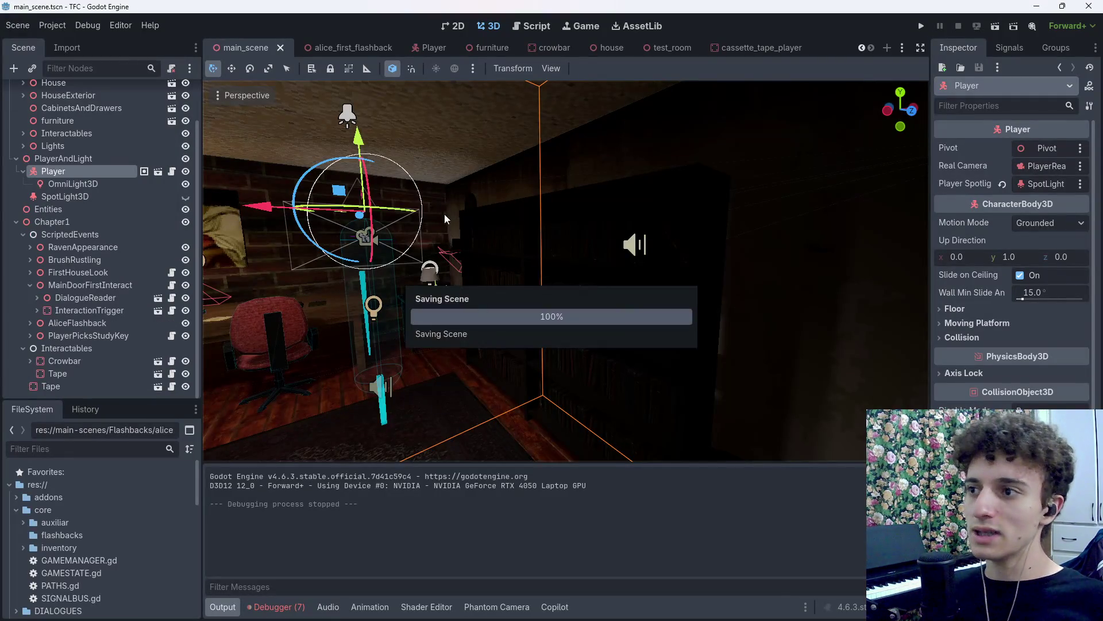
Compare the Player MainCamera and cassette player PhantomCamera3D settings, save cassette_tape_player, and run the game.
left_click(428, 45)
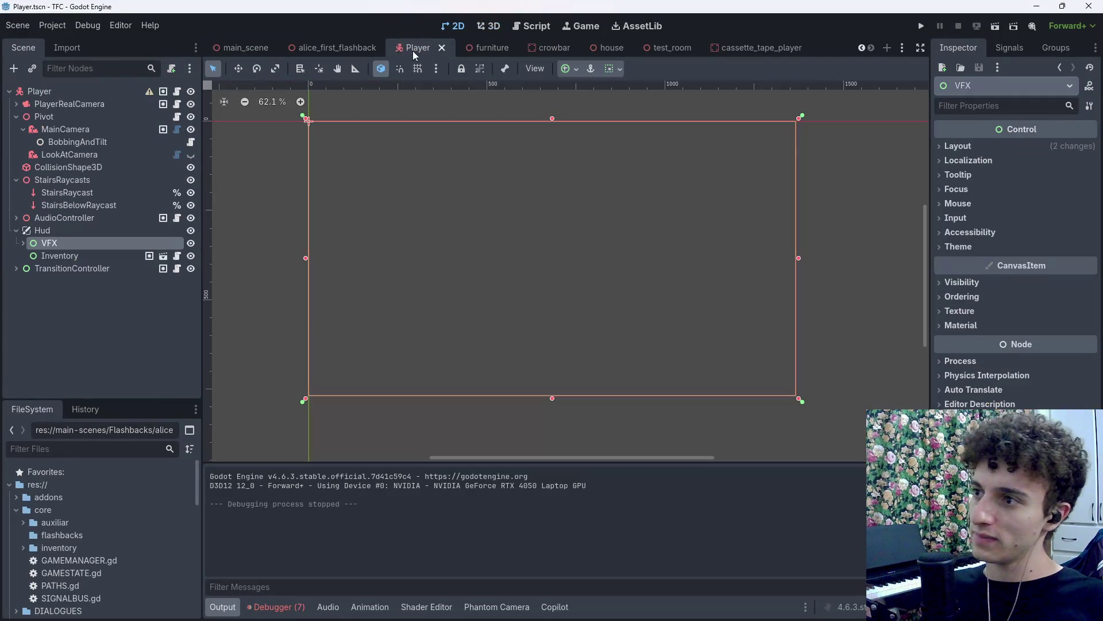
left_click(64, 129)
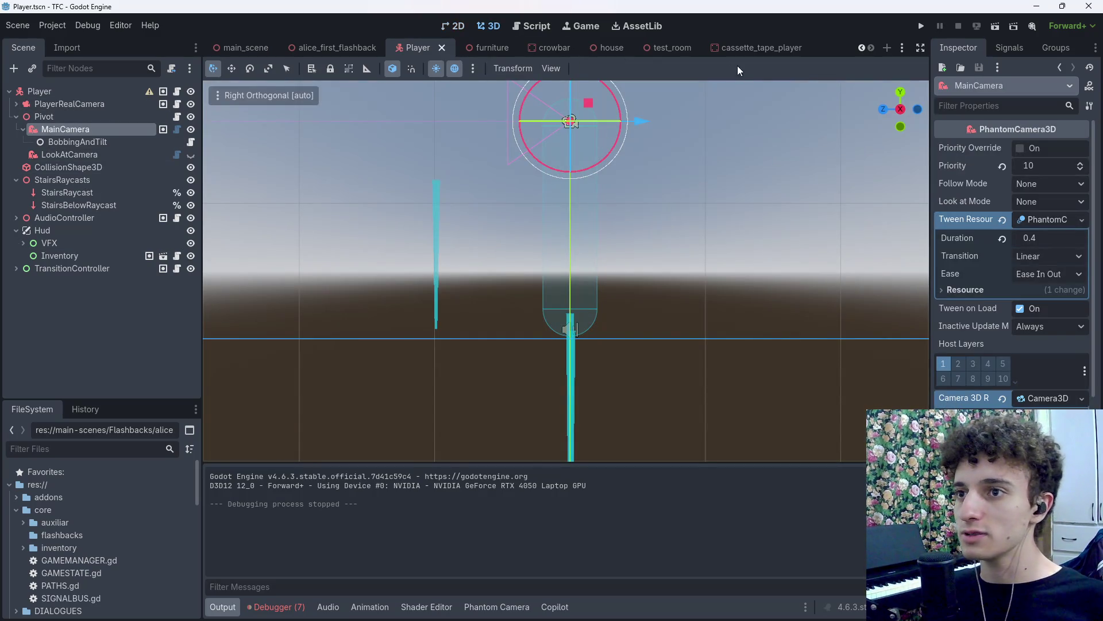
left_click(722, 51)
left_click(46, 287)
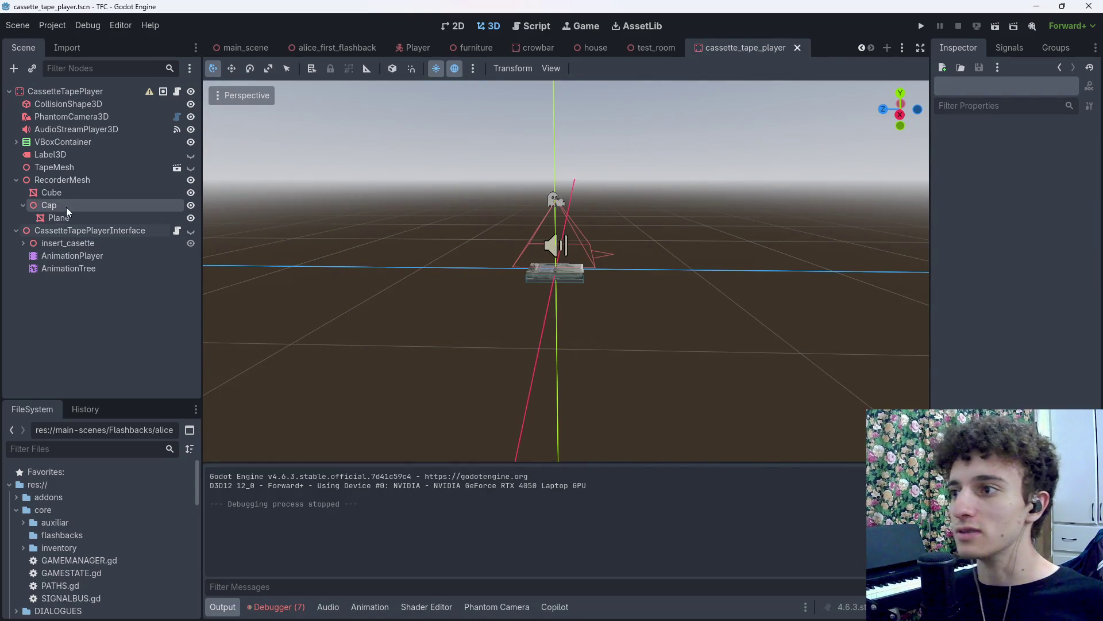
left_click(77, 118)
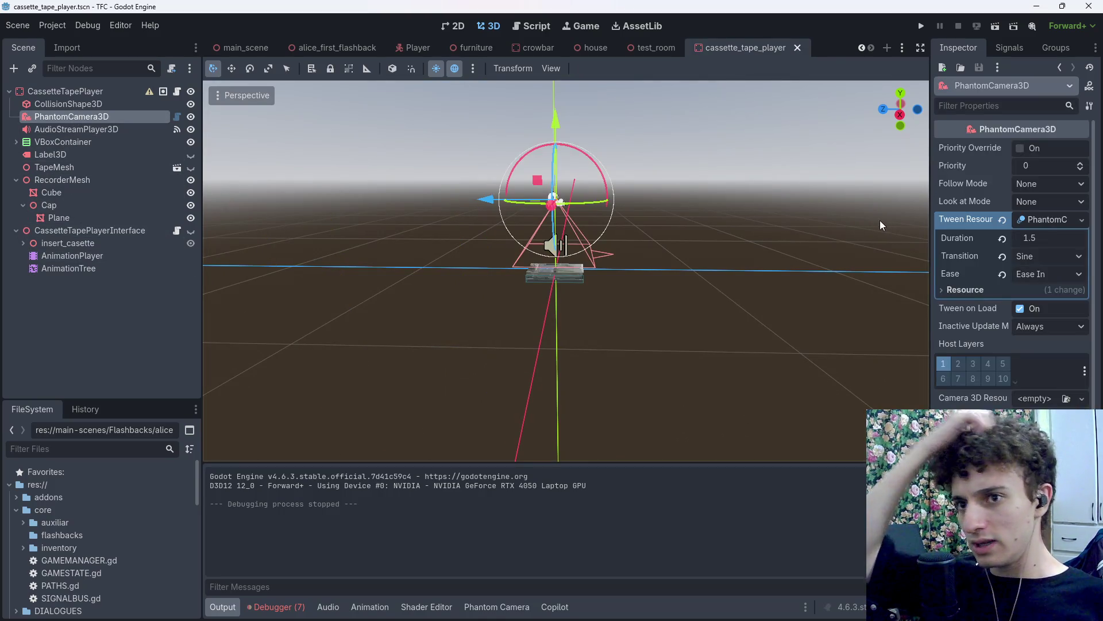
scroll(665, 293, "up", 5)
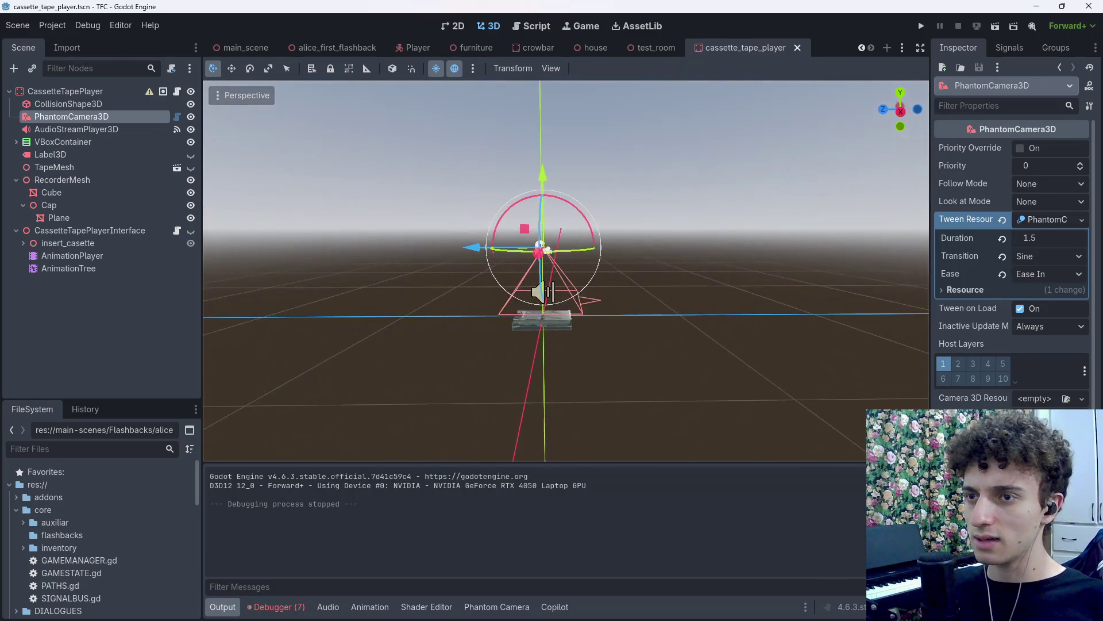
key("ctrl+s")
left_click(921, 26)
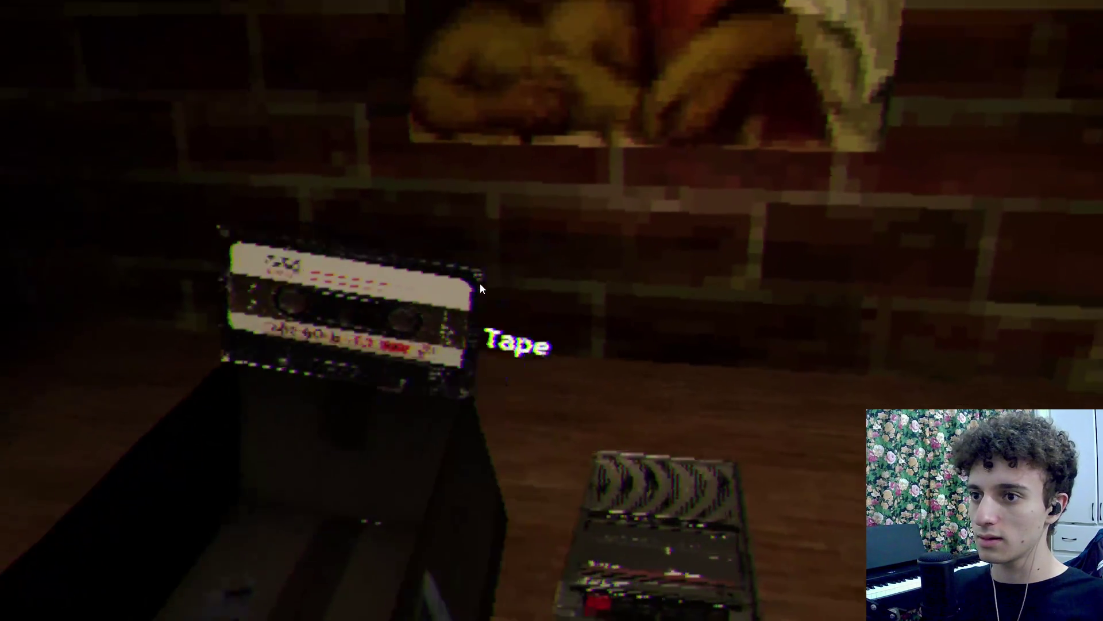
left_click(481, 283)
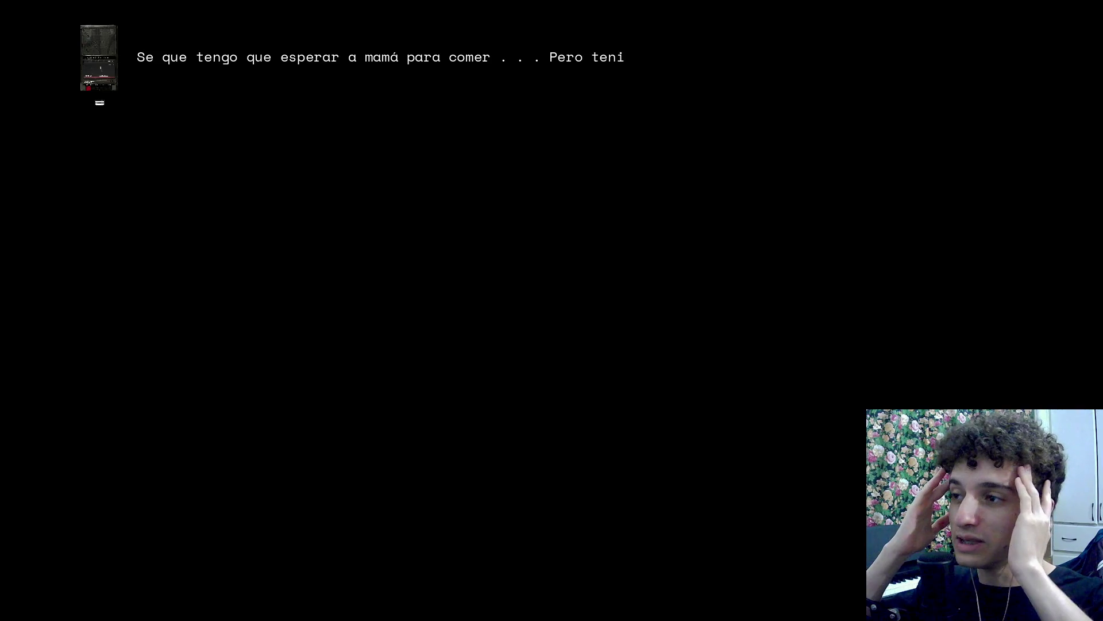
key("F8")
key("ctrl+s")
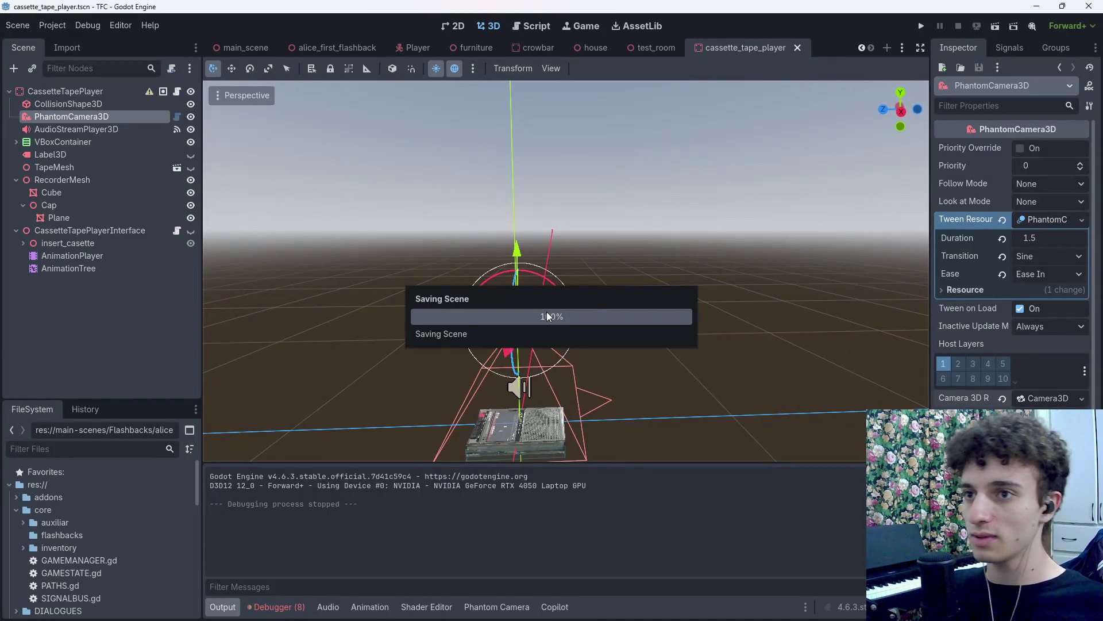
Move between the scenes and open the cassette_tape_player_interface.gd script.
left_click(239, 51)
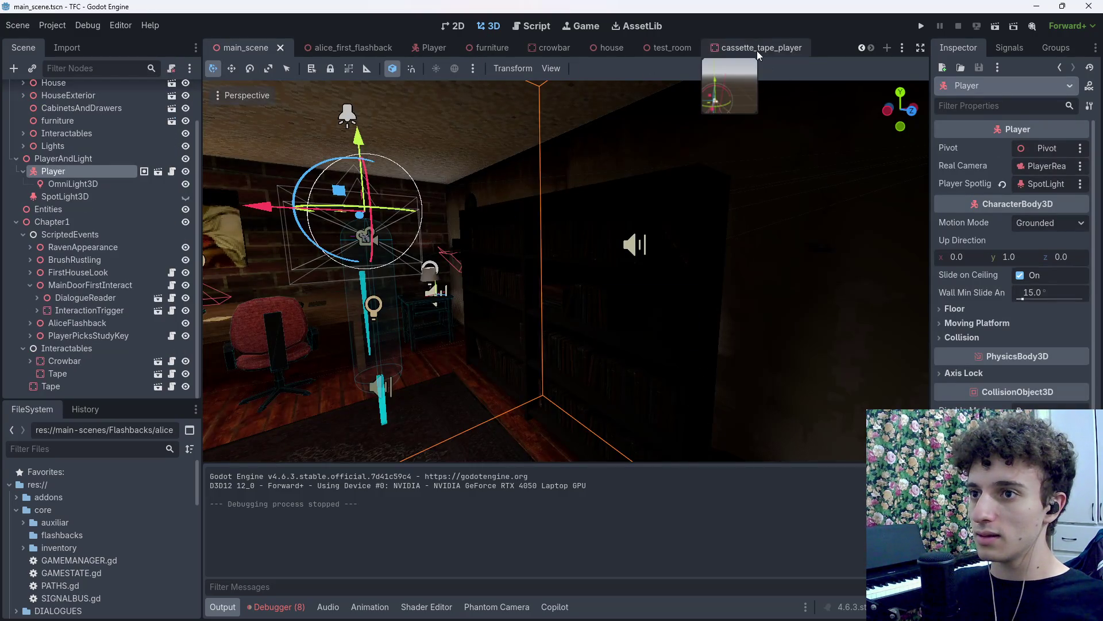
left_click(534, 25)
scroll(578, 248, "up", 3)
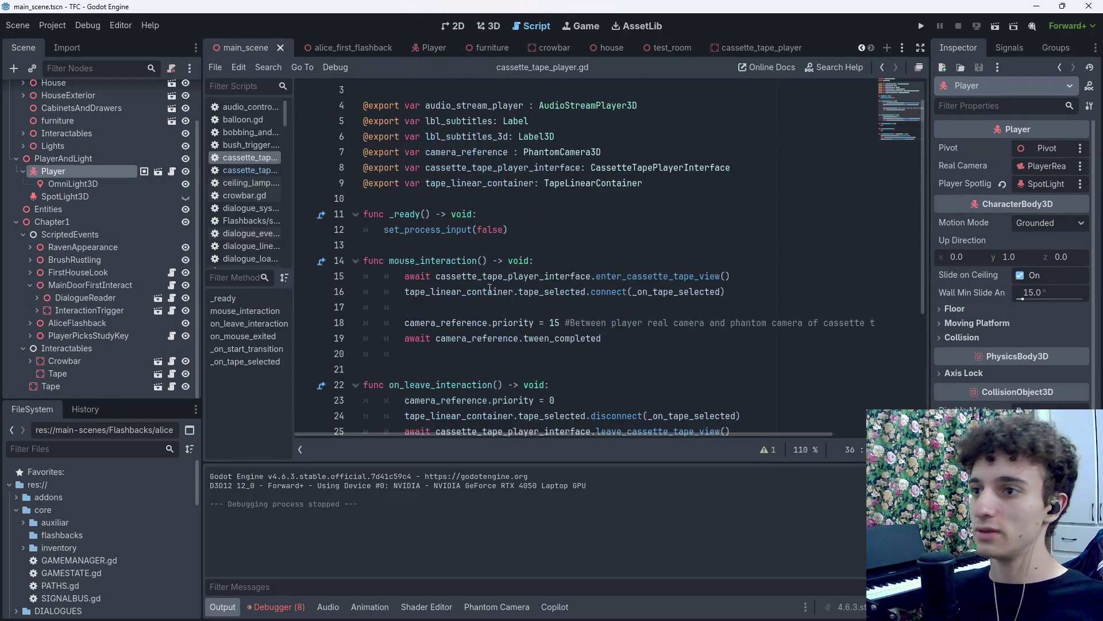
left_click(758, 48)
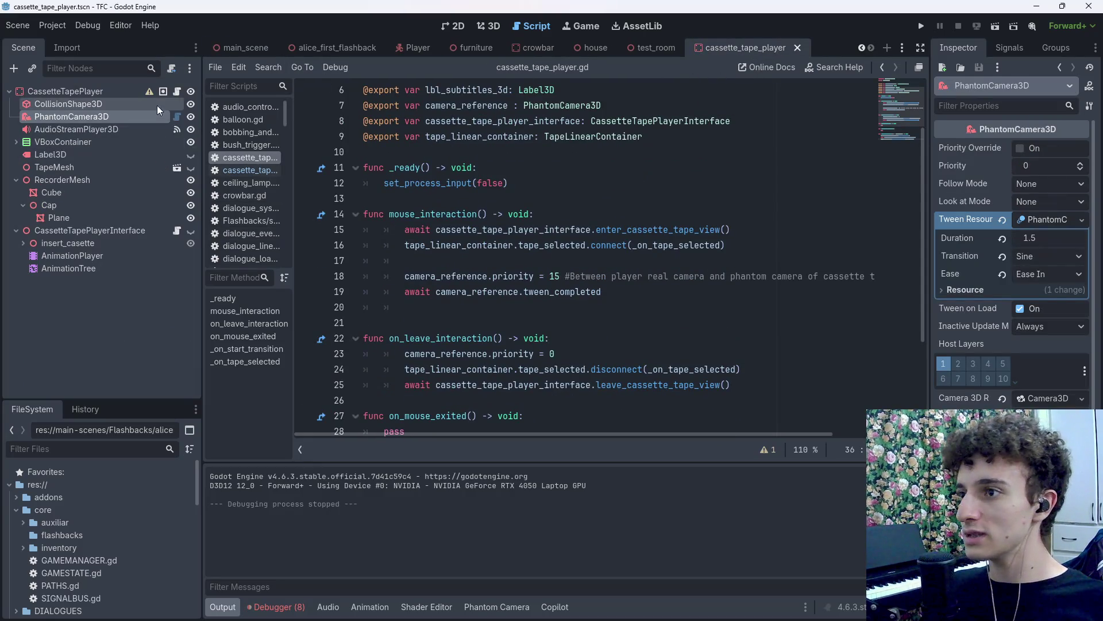
left_click(177, 91)
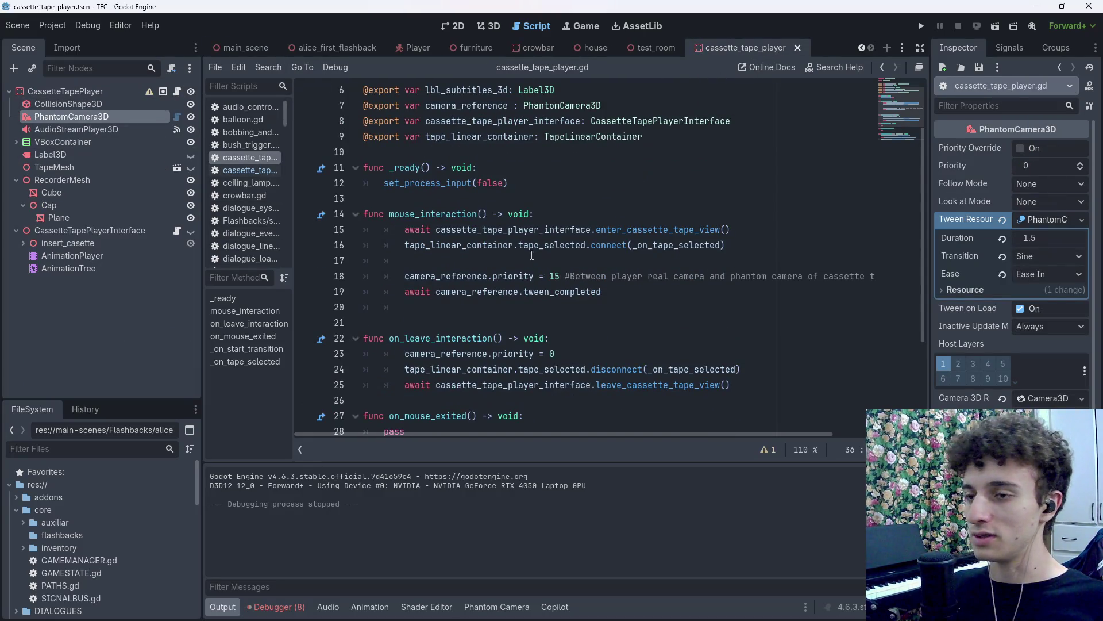
left_click(78, 92)
scroll(469, 270, "down", 3)
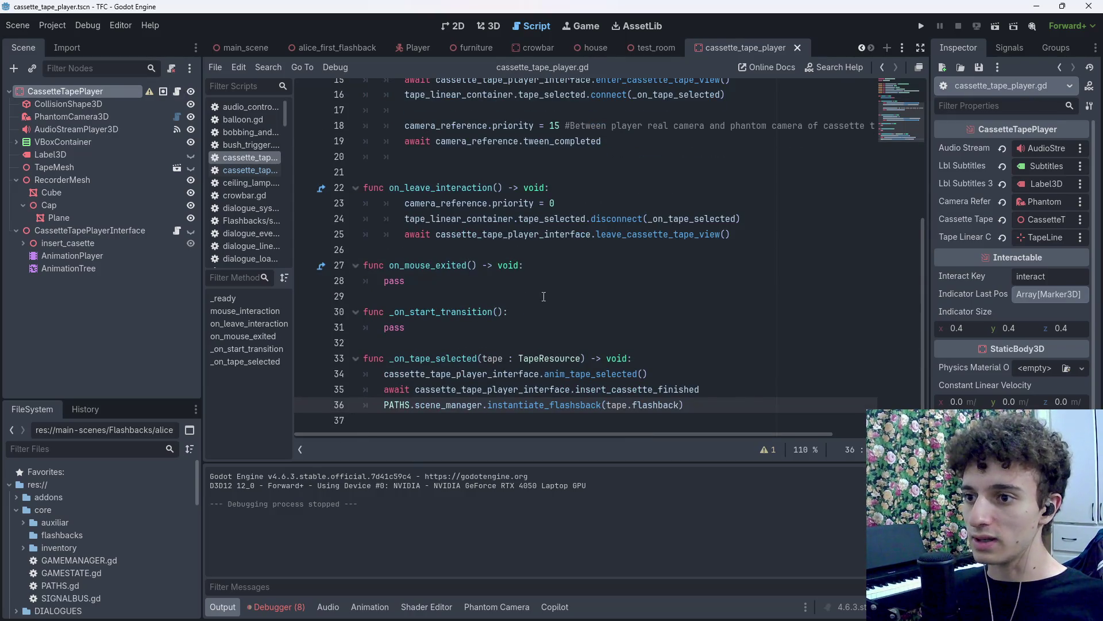
scroll(469, 270, "up", 5)
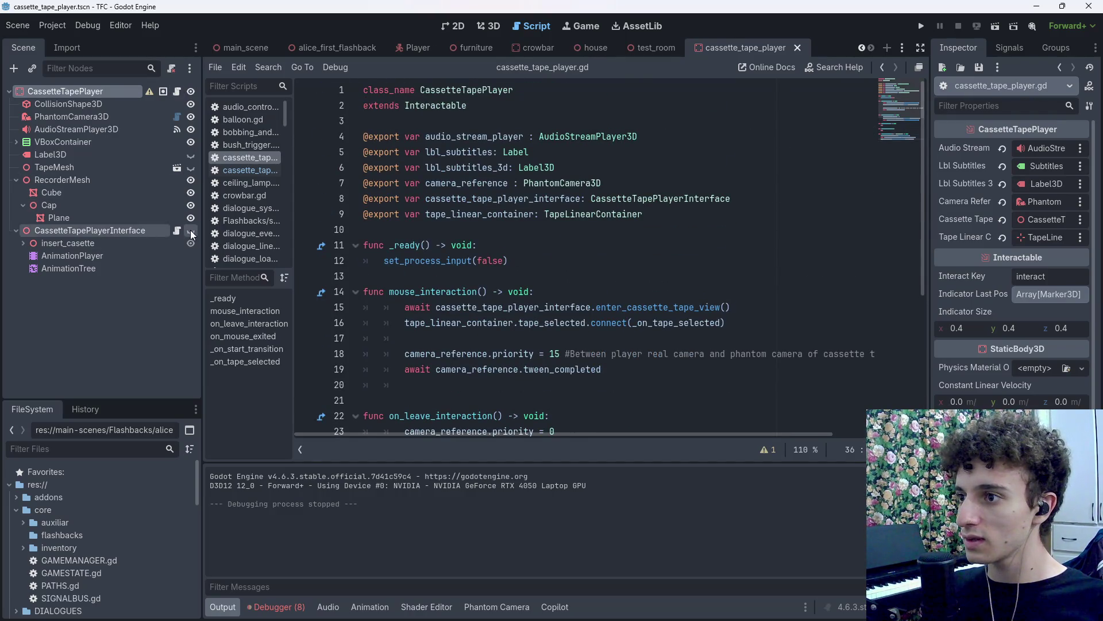
left_click(179, 230)
Copy 'visible = false' below the insert_cassette travel call, save the script, and run the game.
triple_click(405, 322)
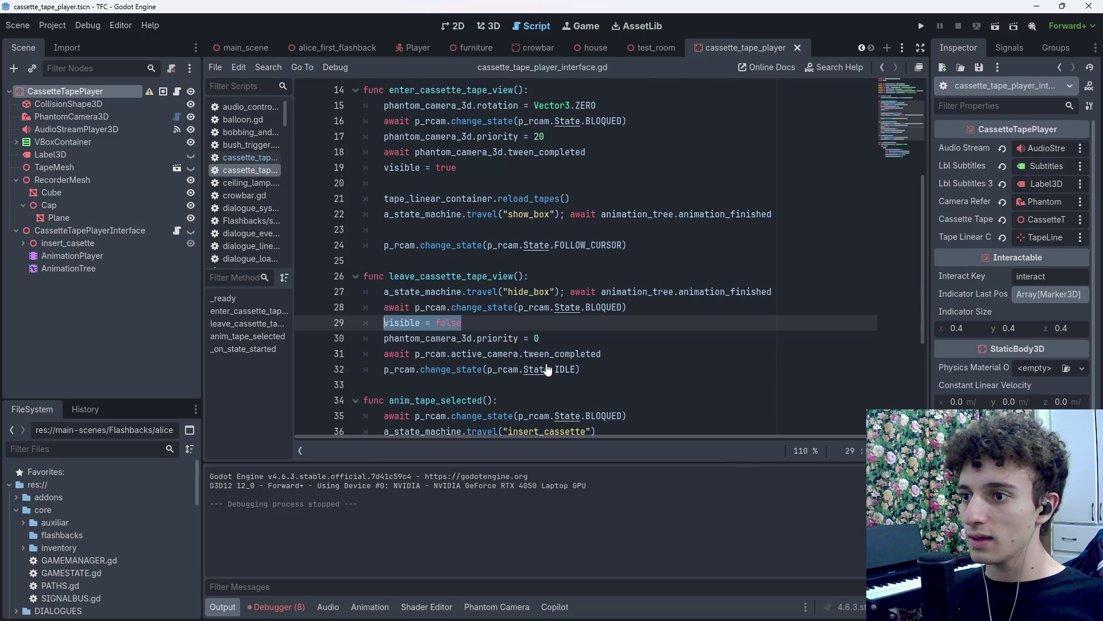
key("ctrl+c")
scroll(547, 322, "down", 3)
left_click(640, 293)
key("Return")
key("ctrl+v")
key("ctrl+s")
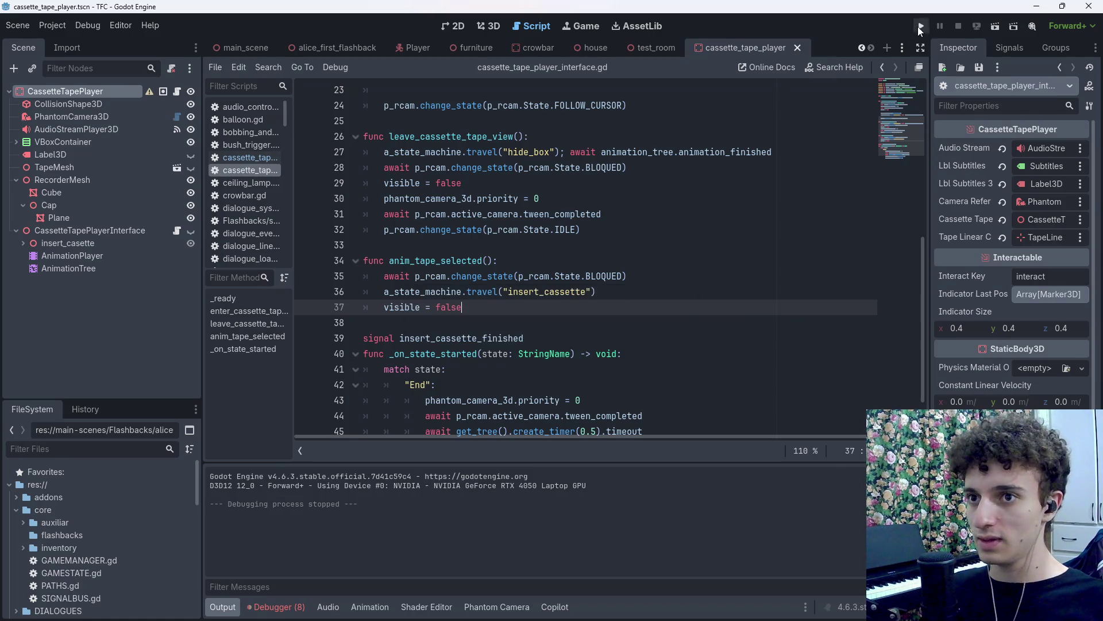
left_click(922, 26)
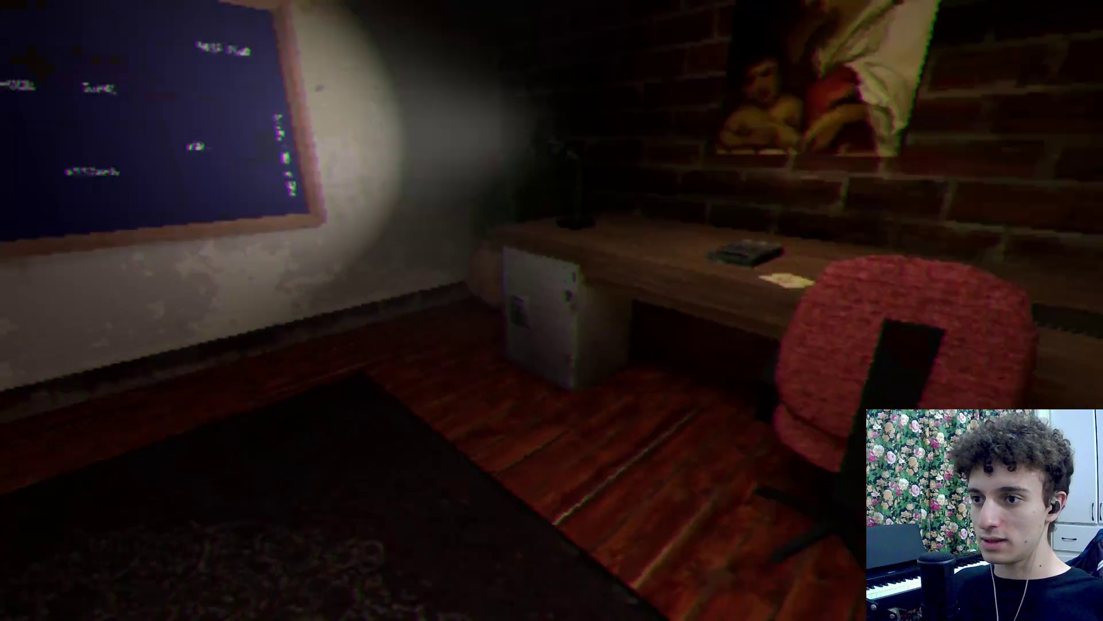
key("w")
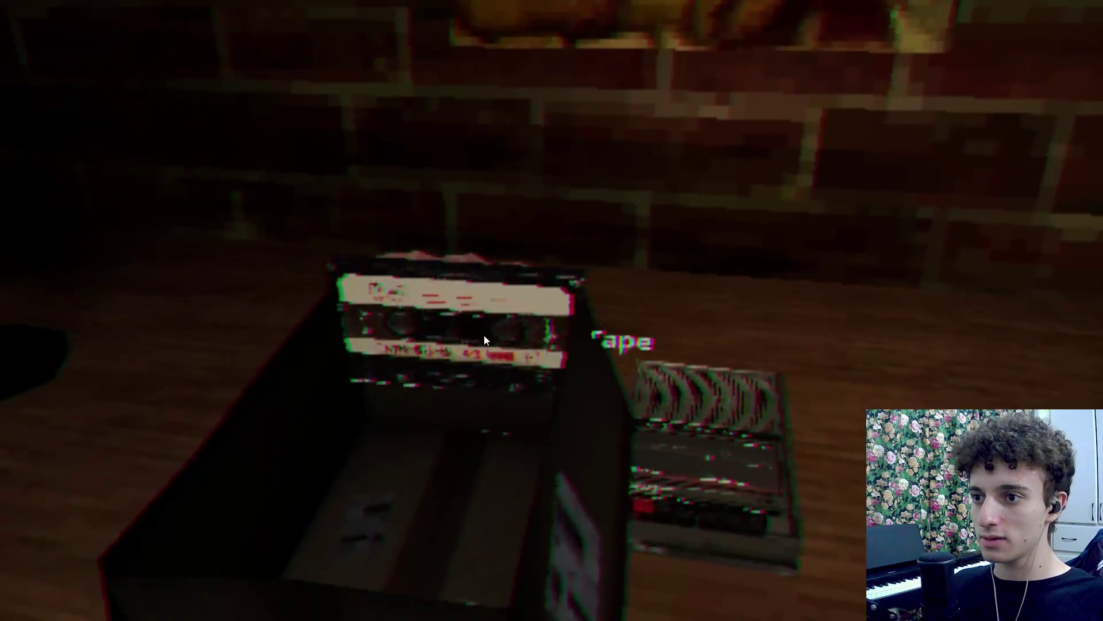
left_click(479, 263)
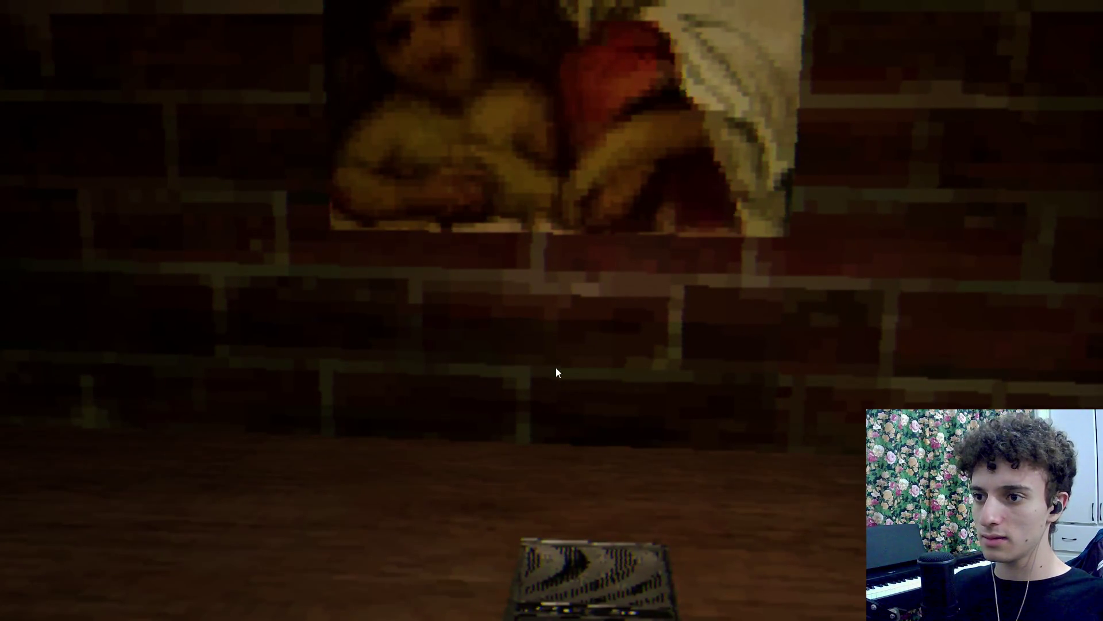
key("F8")
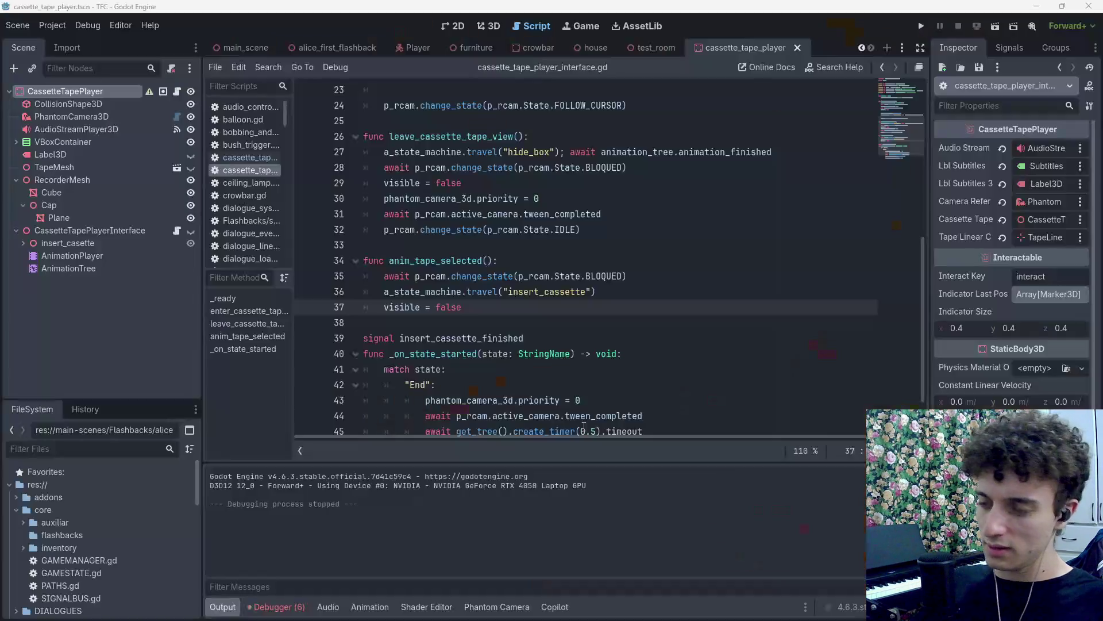
Remove 'visible = false' from anim_tape_selected, keeping the animation call's closing parenthesis.
left_click_drag(492, 306, 384, 310)
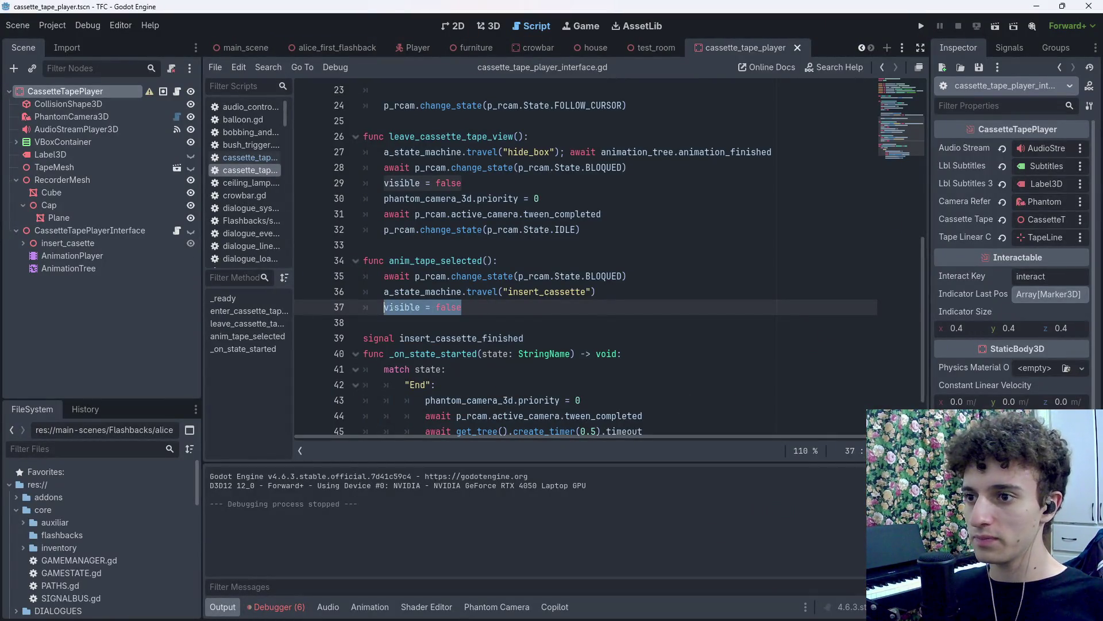
key("BackSpace")
key("BackSpace")
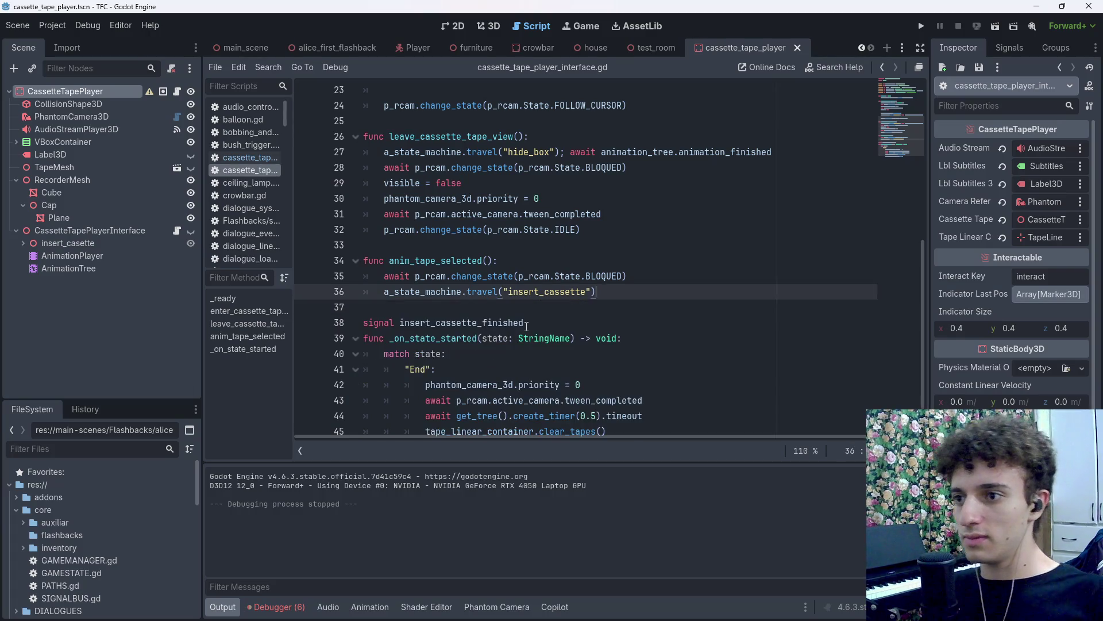
type(")")
key("Return")
key("BackSpace")
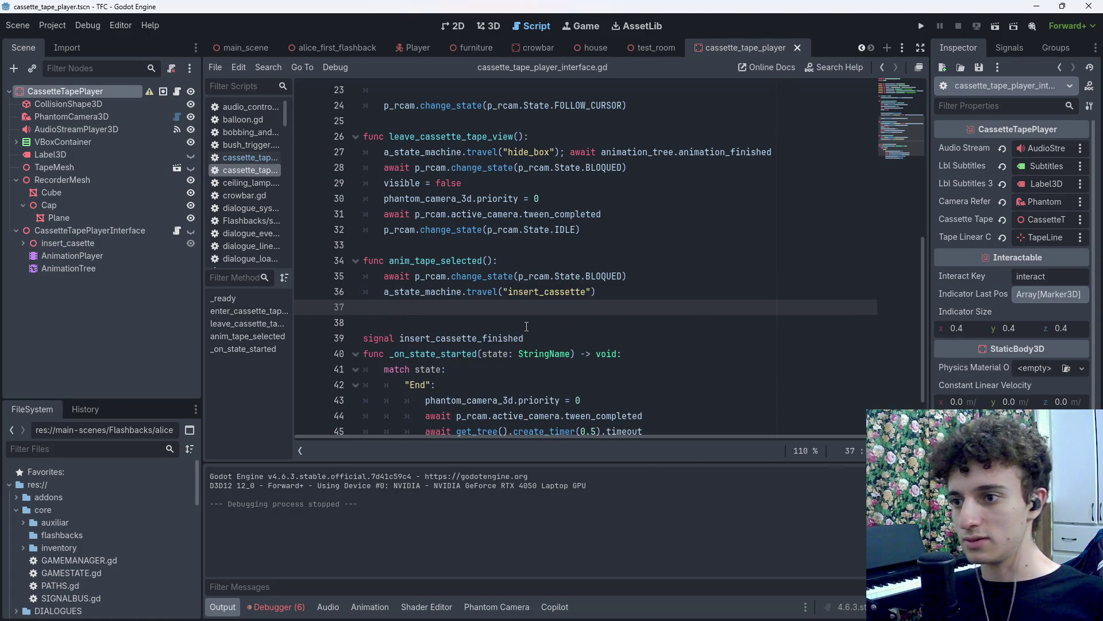
key("BackSpace")
scroll(575, 344, "down", 1)
Add 'visible = false' at the end of the End case, save, and test by inserting the tape.
left_click(646, 377)
key("Down")
key("Return")
type("visible = false")
key("ctrl+s")
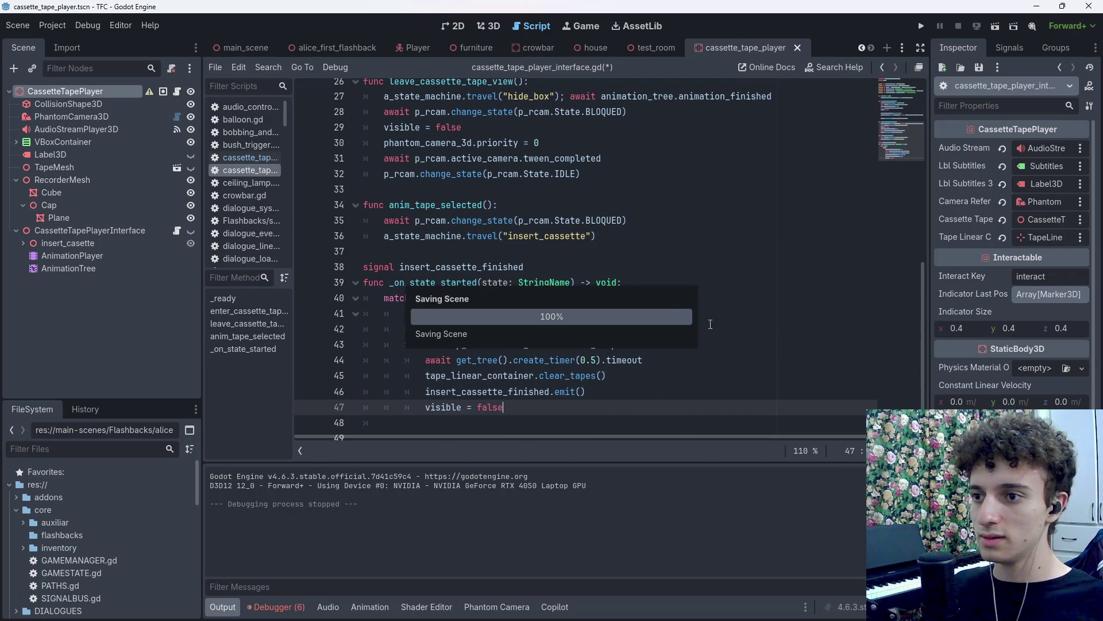
key("F5")
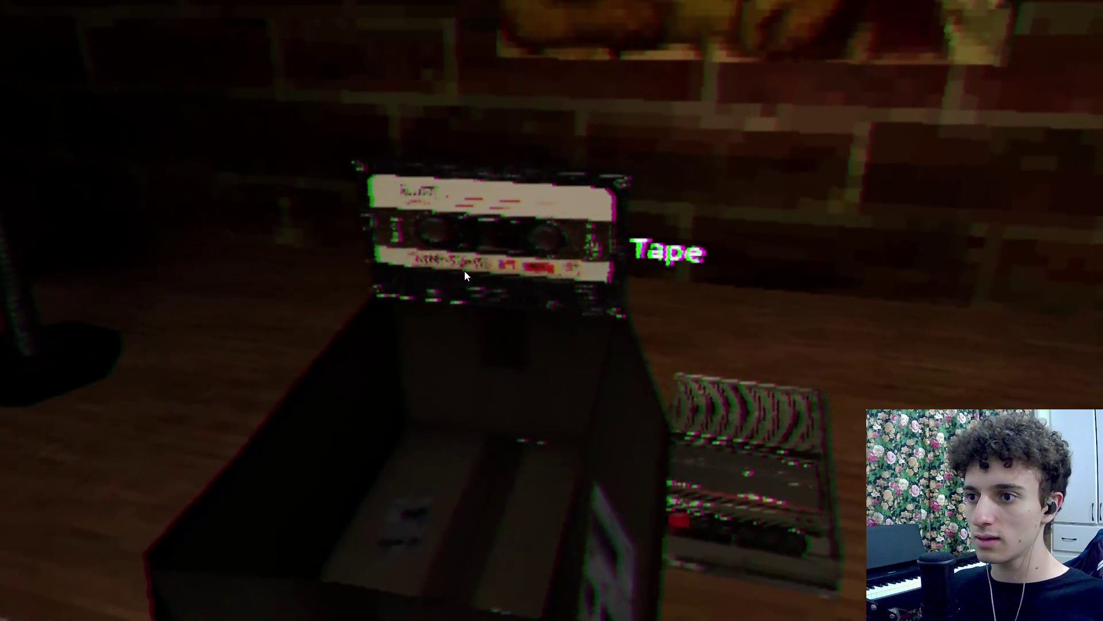
left_click(464, 271)
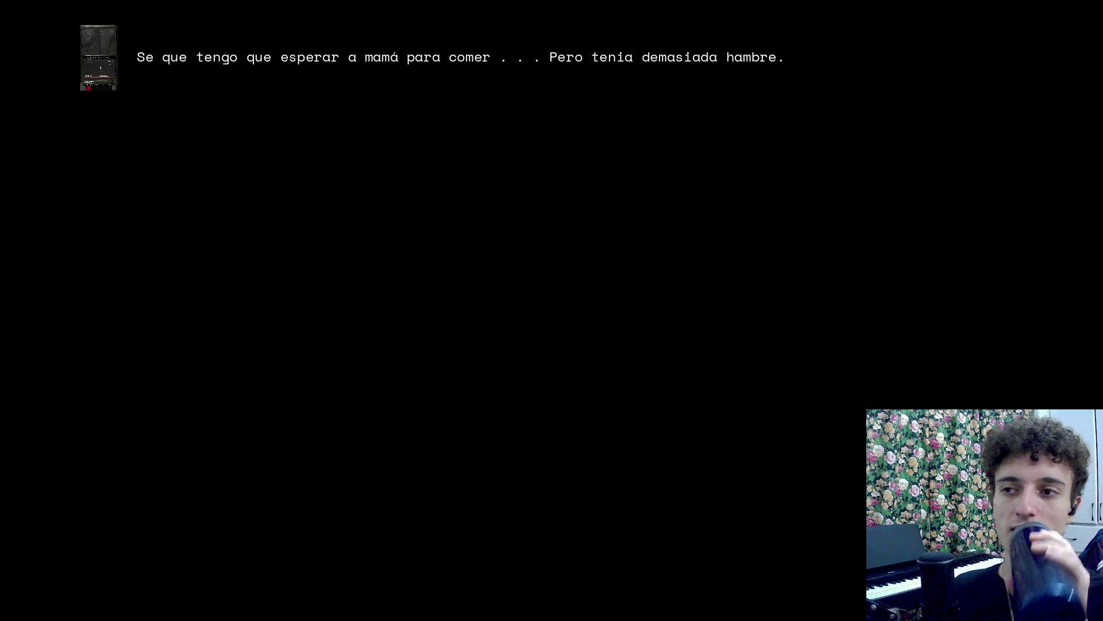
Advance through the flashback dialogue, check the inventory, then stop the game and save.
key("space")
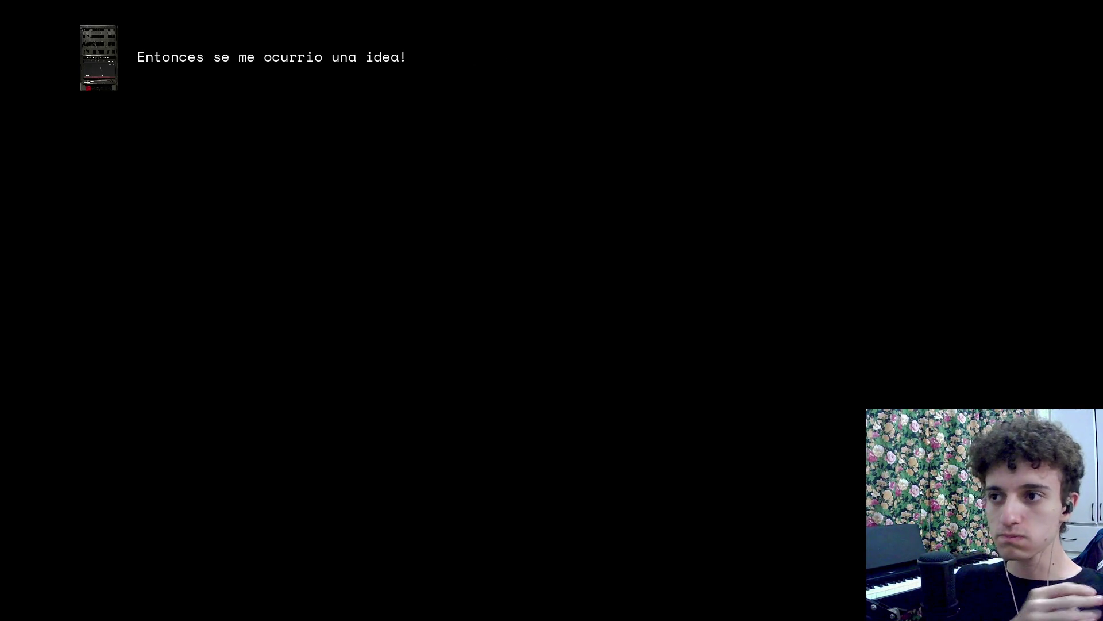
key("space")
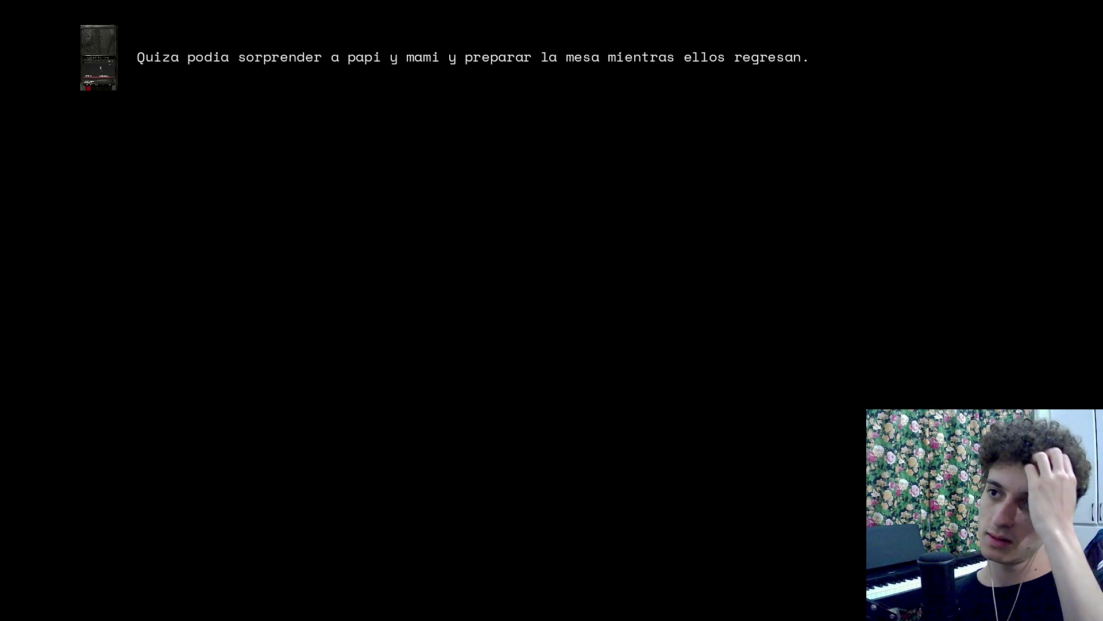
key("space")
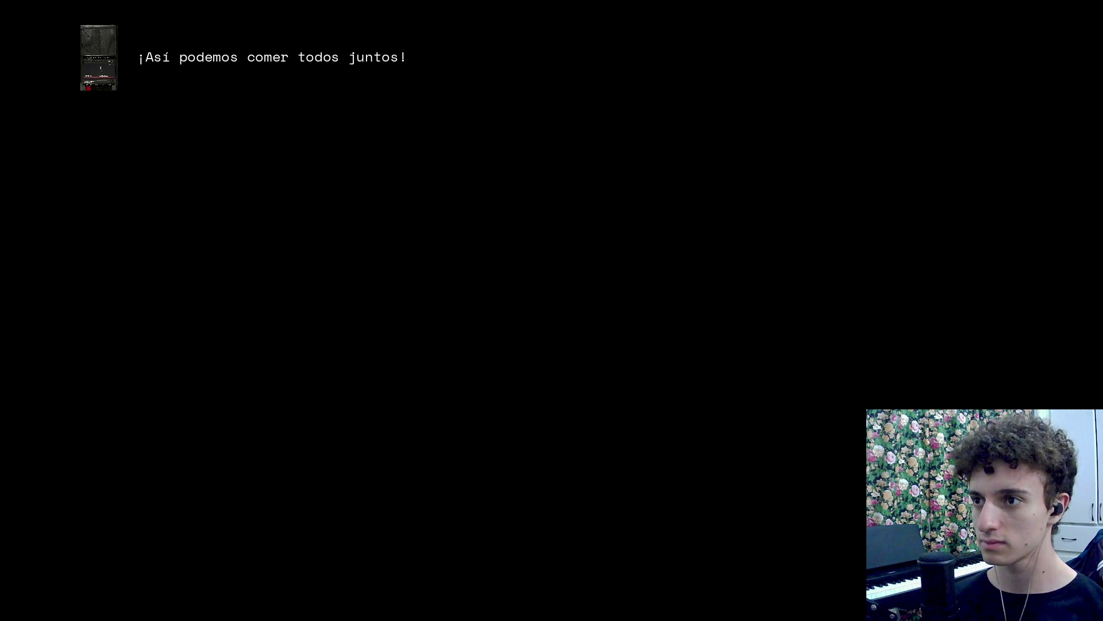
key("space")
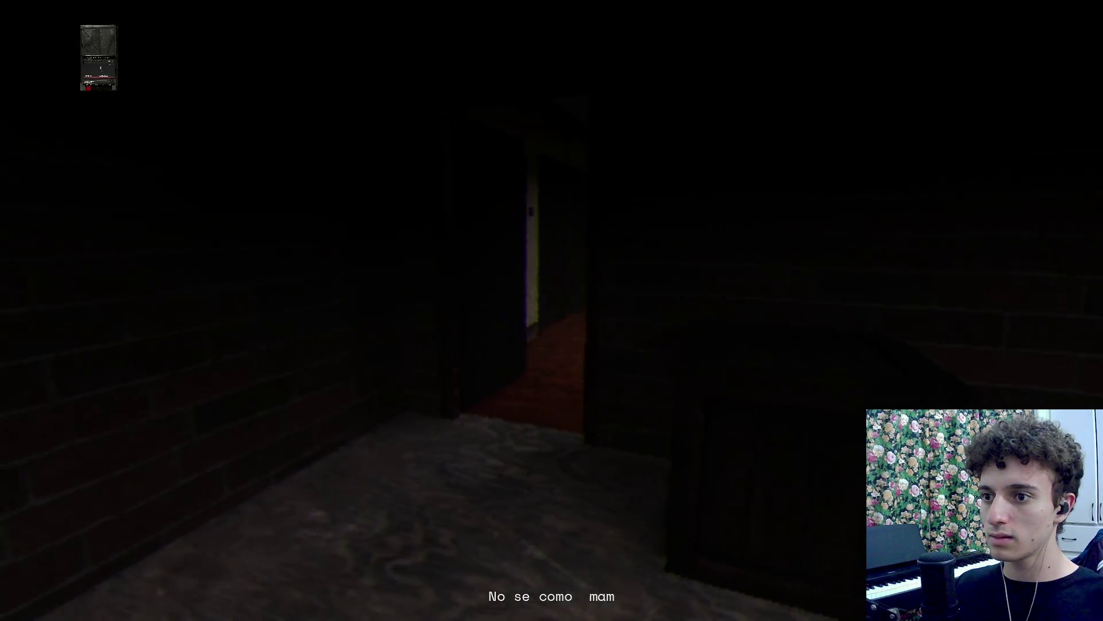
key("Tab")
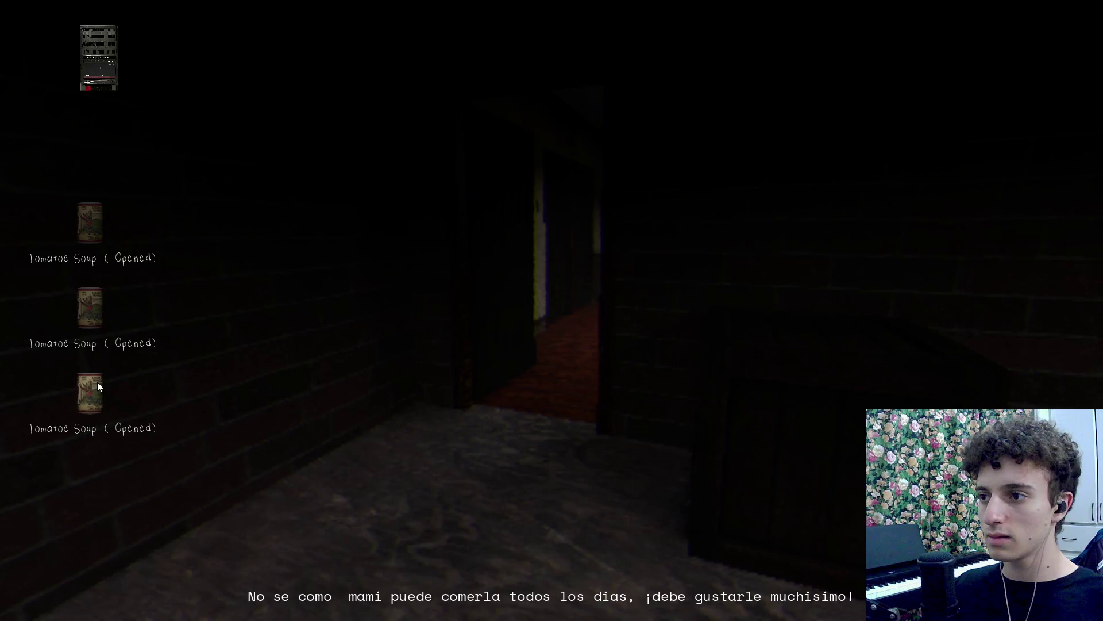
key("Tab")
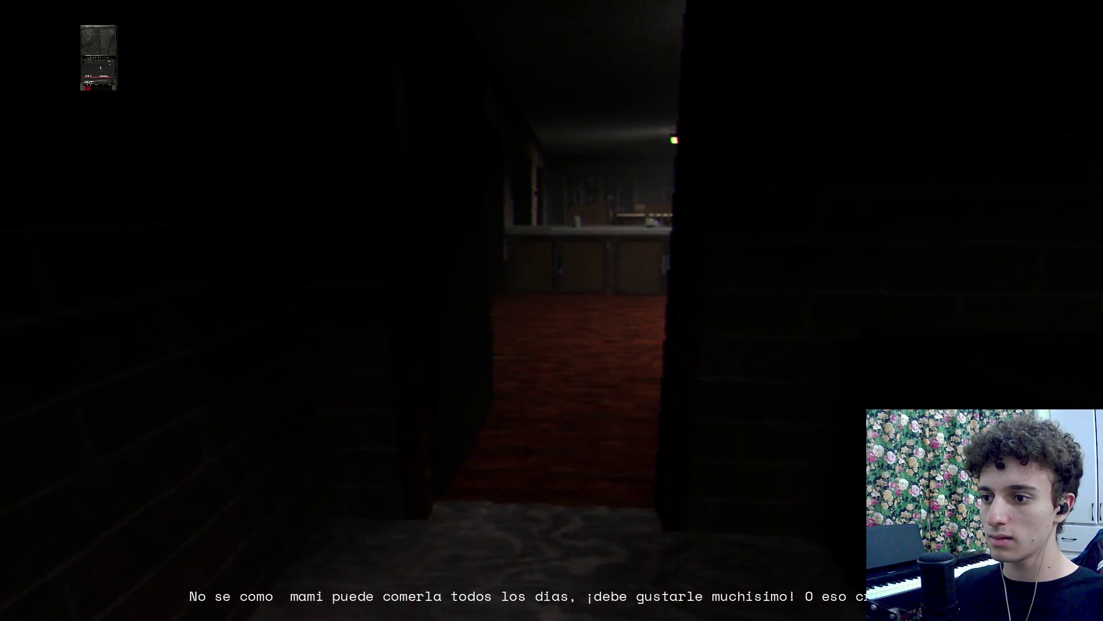
key("F8")
key("ctrl+s")
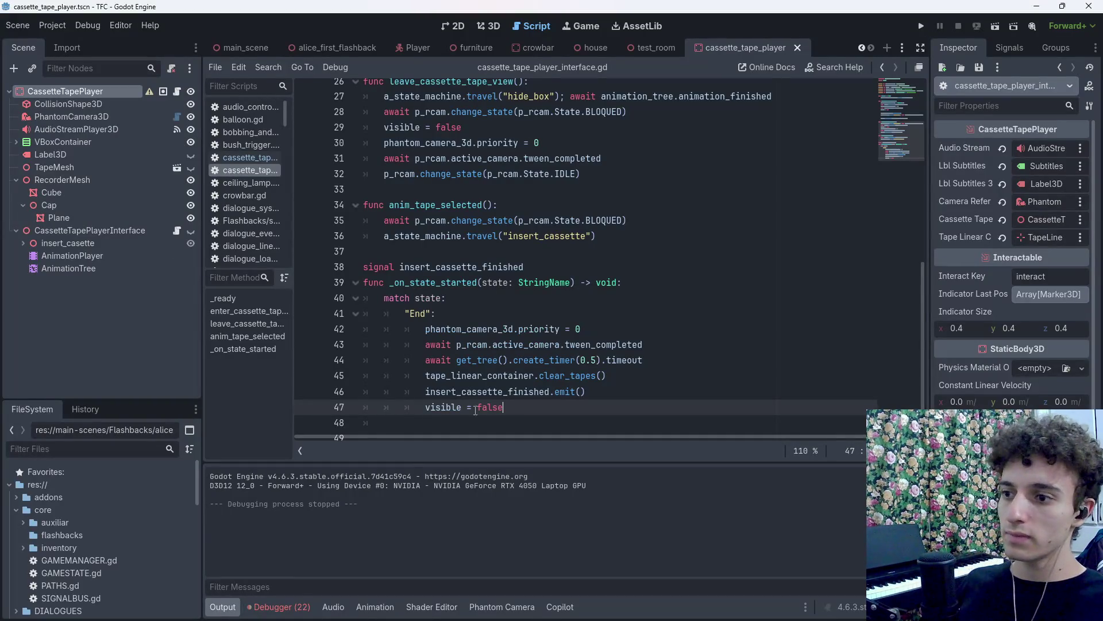
Review the Debugger's Errors list, collapse the bottom panel, save the script, and switch to 3D.
left_click(279, 607)
left_click(300, 463)
scroll(546, 563, "down", 3)
scroll(539, 567, "up", 3)
left_click(290, 611)
key("ctrl+s")
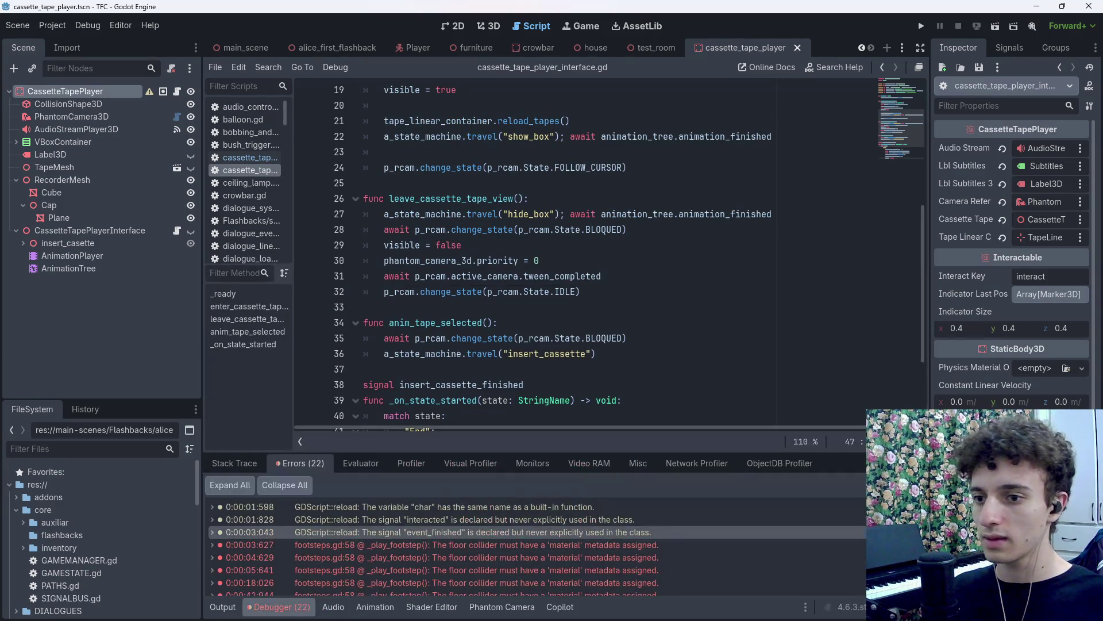
key("ctrl+s")
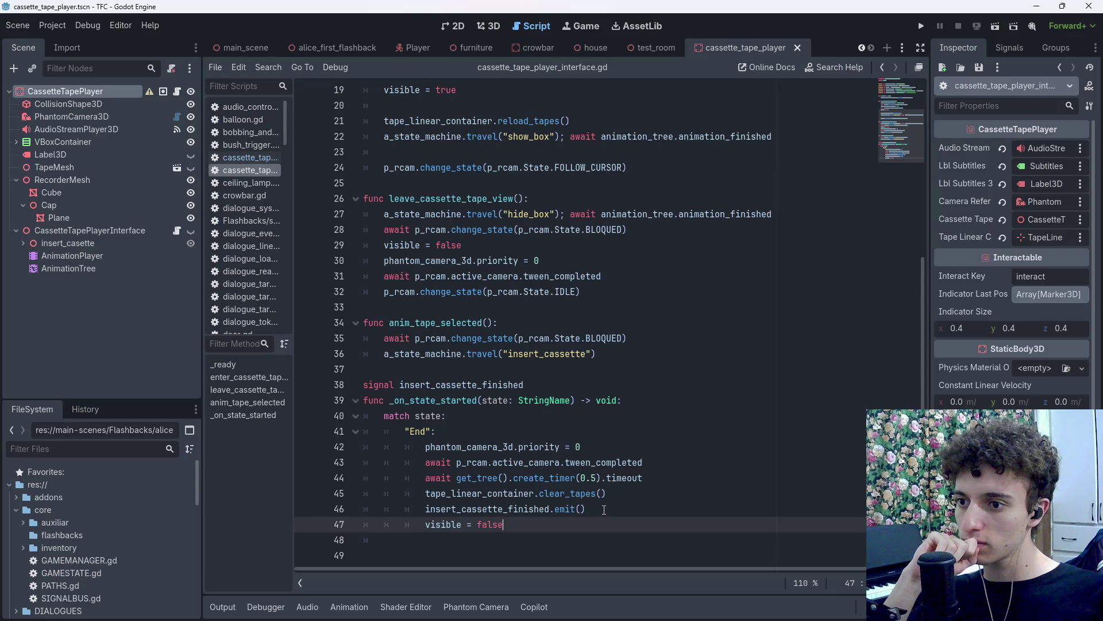
left_click(488, 26)
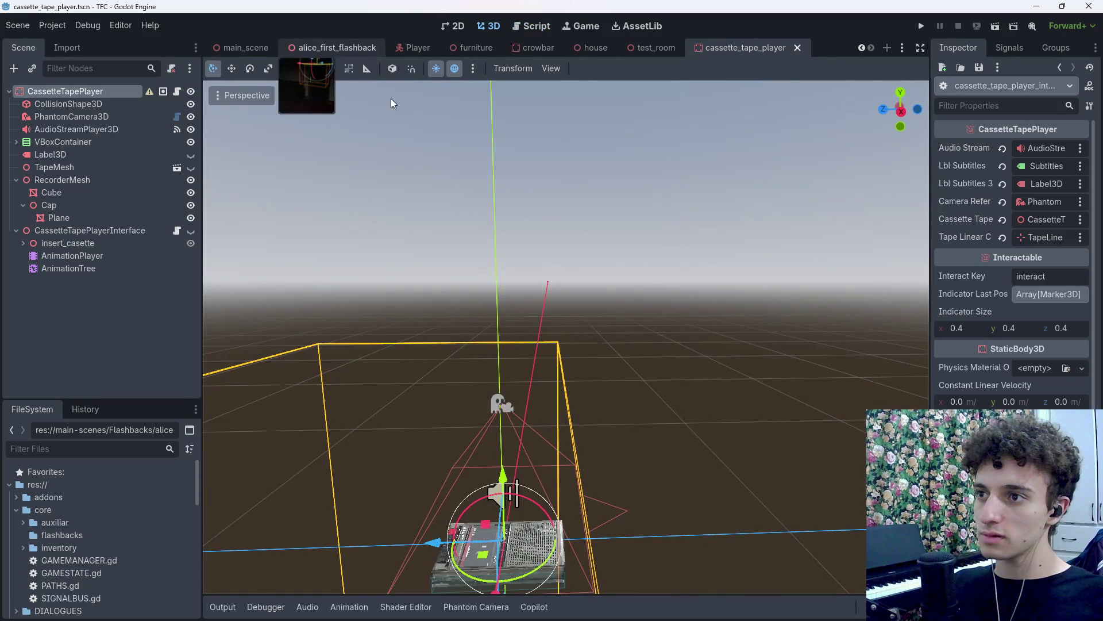
Open the alice_first_flashback scene tab, save it, and select its WorldEnvironment node.
left_click(338, 47)
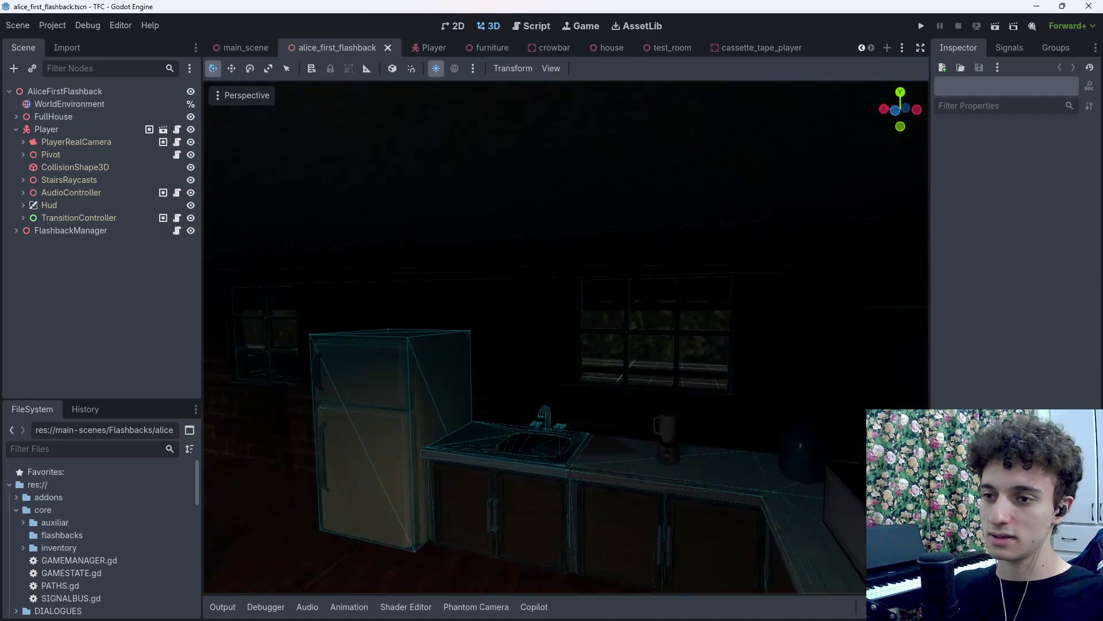
key("ctrl+s")
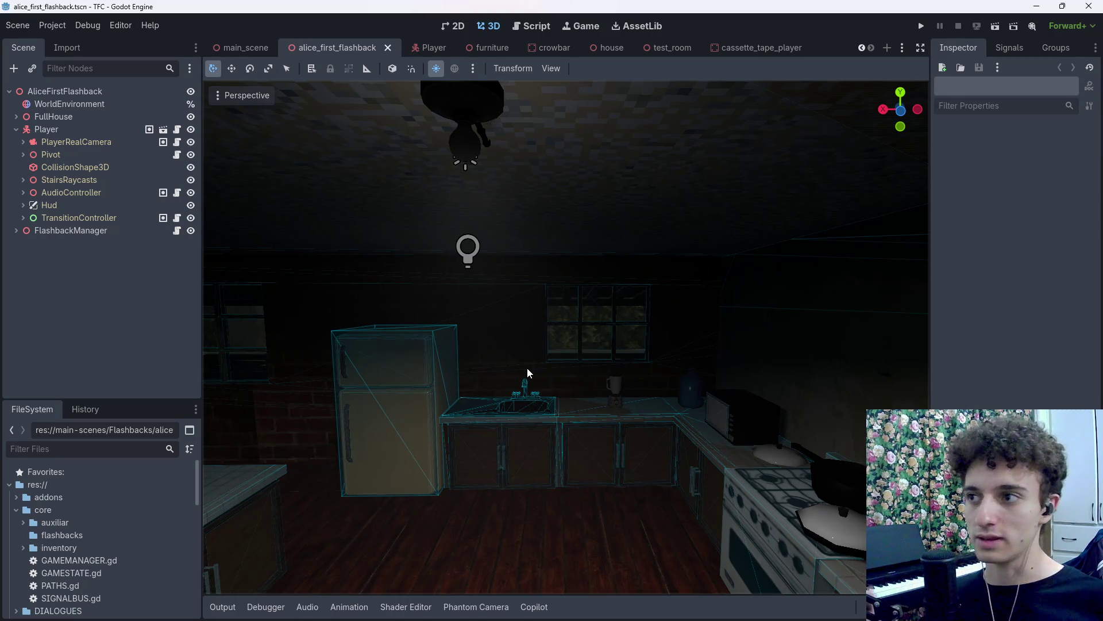
left_click(86, 104)
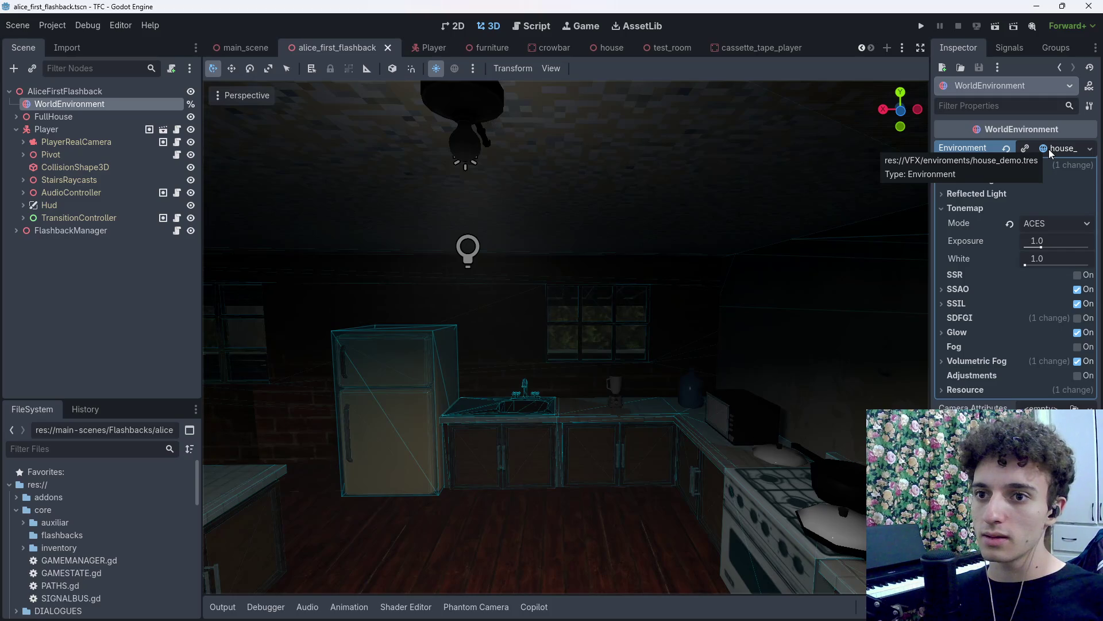
Explore the WorldEnvironment's Environment property options and fly the camera toward a house window.
right_click(976, 151)
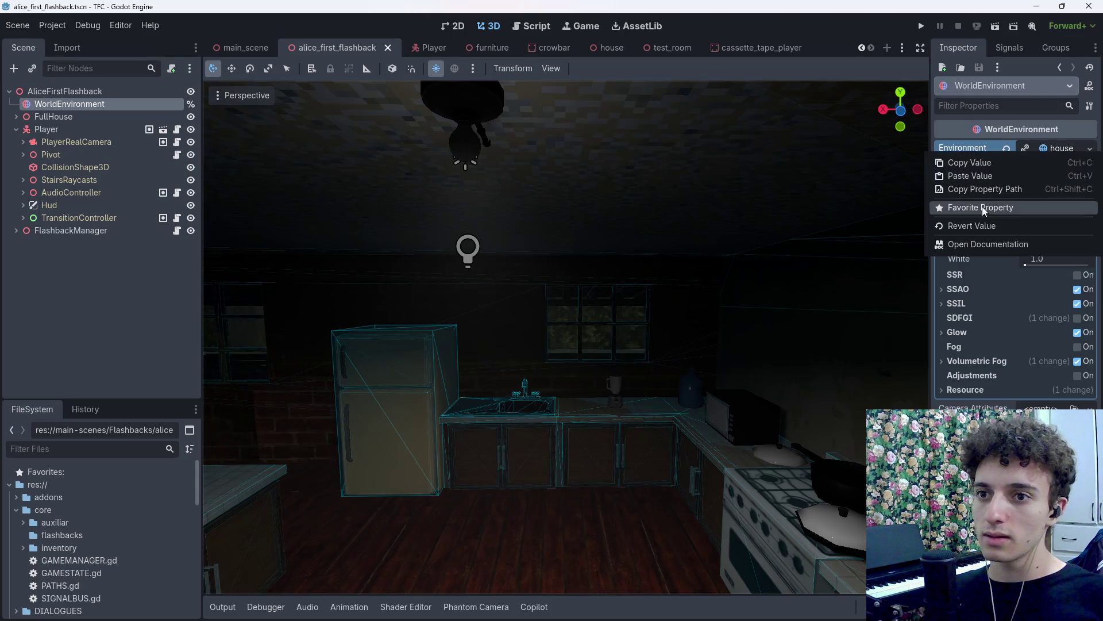
left_click(976, 155)
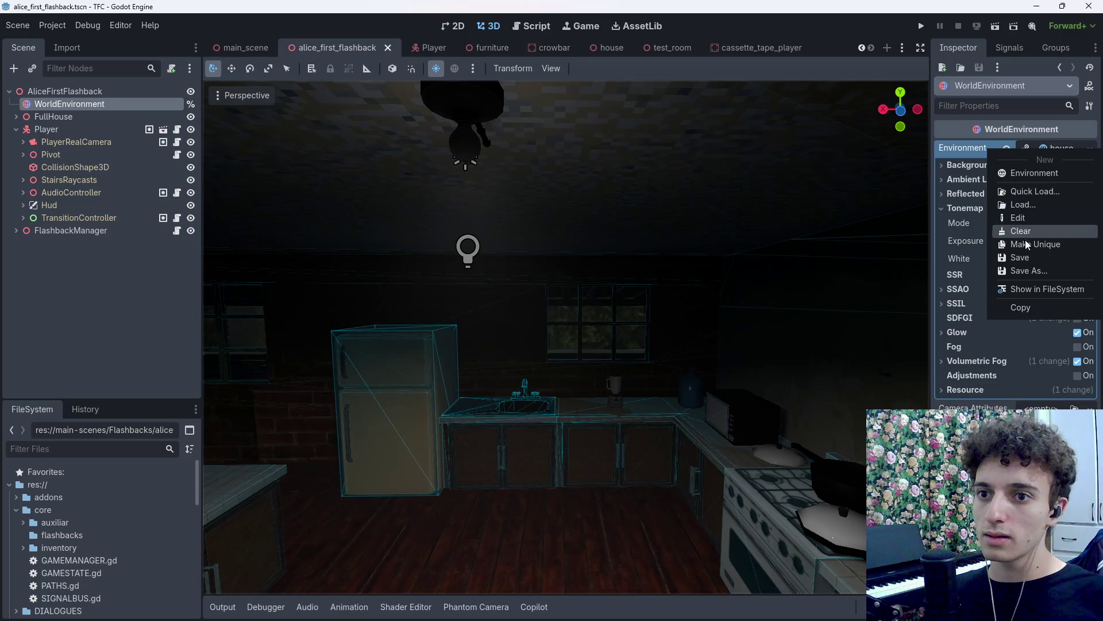
left_click(1022, 255)
left_click(1006, 150)
left_click(1049, 153)
left_click(1053, 192)
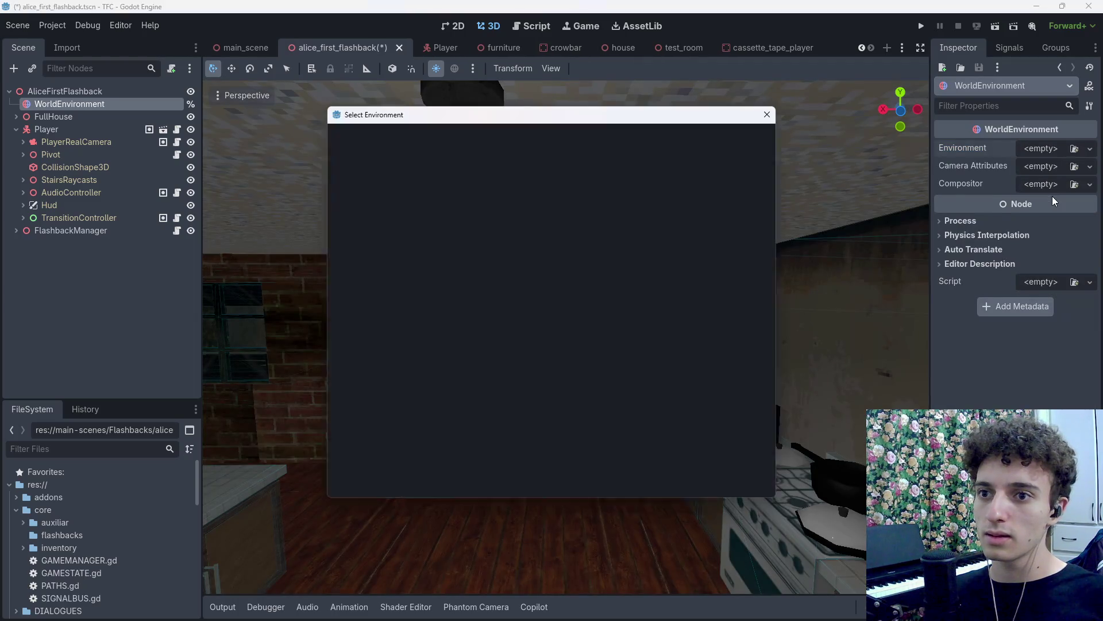
left_click(457, 201)
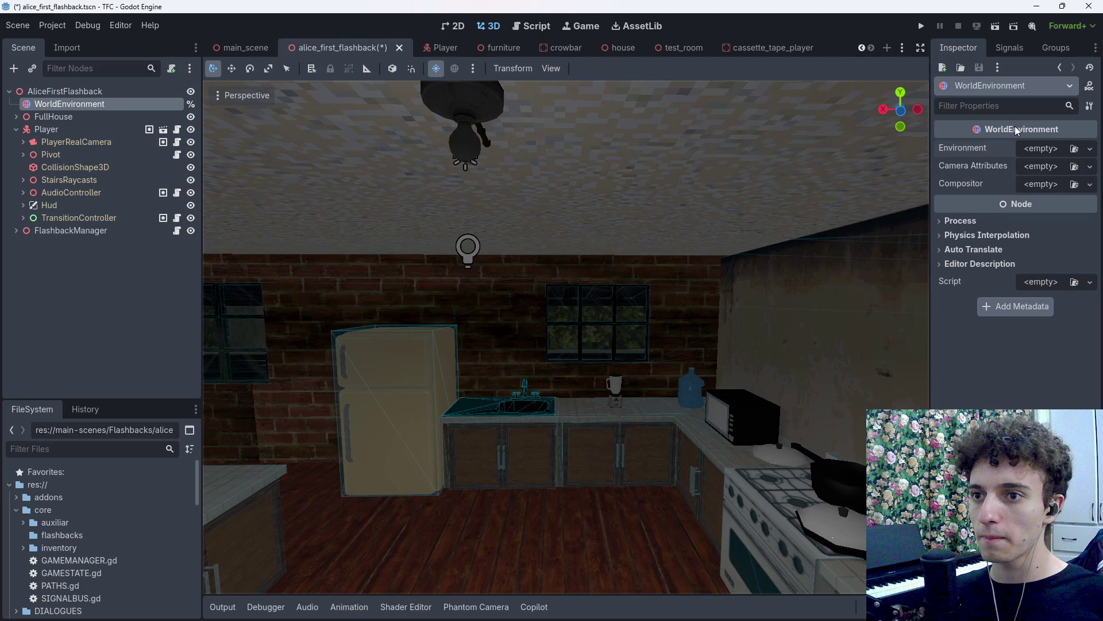
mouse_move(592, 604)
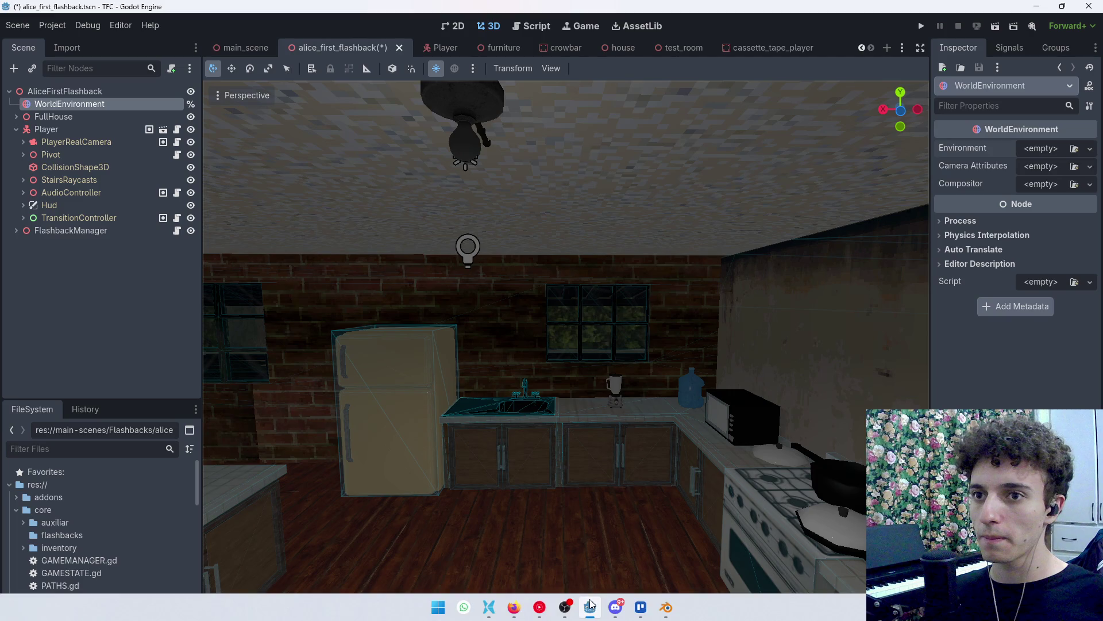
left_click(591, 603)
left_click(592, 603)
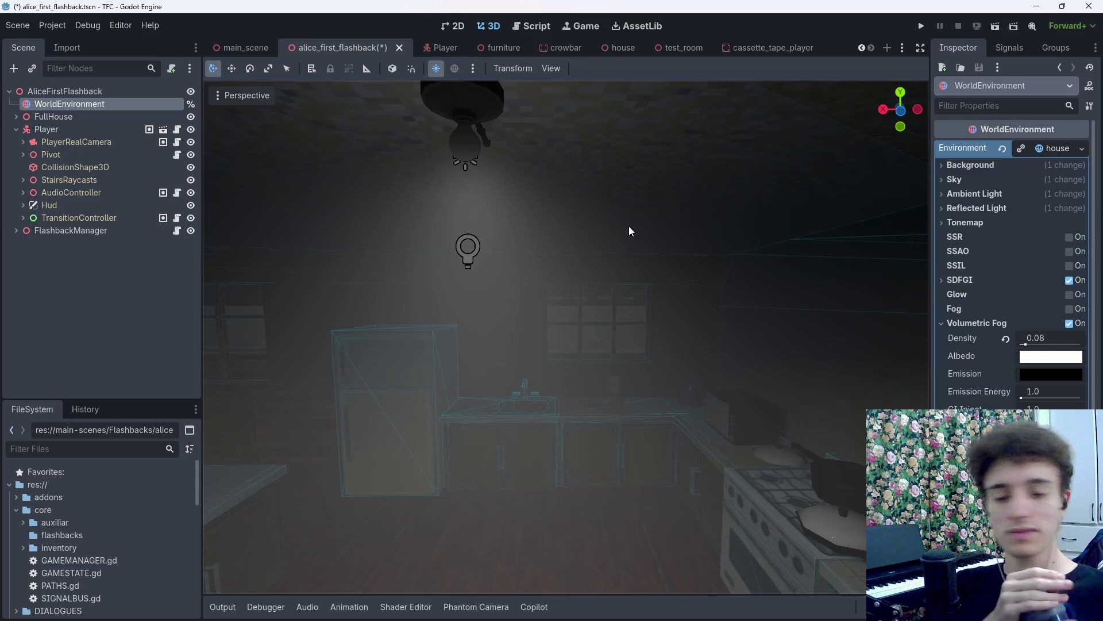
key("w")
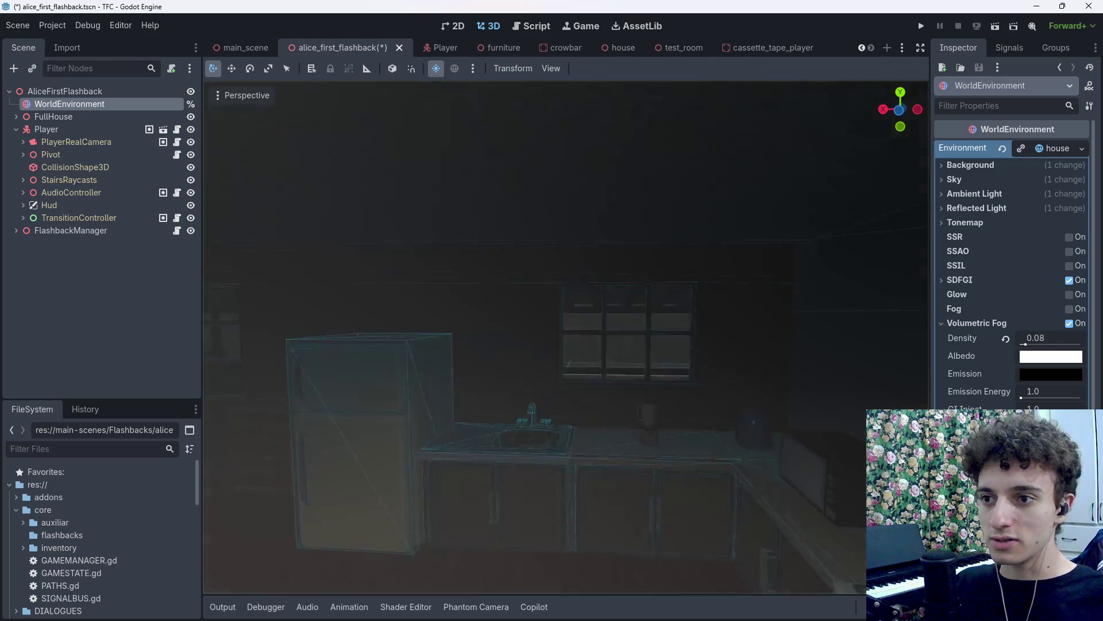
key("w")
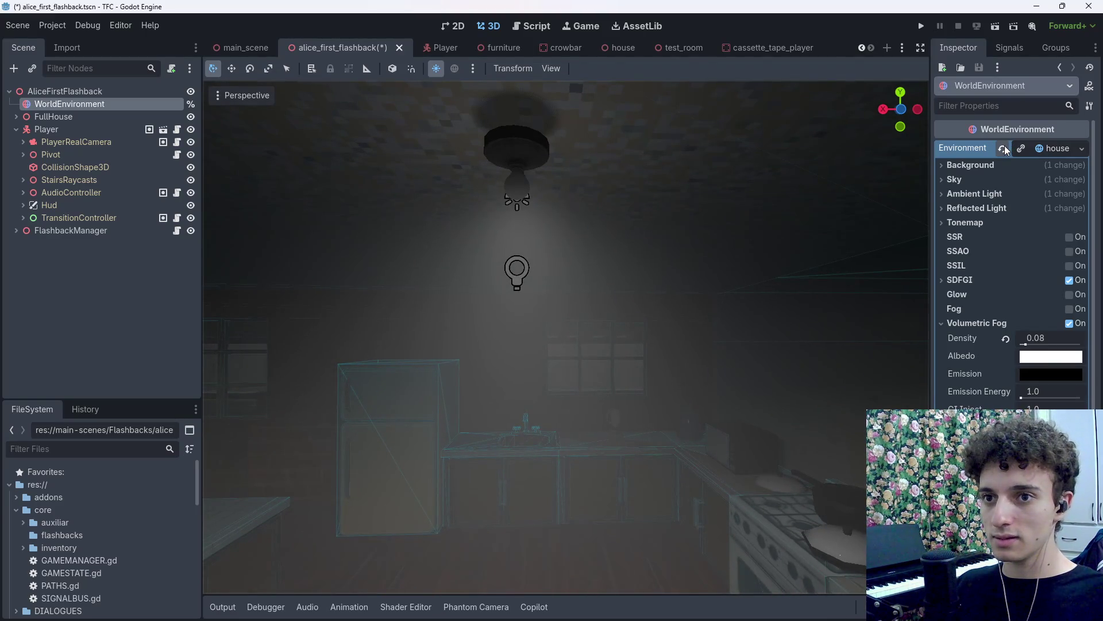
Quick-load the house environment .tres into WorldEnvironment and save the flashback scene.
left_click(1003, 148)
left_click(1035, 149)
left_click(1048, 192)
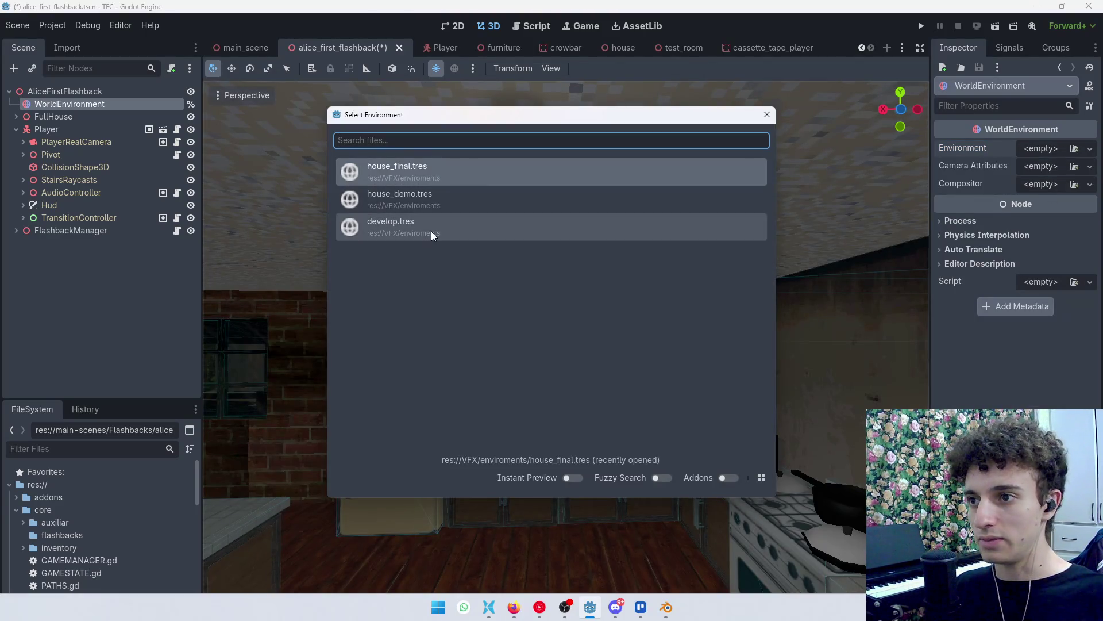
double_click(438, 207)
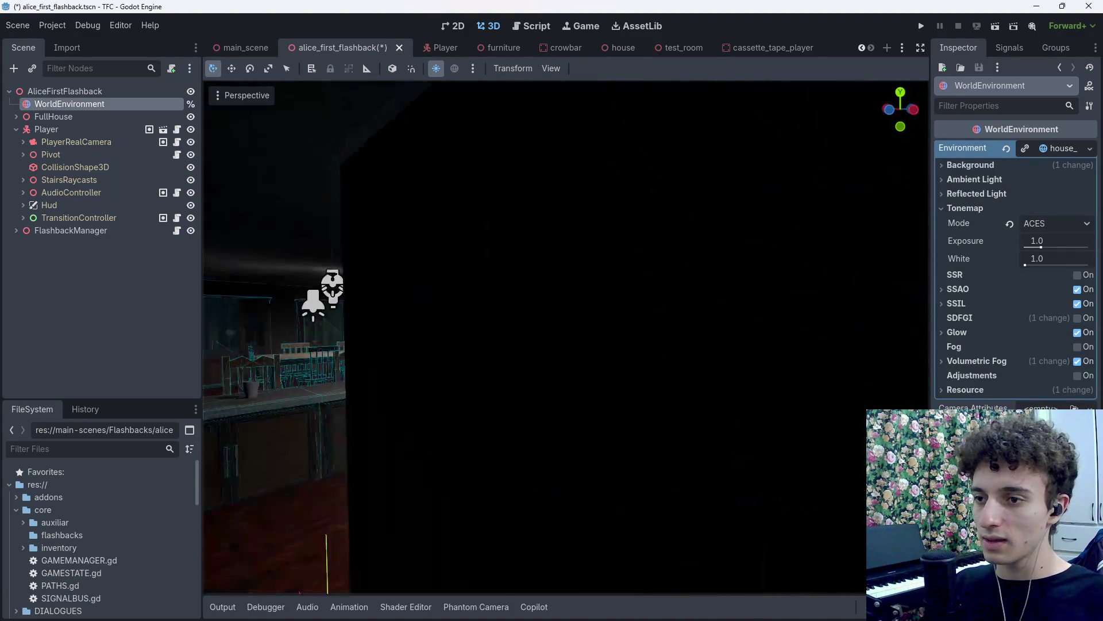
key("ctrl+s")
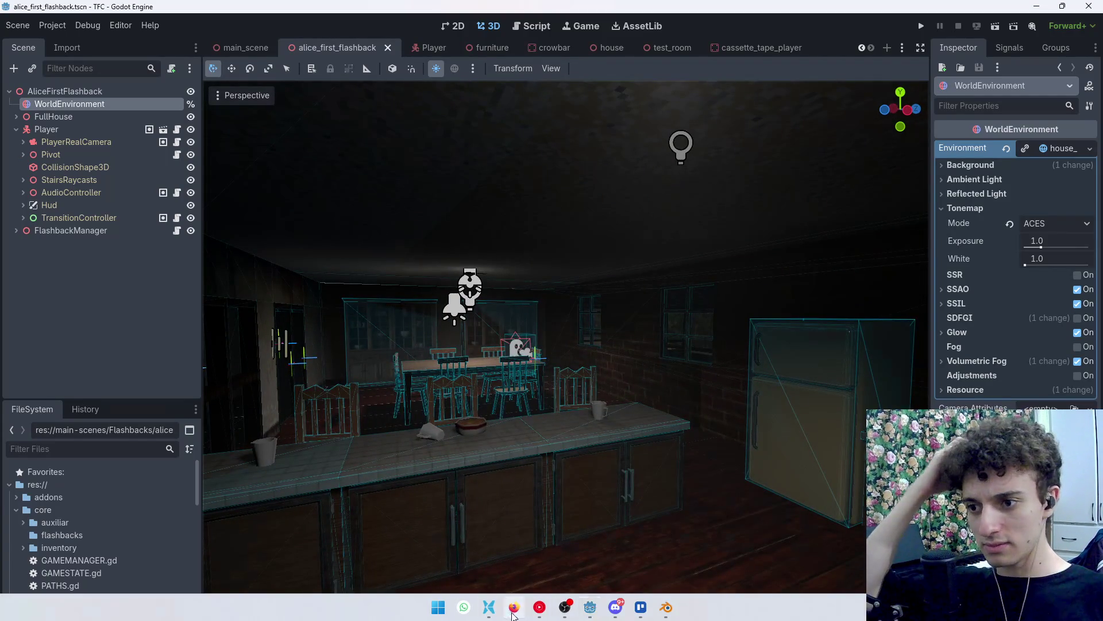
Create a 'Terminar flashback Alice' card in the JUEVES list and open its details.
left_click(513, 606)
left_click(641, 607)
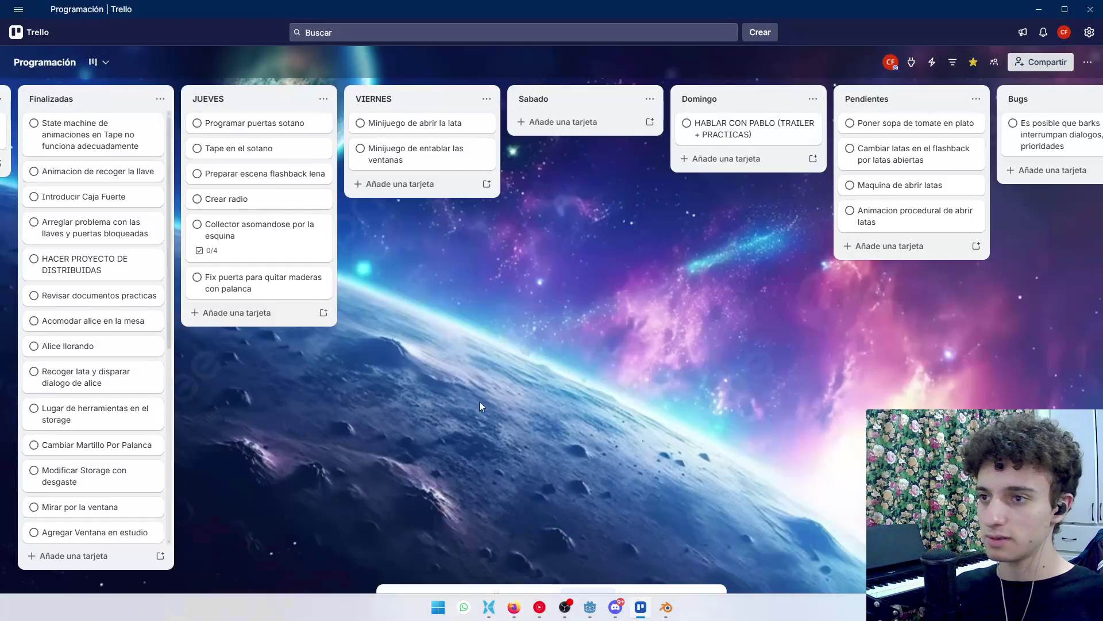
scroll(757, 357, "right", 5)
scroll(756, 358, "left", 10)
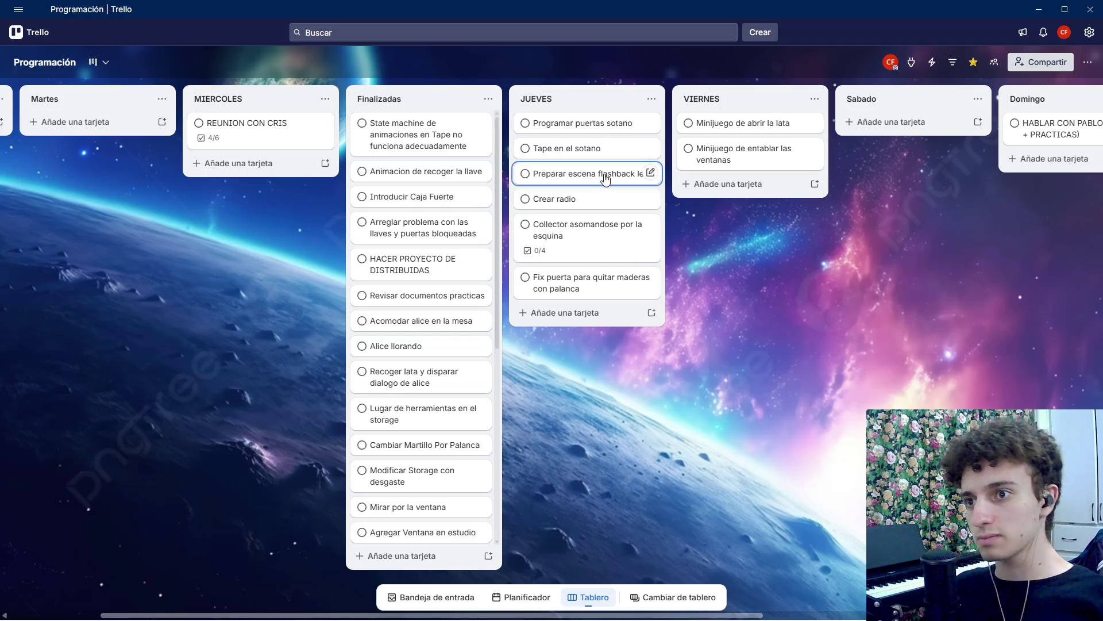
left_click(581, 313)
type("Terminar flashback ")
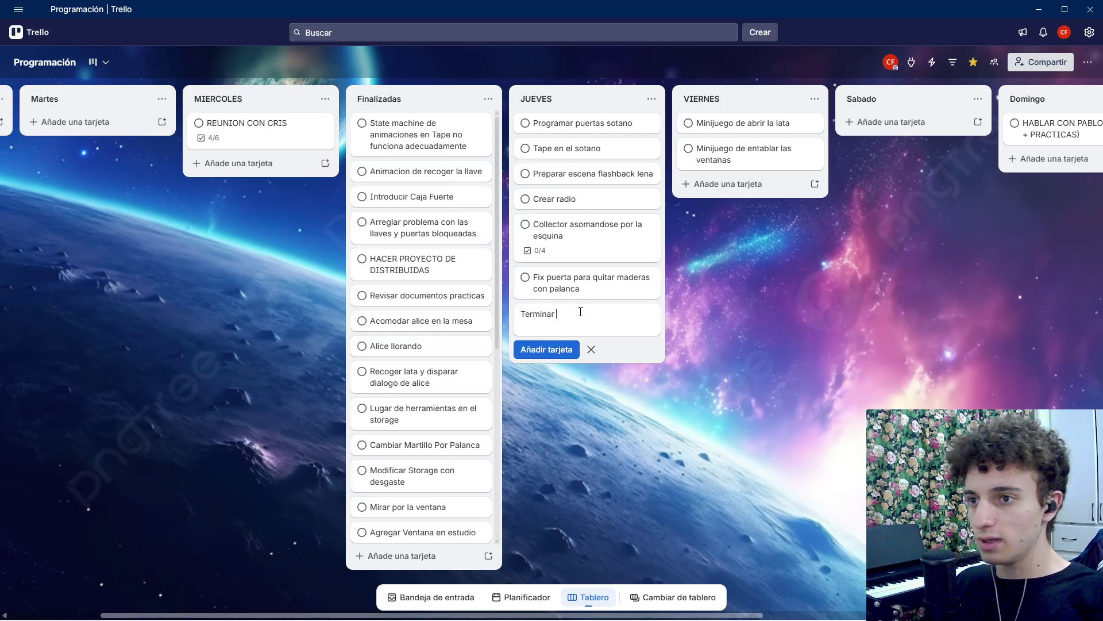
type("Alice")
key("Return")
left_click(577, 315)
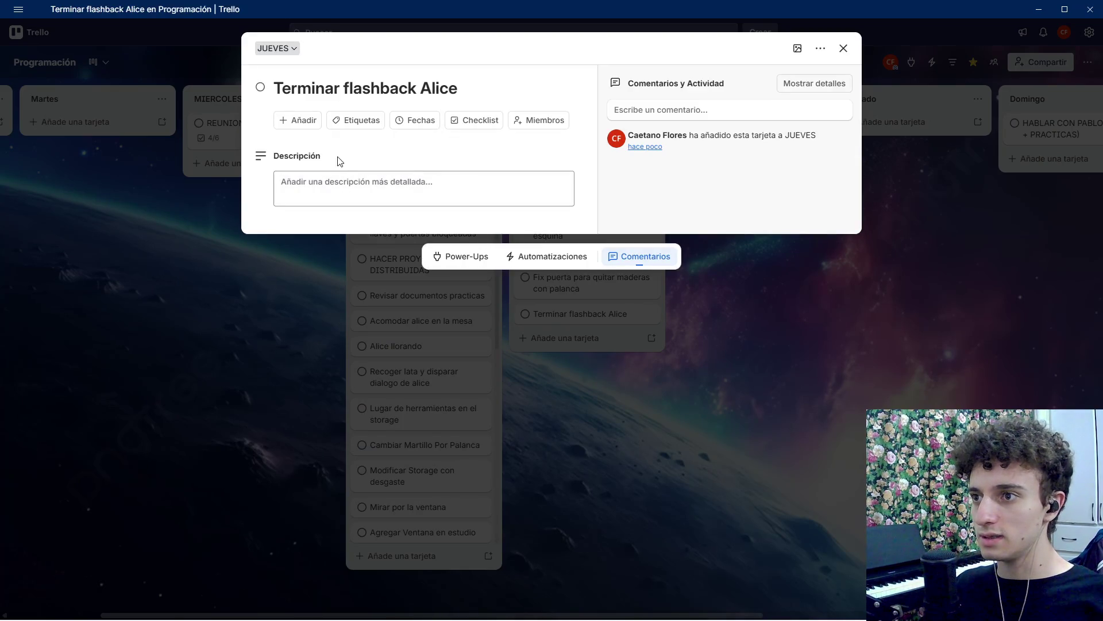
Add a new checklist to the Terminar flashback Alice card.
left_click(340, 190)
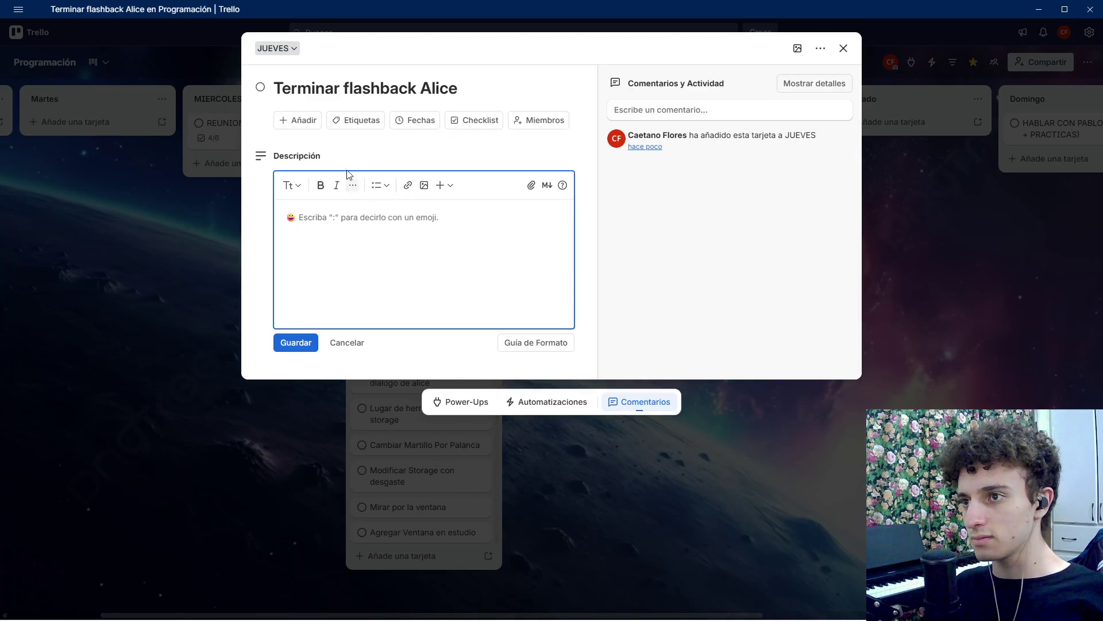
left_click(296, 120)
left_click(345, 250)
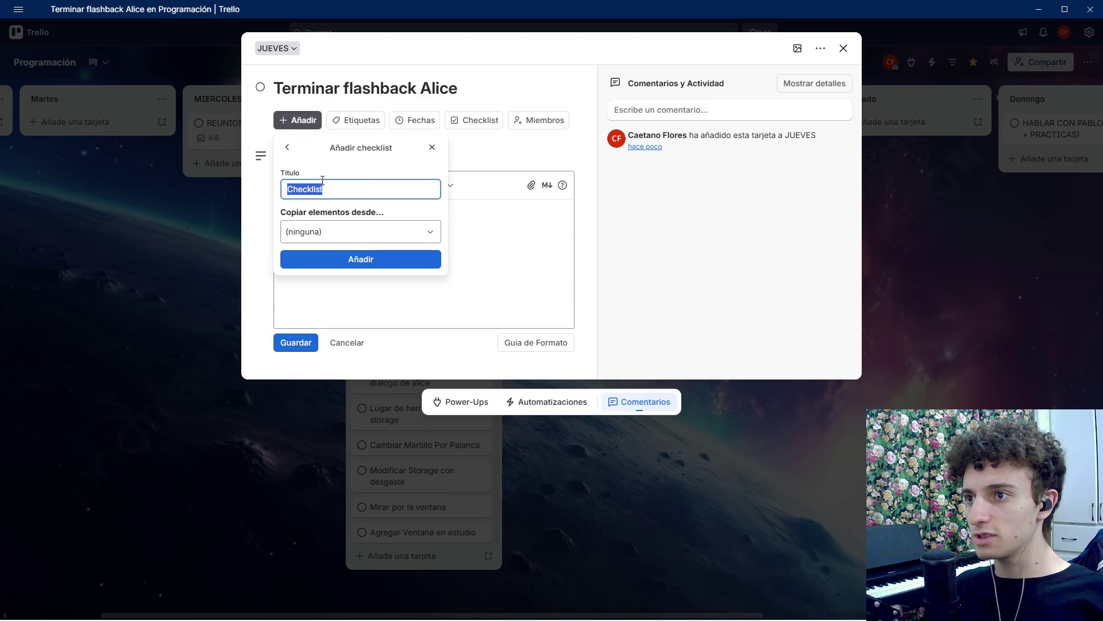
key("Return")
left_click(374, 217)
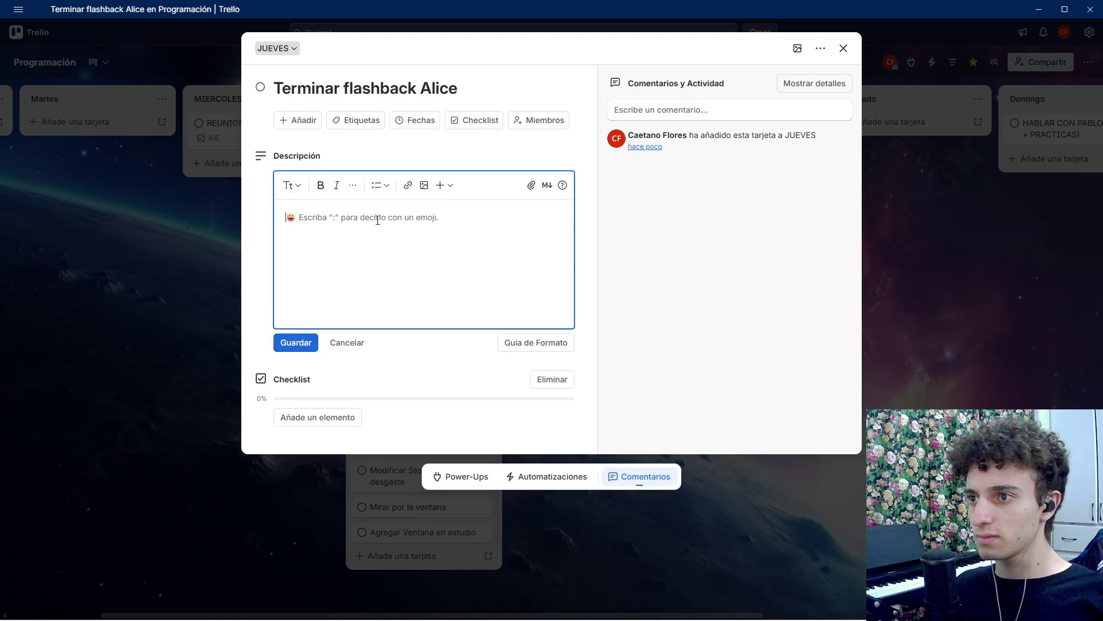
Fill the checklist with the items 'Tablas en ventanas' and 'Minijuego de abrir lata'.
left_click(313, 425)
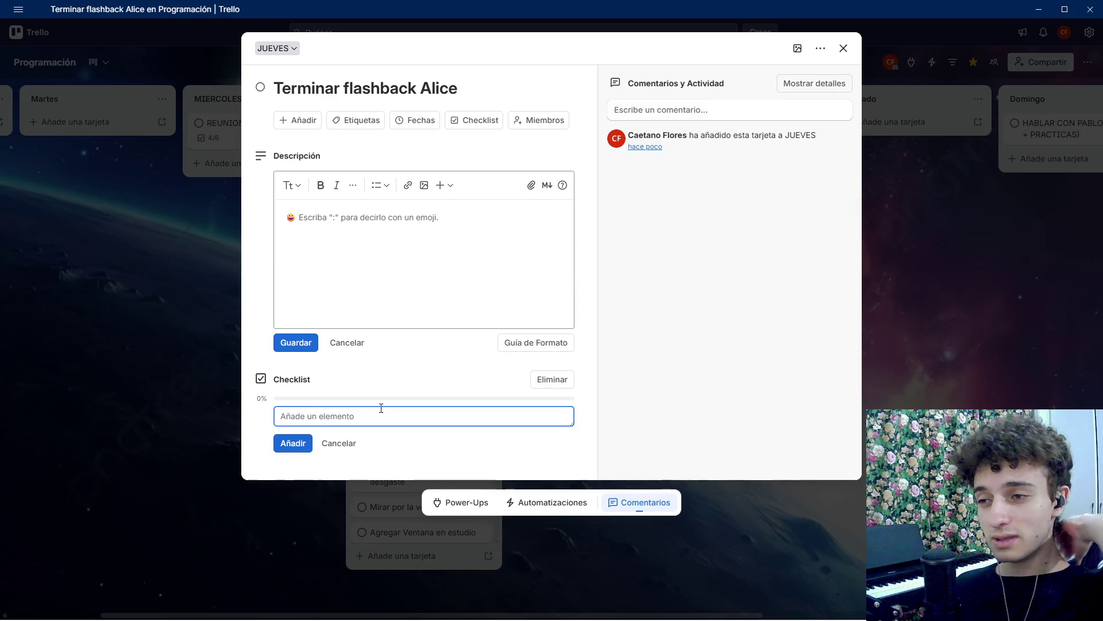
type("Tablas en ventanas")
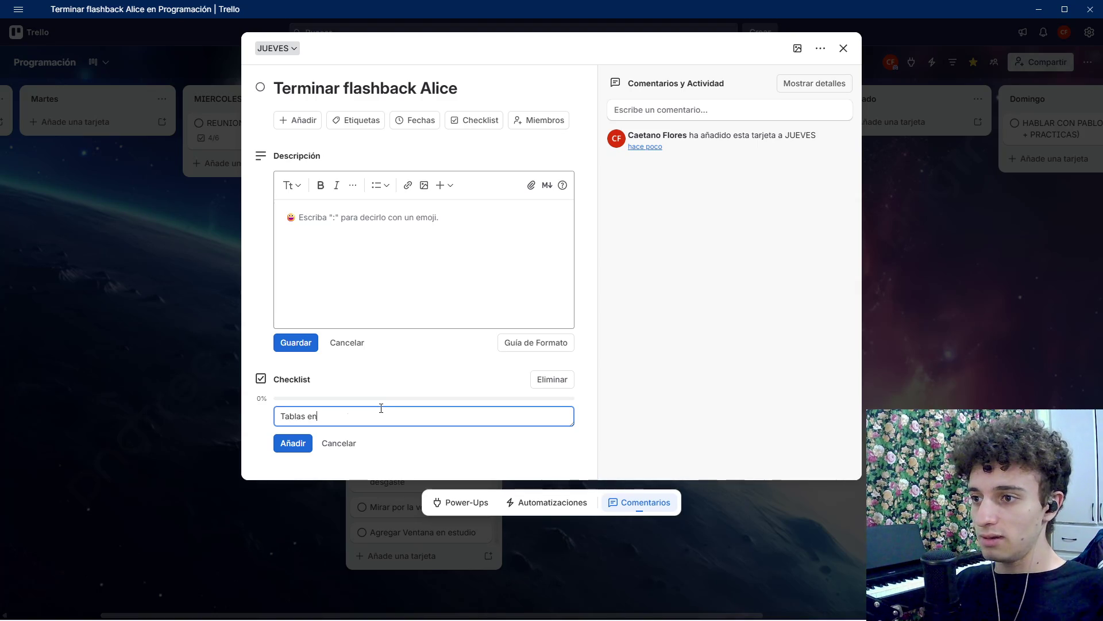
key("Return")
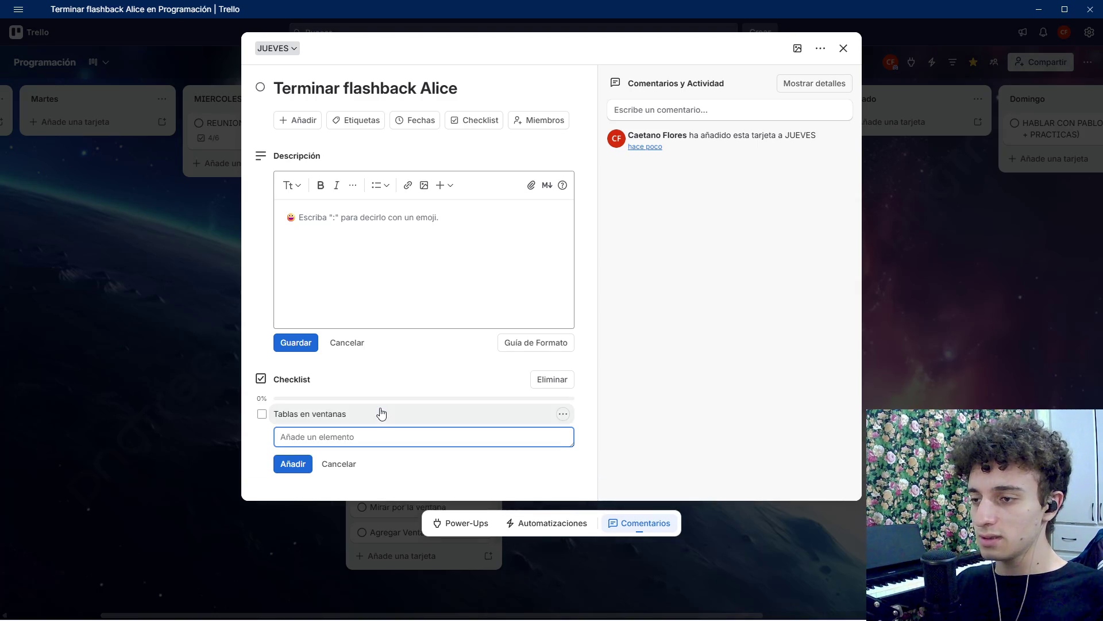
type("Mirar")
key("BackSpace")
key("BackSpace")
key("BackSpace")
type("Minijuego ")
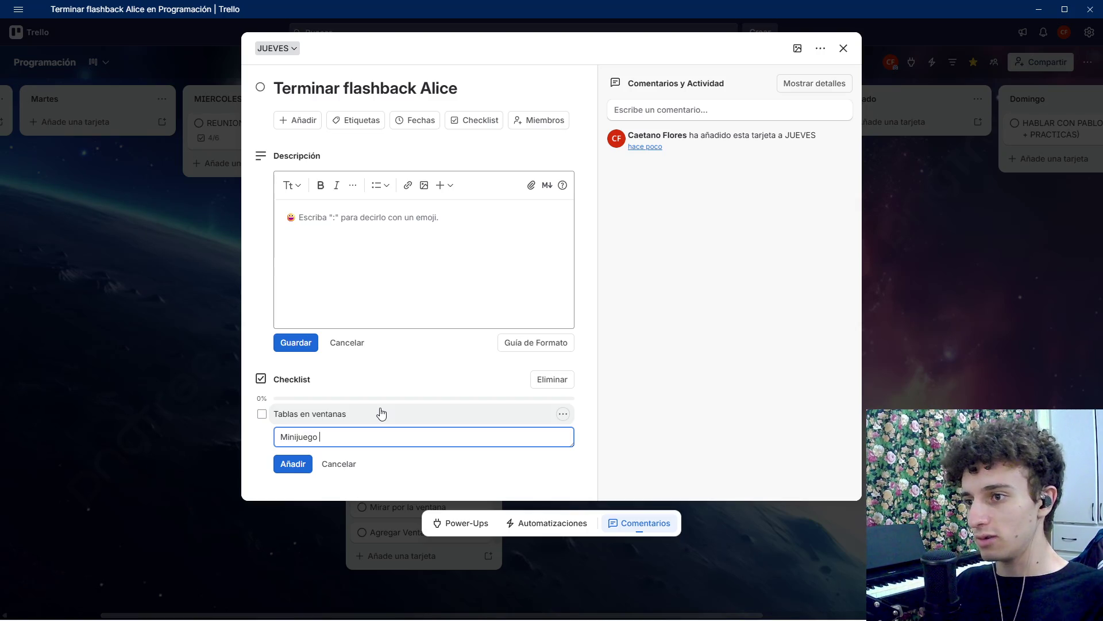
type("de abrir lata")
key("Return")
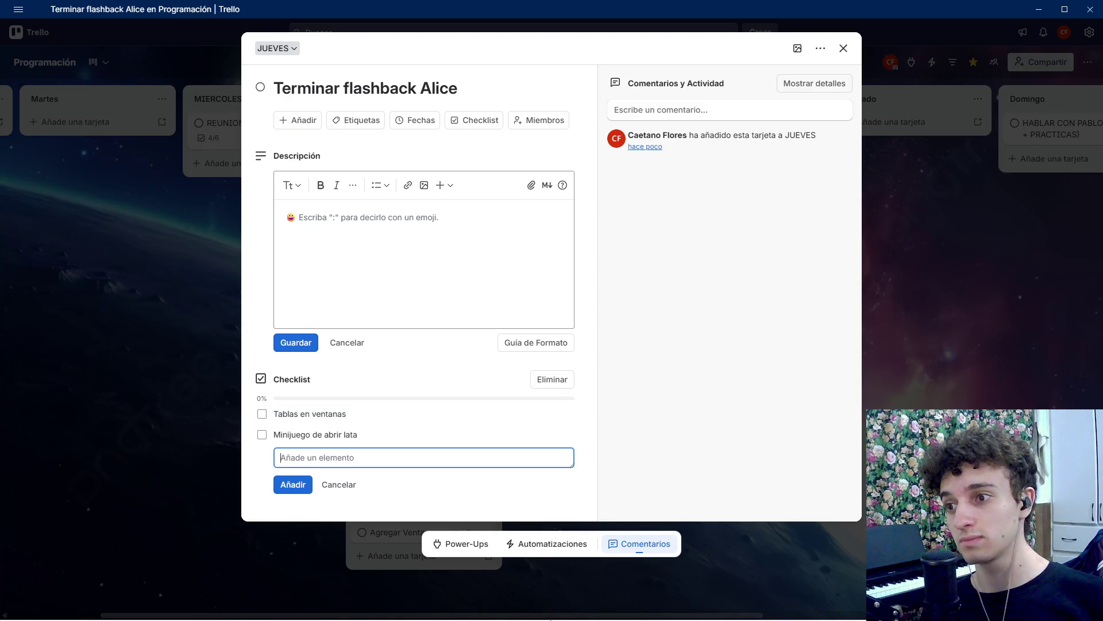
left_click(515, 607)
Open godotshaders.com in a new tab and go to the full shader library listing.
left_click(423, 6)
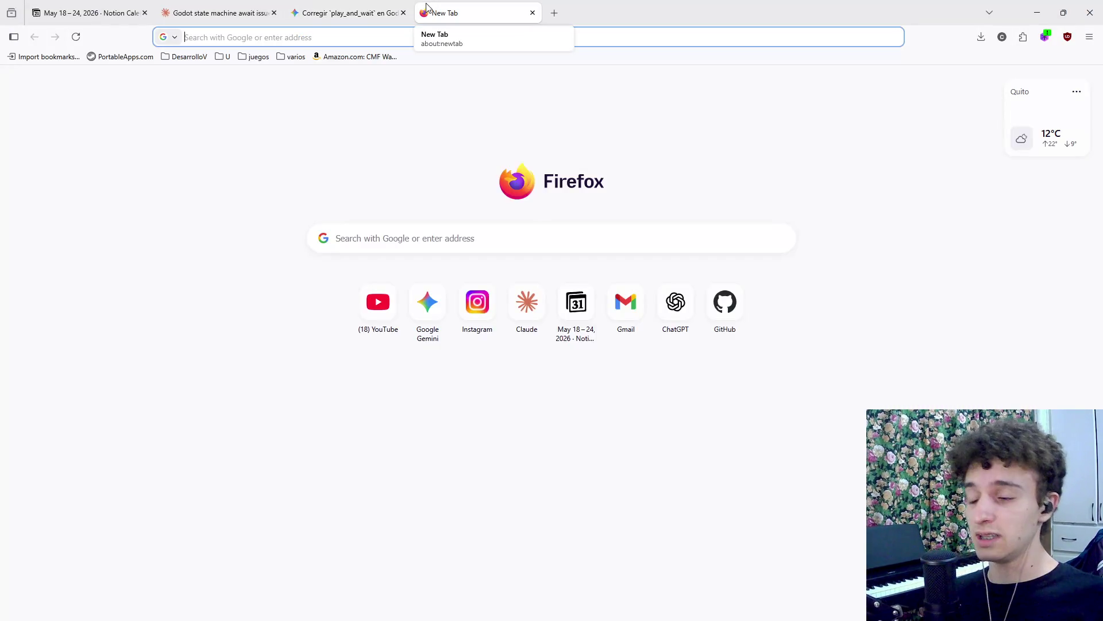
type("godotshaders.com/")
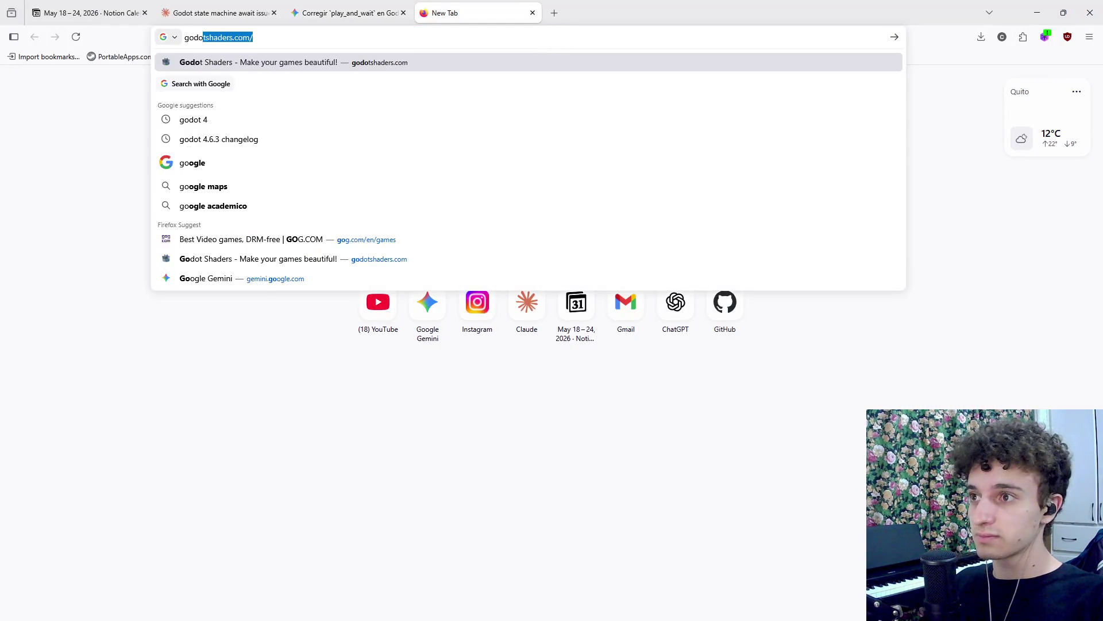
key("Return")
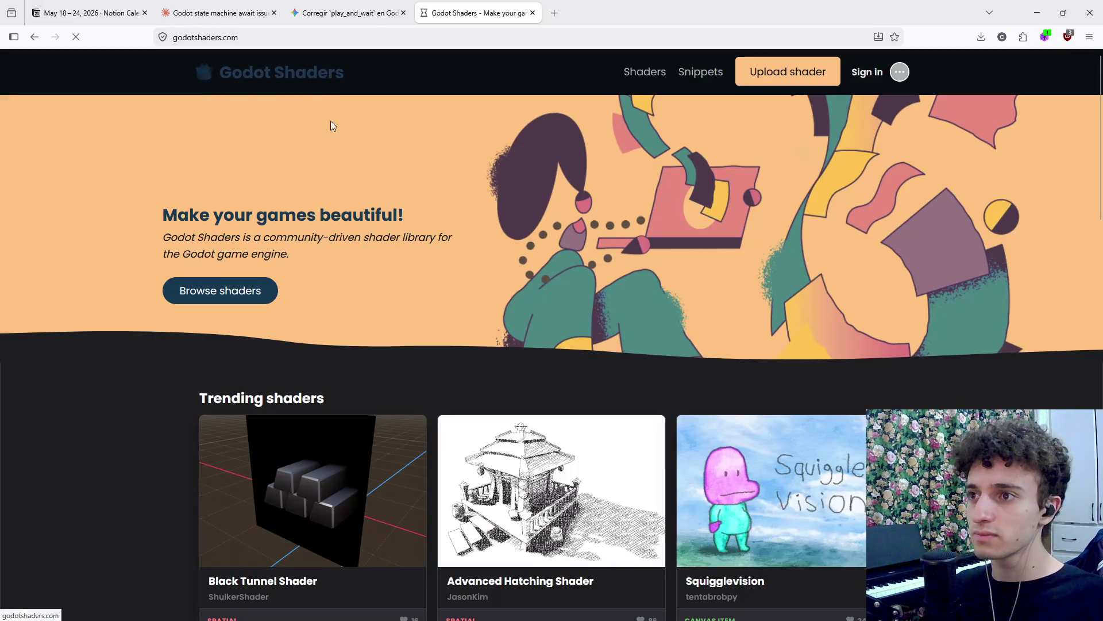
scroll(487, 327, "down", 2)
scroll(487, 327, "down", 1)
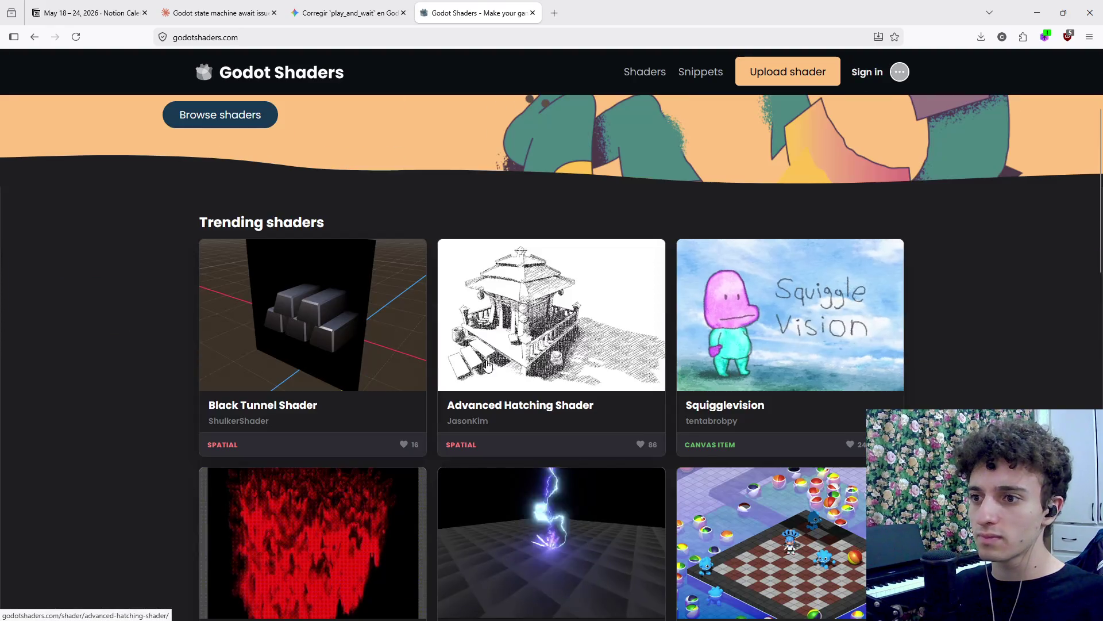
scroll(758, 402, "down", 3)
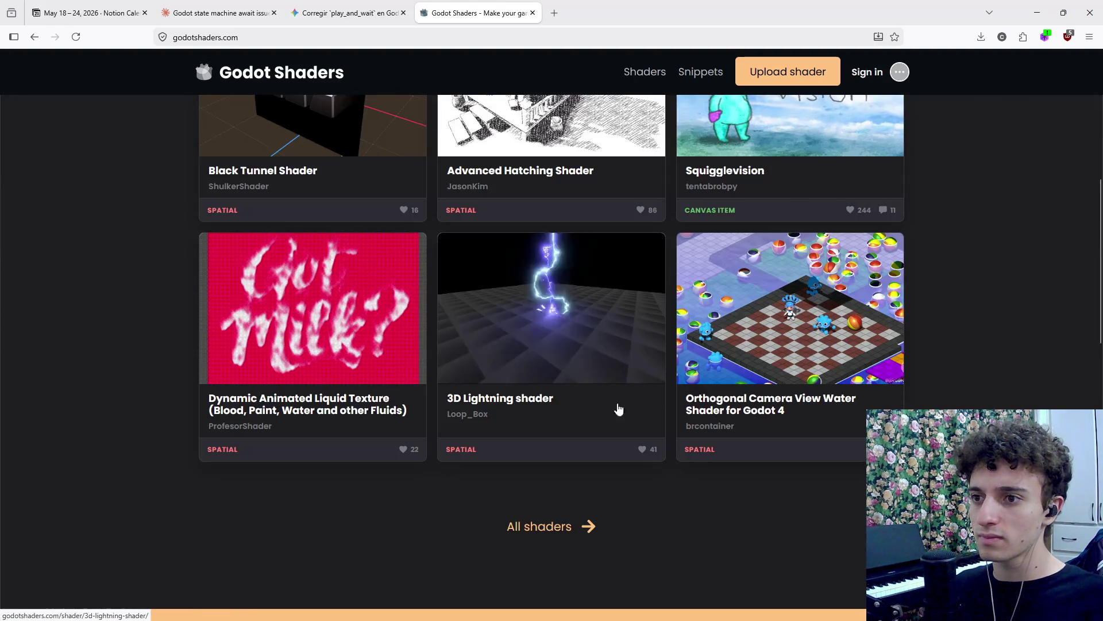
scroll(633, 409, "up", 6)
left_click(628, 94)
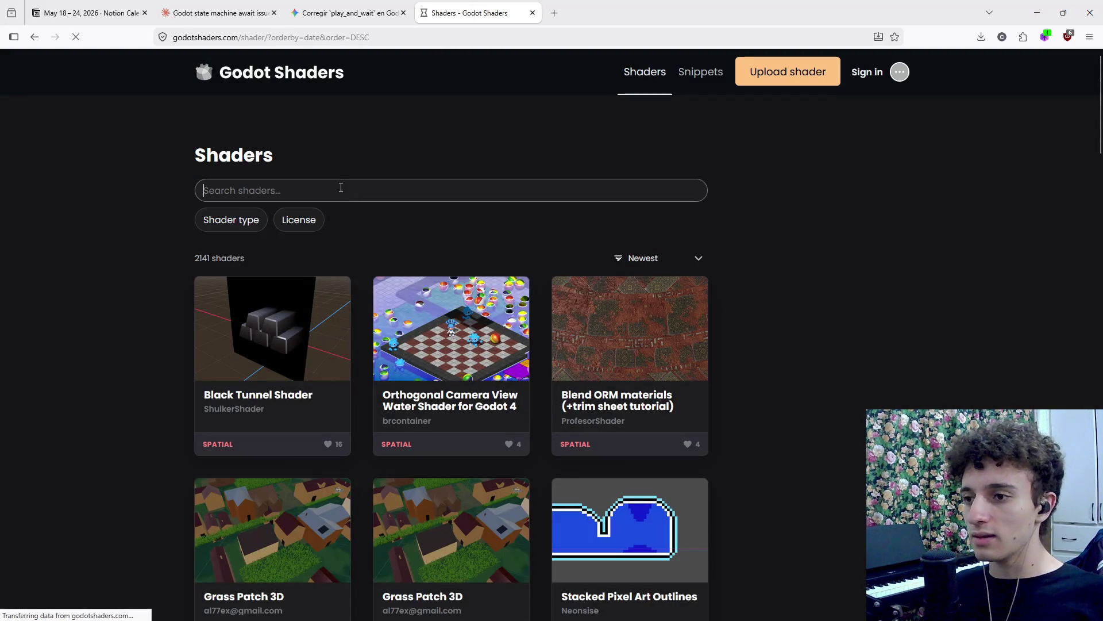
scroll(409, 265, "down", 8)
scroll(411, 284, "up", 8)
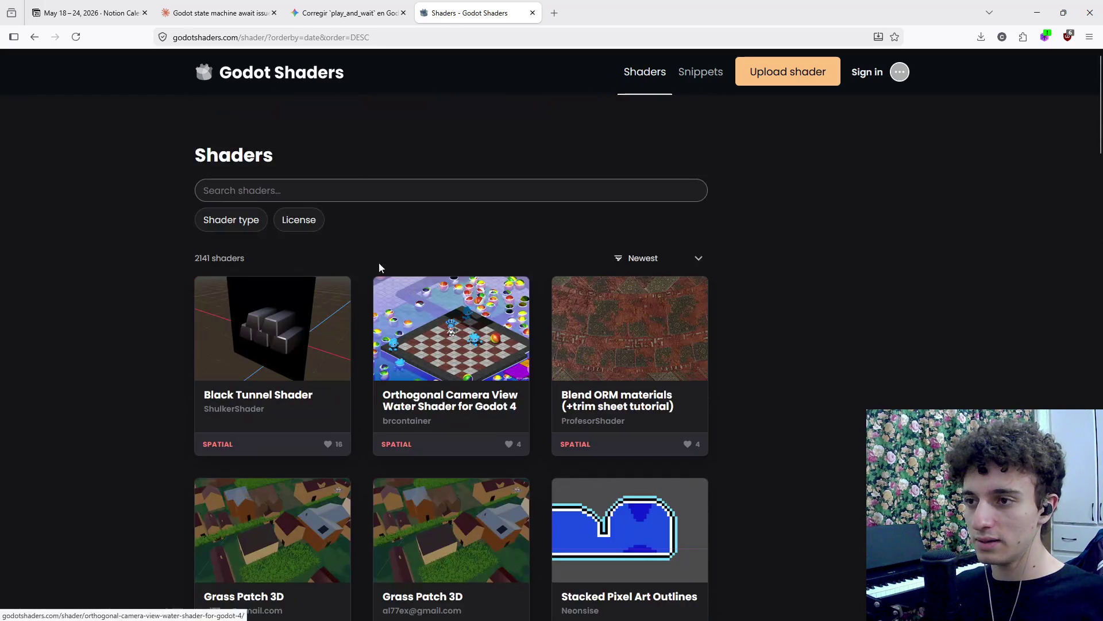
Search the shader library for 'culling' and look through the 13 results.
left_click(352, 193)
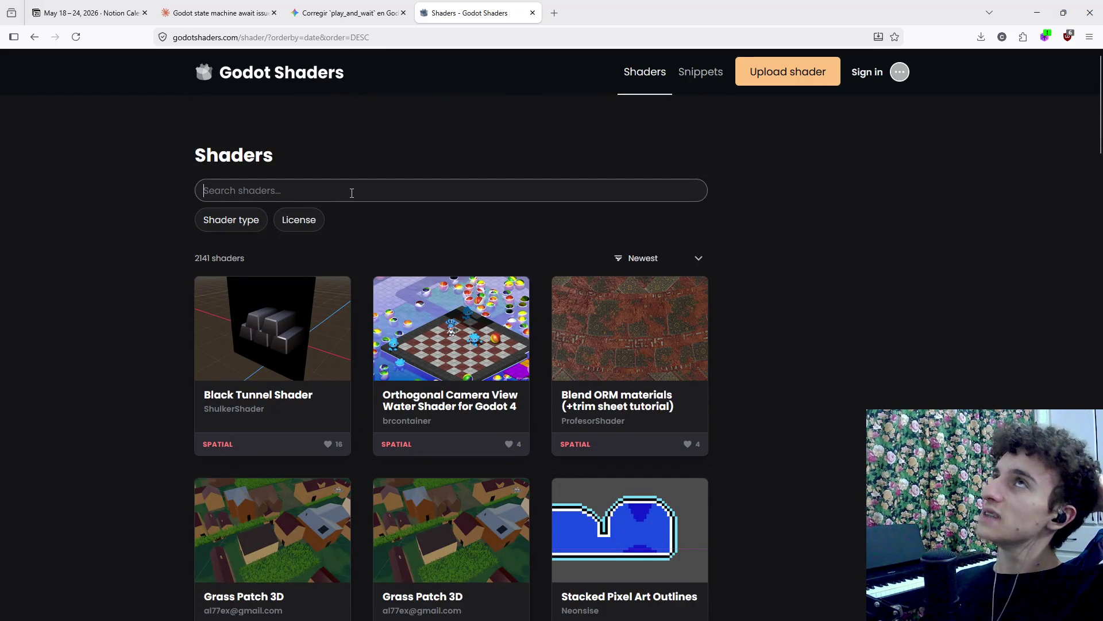
type("M")
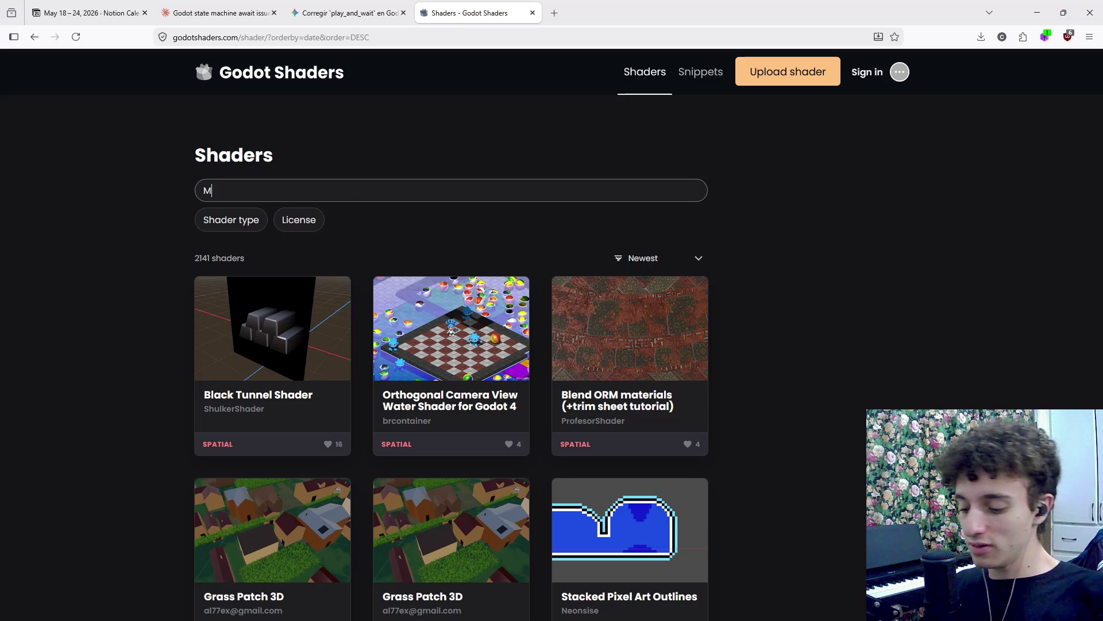
type("esh culling")
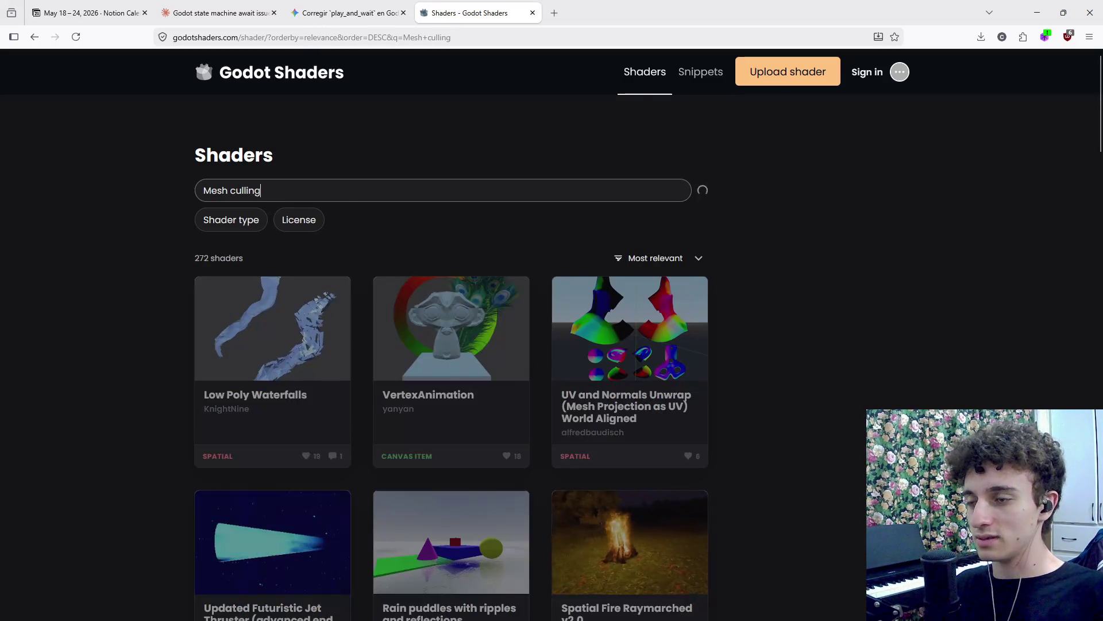
key("ctrl+a")
type("culling")
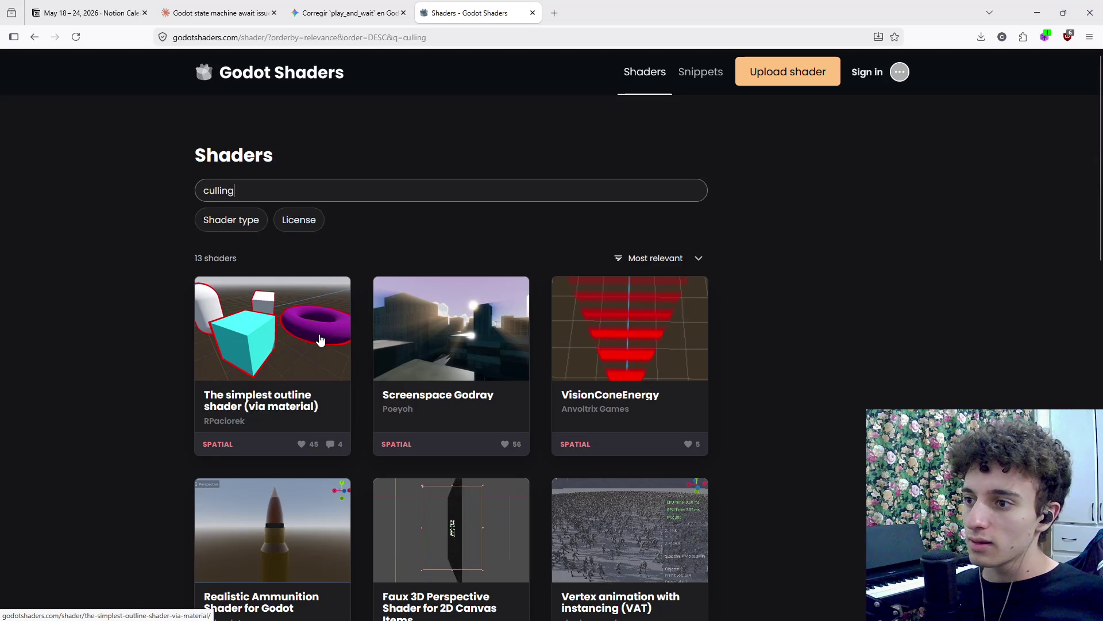
scroll(322, 342, "down", 4)
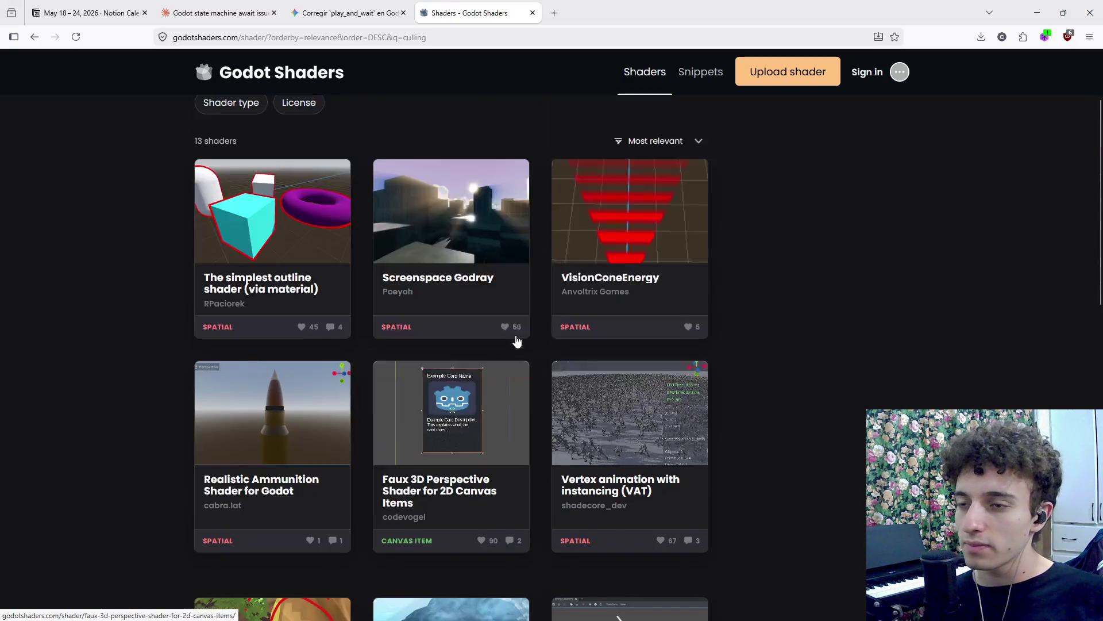
scroll(517, 339, "up", 3)
scroll(640, 261, "down", 4)
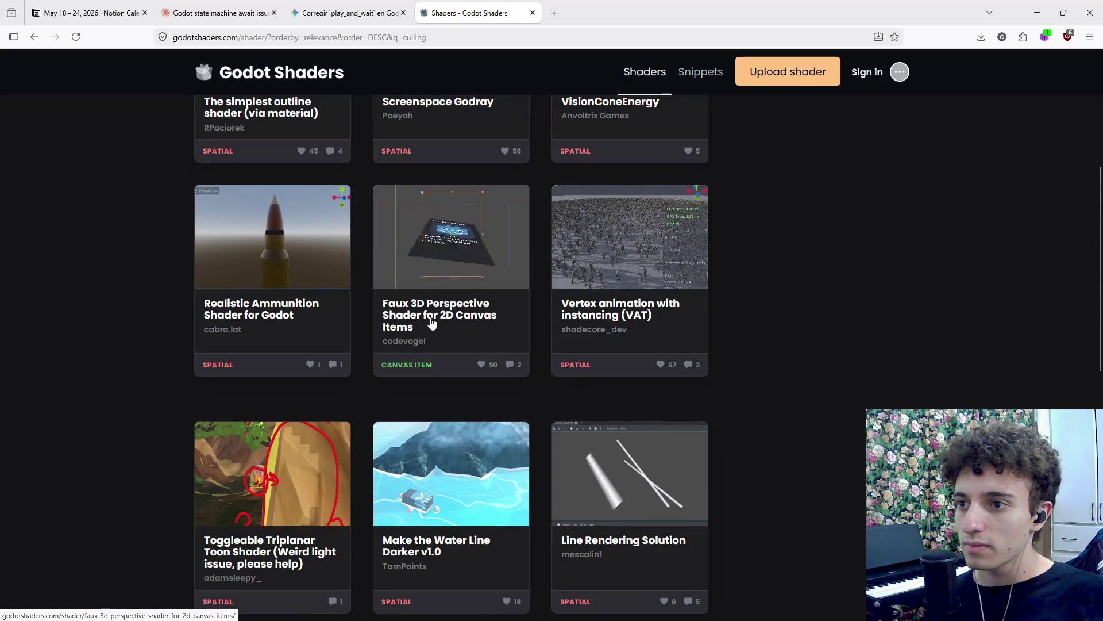
scroll(432, 323, "down", 3)
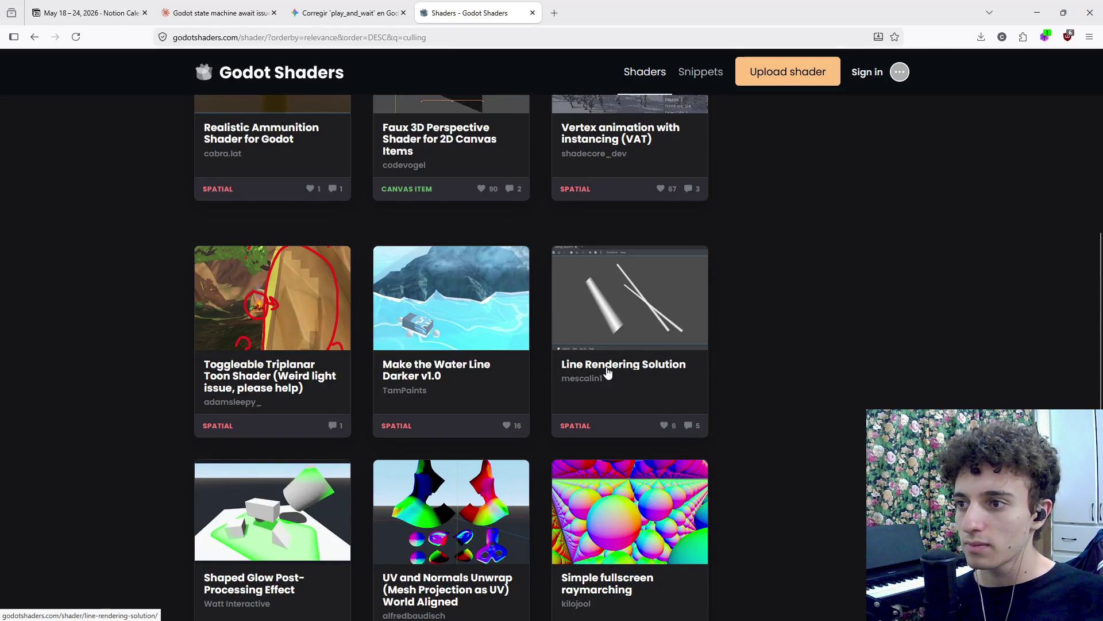
scroll(657, 382, "down", 3)
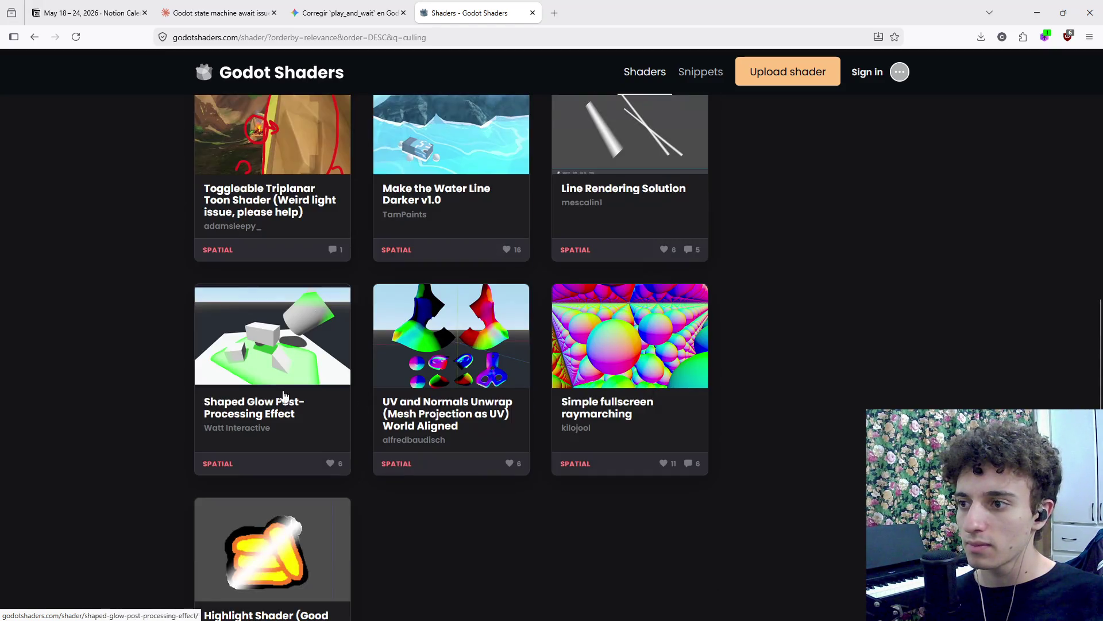
scroll(472, 401, "down", 3)
left_click(322, 12)
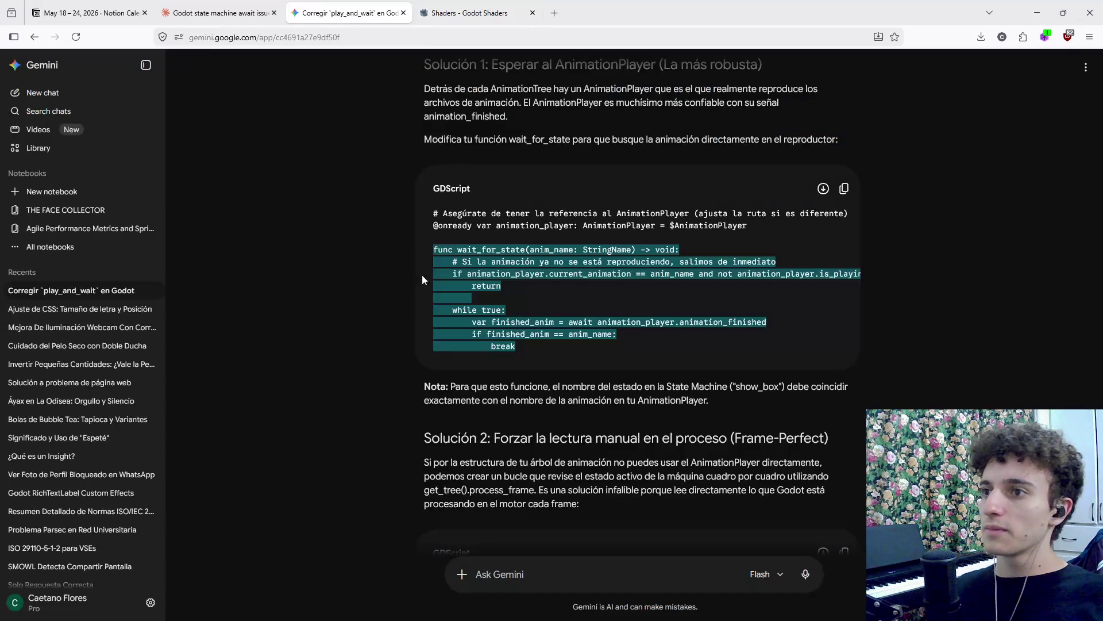
Ask Gemini whether a mesh that stops drawing outside its containing mesh needs a shader.
type("Como")
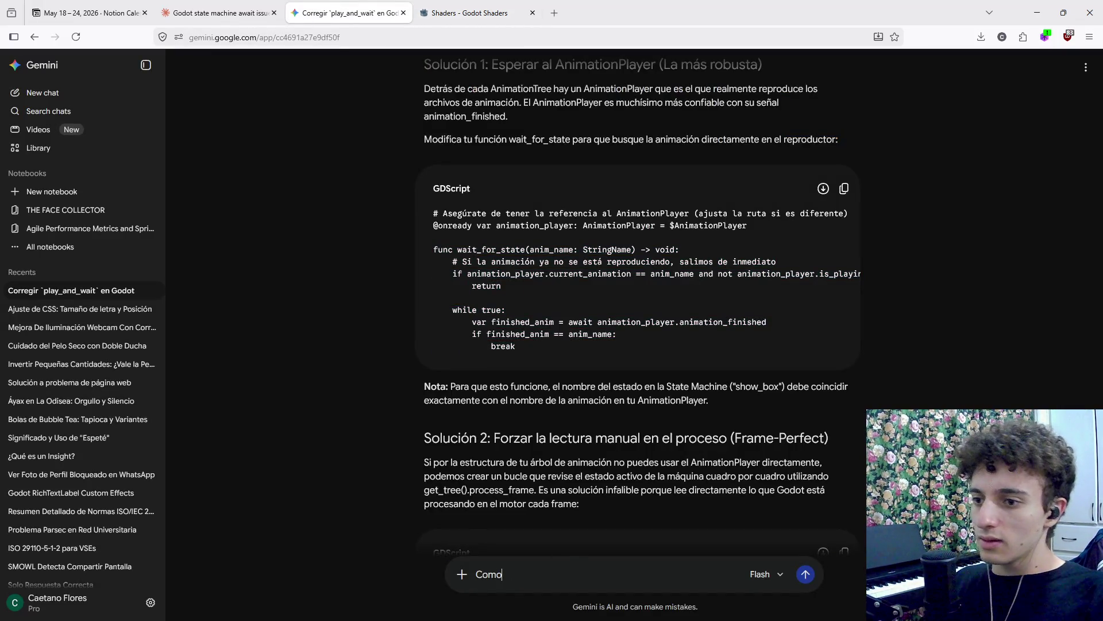
type(" se llama el efec")
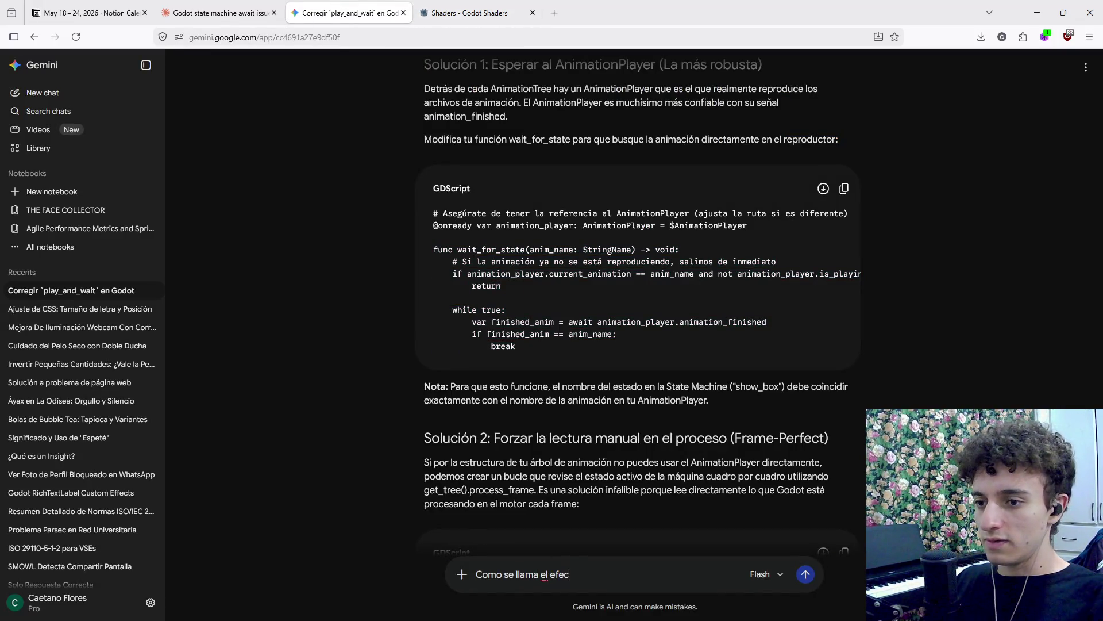
type("to de ")
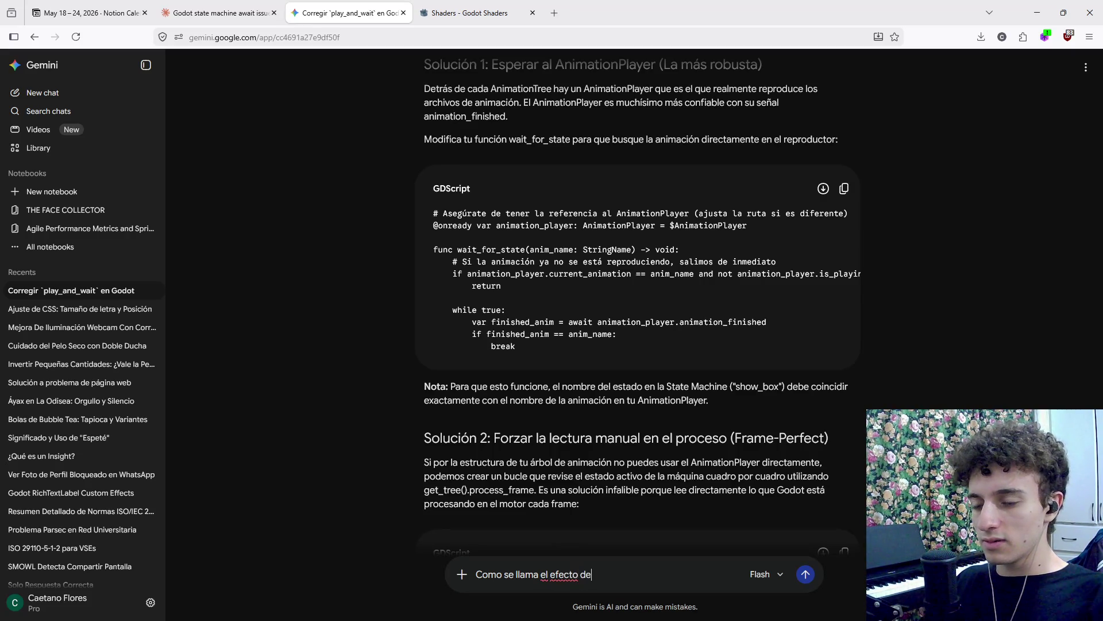
type("escal")
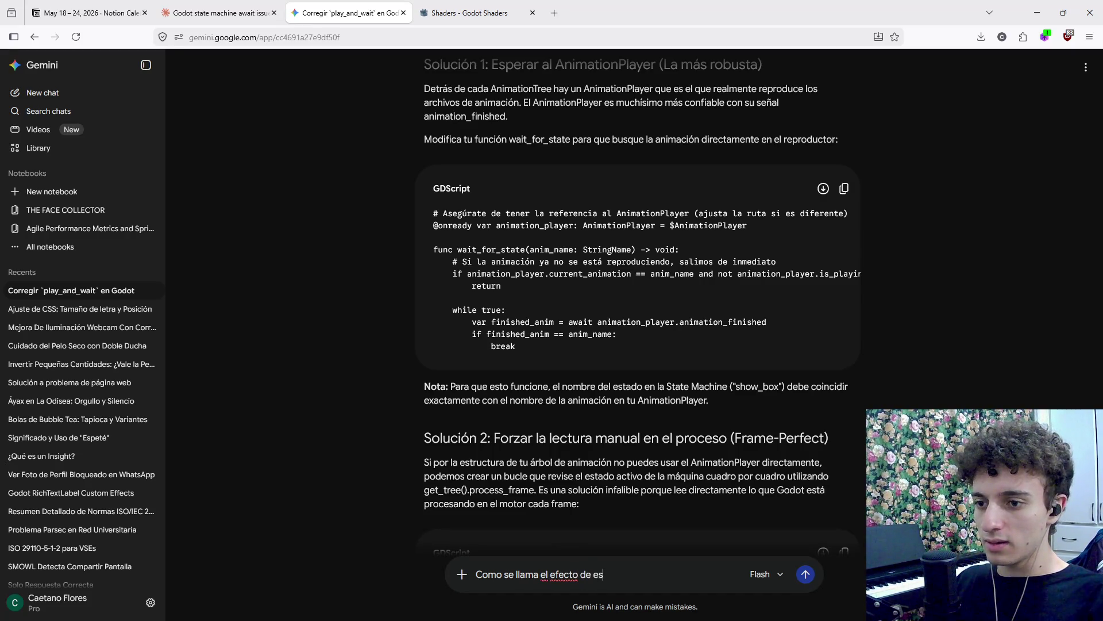
key("BackSpace")
key("BackSpace")
key("BackSpace")
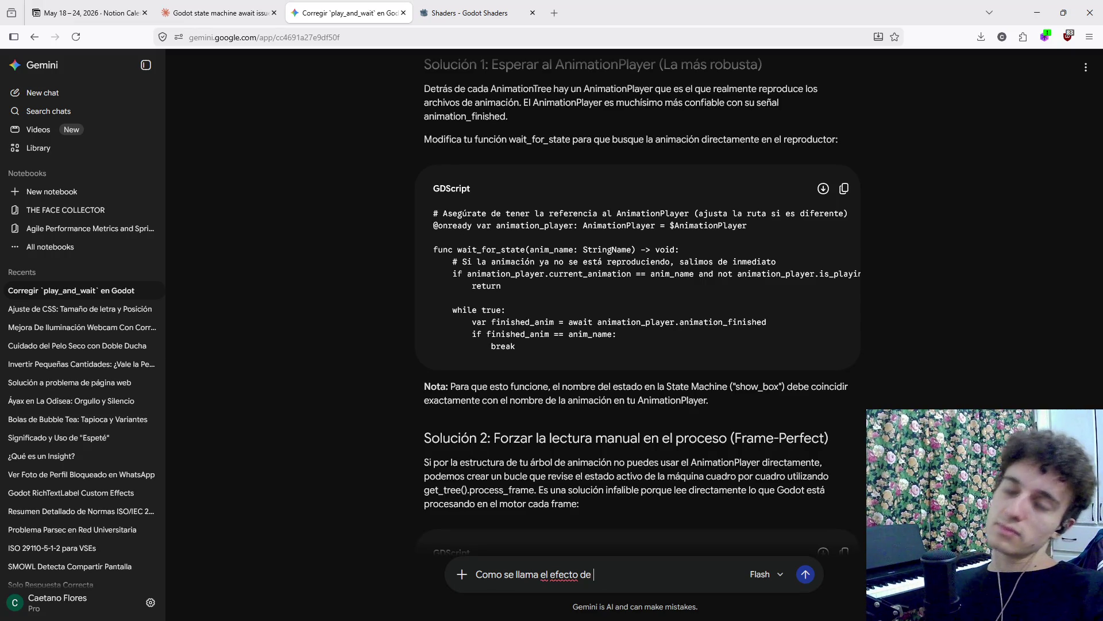
key("ctrl+a")
key("BackSpace")
type("Tengo un mesh que es ")
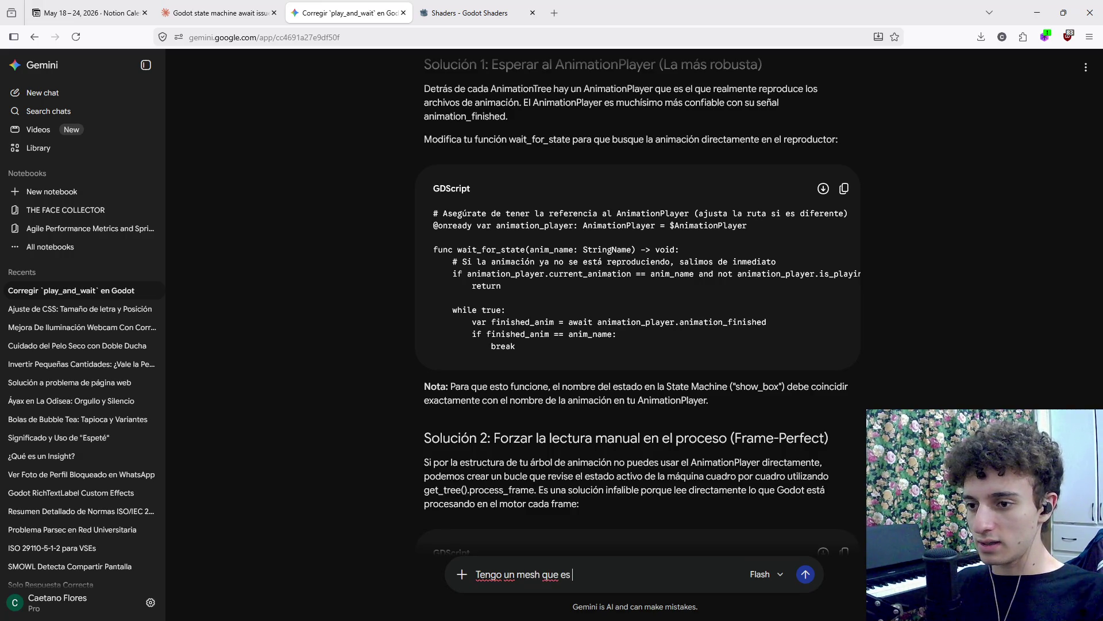
type("un")
key("BackSpace")
key("BackSpace")
key("BackSpace")
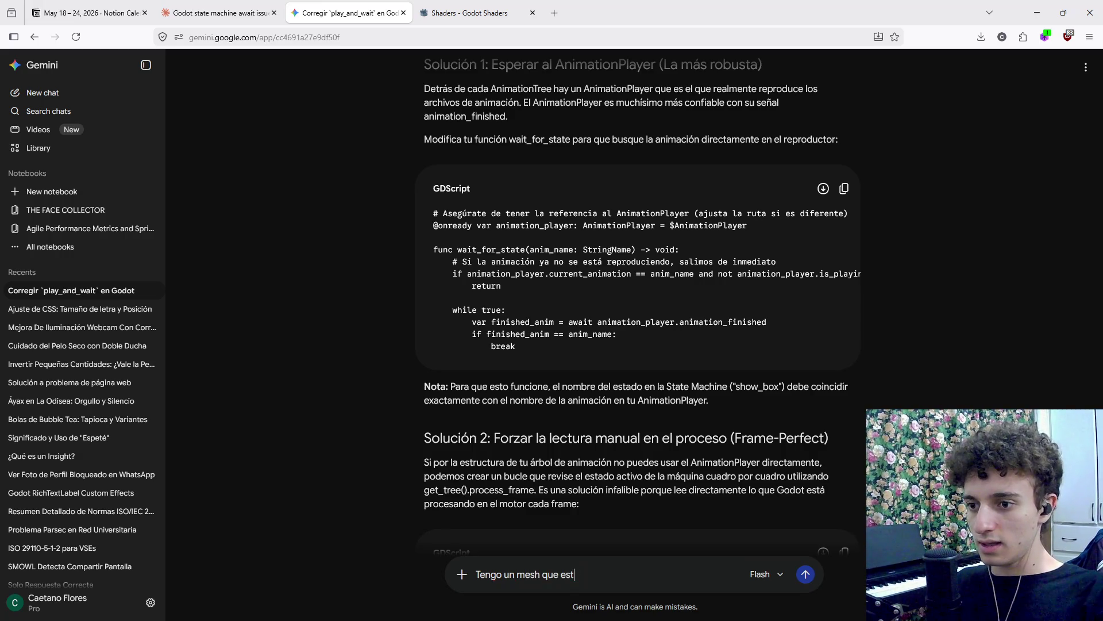
type("debe estar conteni")
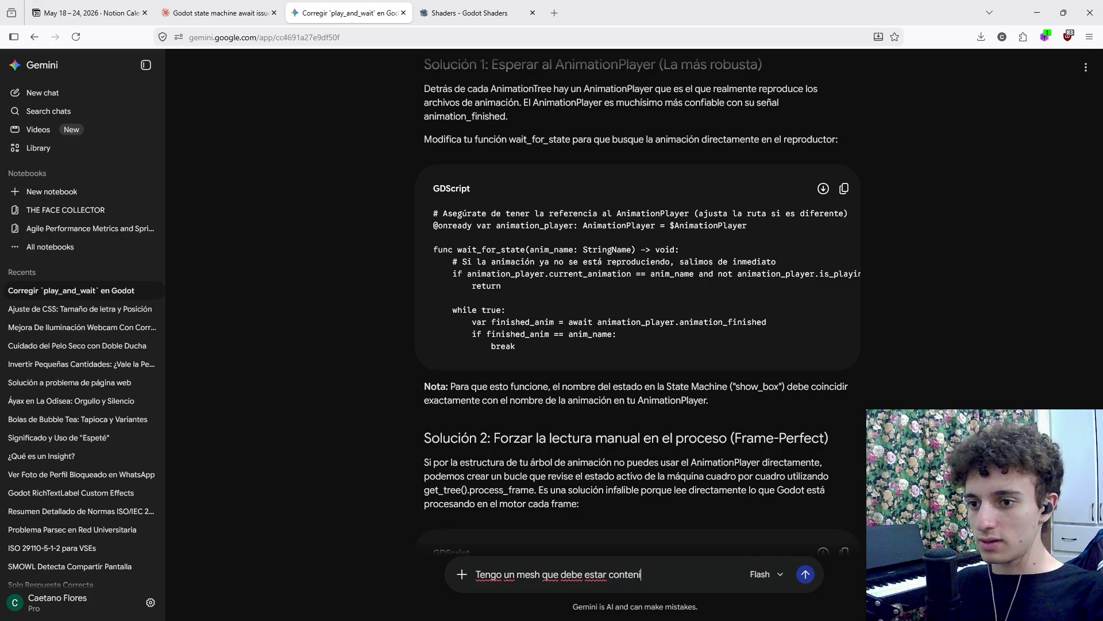
type("do dentro de ot")
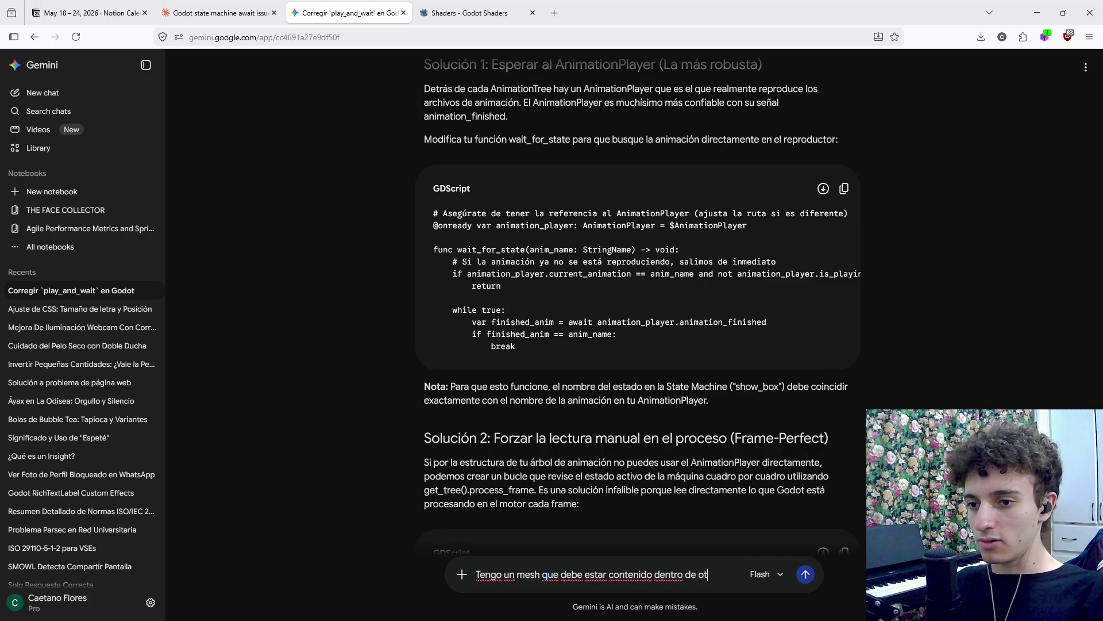
type("ro, entonces ")
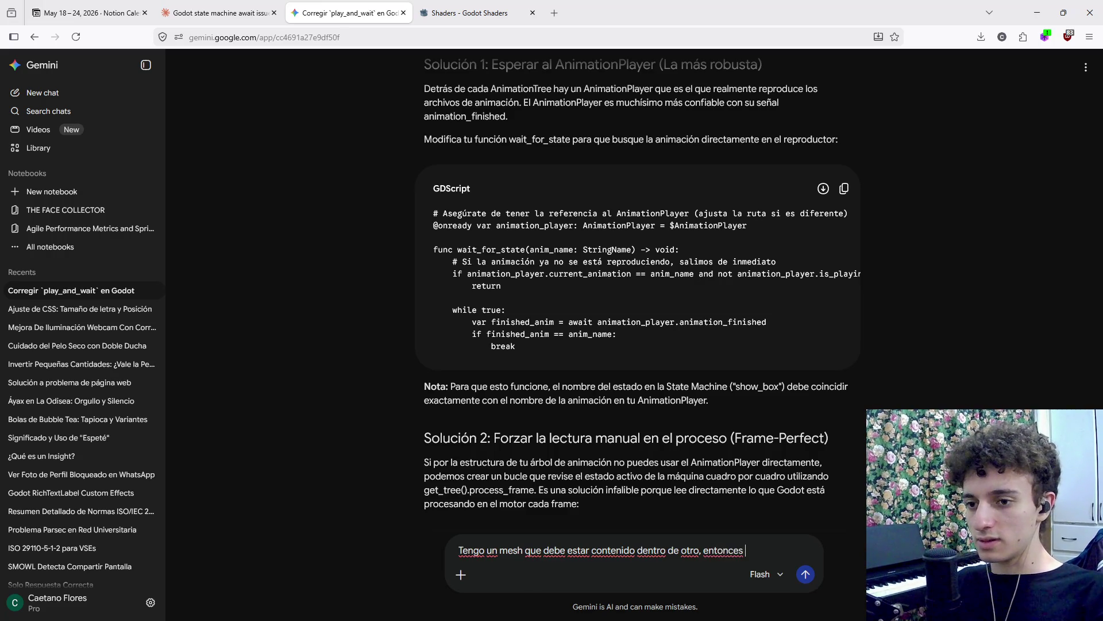
type("todo lo que")
key("ctrl+BackSpace")
key("ctrl+BackSpace")
key("ctrl+BackSpace")
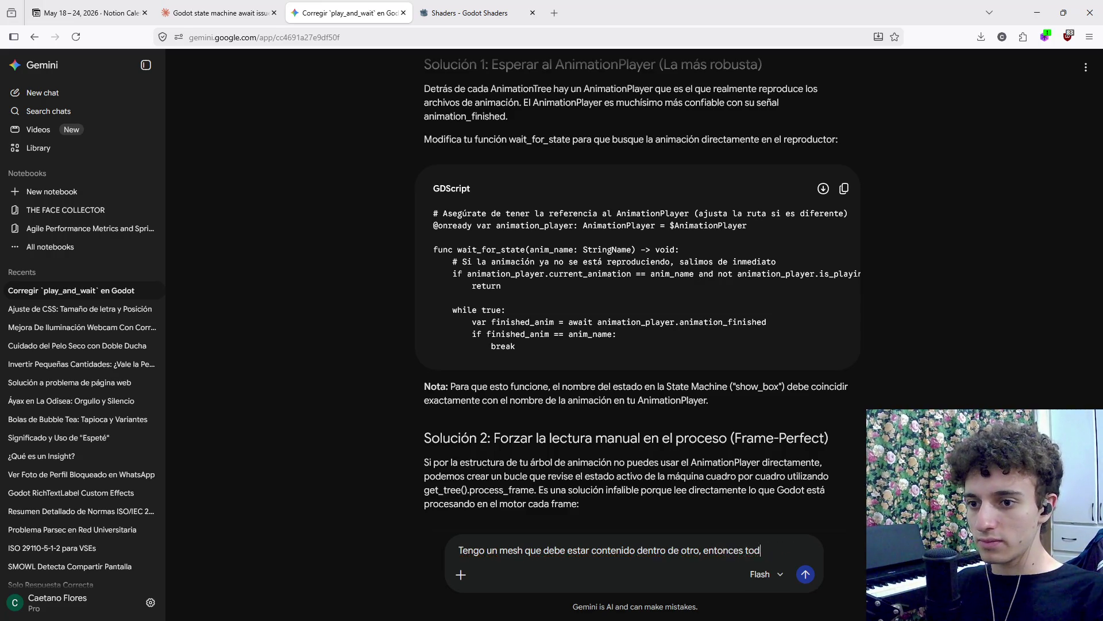
type("es decir, ")
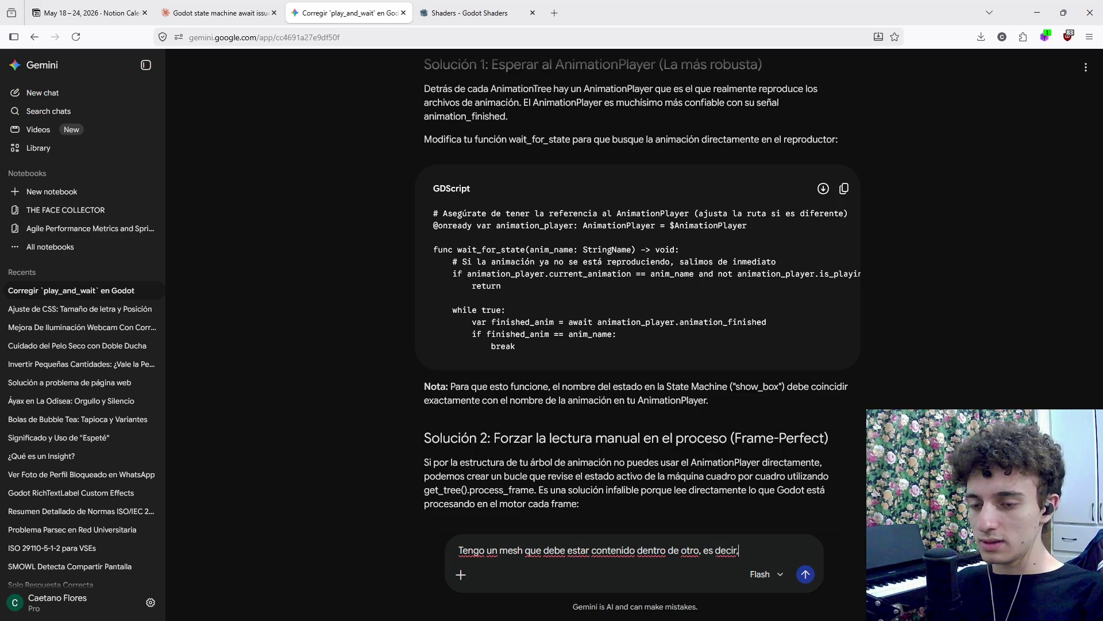
type("si se sale, tod")
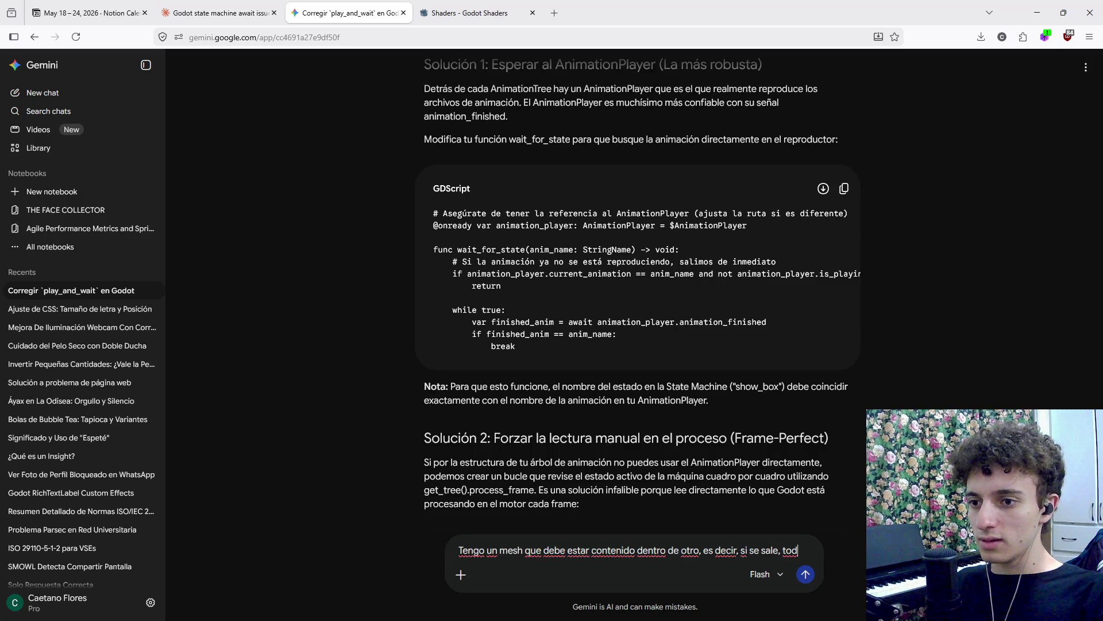
key("BackSpace")
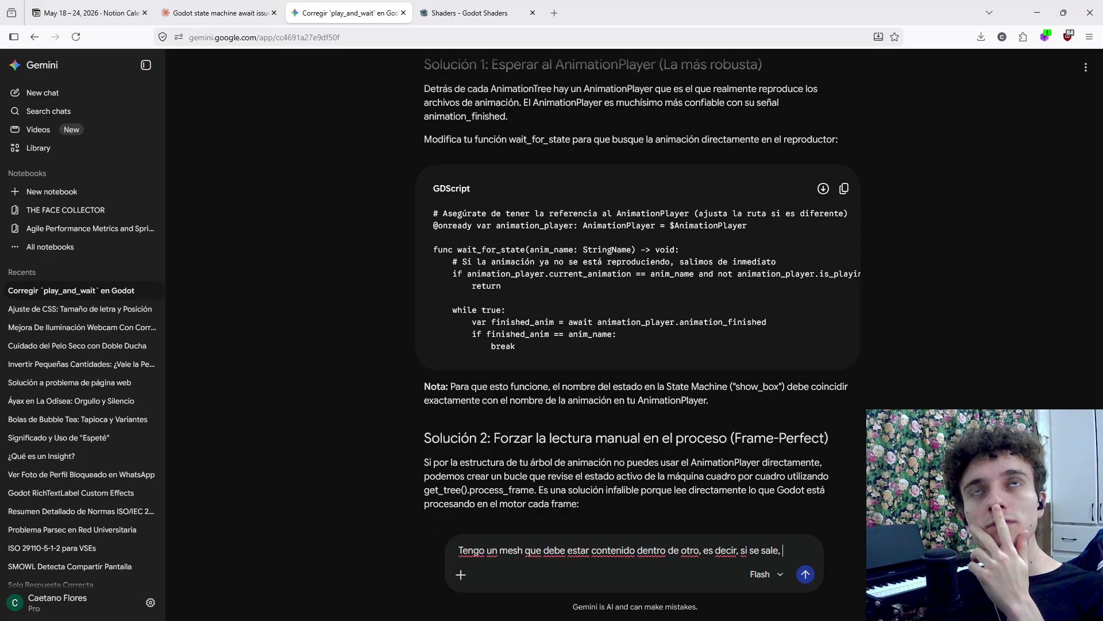
key("BackSpace")
key("BackSpace")
type("del mesh ")
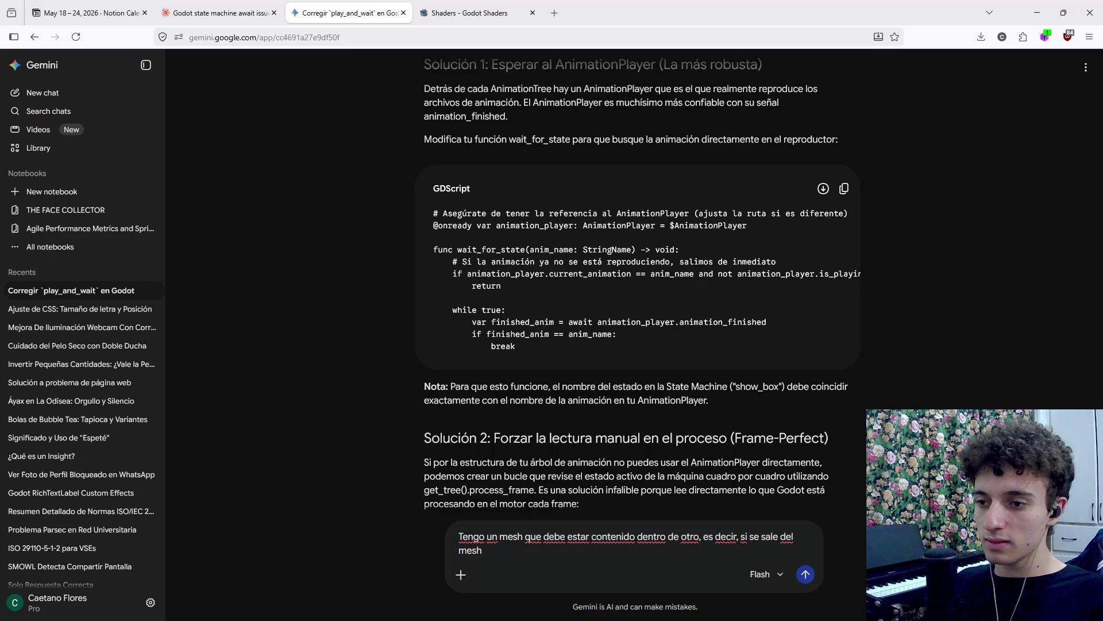
type("los")
key("BackSpace")
key("BackSpace")
key("BackSpace")
type("ya no se dibuja, esto es un shader verdad?")
key("Return")
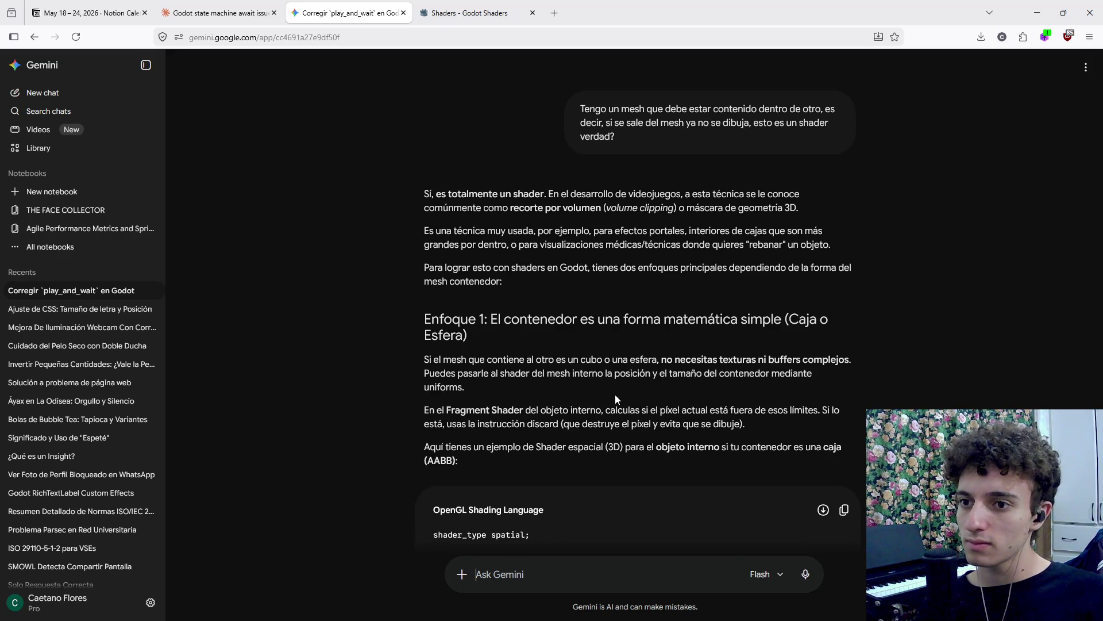
Select the full Enfoque 2 stencil-buffer section for irregular containers in Gemini's reply.
scroll(615, 395, "down", 8)
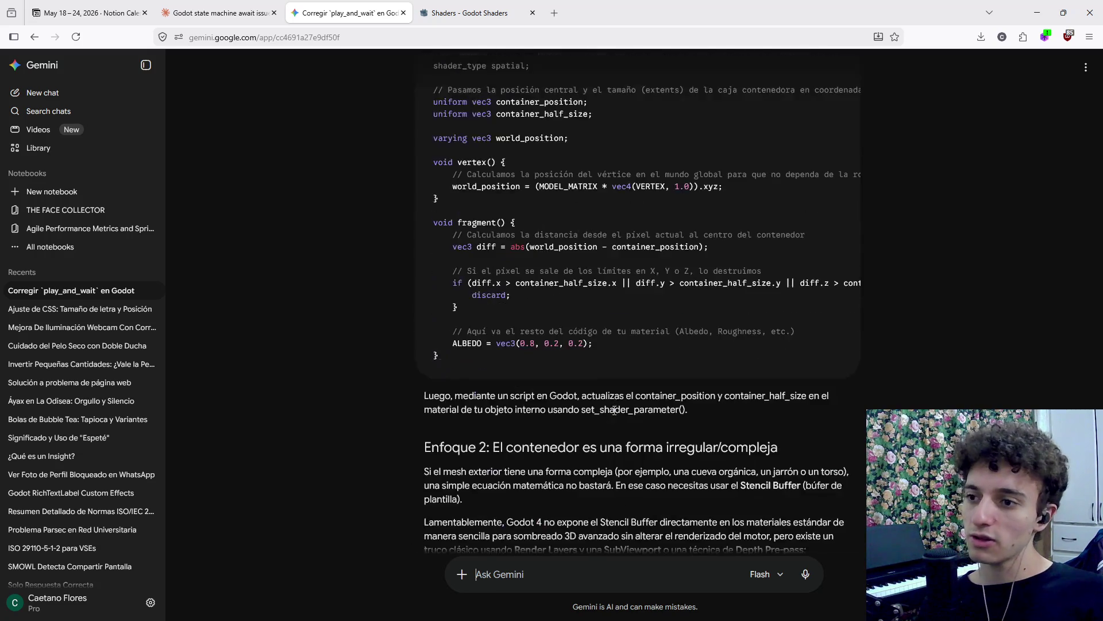
scroll(582, 496, "down", 3)
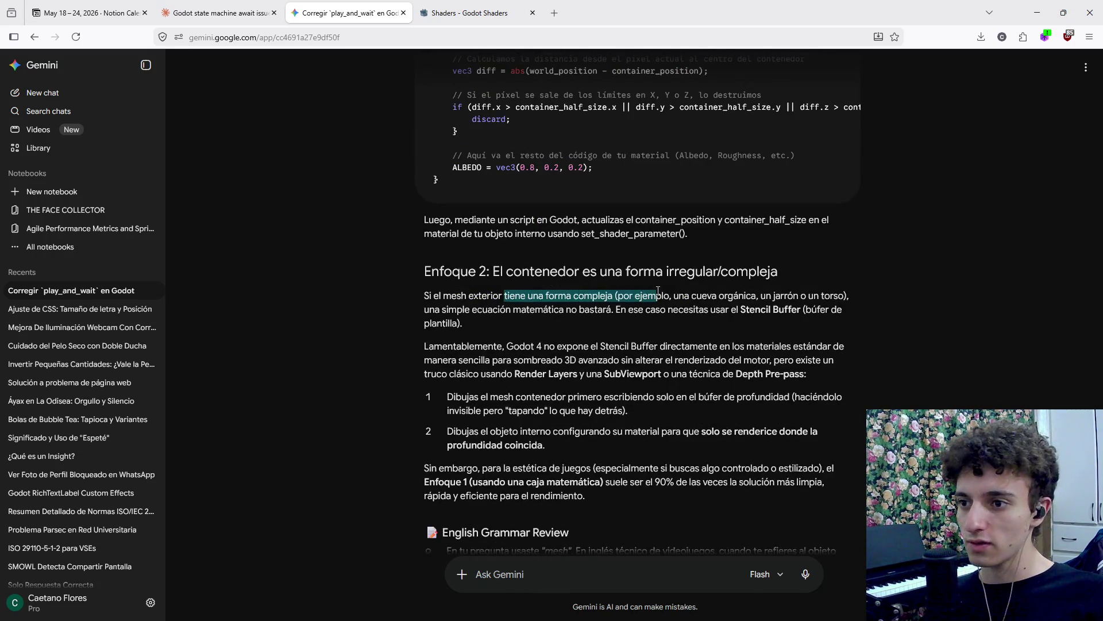
left_click_drag(614, 397, 828, 396)
left_click(459, 393)
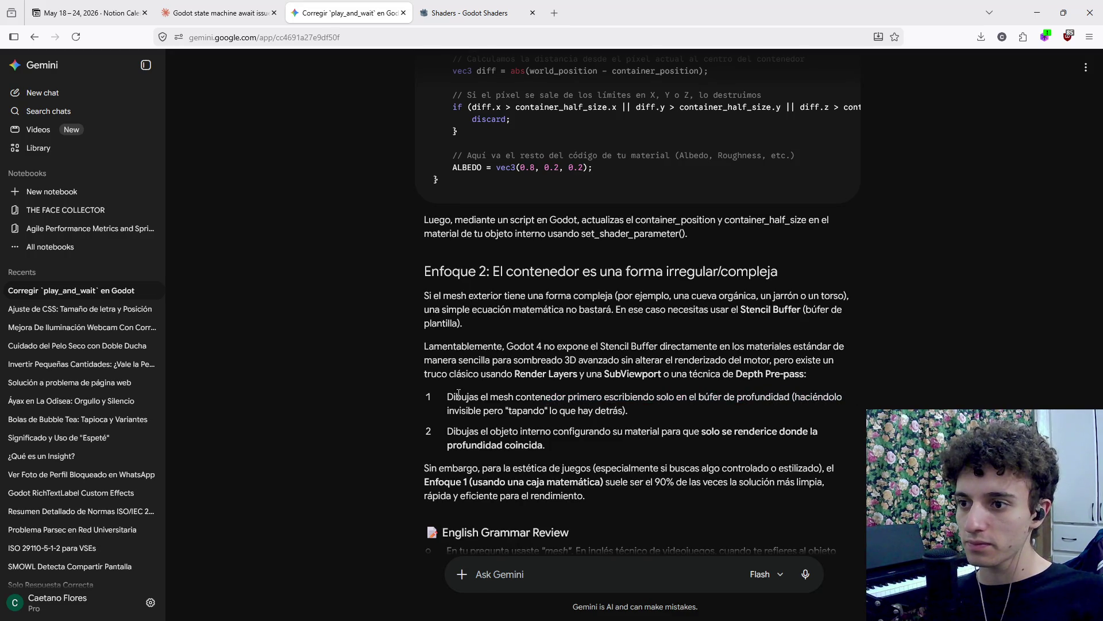
left_click_drag(510, 409, 627, 410)
left_click(622, 424)
left_click_drag(489, 431, 713, 433)
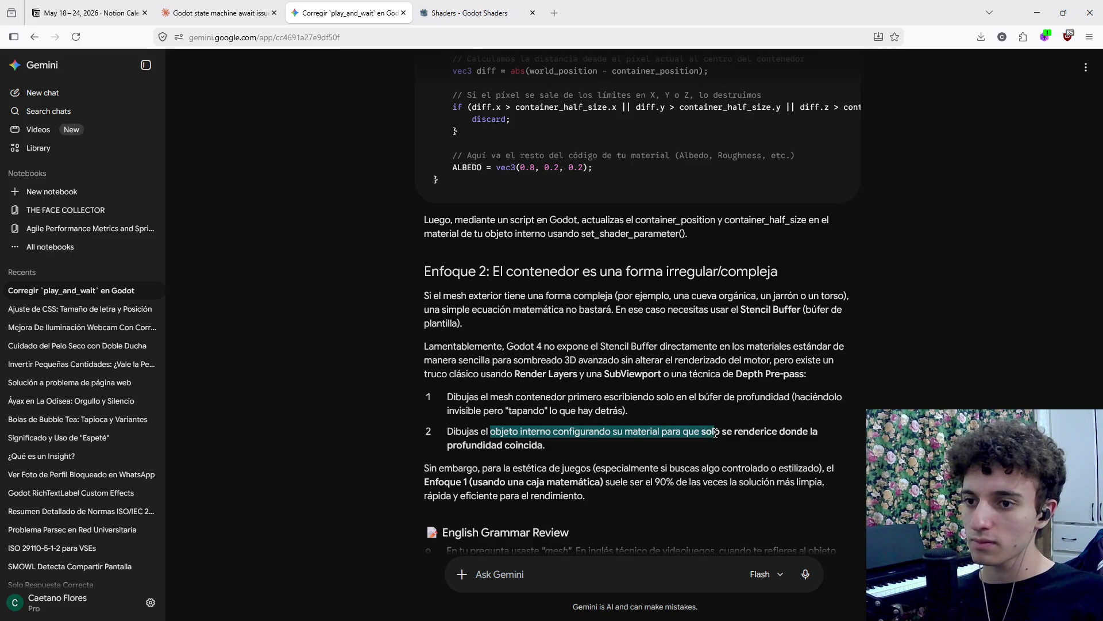
left_click(712, 432)
scroll(652, 437, "down", 1)
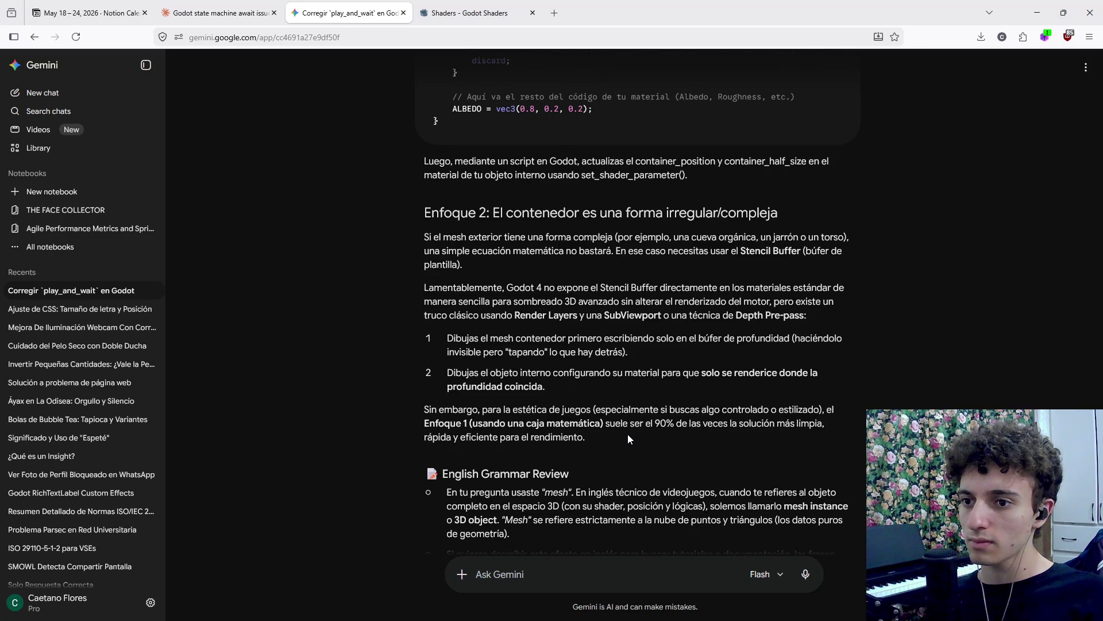
mouse_move(626, 435)
left_mouse_down()
mouse_move(640, 423)
mouse_move(409, 230)
mouse_move(426, 214)
left_mouse_up()
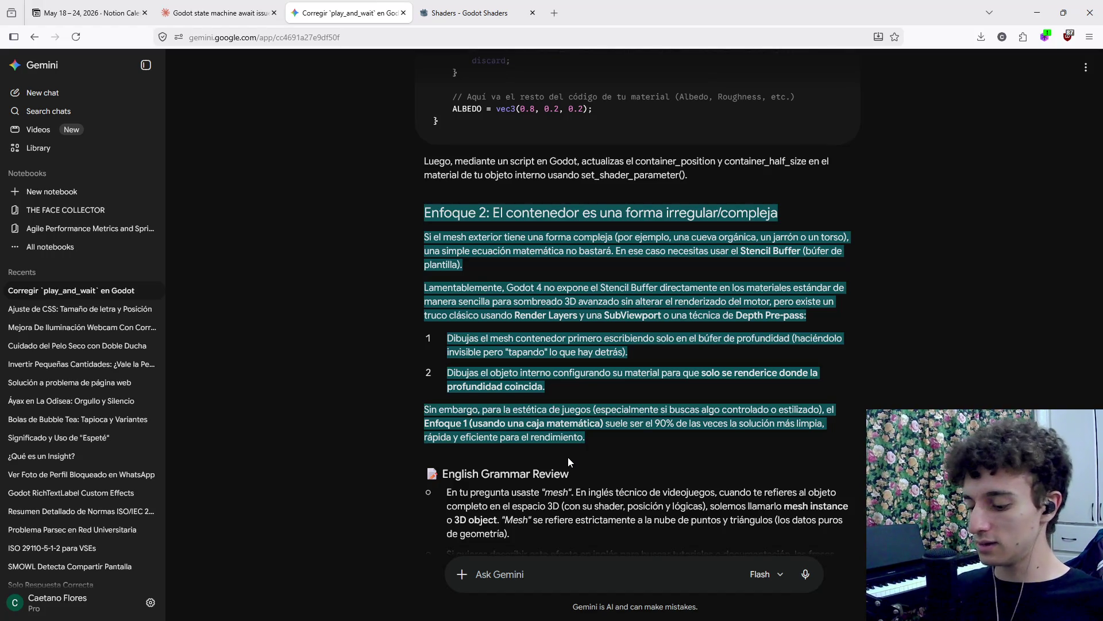
Send Gemini 'Necesito esto' followed by the pasted Enfoque 2 text.
type("Necesito esto")
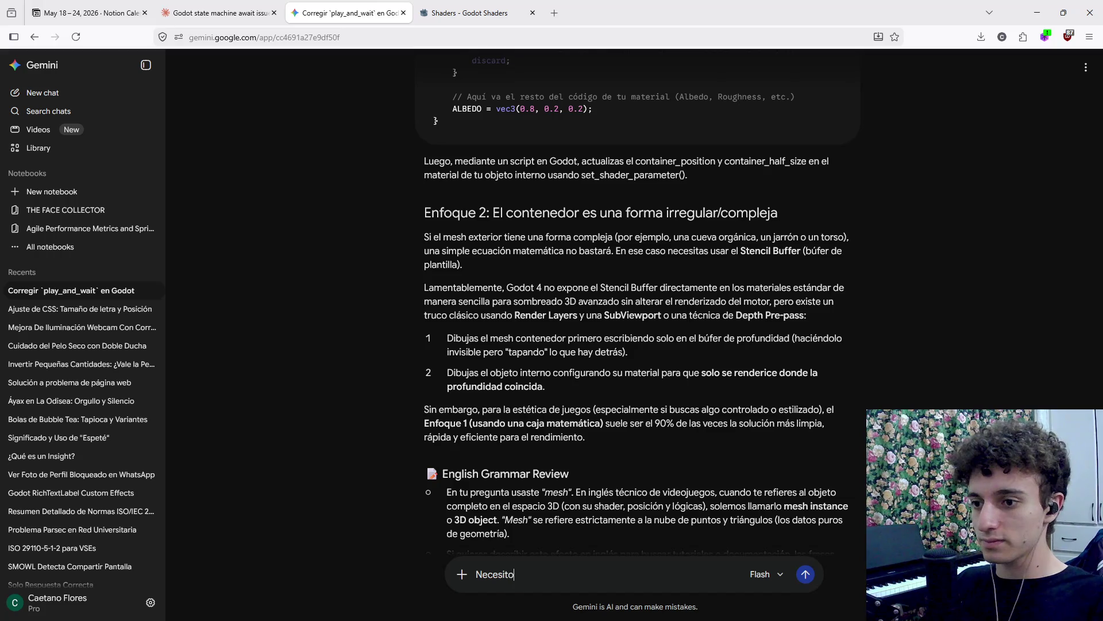
key("ctrl+v")
key("Return")
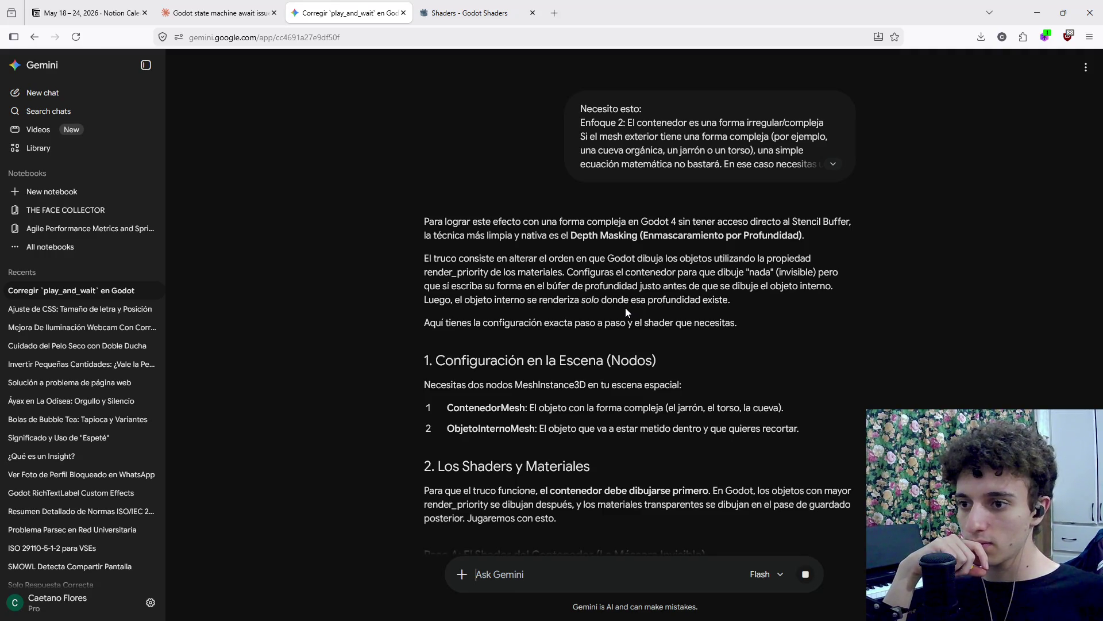
Read the Depth Masking steps and copy the Paso A render_depth_only container shader code.
scroll(628, 316, "down", 3)
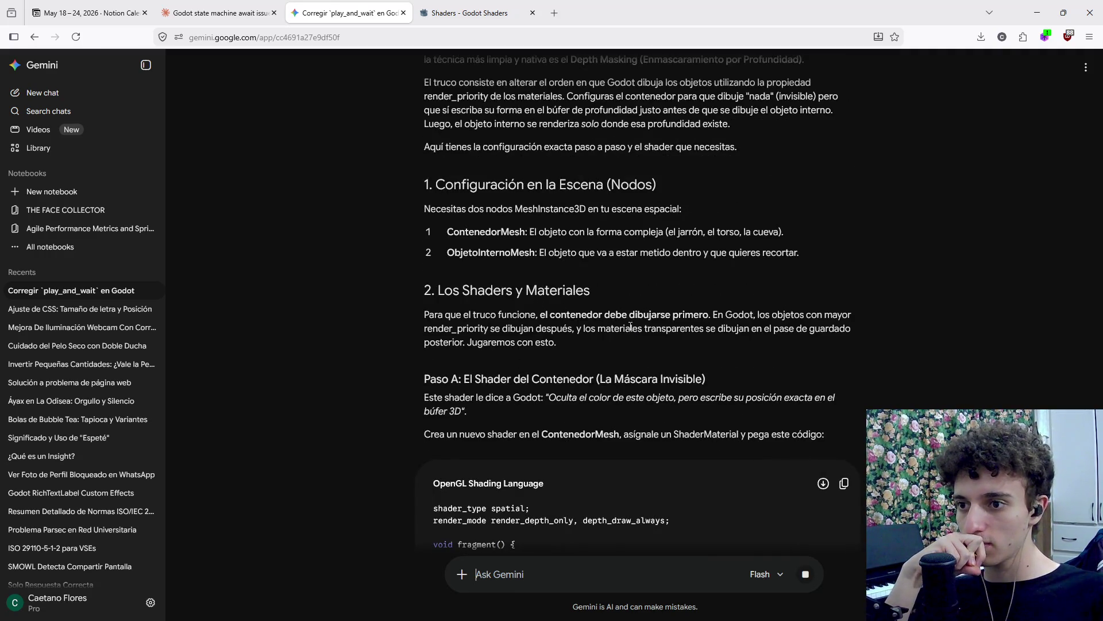
scroll(630, 326, "down", 1)
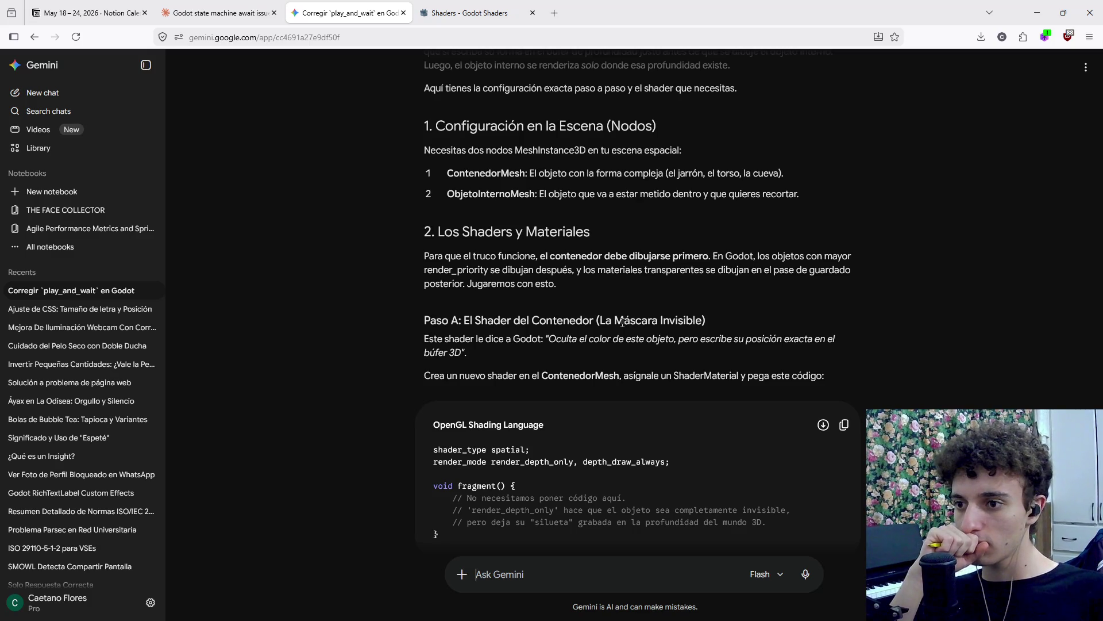
scroll(618, 326, "down", 2)
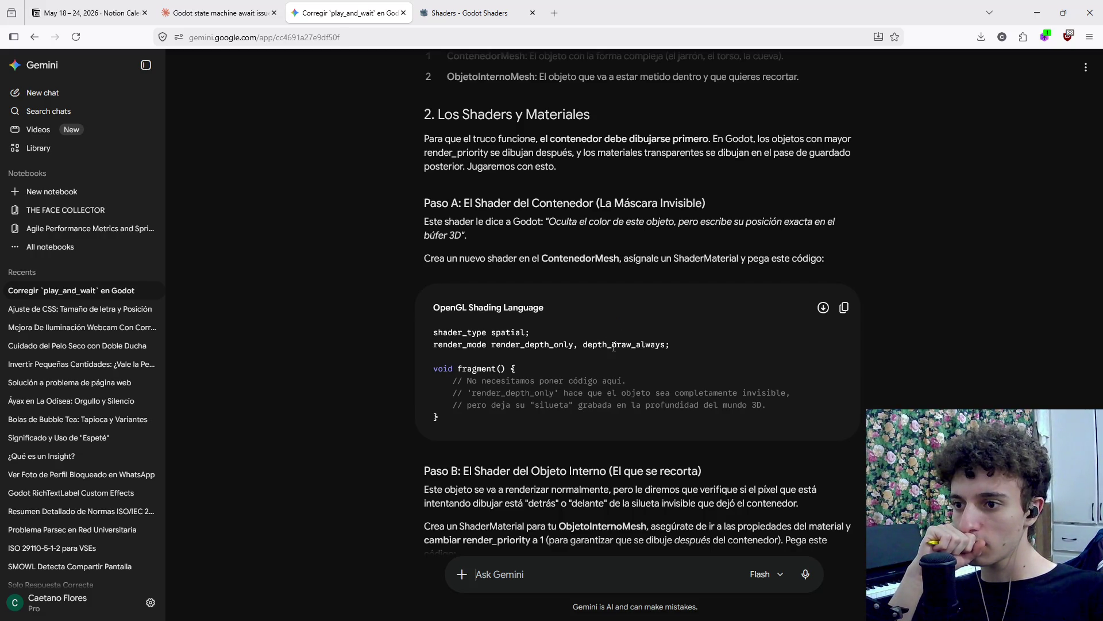
scroll(611, 345, "down", 1)
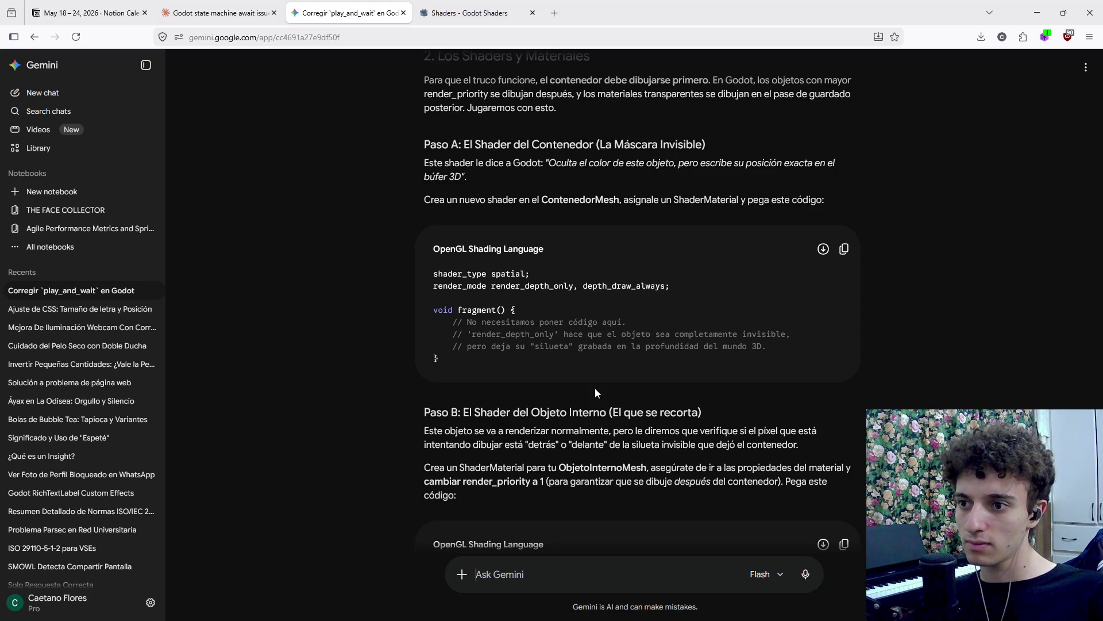
scroll(595, 388, "down", 3)
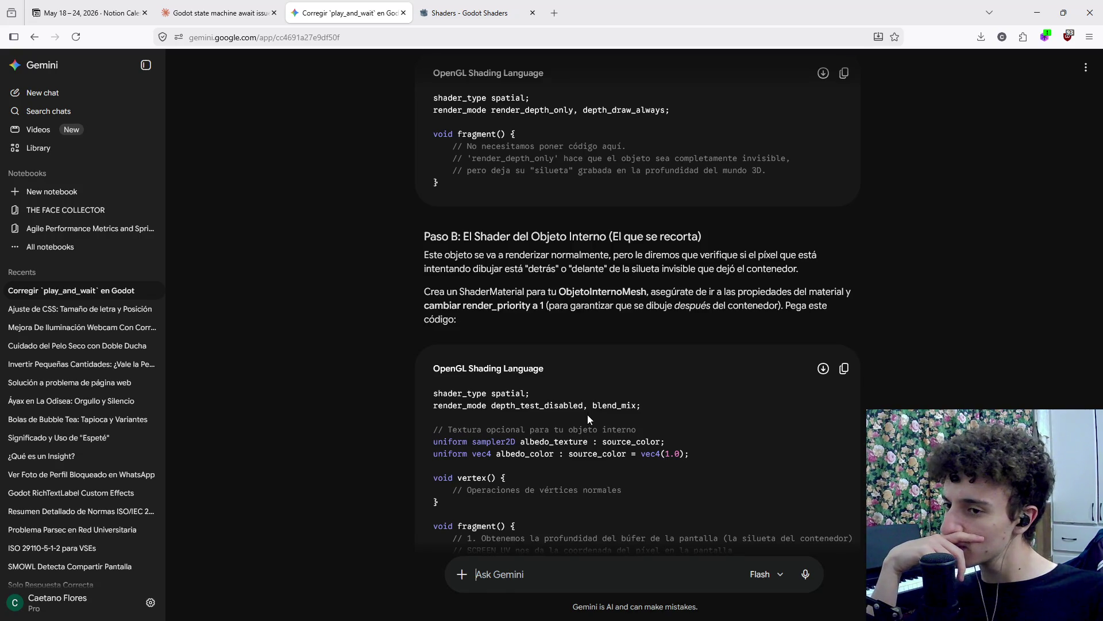
scroll(588, 430, "up", 3)
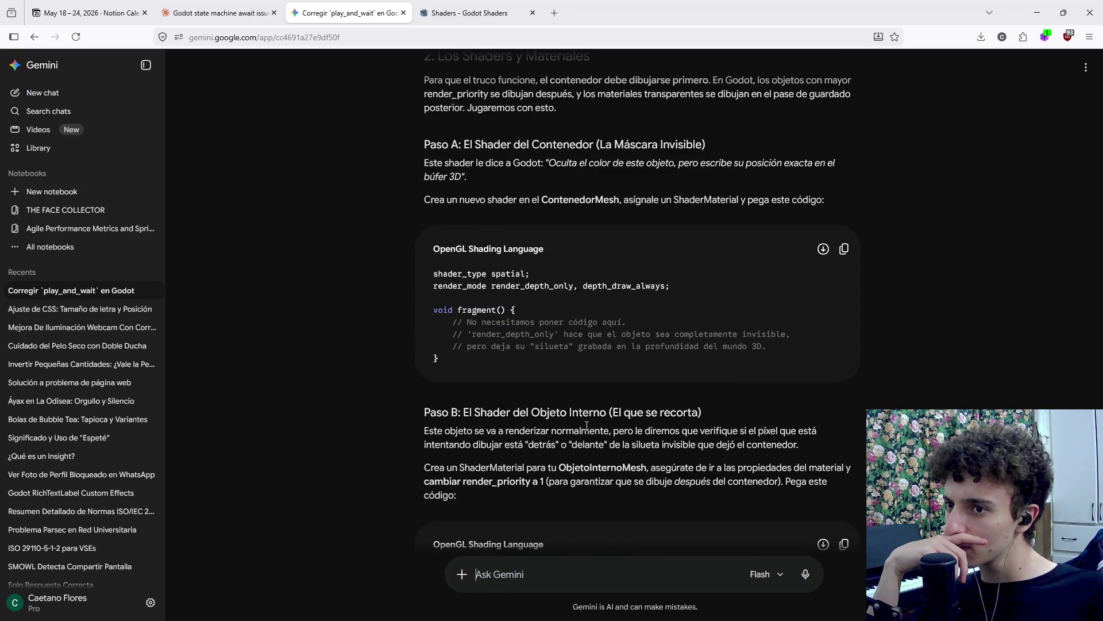
scroll(586, 425, "down", 5)
scroll(584, 434, "down", 2)
scroll(584, 433, "down", 3)
scroll(582, 437, "down", 1)
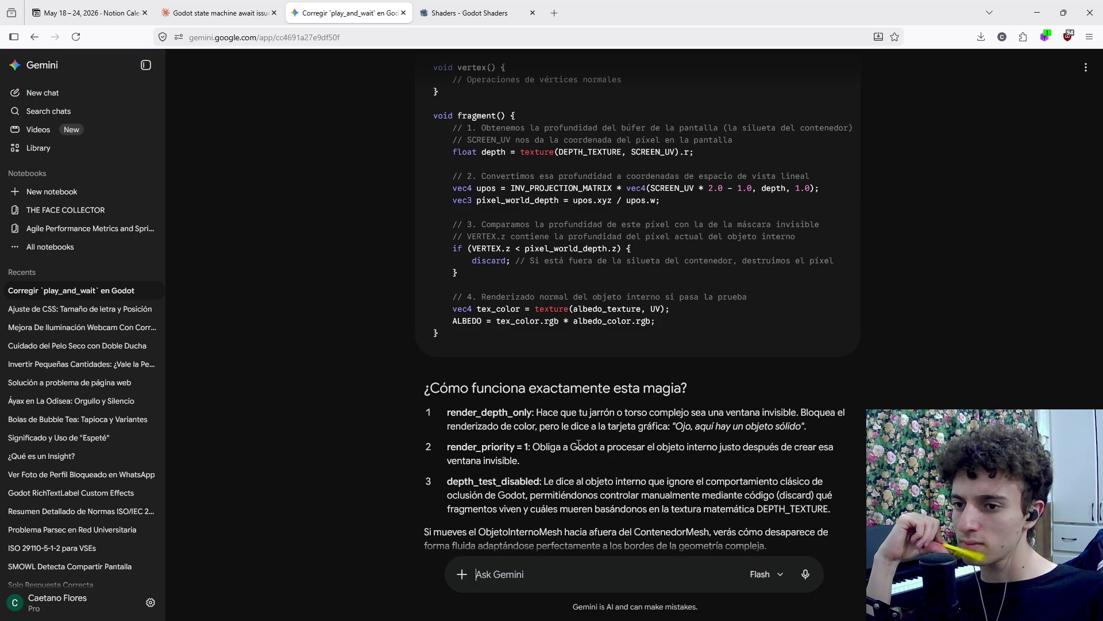
scroll(579, 445, "down", 1)
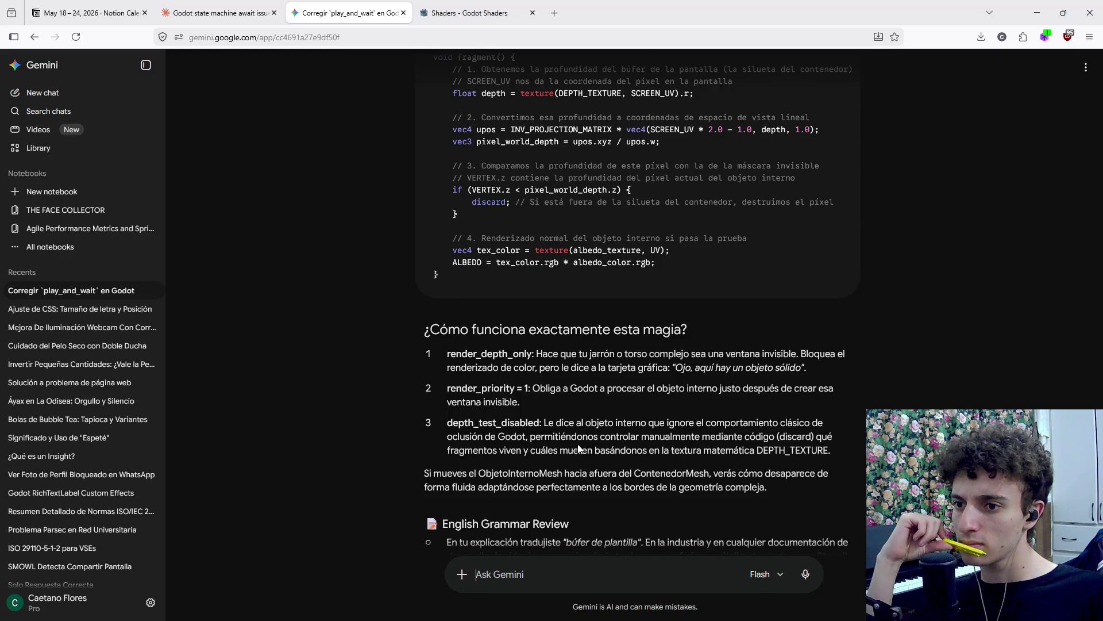
scroll(578, 448, "up", 10)
left_click(843, 308)
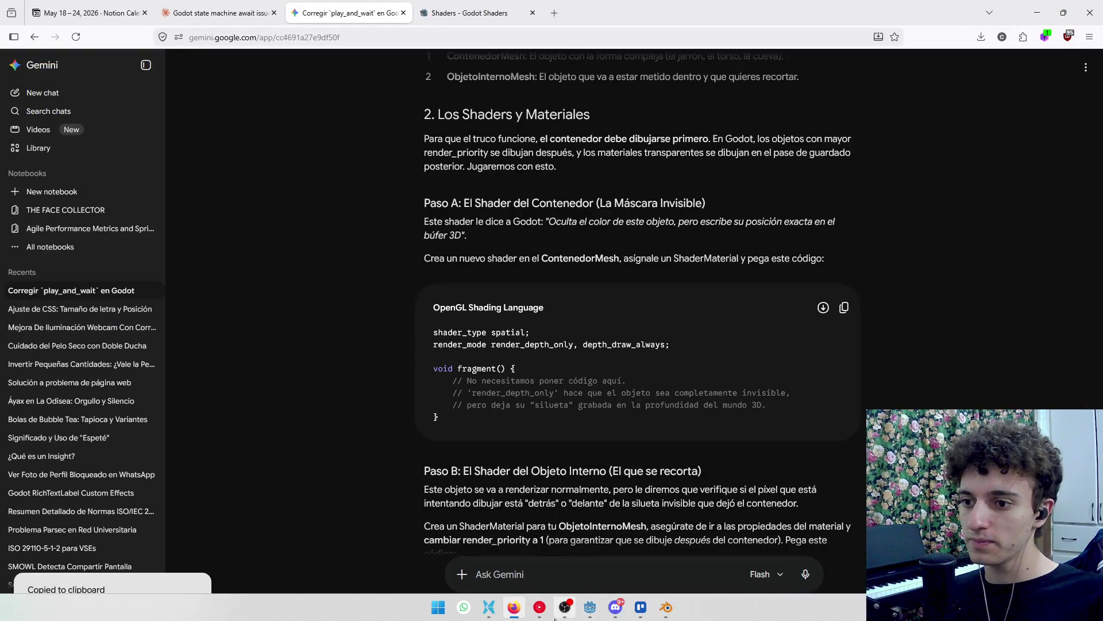
mouse_move(590, 607)
left_click(591, 523)
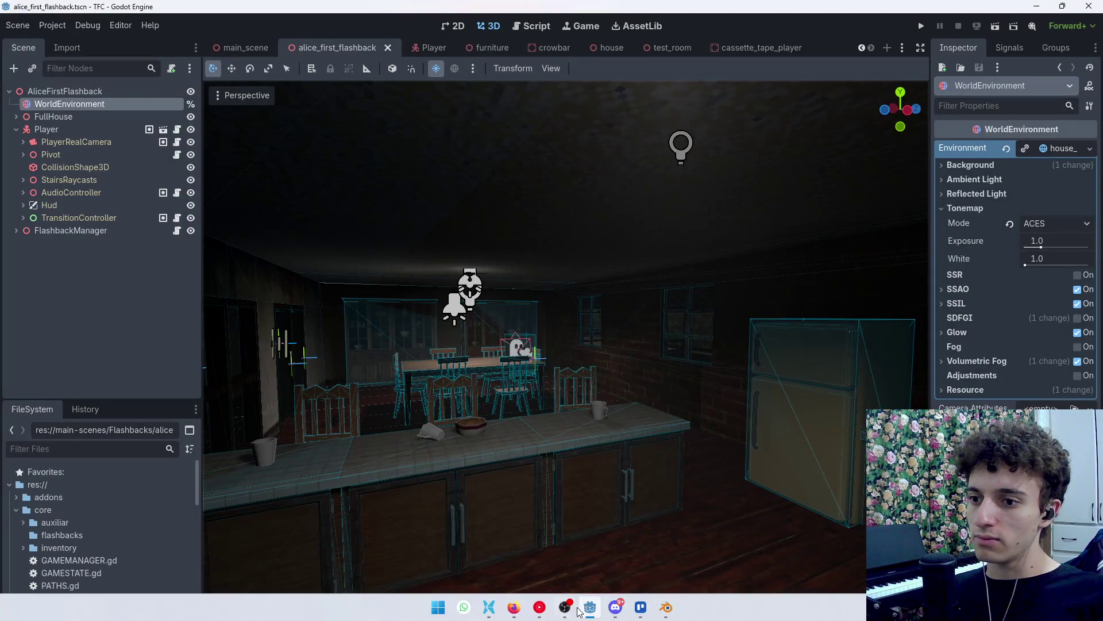
Tilt the Godot view over the kitchen counter, then bring up the Terminar flashback Alice card.
left_click(566, 608)
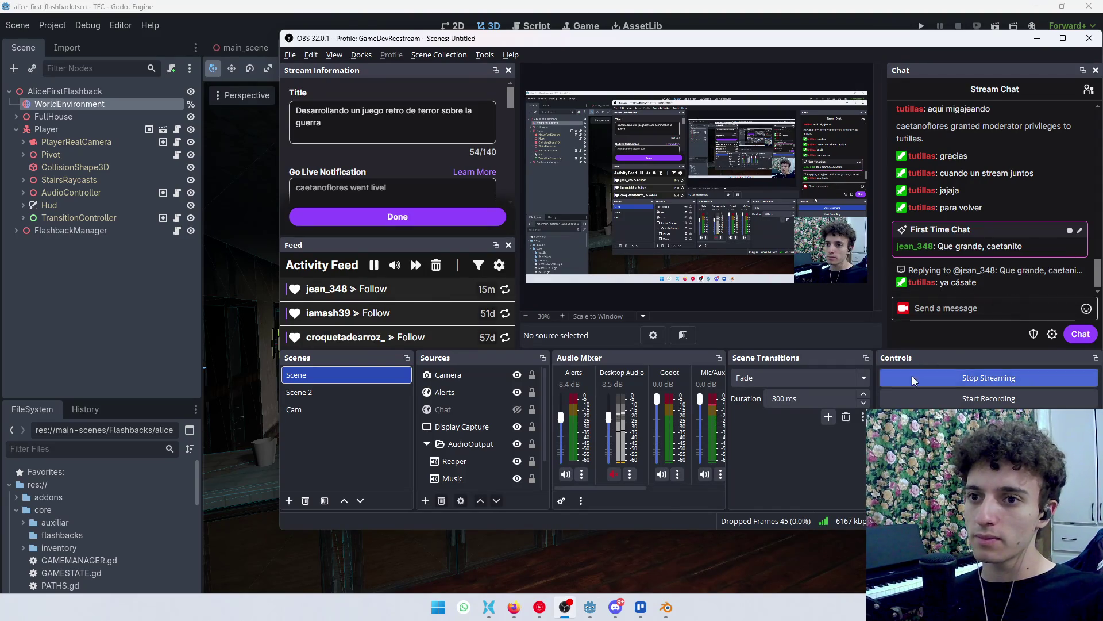
left_click(590, 607)
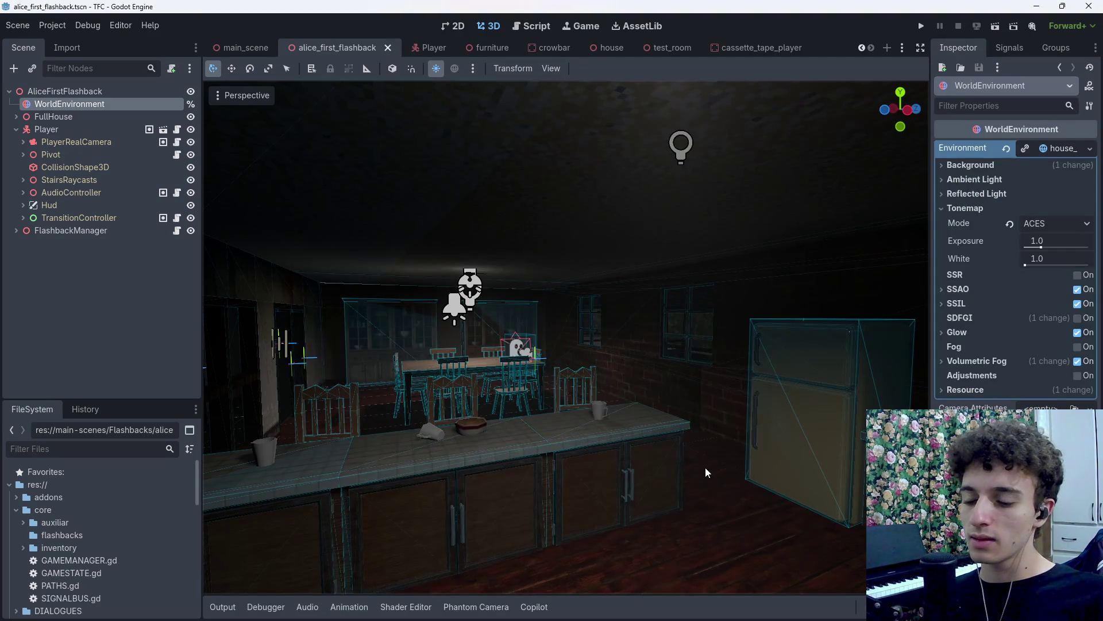
left_click_drag(676, 397, 676, 431)
left_click(515, 608)
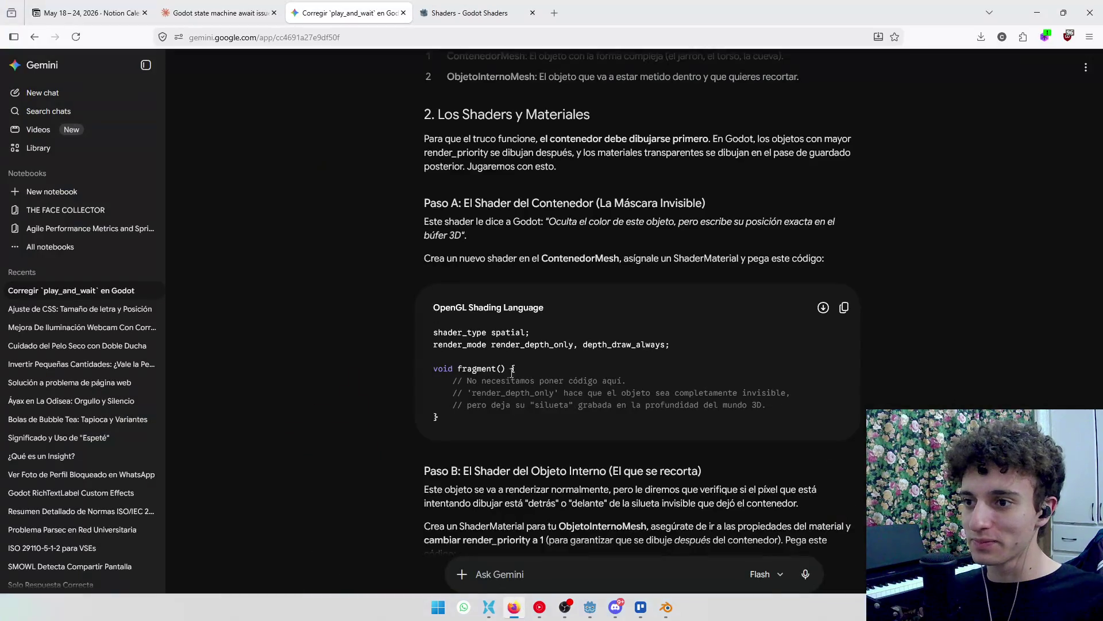
left_click(642, 613)
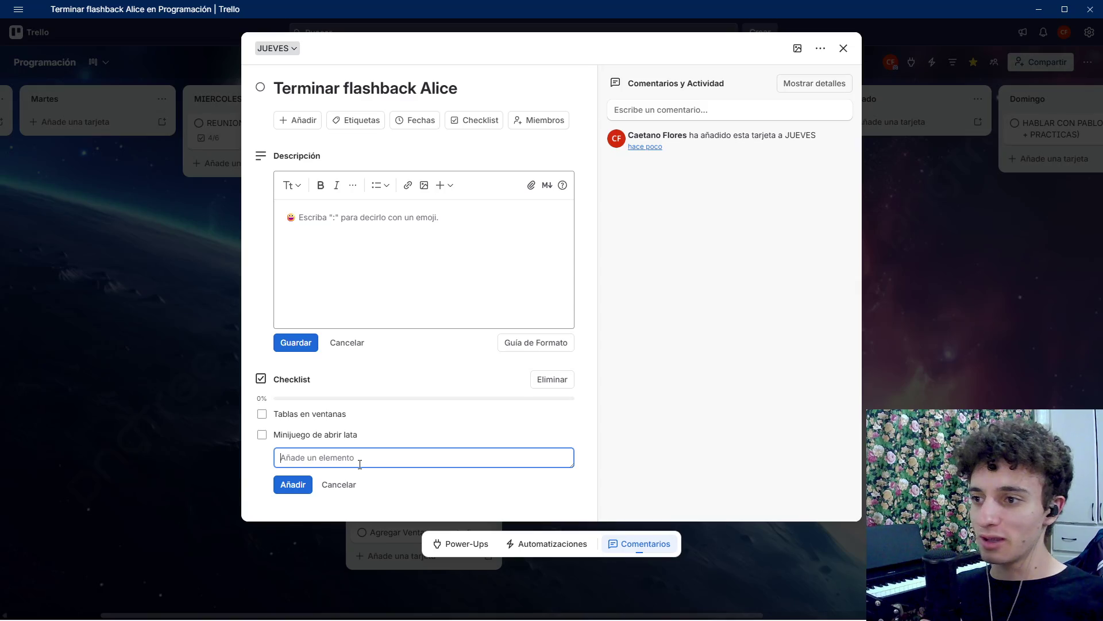
Add a third checklist item, 'Minijuego servir comida'.
type("Minijue")
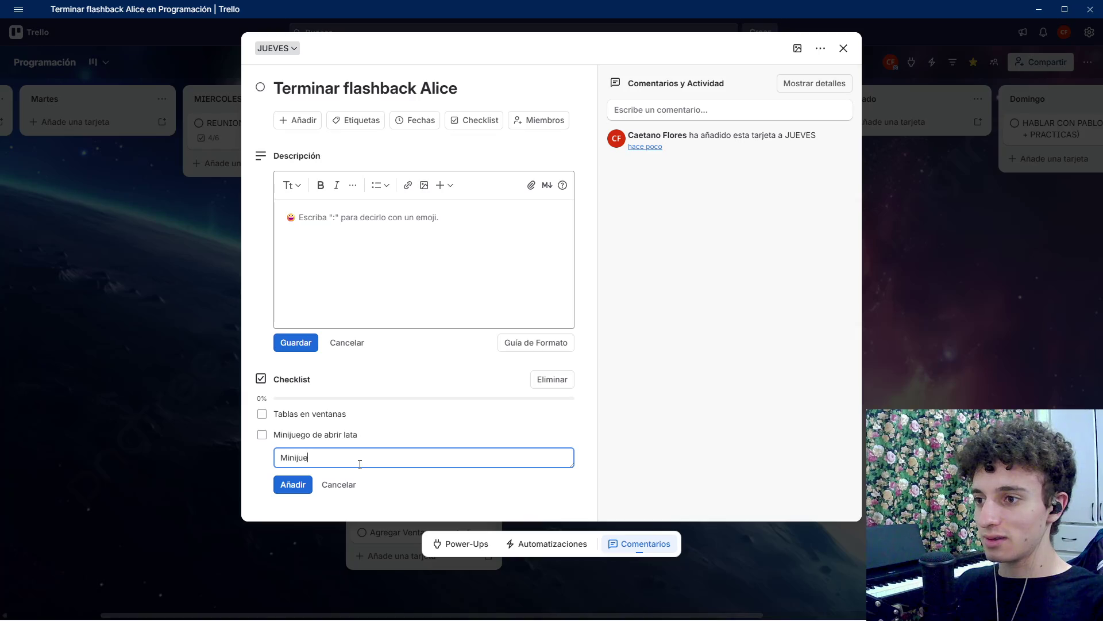
type("da")
key("Return")
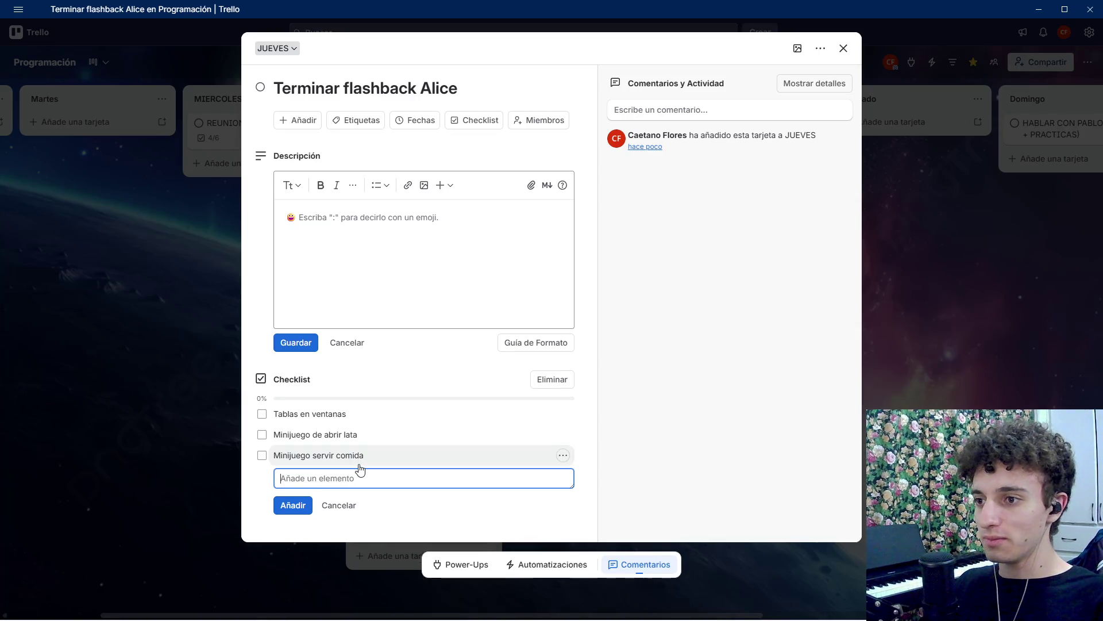
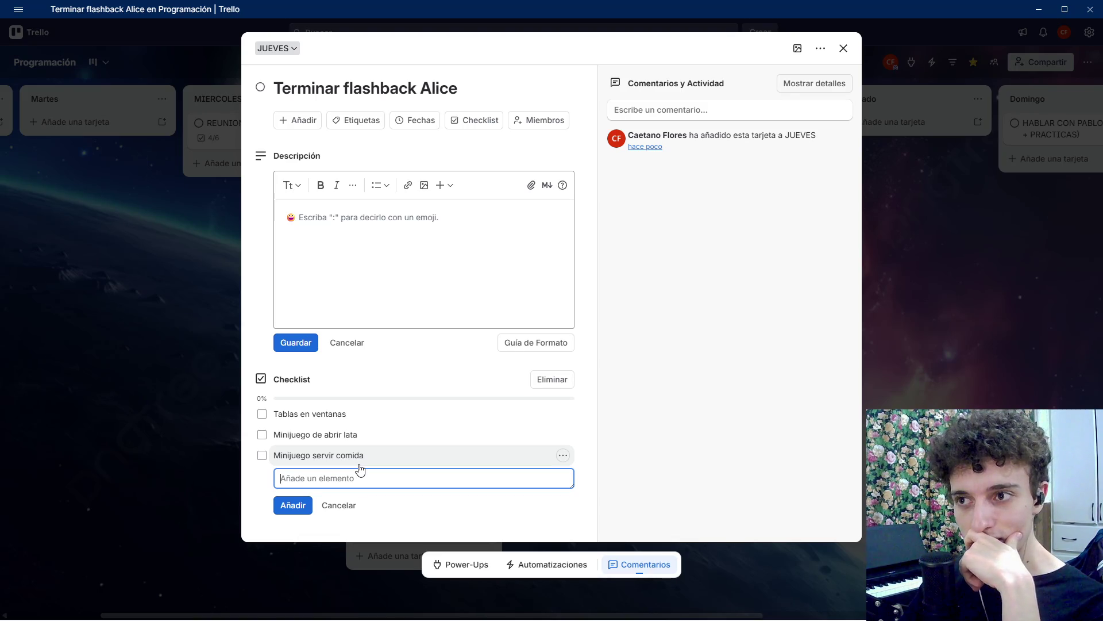
Add the item 'Añadir animacion de quedarse dorm' to the Terminar flashback Alice checklist and close the card.
type("Añadir")
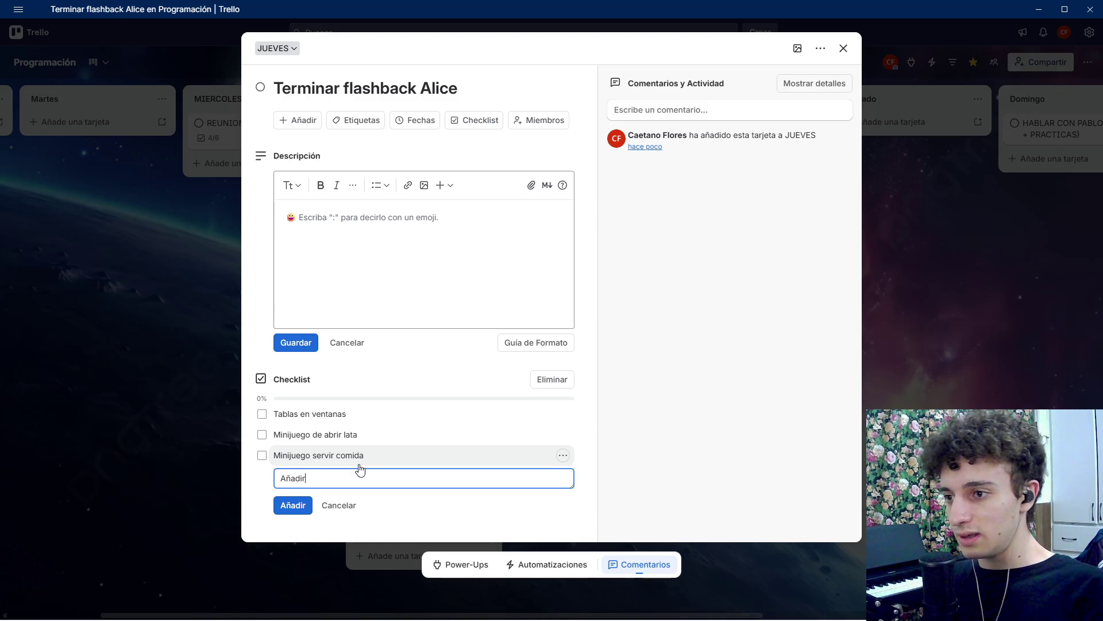
type(" animacion de quedarse dorm")
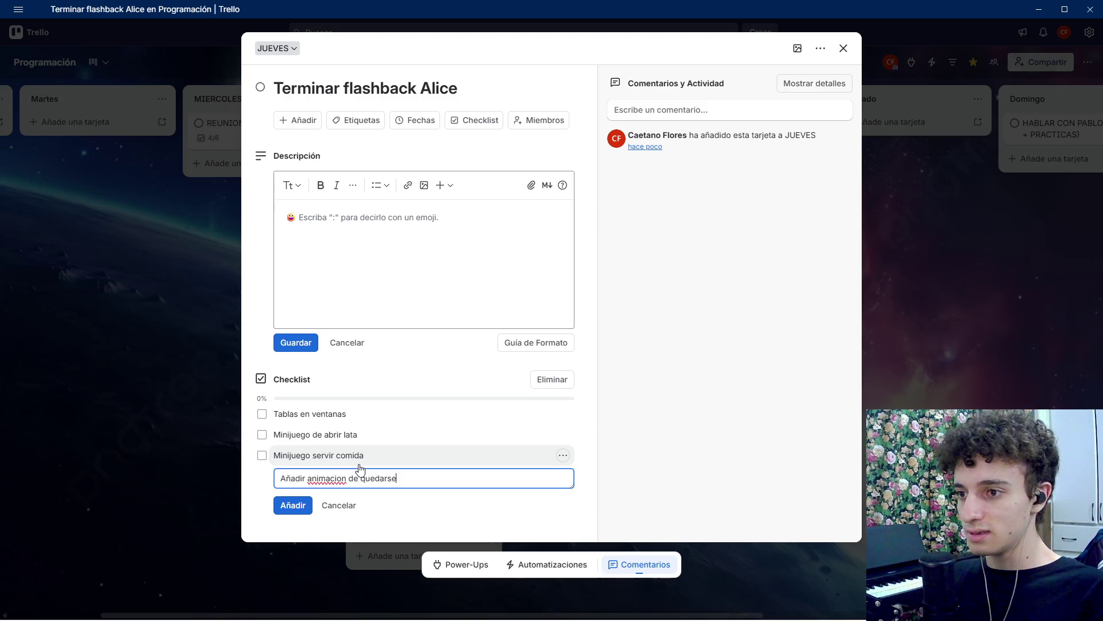
key("Return")
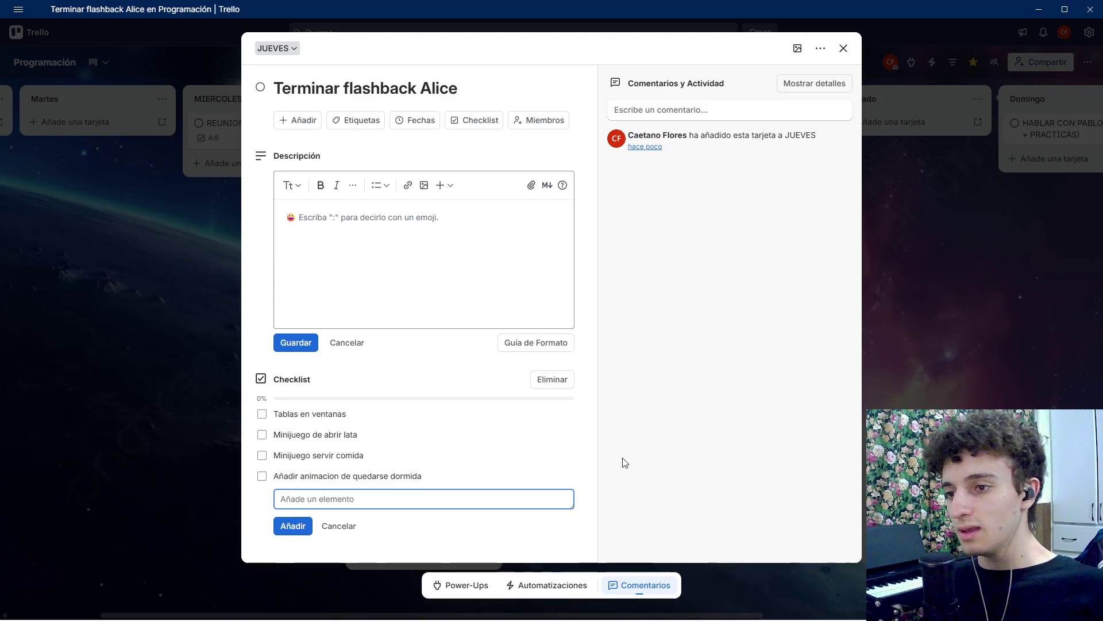
left_click(623, 463)
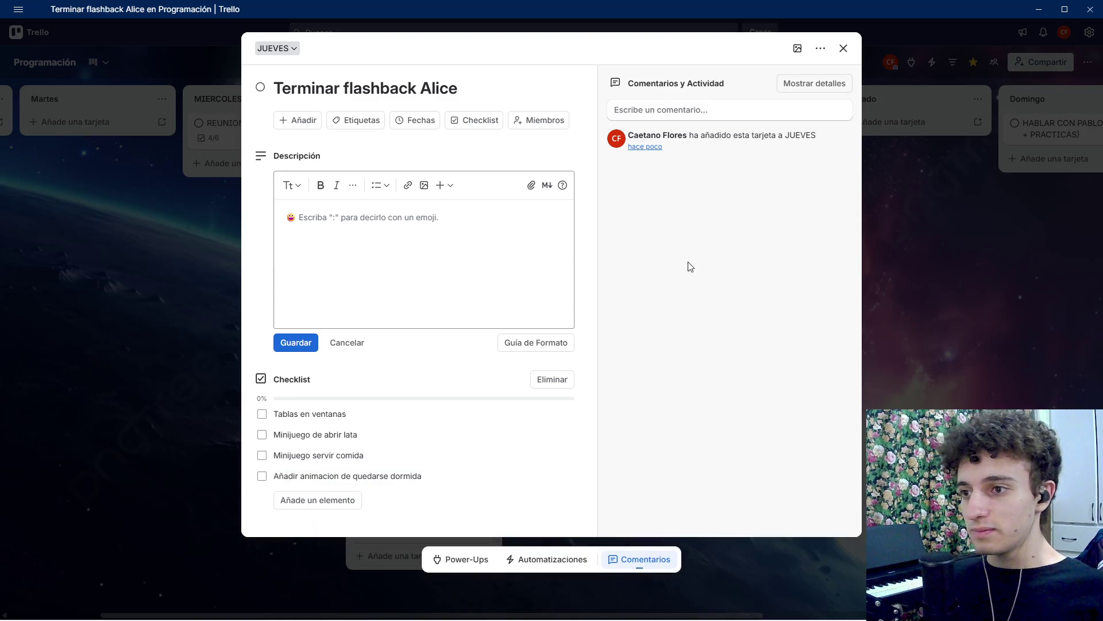
left_click(844, 49)
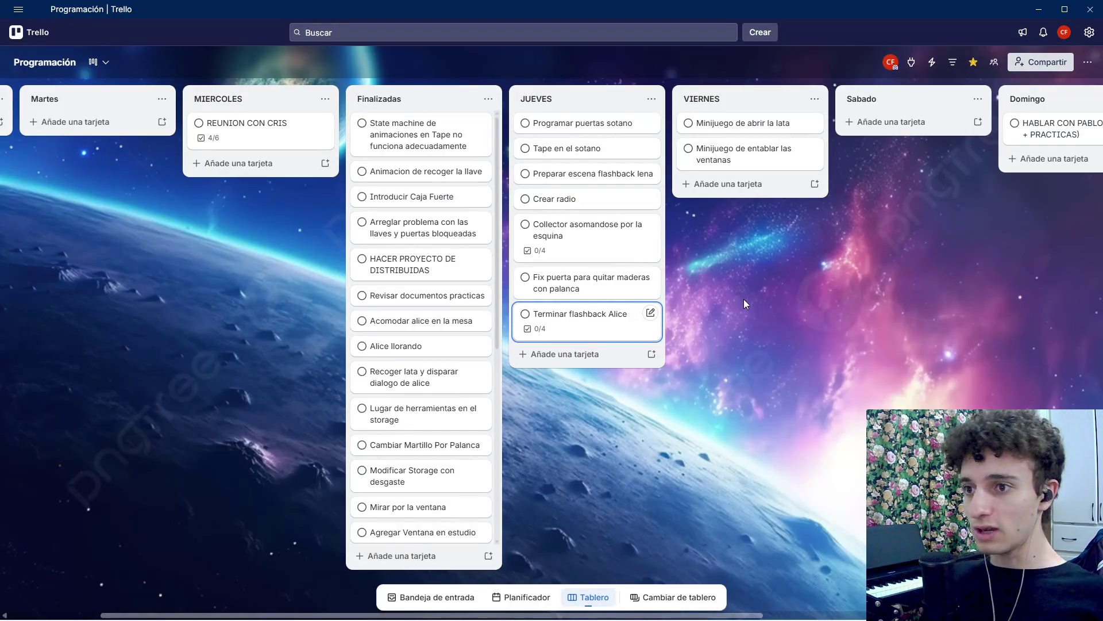
Move Terminar flashback Alice to the top of JUEVES, then add an 'Animacion de recojer nota' card and move it up.
left_click_drag(577, 339, 581, 123)
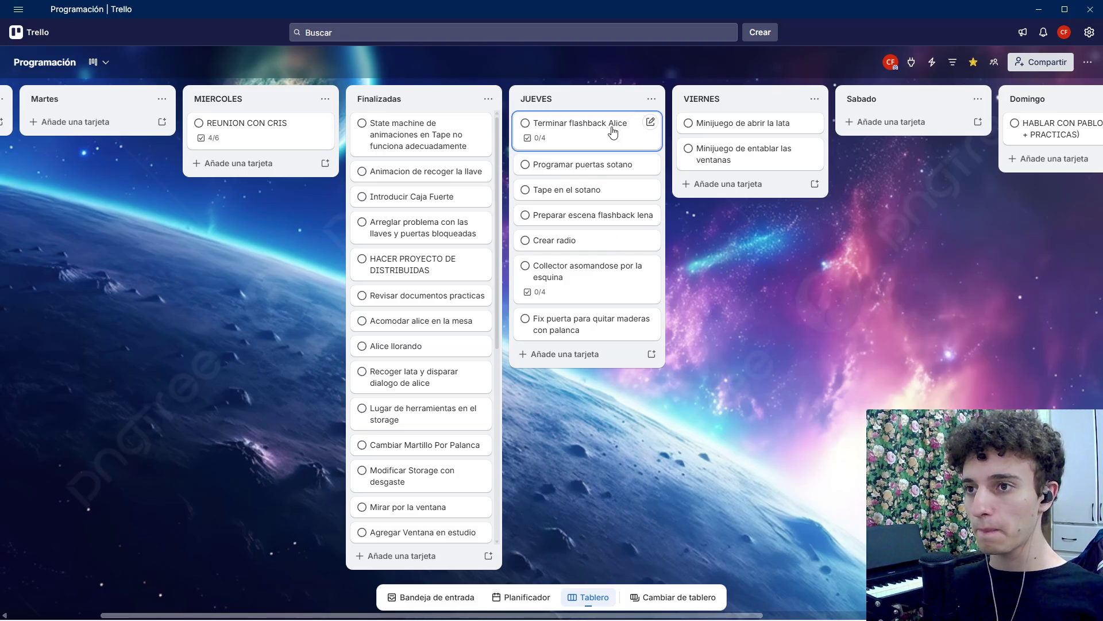
left_click(555, 355)
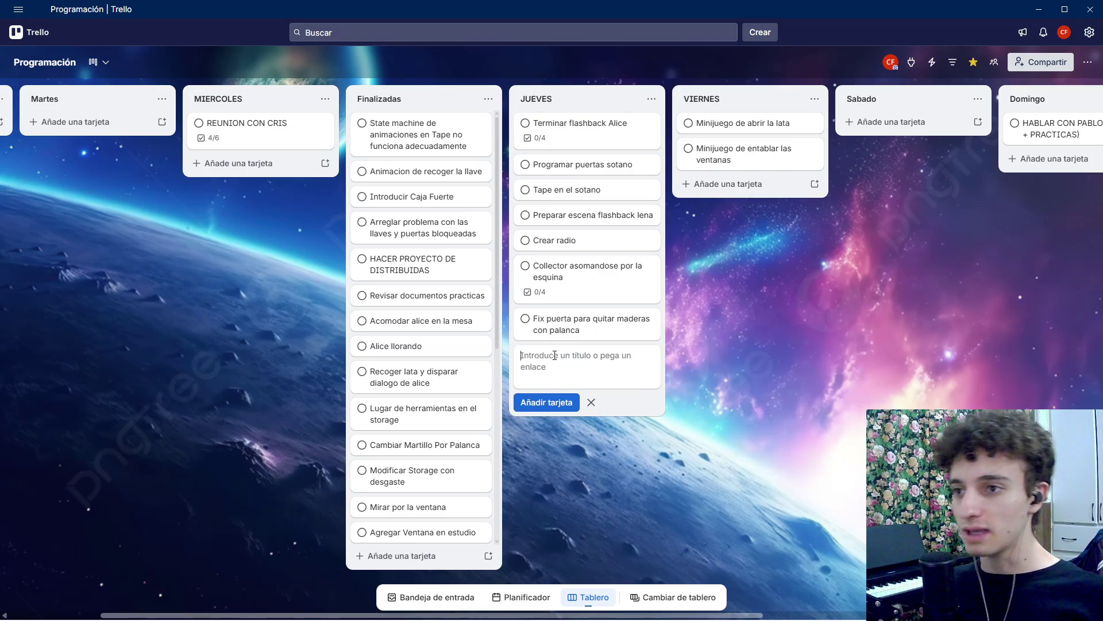
type("Animación de recojer nota")
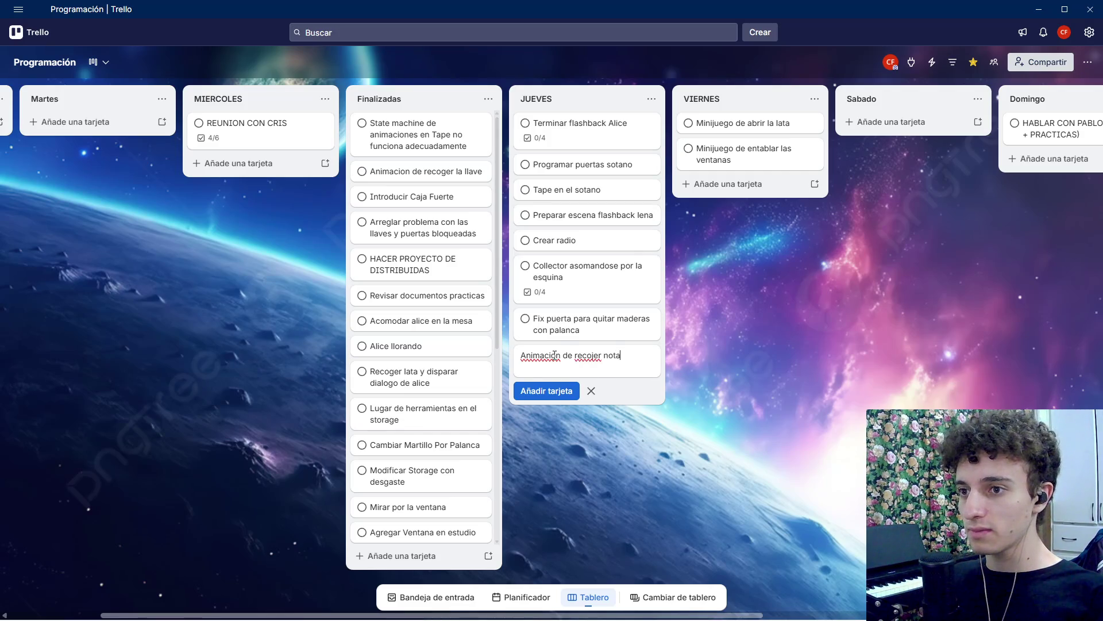
key("Return")
mouse_move(555, 355)
left_mouse_down()
mouse_move(588, 170)
mouse_move(582, 115)
left_mouse_up()
key("alt+Tab")
key("alt+Tab")
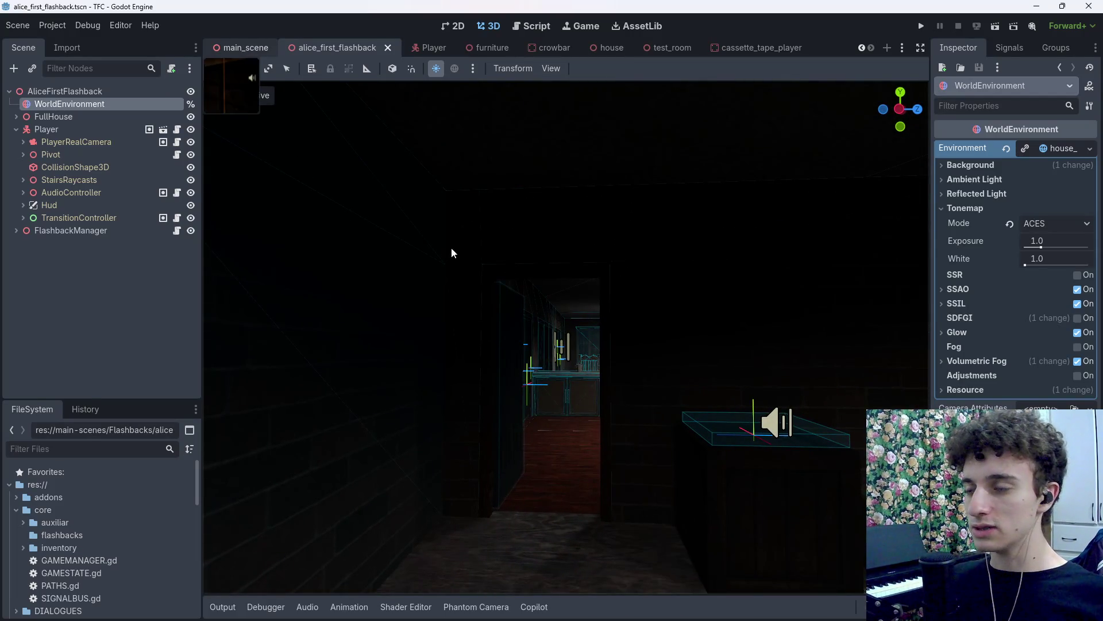
In main_scene, select the AliceFlashback Trigger node and show its collision layer settings.
key("ctrl+shift+Tab")
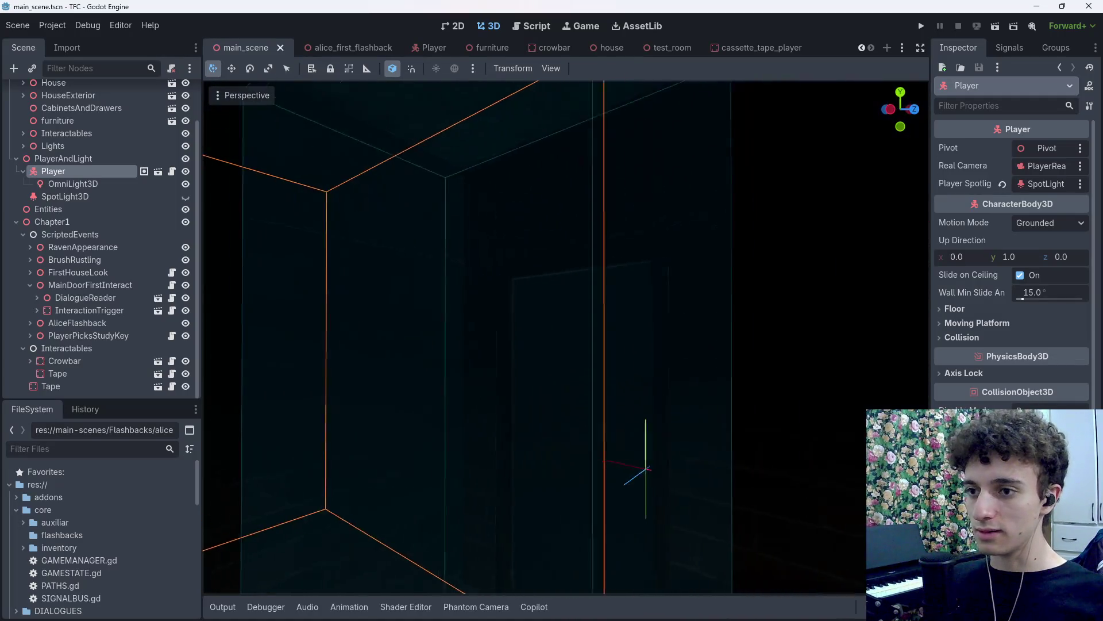
left_click(587, 383)
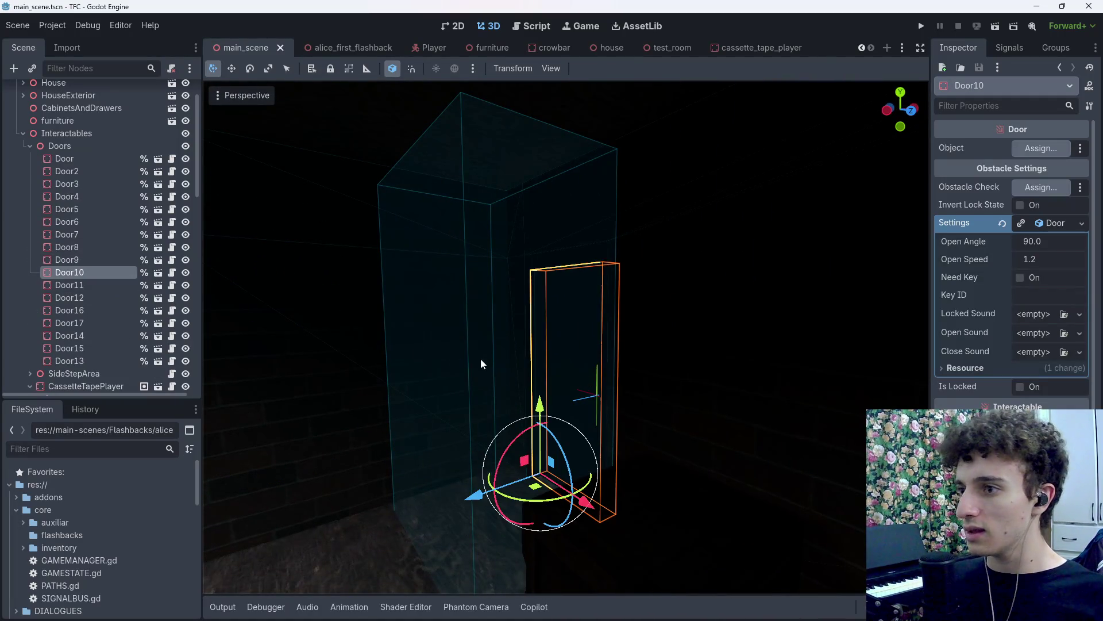
left_click(463, 415)
left_click(479, 540)
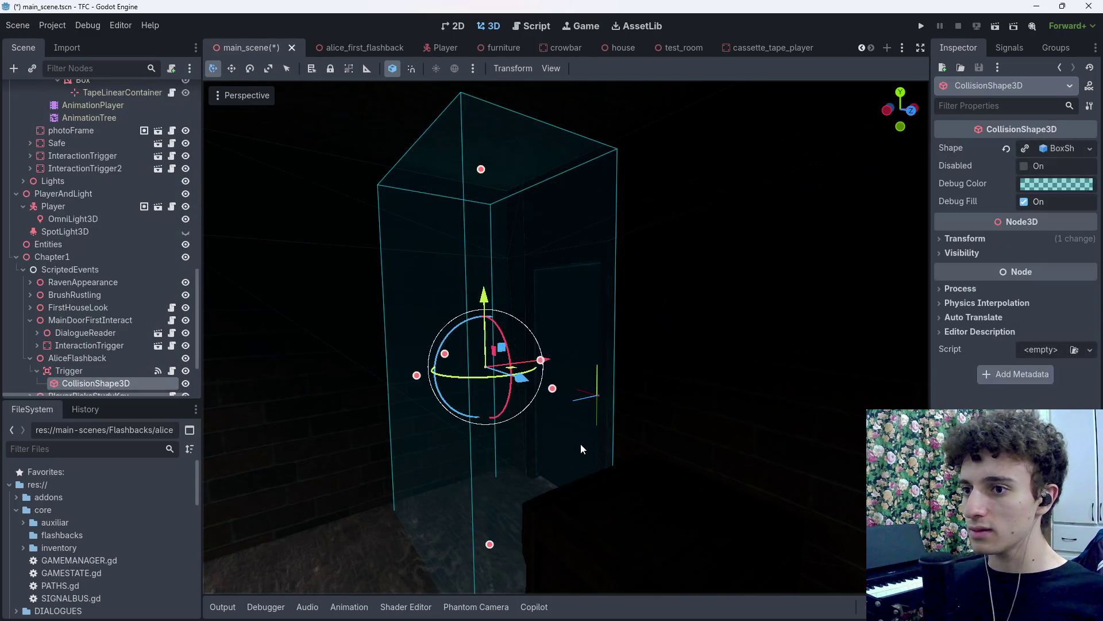
scroll(86, 242, "down", 2)
left_click(86, 305)
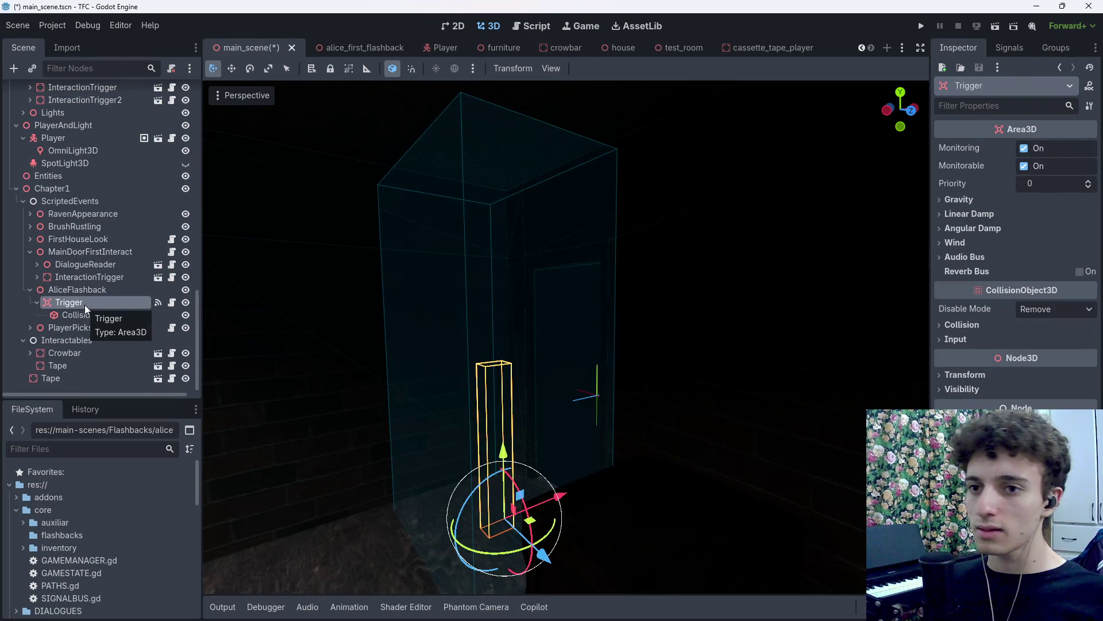
left_click(965, 325)
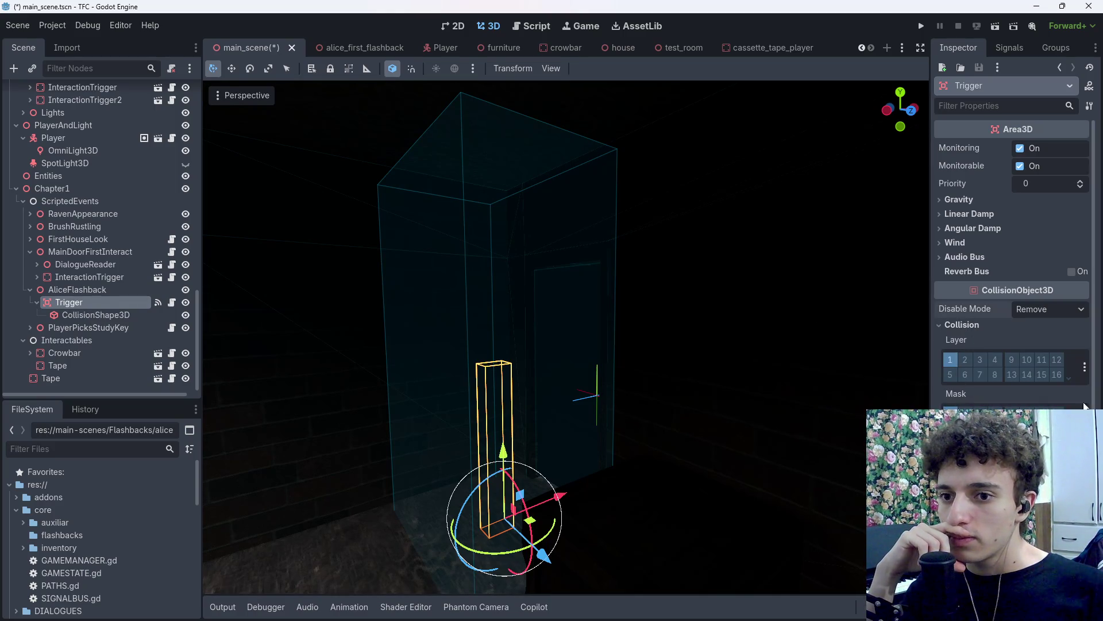
After checking the Player's layer, enable collision layer 4 on the Trigger, save, and open trigger.gd.
left_click(444, 47)
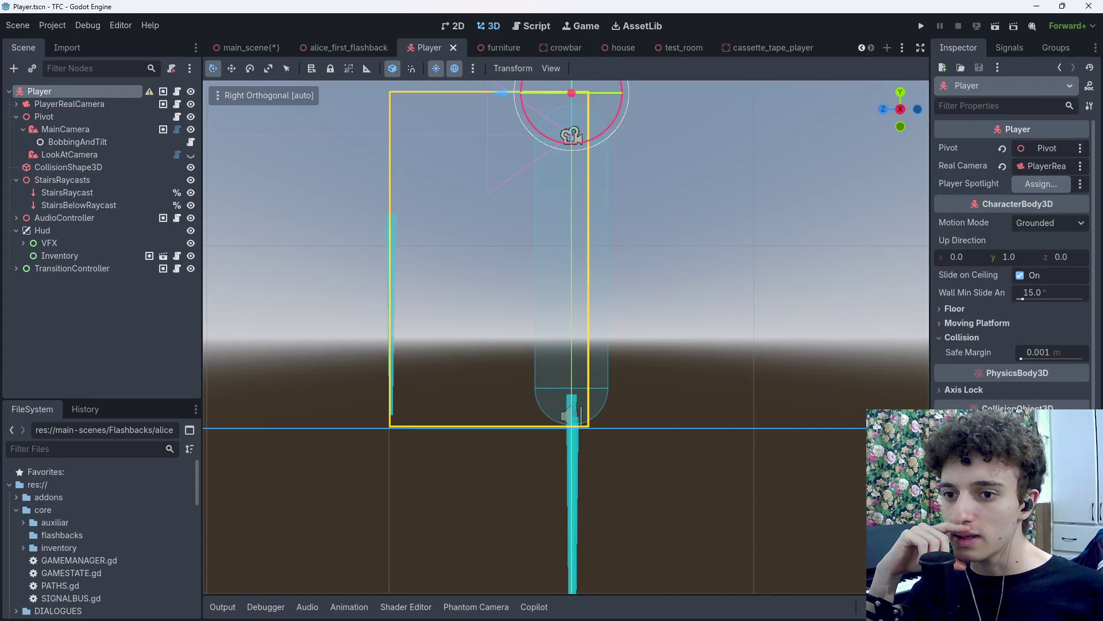
left_click(247, 48)
key("ctrl+s")
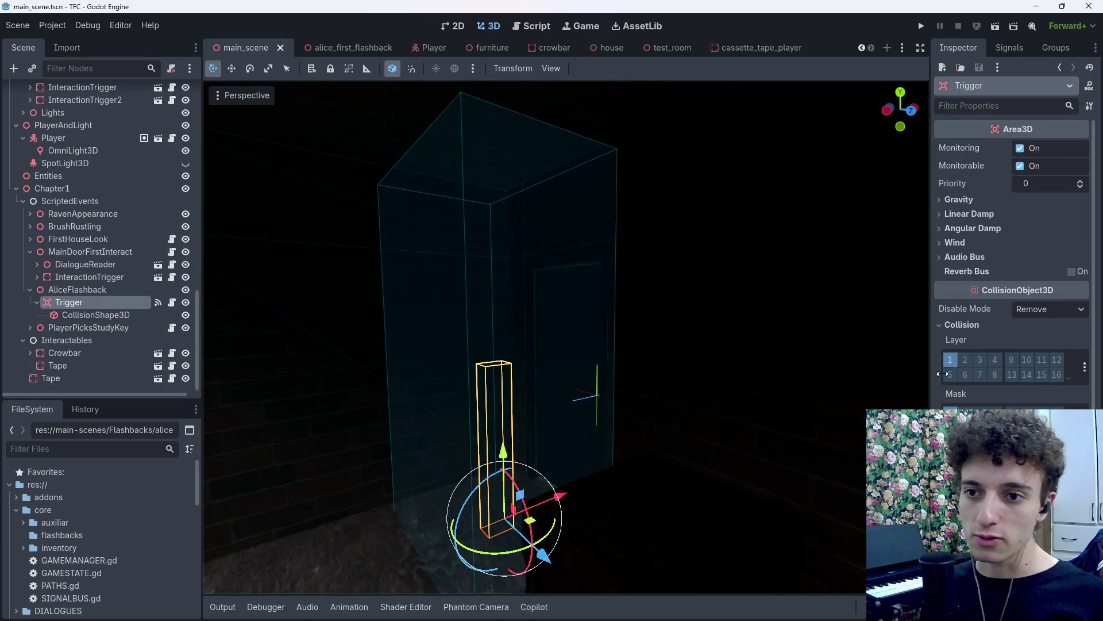
key("ctrl+z")
key("ctrl+s")
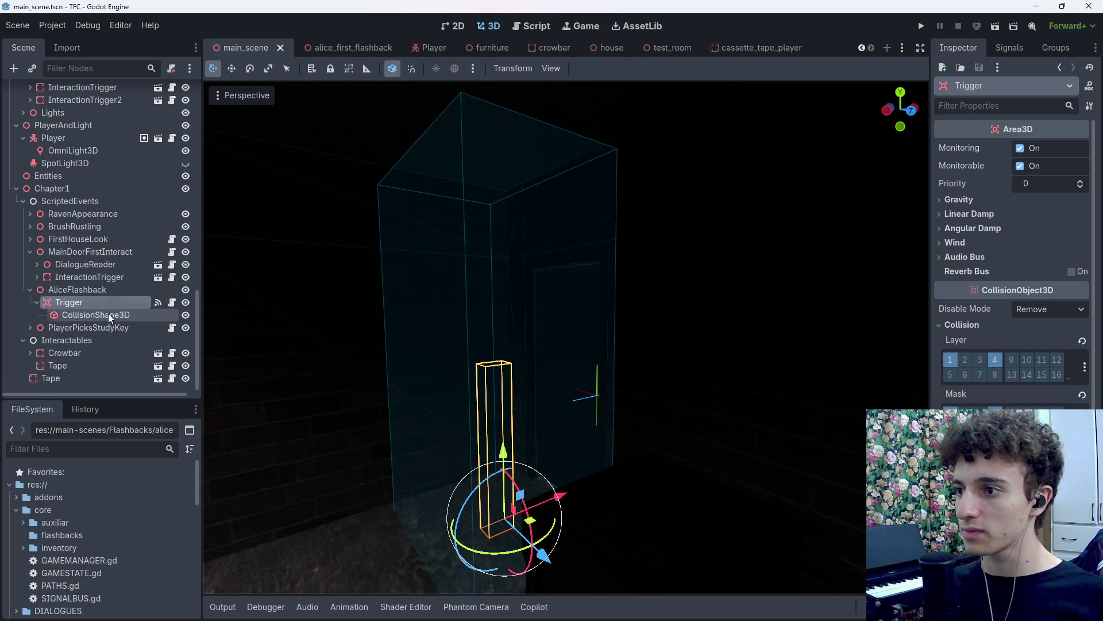
left_click(158, 303)
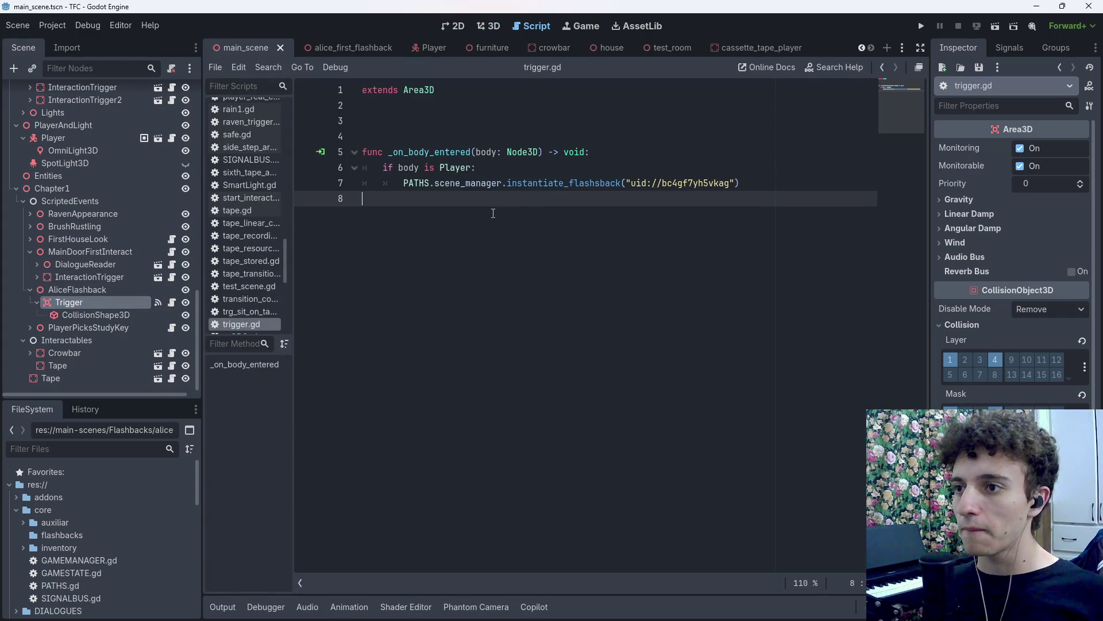
Delete the trailing blank line in trigger.gd, save script and scene, and return to the 3D view.
key("BackSpace")
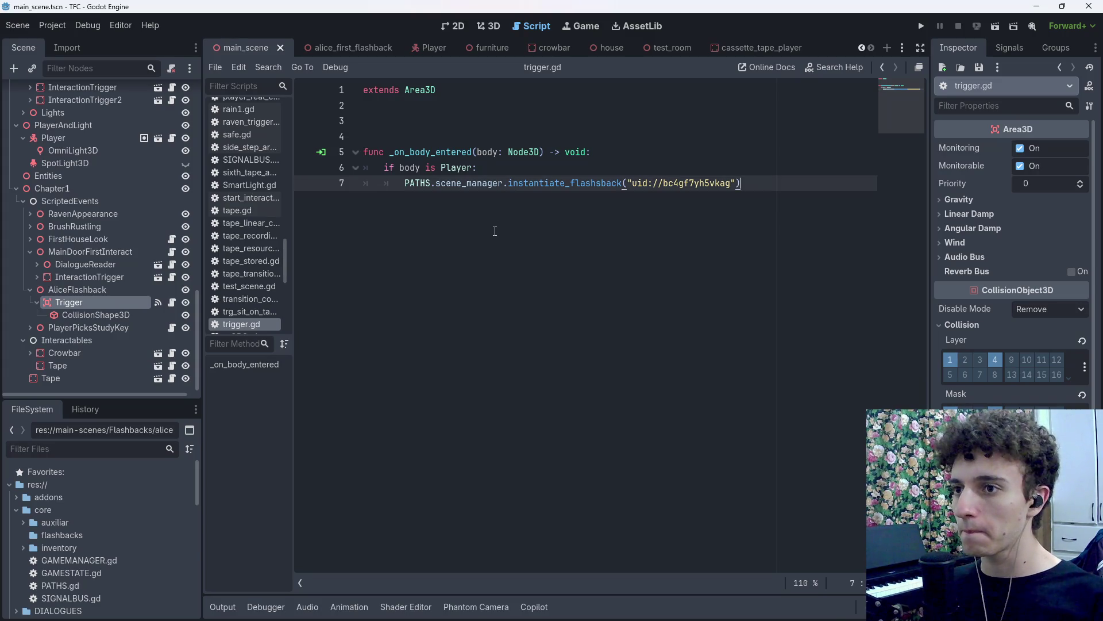
key("ctrl+s")
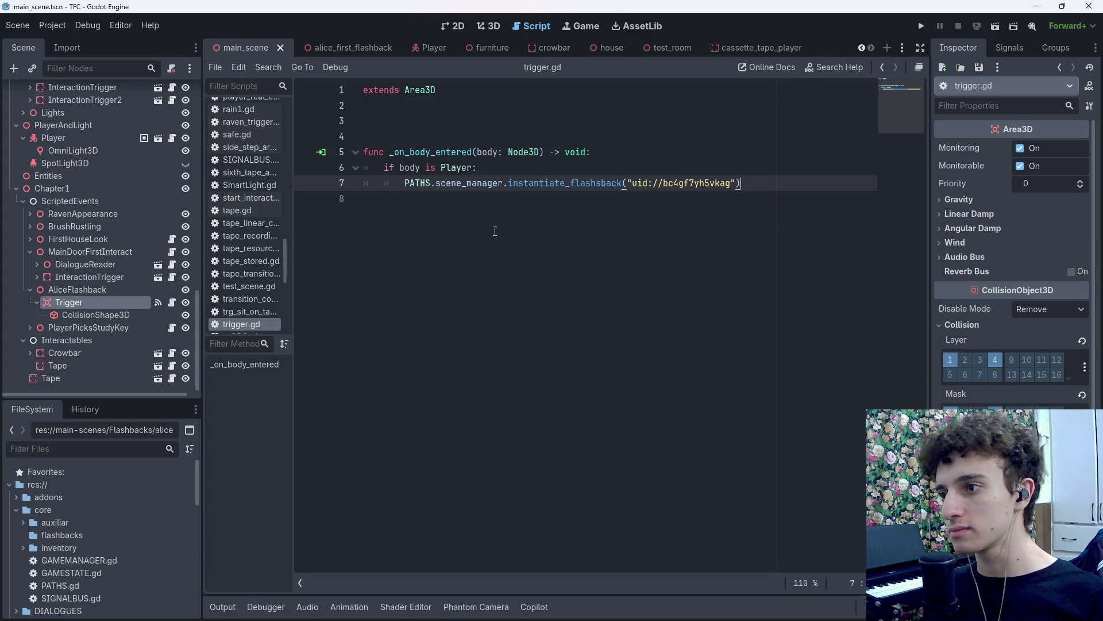
key("ctrl+s")
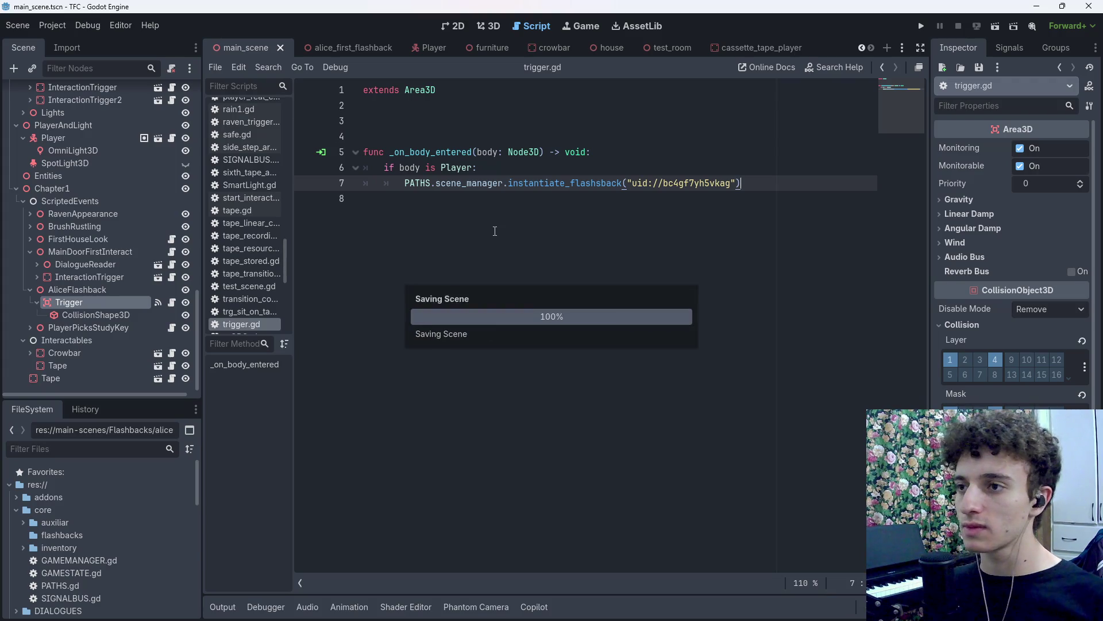
left_click(496, 23)
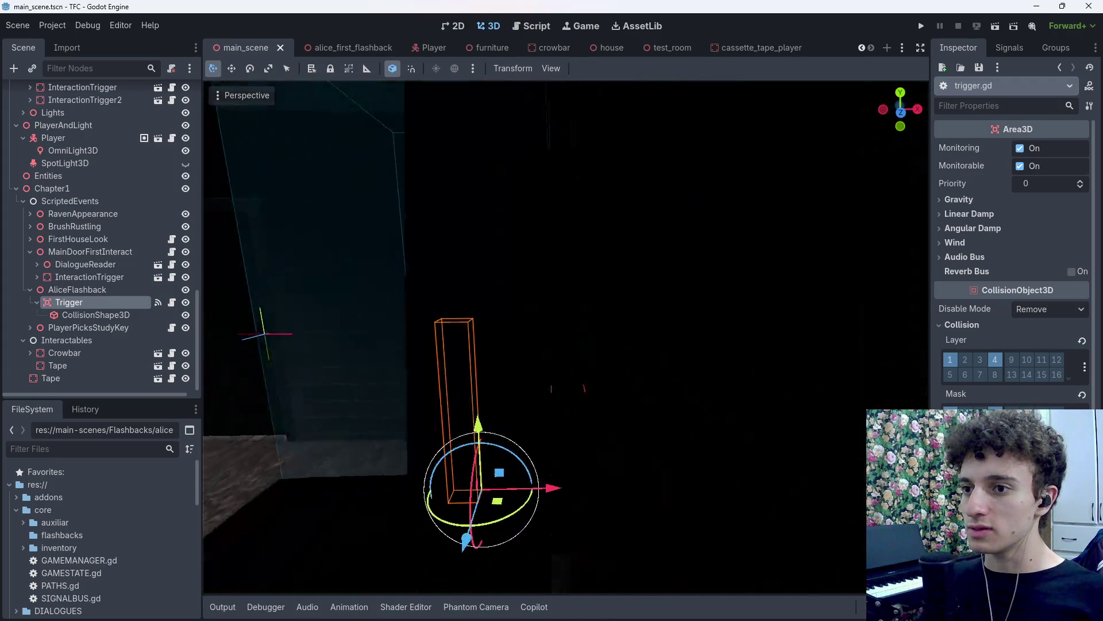
Save main_scene, collapse the Interactables group, and select and focus the Player.
left_click(491, 313)
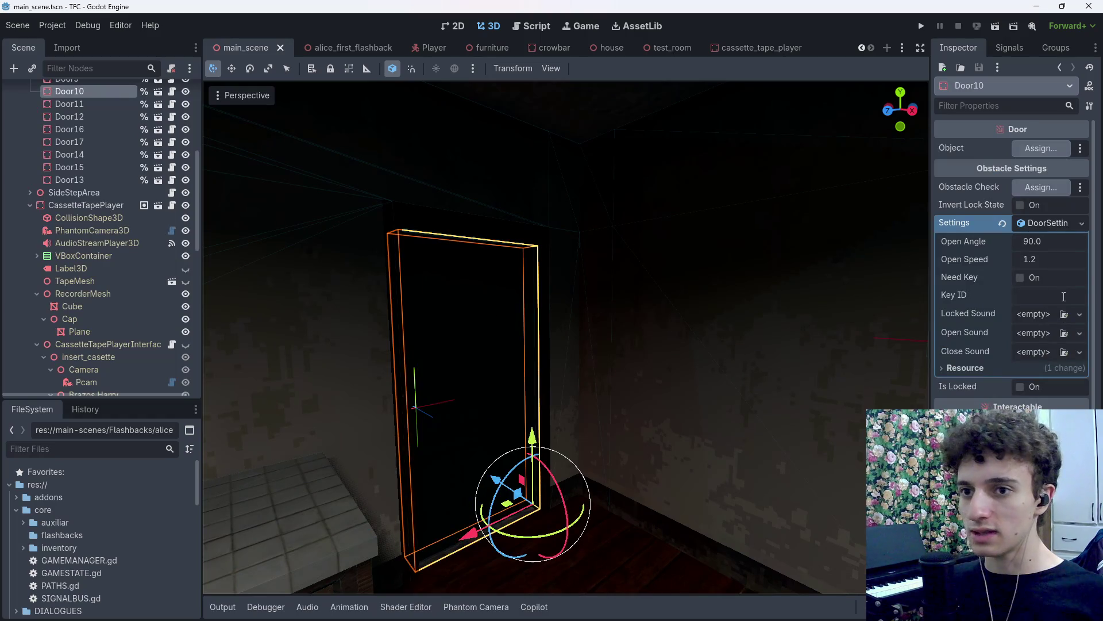
key("ctrl+s")
key("ctrl+Tab")
key("ctrl+Tab")
key("ctrl+shift+Tab")
key("ctrl+shift+Tab")
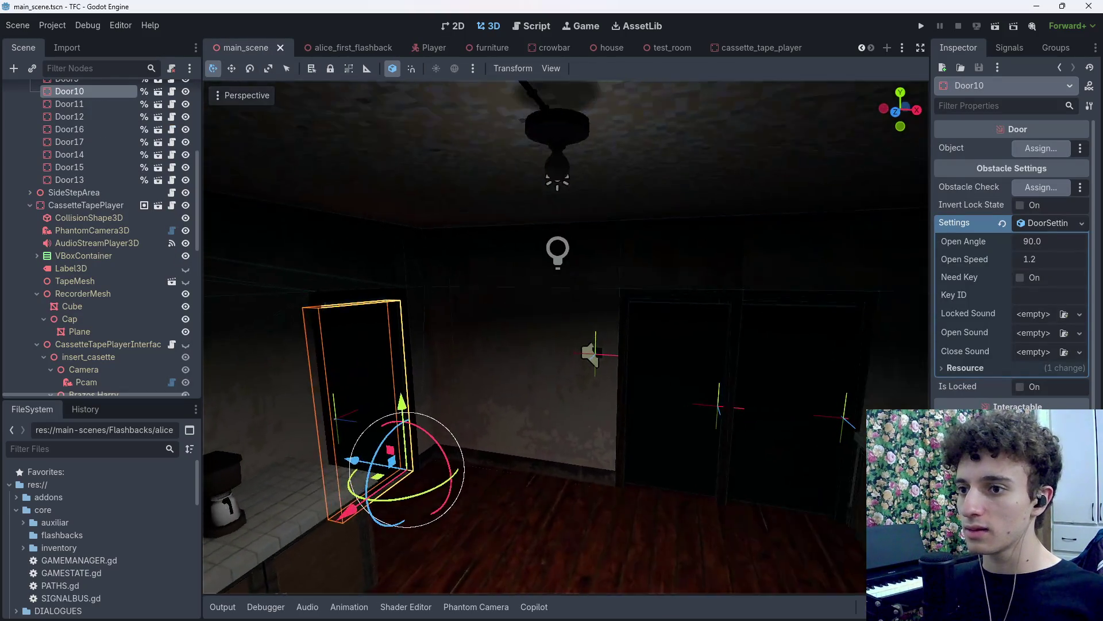
scroll(98, 250, "up", 6)
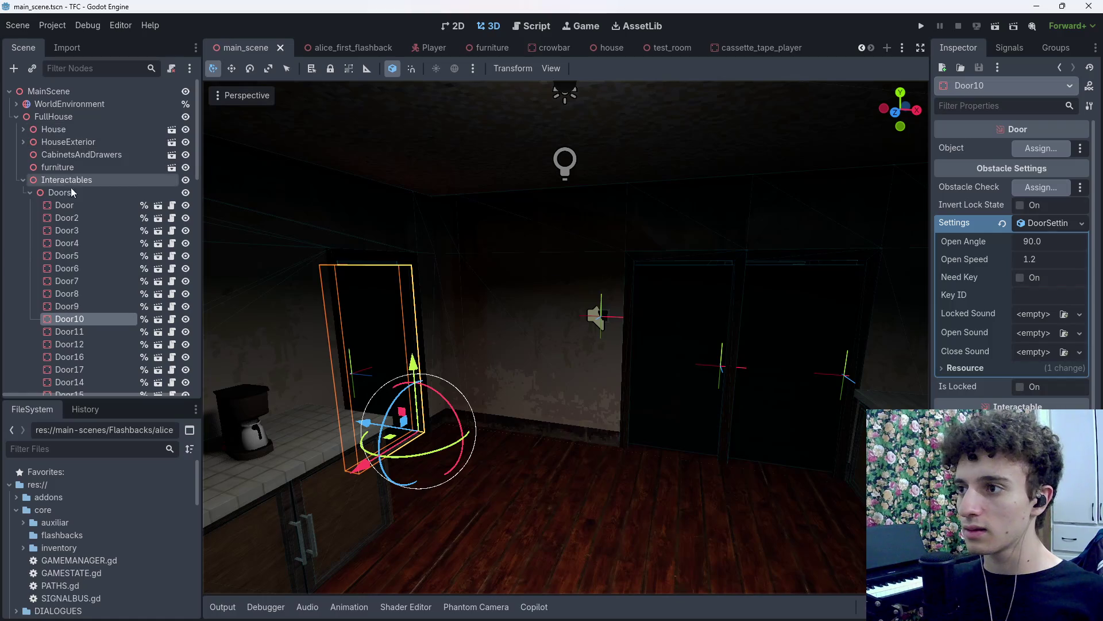
left_click(22, 180)
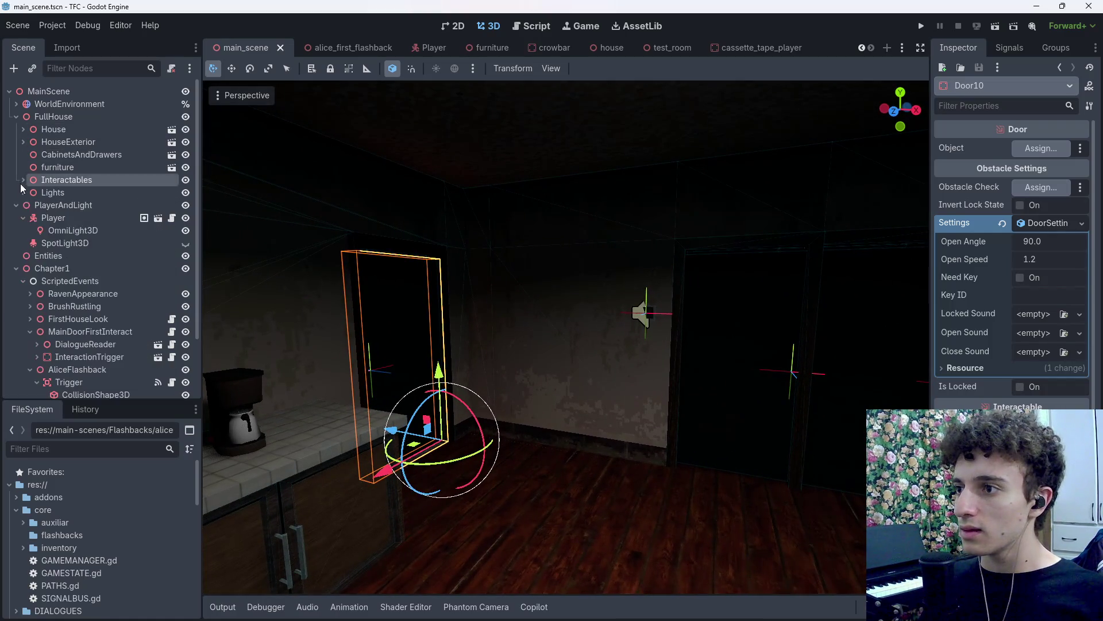
double_click(52, 218)
Move the Player along the X axis beside the counter, save, and test-run then stop the game.
key("g")
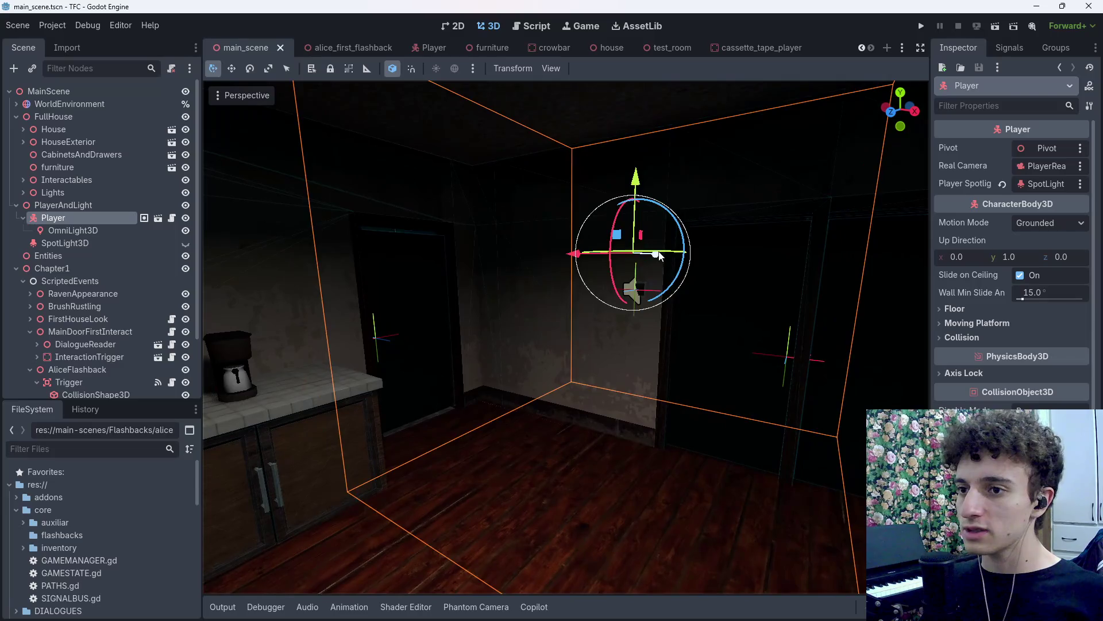
key("x")
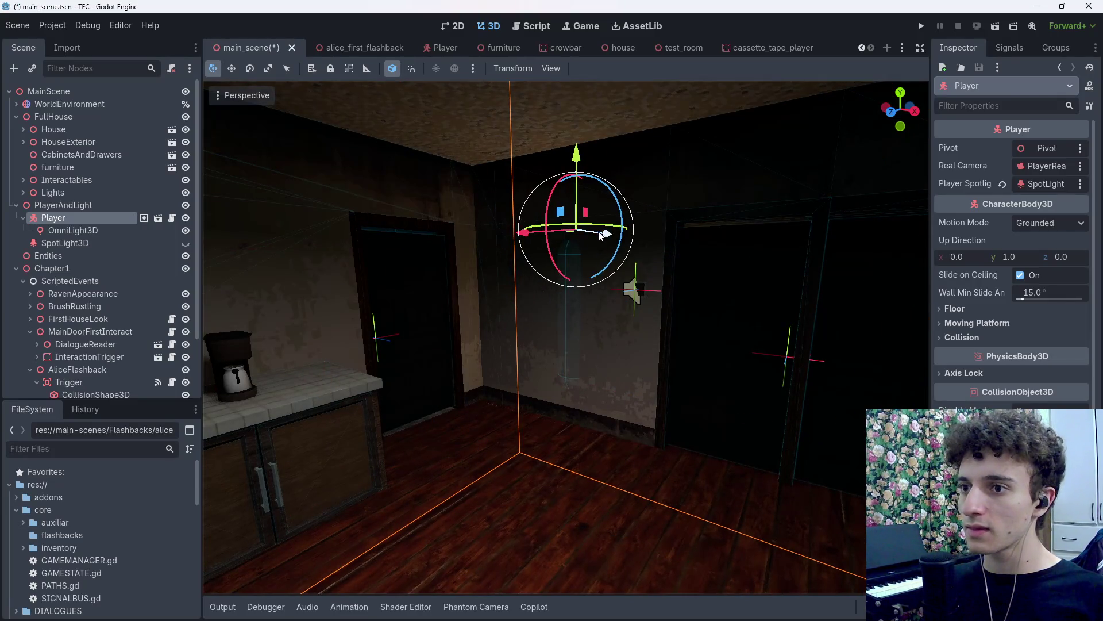
key("ctrl+s")
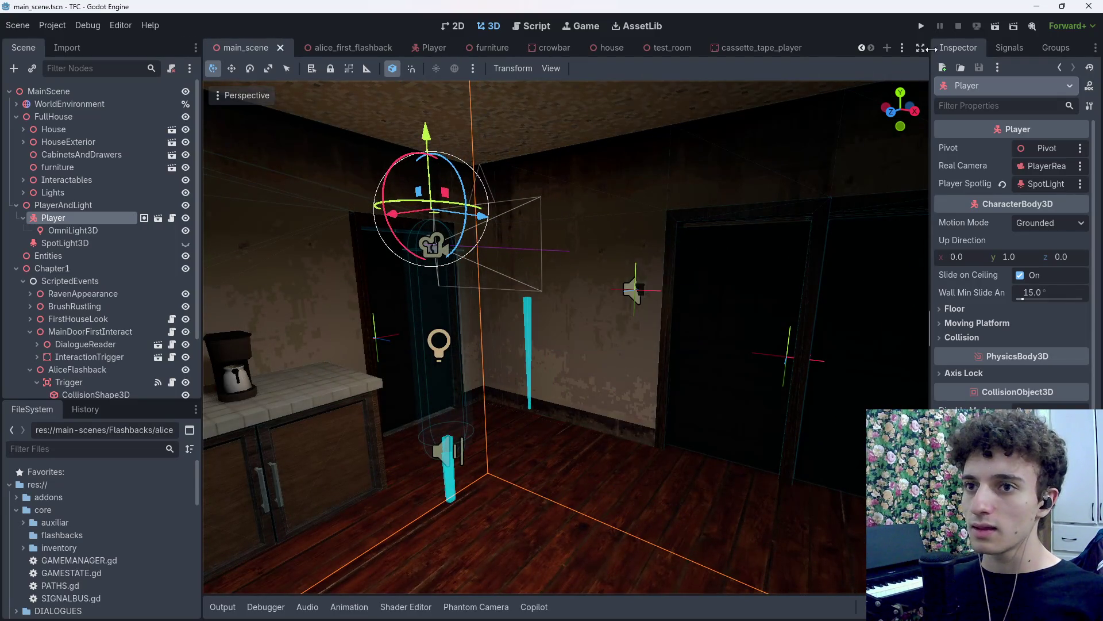
left_click(921, 25)
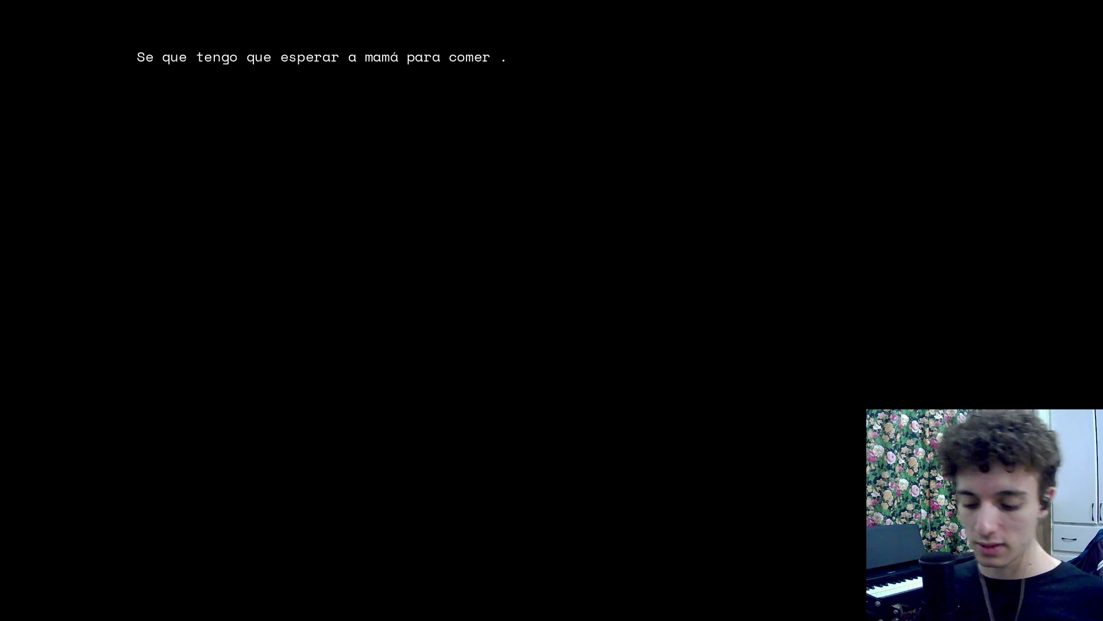
key("F8")
scroll(518, 224, "up", 5)
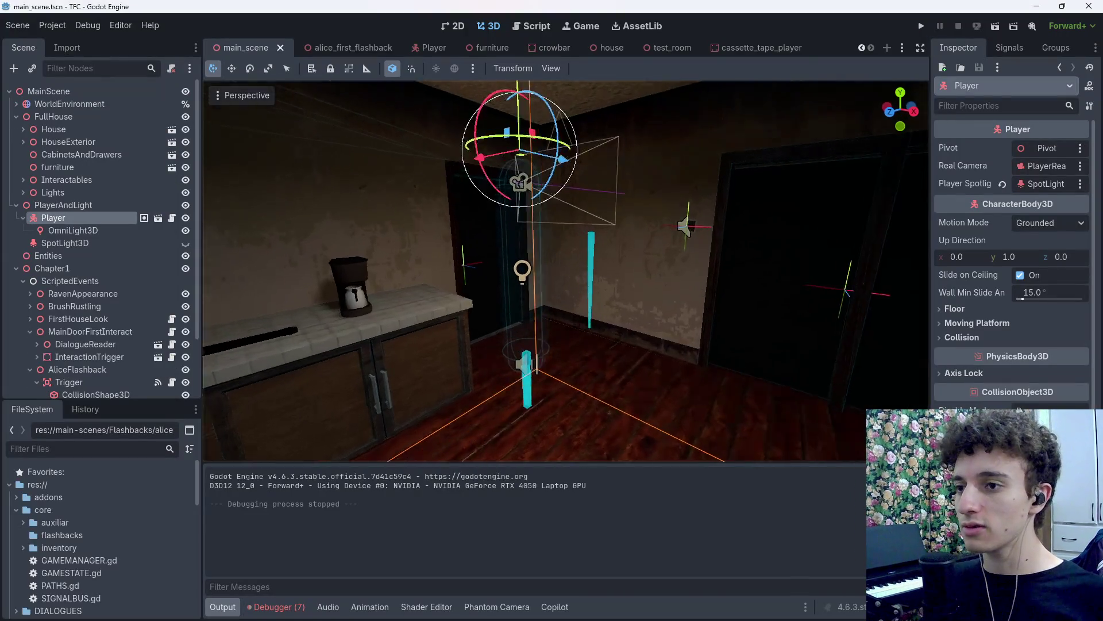
Review the footstep floor-material errors in the Debugger, then save the main scene.
left_click(277, 607)
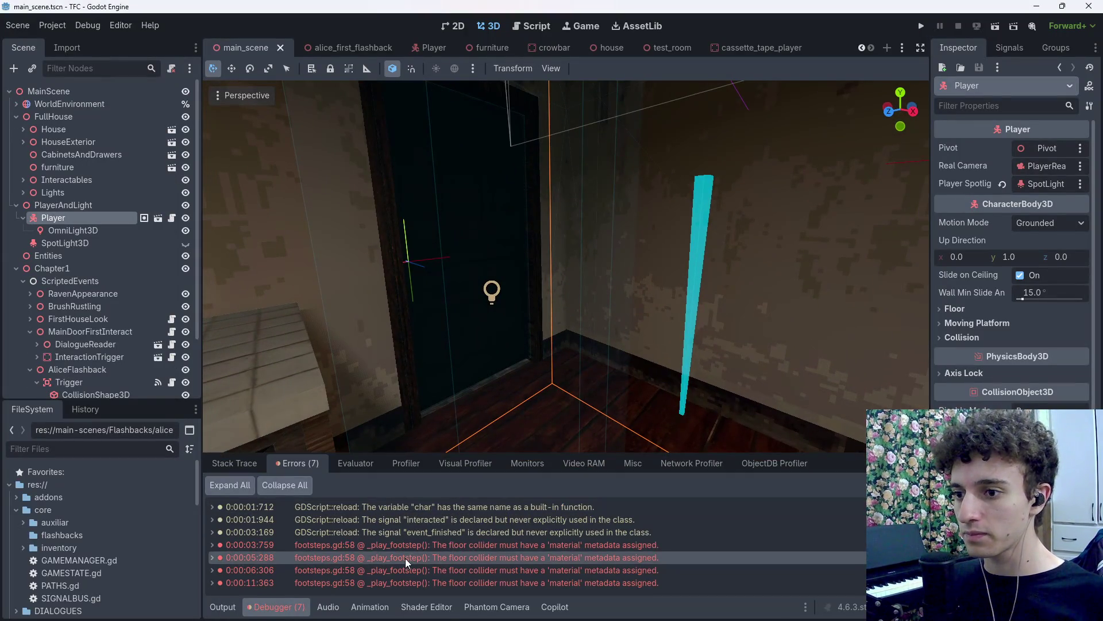
mouse_move(407, 565)
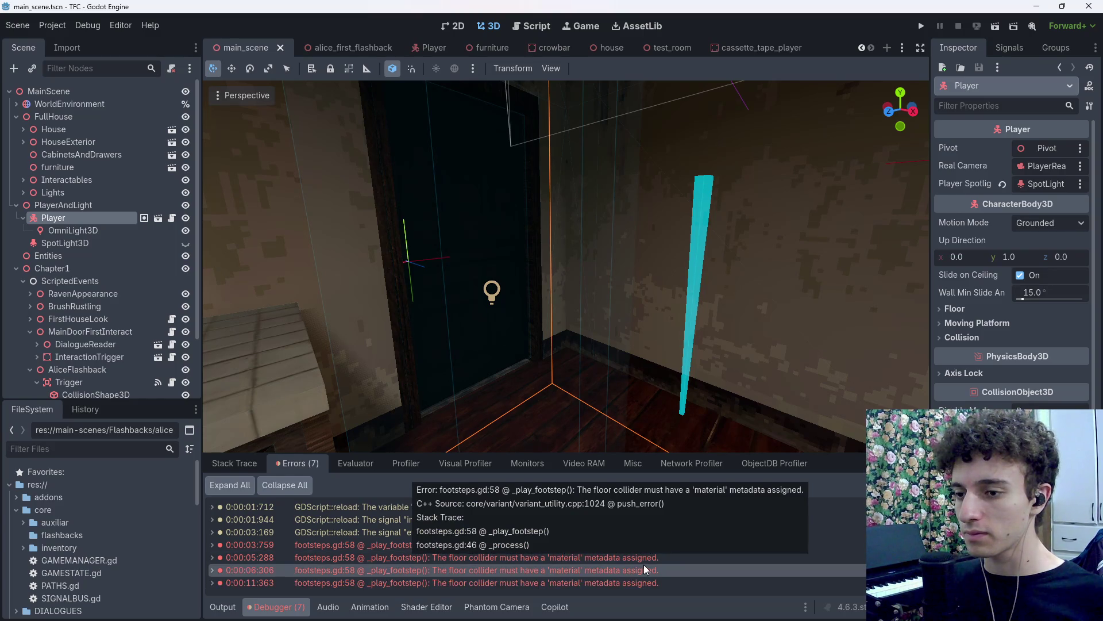
left_click(277, 606)
key("ctrl+s")
Fly the camera toward the wall and select the AliceFlashback Trigger node.
key("shift+f")
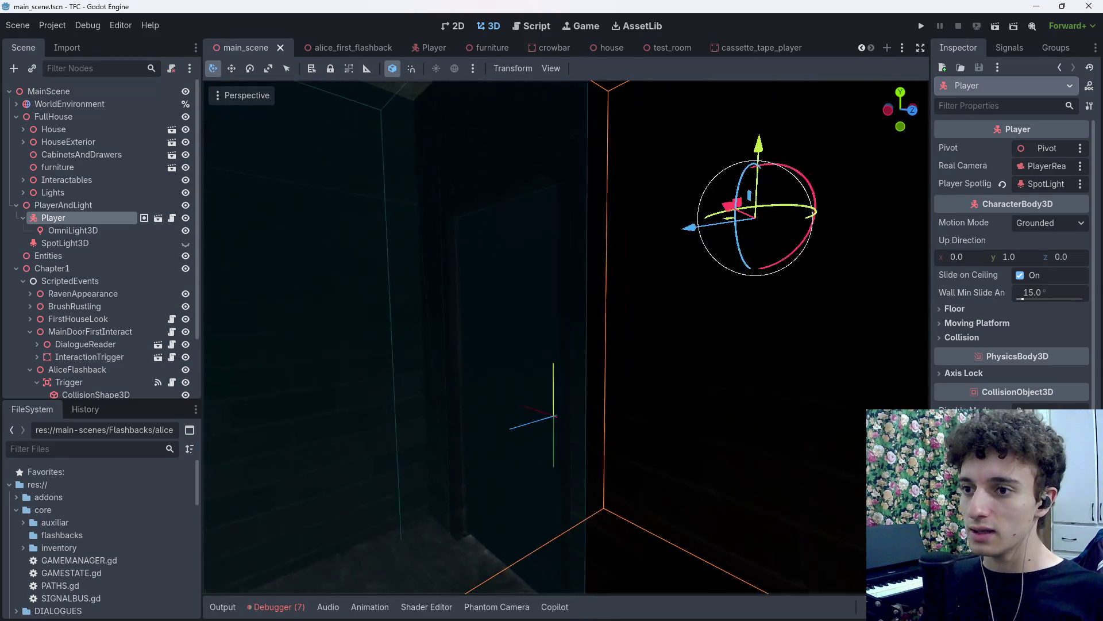
key("w")
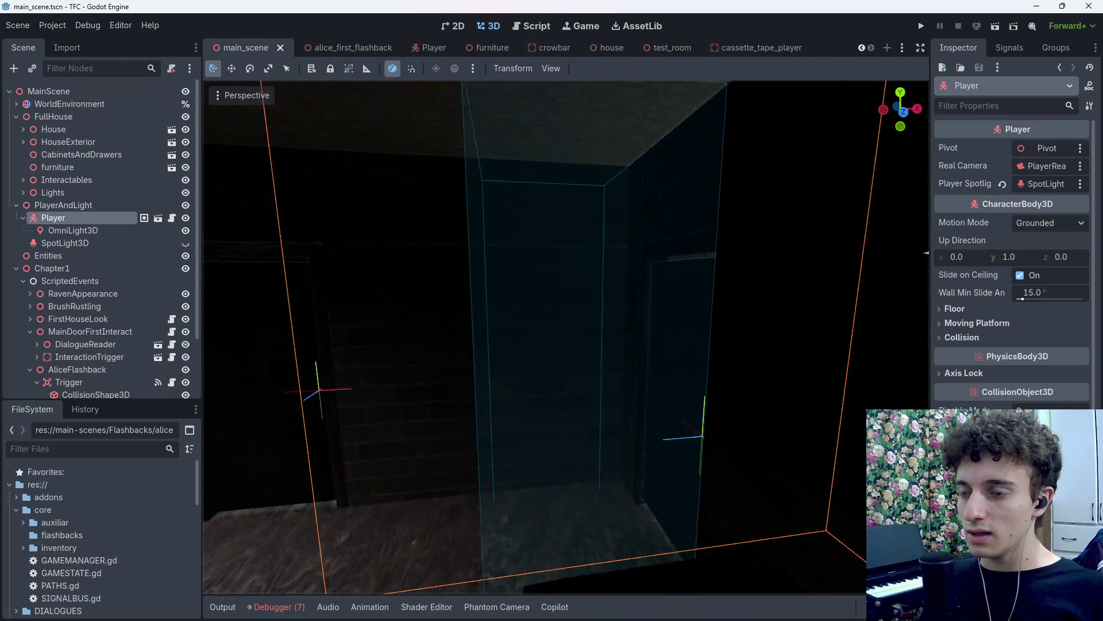
scroll(97, 299, "down", 3)
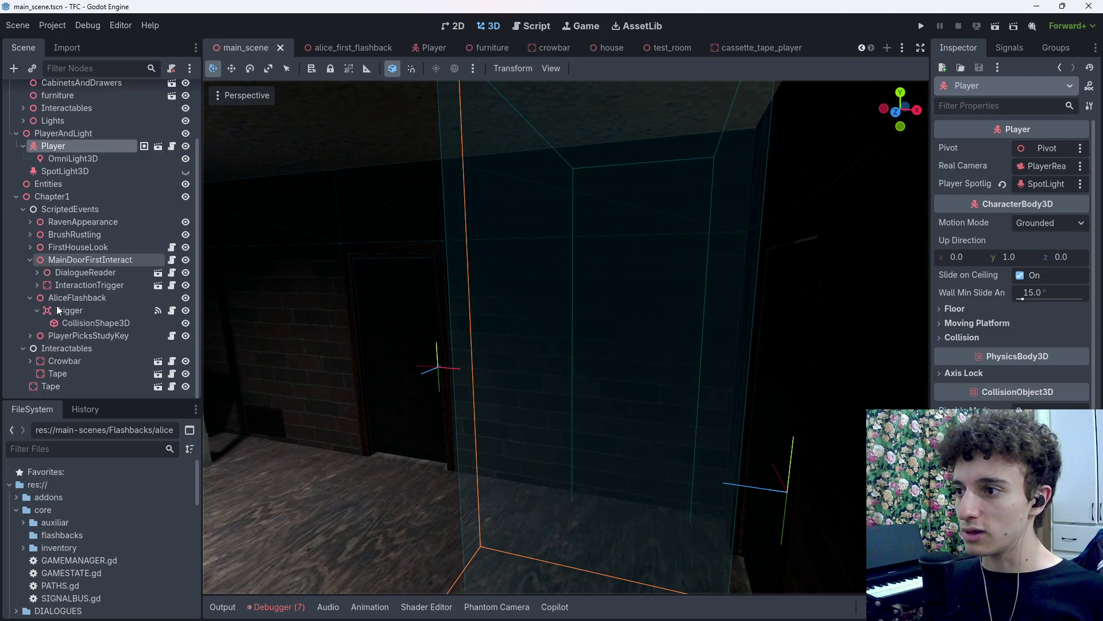
left_click(97, 322)
left_click(107, 312)
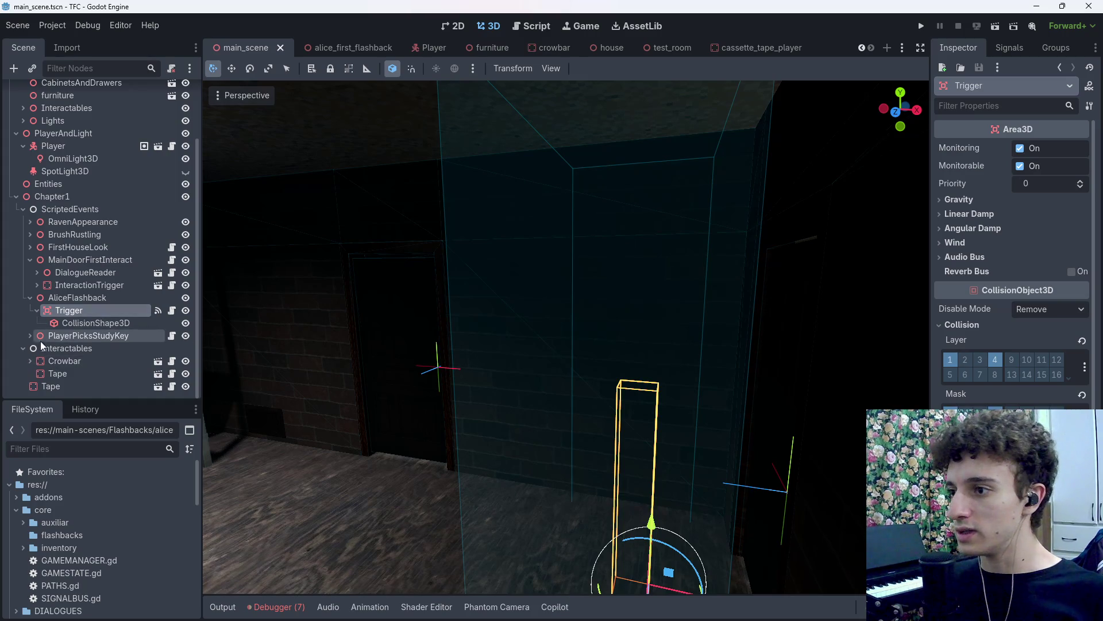
Instance the FpAnimationManager scene under the AliceFlashback Trigger, save, and frame it in the viewport.
key("ctrl+a")
type("animat")
key("Escape")
key("ctrl+shift+o")
key("Escape")
key("ctrl+shift+a")
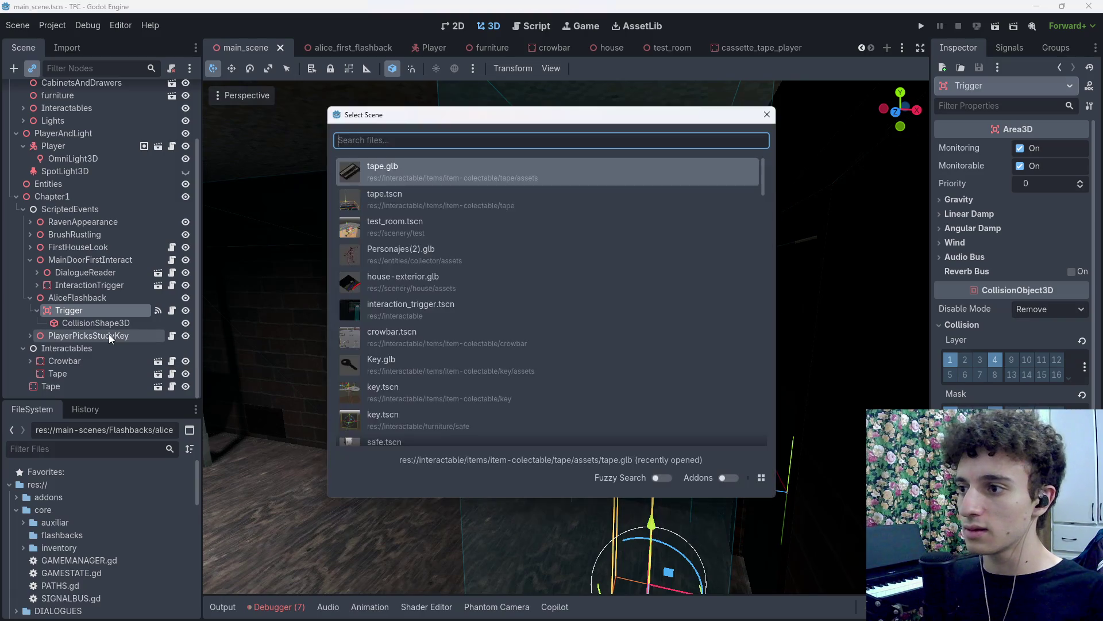
type("animation")
key("Return")
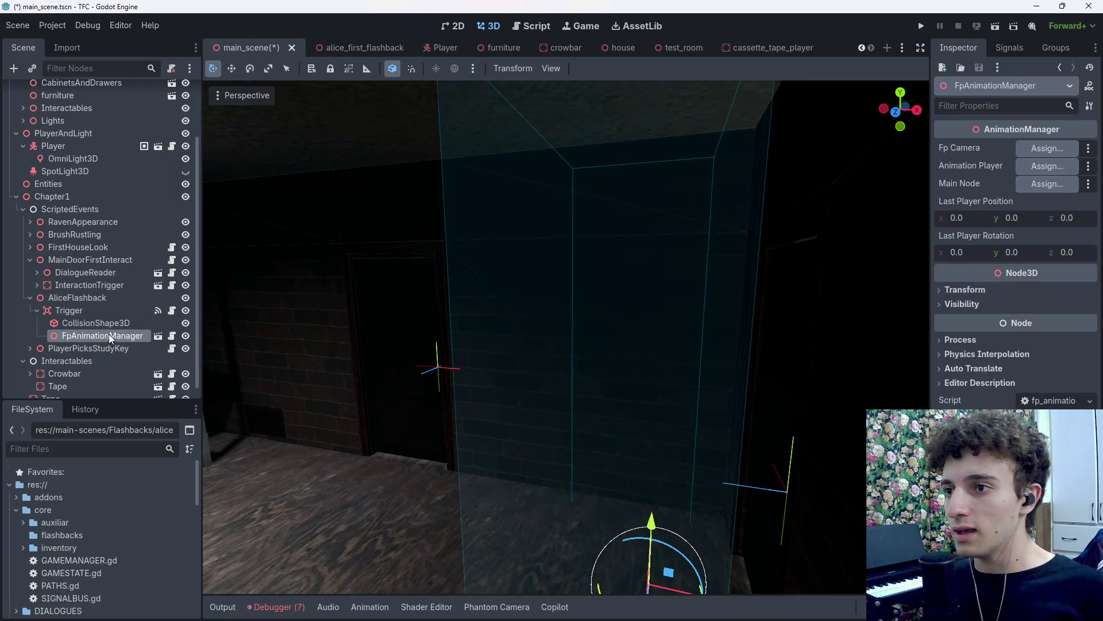
key("ctrl+s")
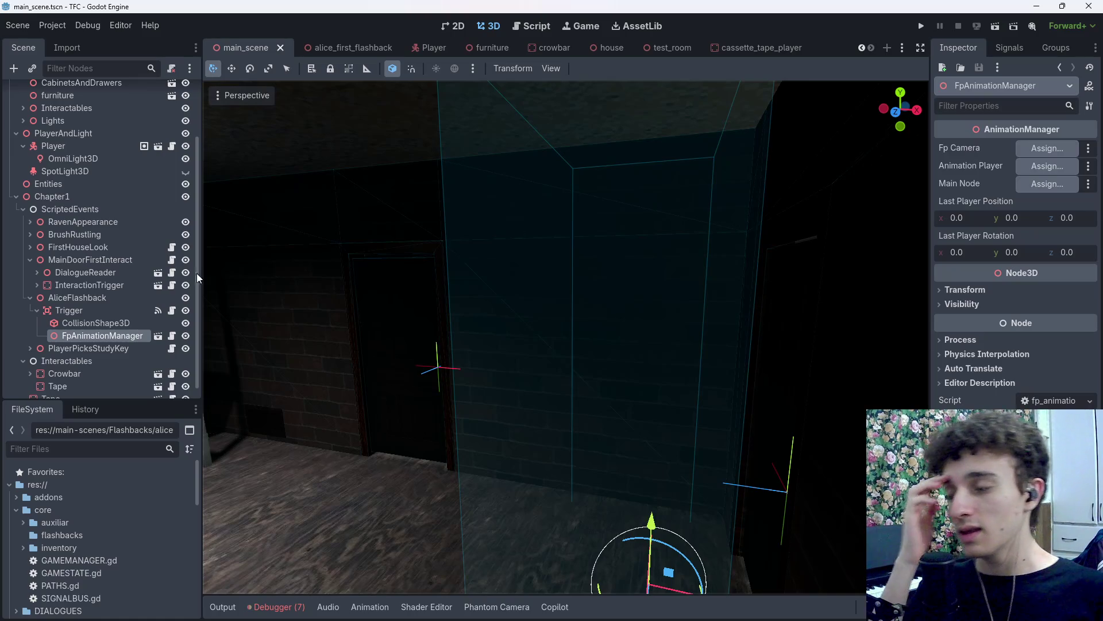
double_click(132, 335)
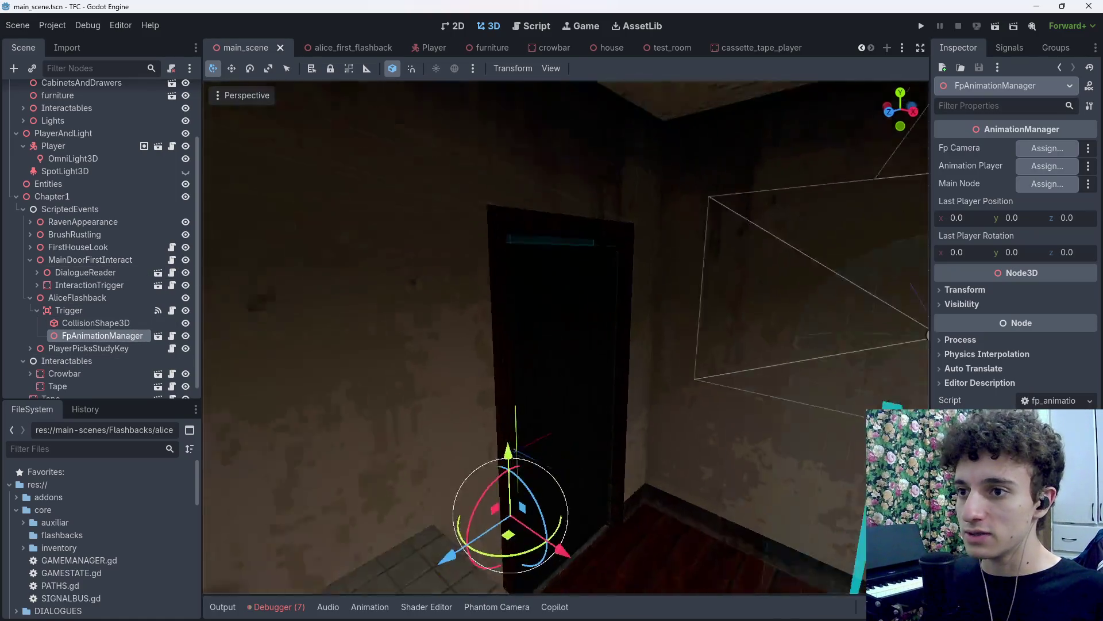
Switch to the browser and open a new tab ready for an address.
left_click(513, 607)
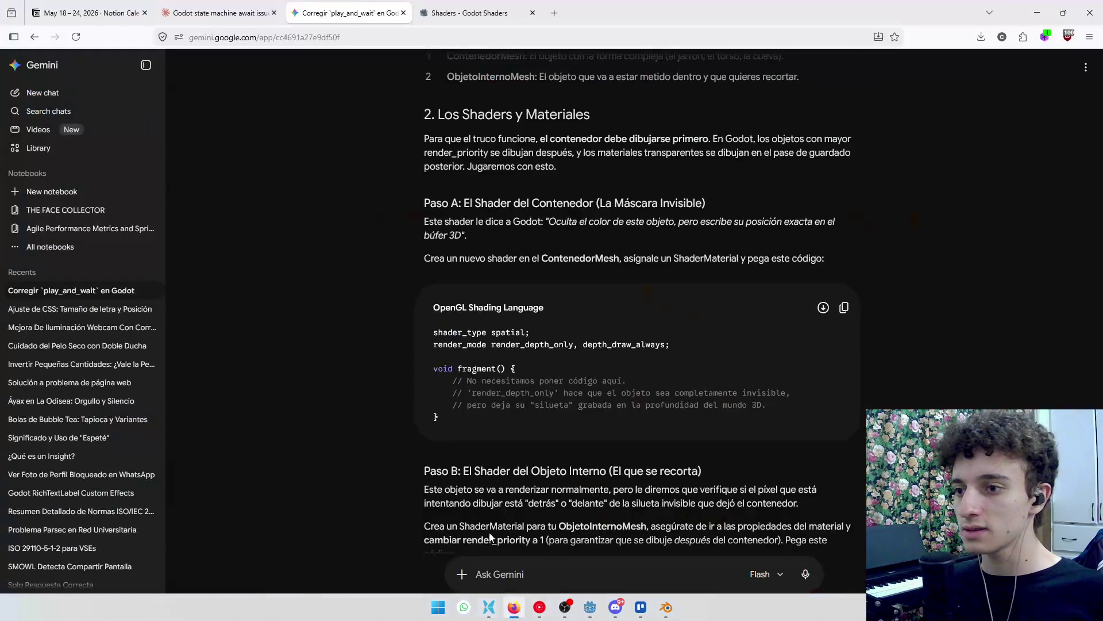
key("ctrl+t")
left_click(539, 33)
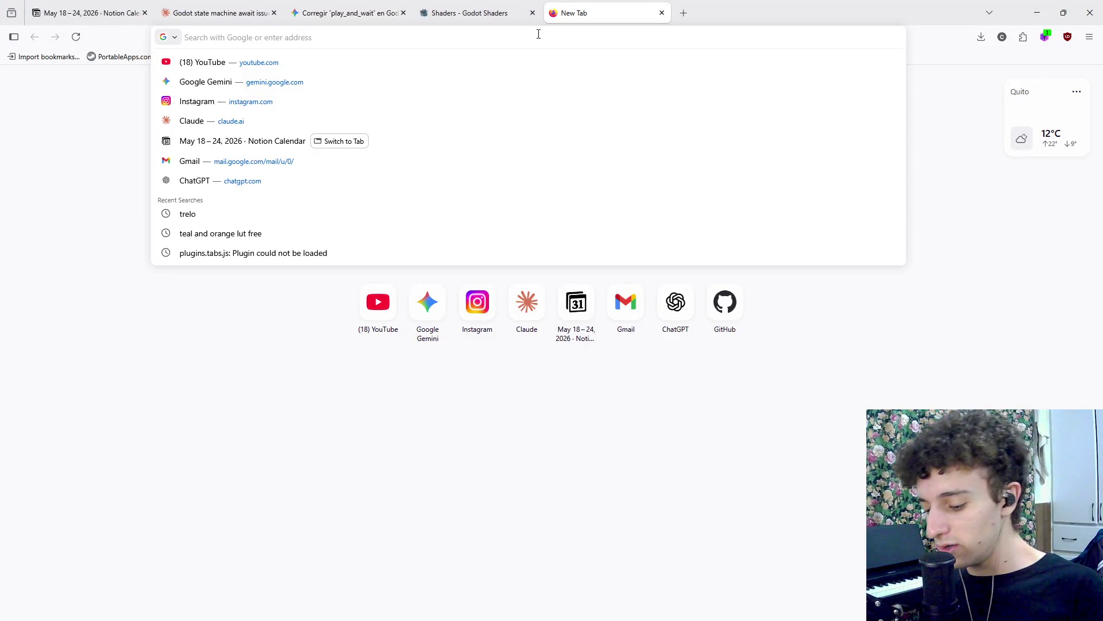
Go to Google Drive and open AxoBiteGames > Assets > RAW.
type("drive.google.com/")
key("Return")
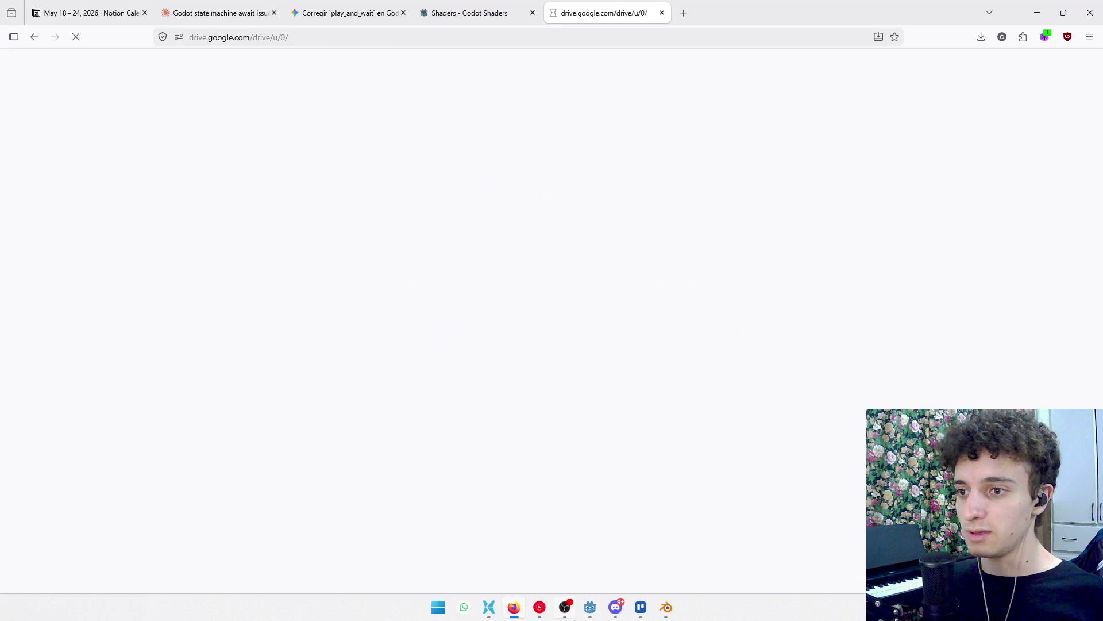
mouse_move(546, 616)
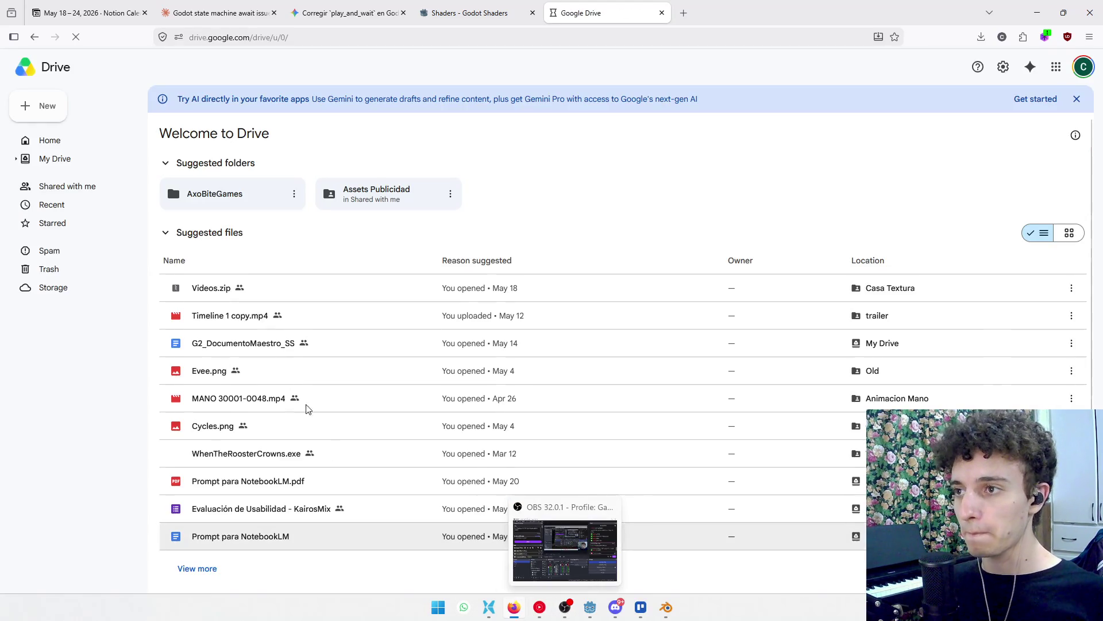
left_click(239, 197)
double_click(239, 198)
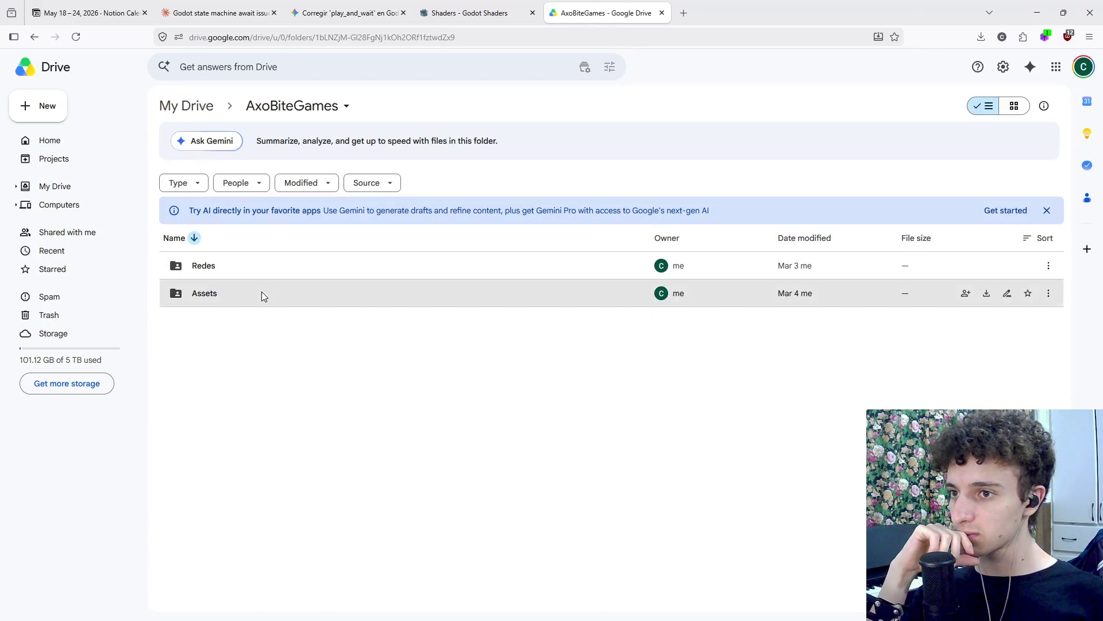
double_click(262, 293)
double_click(248, 272)
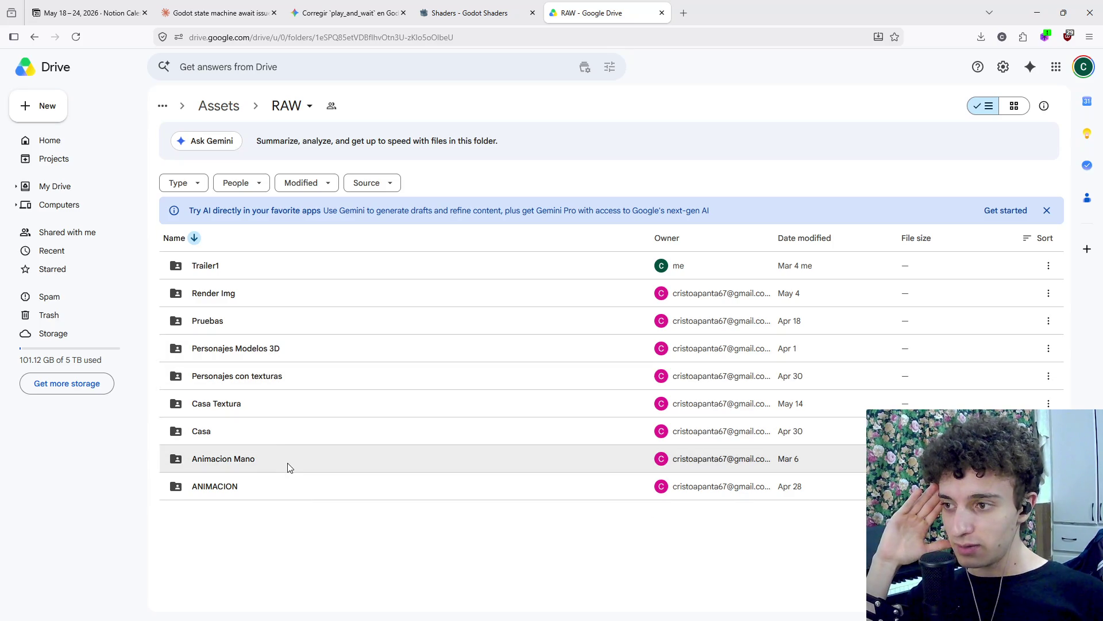
From the ANIMACION folder, download Harry Nota.blend and open it.
double_click(289, 466)
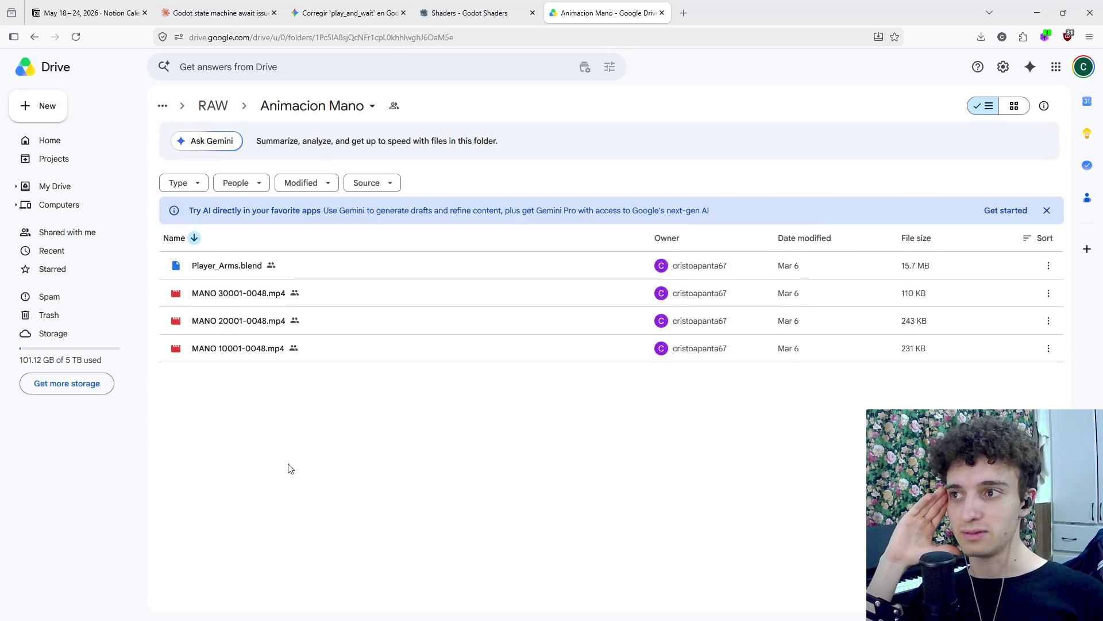
left_click(214, 105)
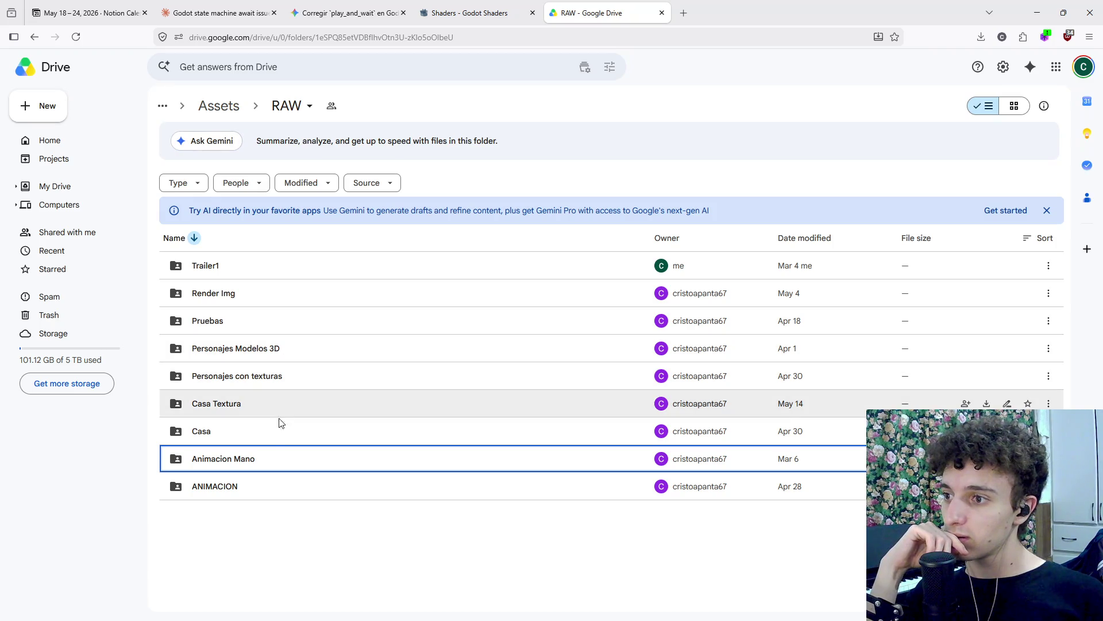
left_click(277, 491)
double_click(277, 491)
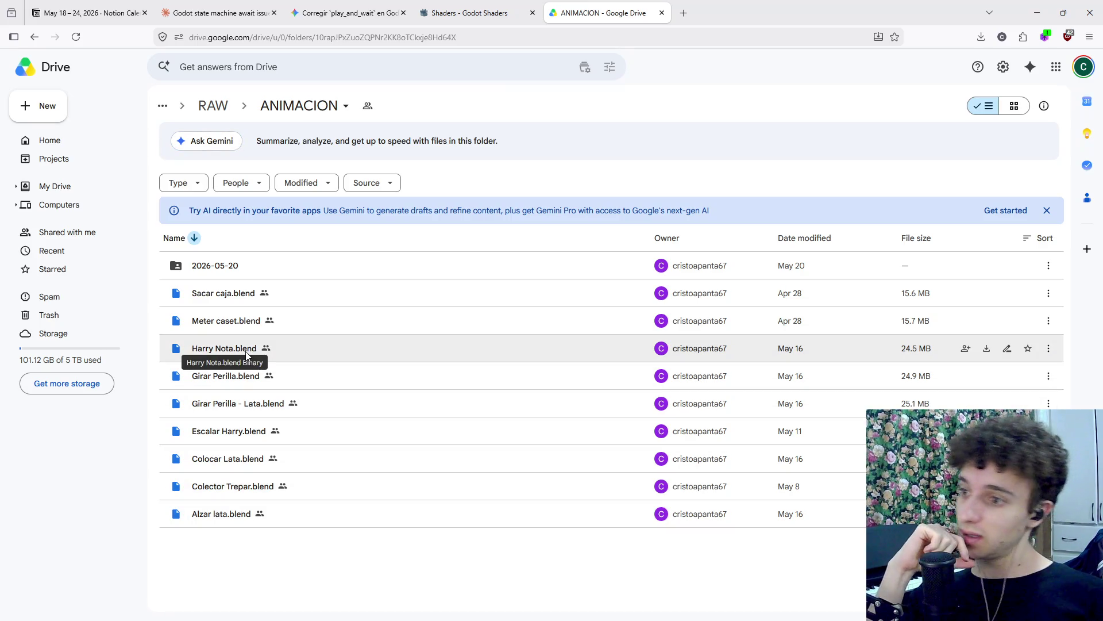
left_click(314, 356)
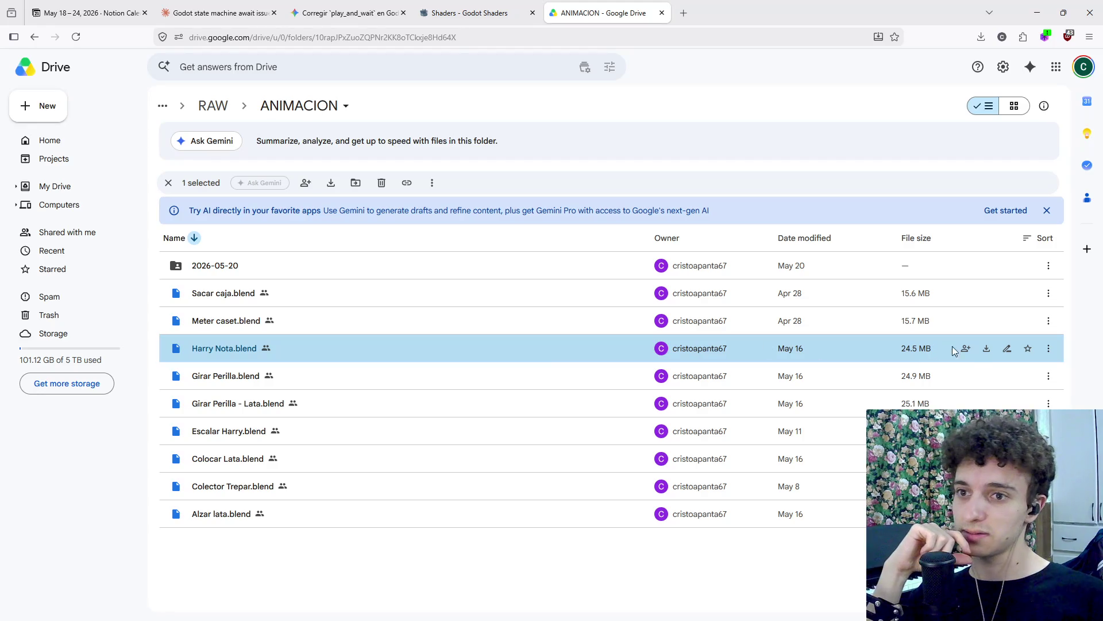
left_click(987, 348)
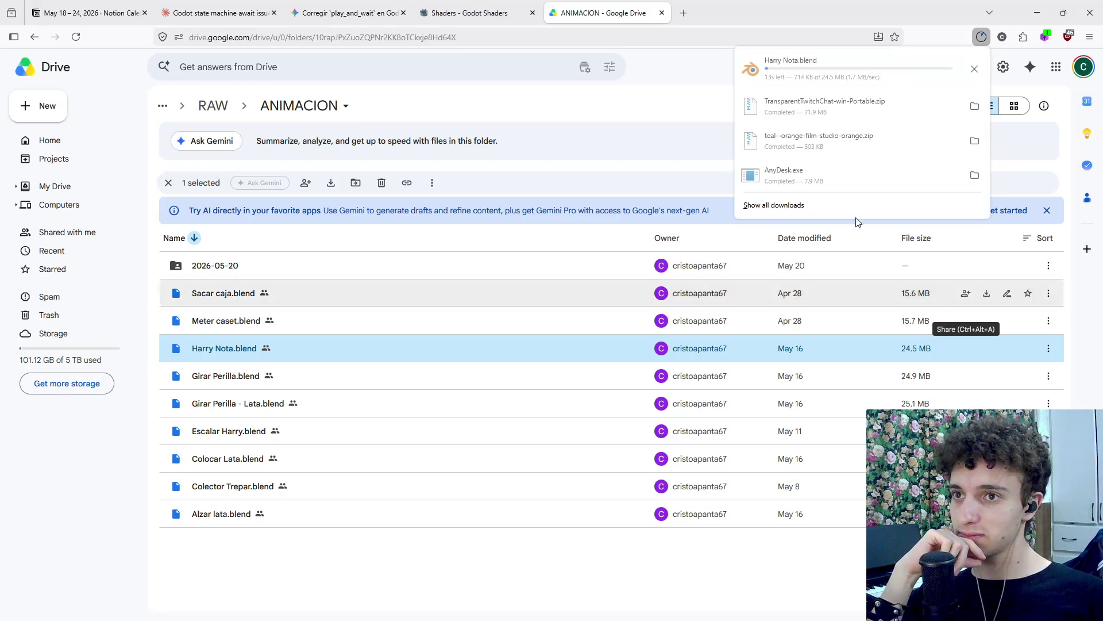
left_click(830, 79)
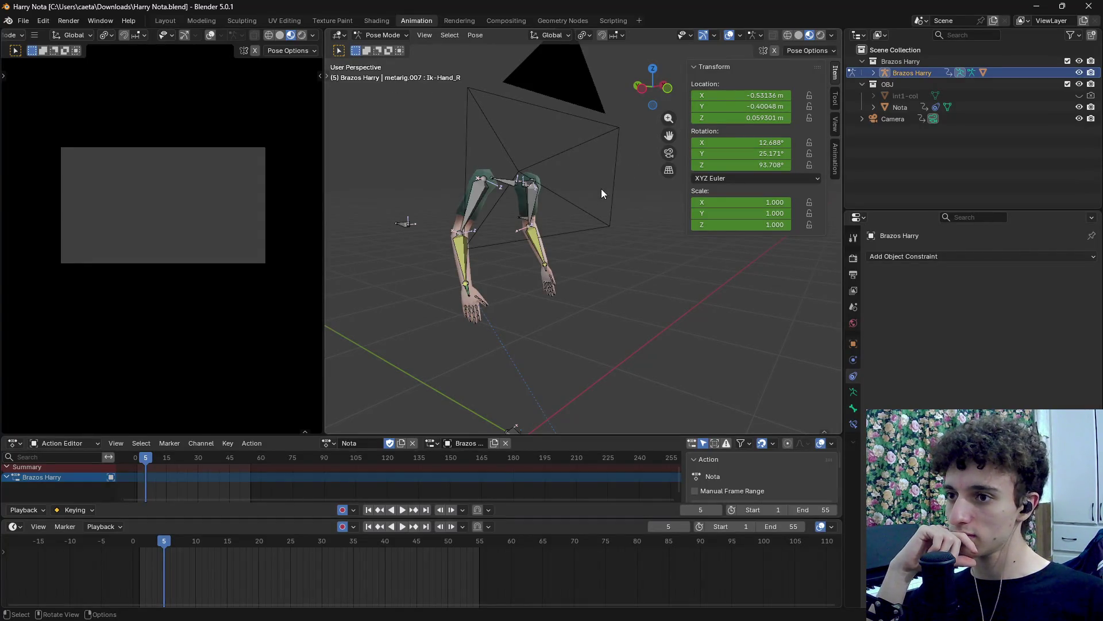
Zoom and orbit the Blender viewport onto the white note plane, then return to the Gemini chat.
scroll(637, 309, "down", 4)
scroll(603, 292, "up", 10)
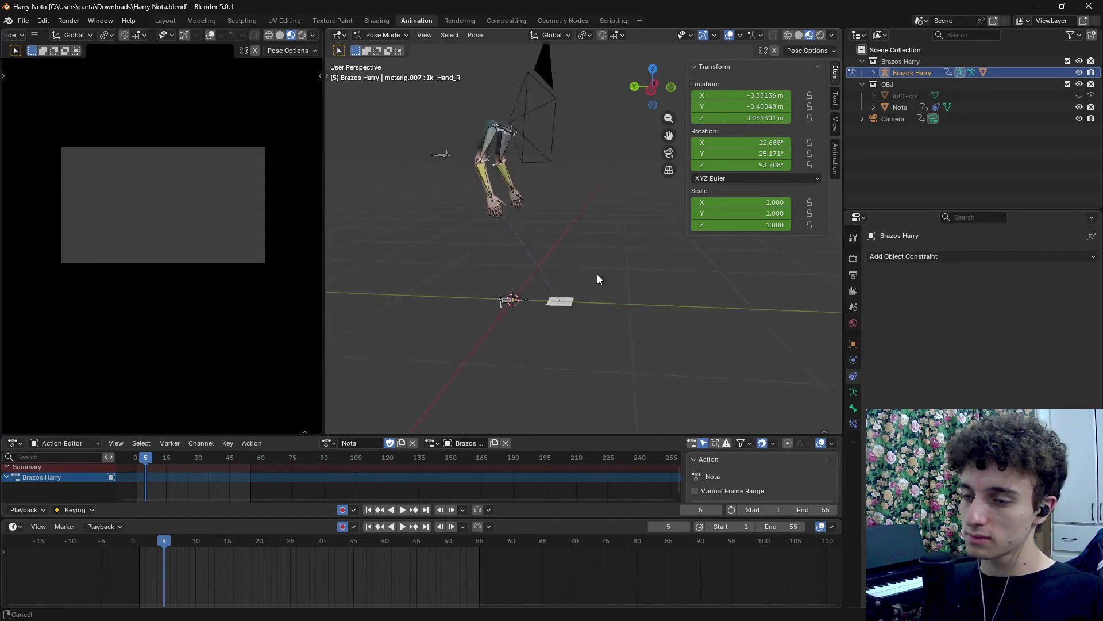
mouse_move(566, 273)
left_mouse_down()
mouse_move(540, 227)
mouse_move(558, 233)
mouse_move(536, 232)
mouse_move(540, 295)
mouse_move(548, 163)
mouse_move(544, 235)
mouse_move(487, 164)
left_mouse_up()
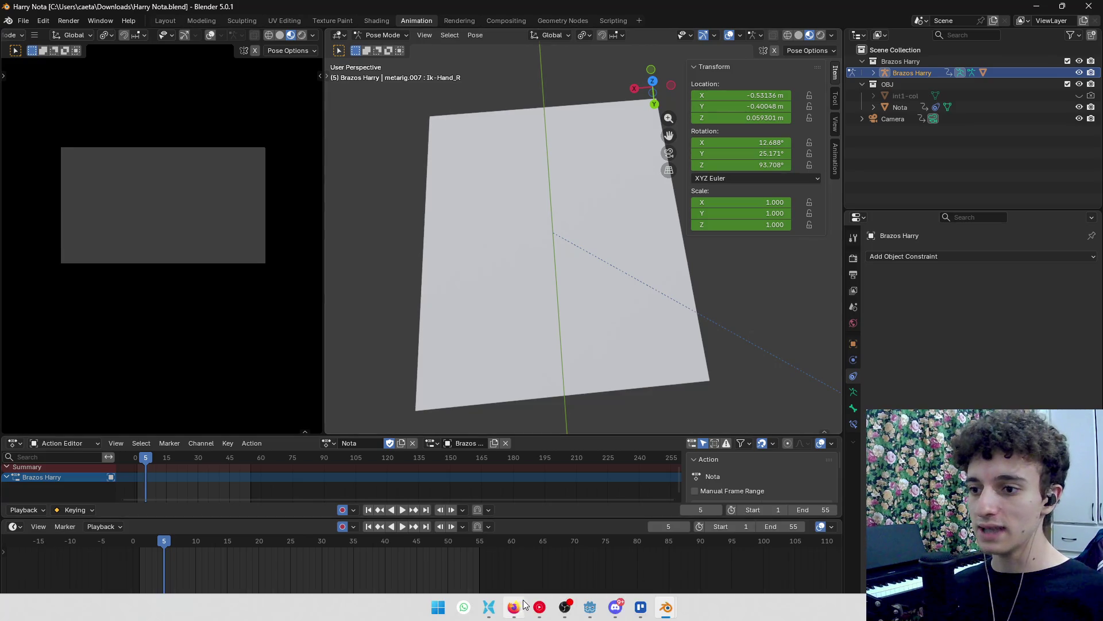
left_click(528, 606)
left_click(345, 13)
Ask Gemini whether an illegible font imitating writing exists and select its suggestion 'Redacted Script'.
type("E")
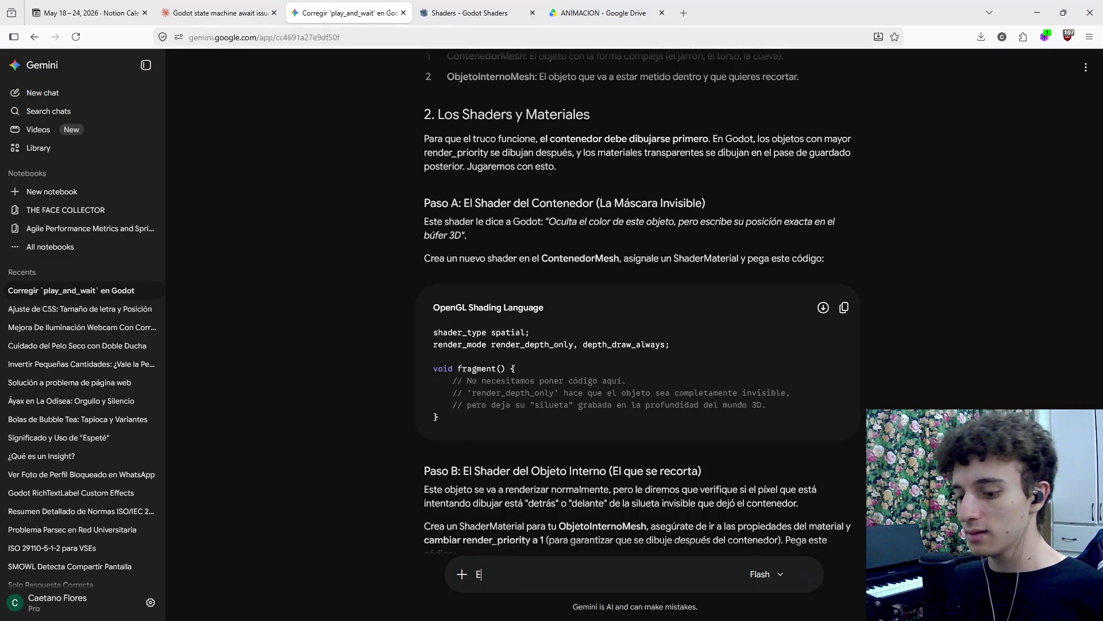
type("xiste alguna fque sea ilegi")
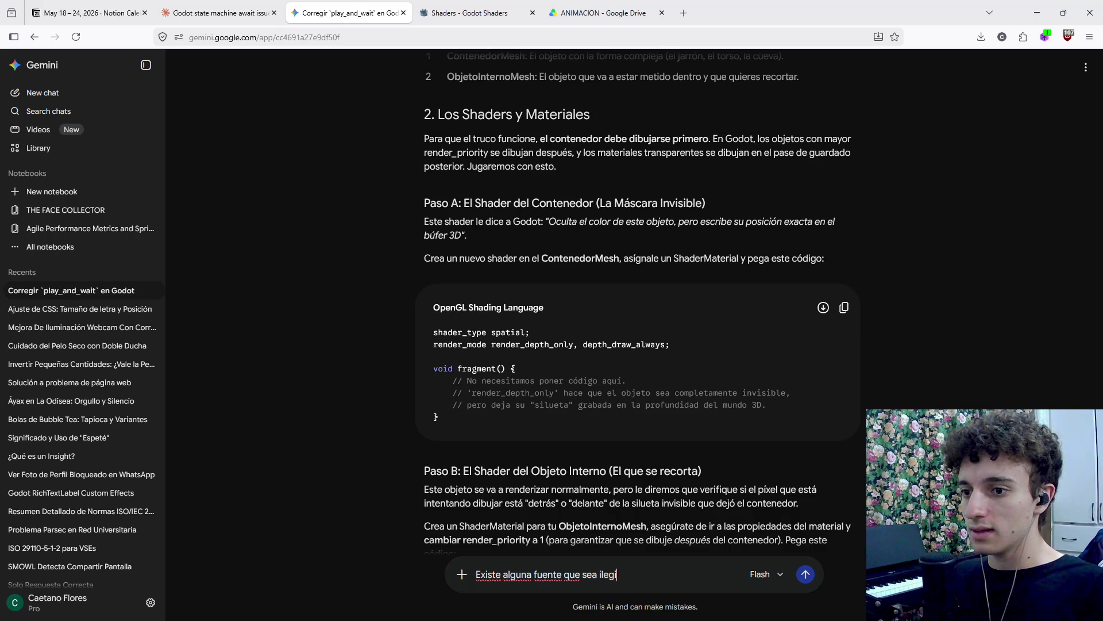
type("le como para ")
type("aparent")
type("ar escritura?")
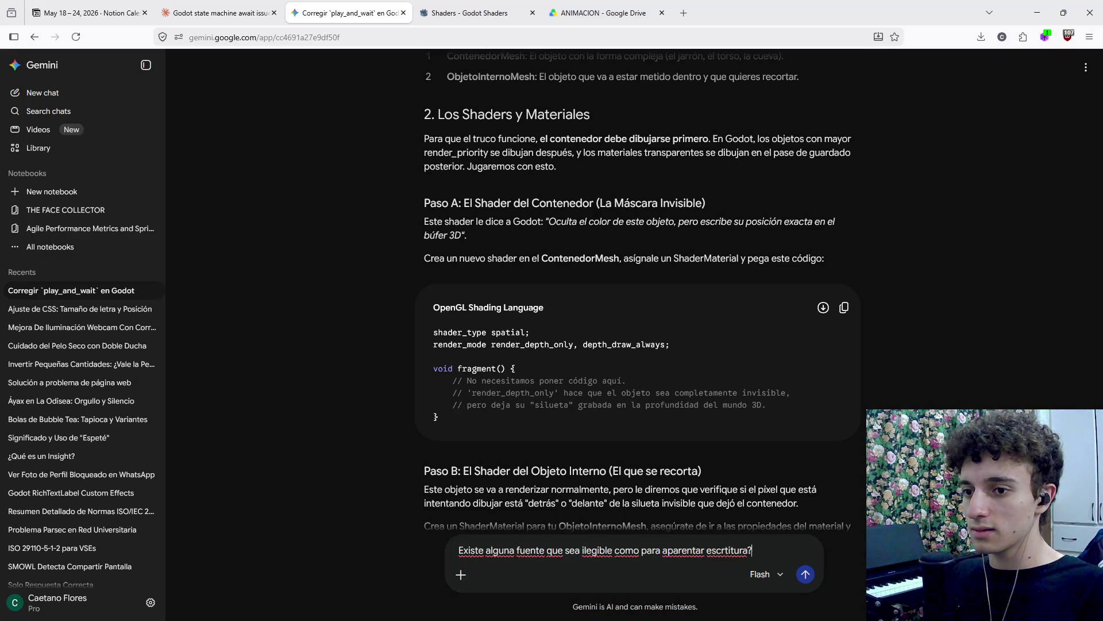
key("Return")
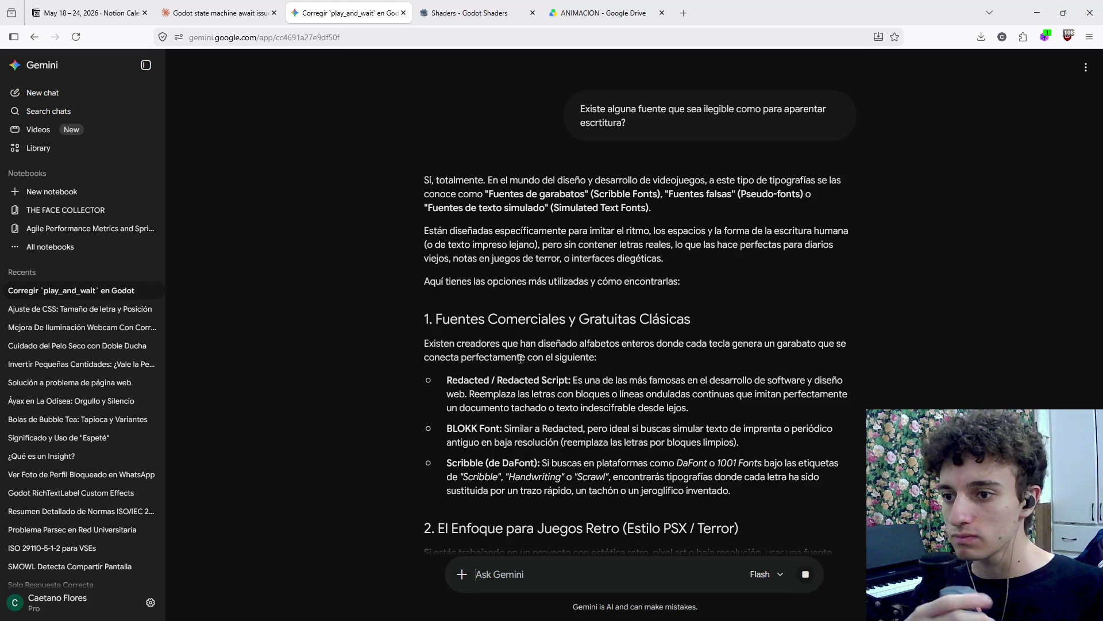
mouse_move(498, 380)
left_mouse_down()
mouse_move(566, 381)
mouse_move(716, 23)
left_mouse_up()
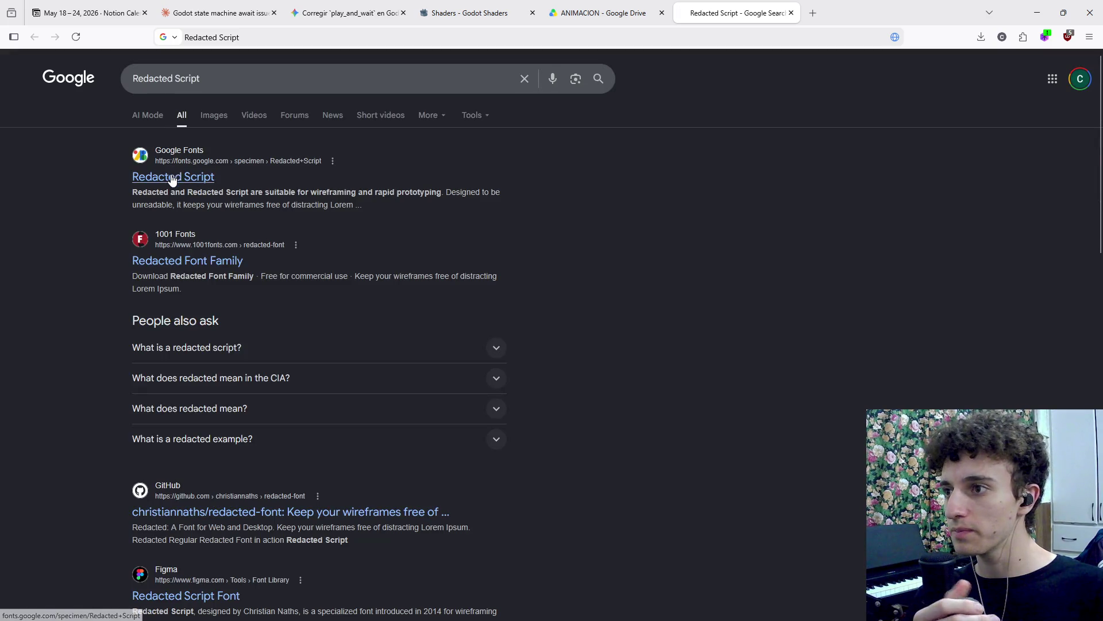
Open the Redacted Script page on Google Fonts and inspect the heading sample text.
left_click(192, 177)
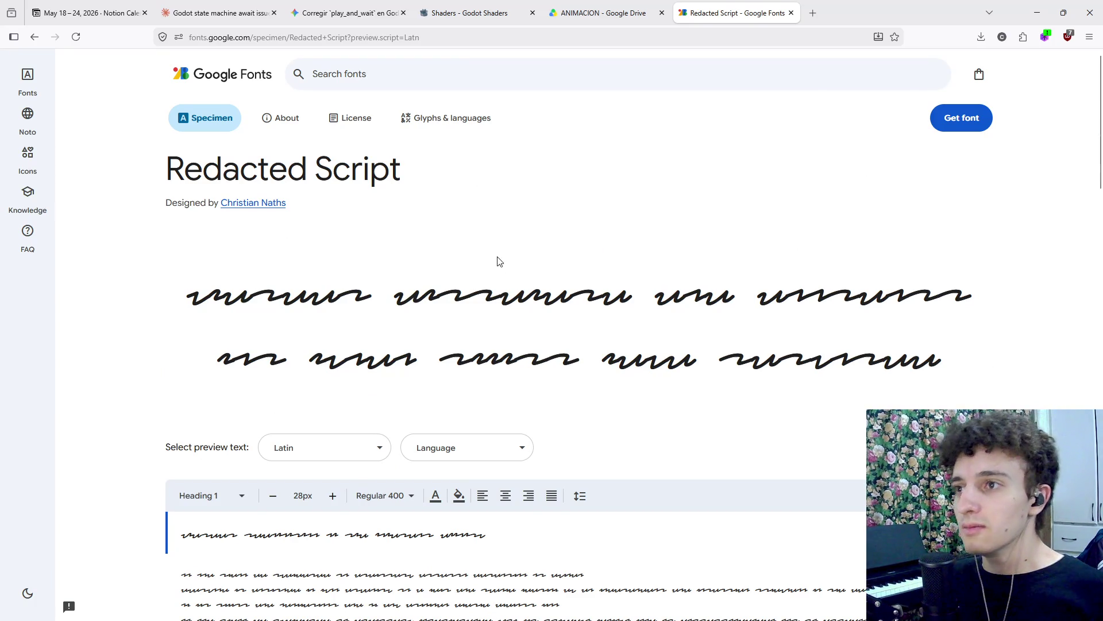
scroll(496, 259, "down", 4)
double_click(239, 301)
left_click(239, 300)
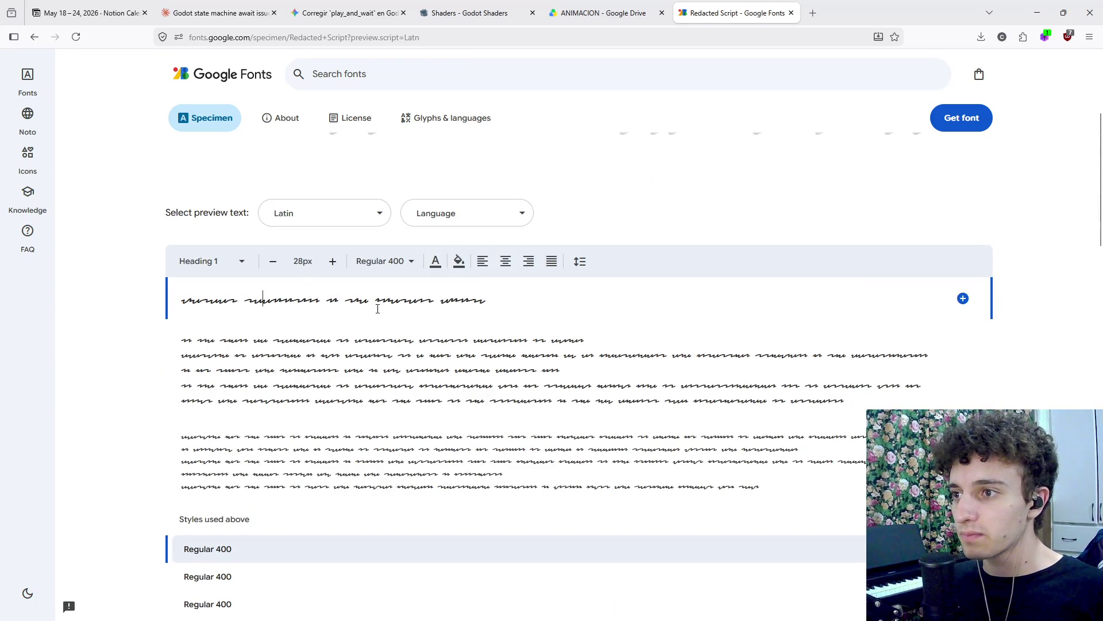
scroll(562, 397, "down", 3)
scroll(465, 401, "up", 3)
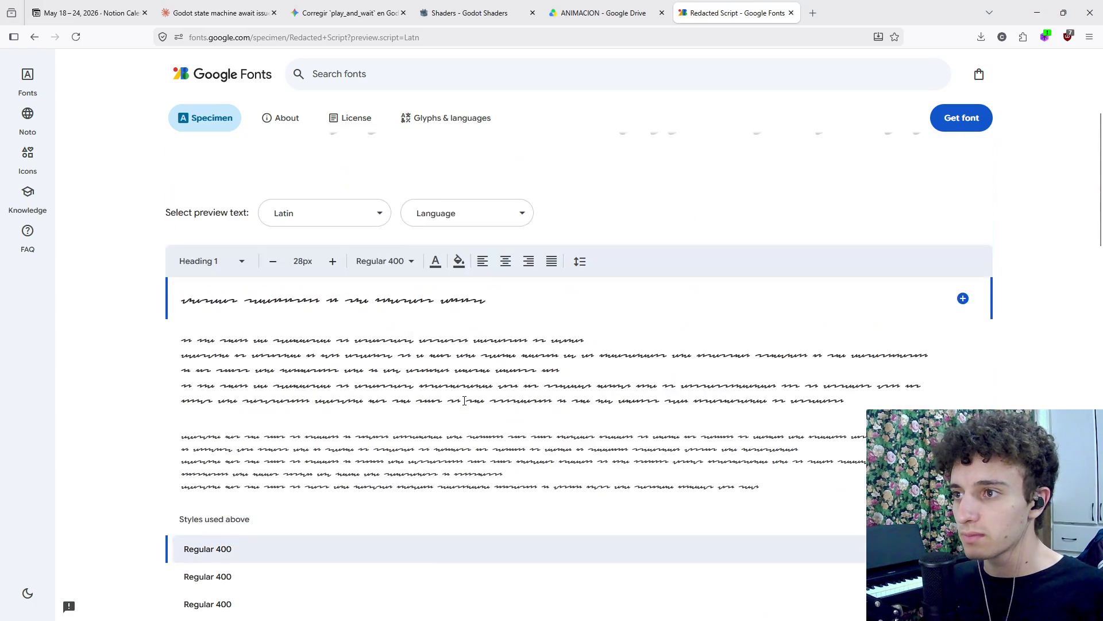
Append 'andious and the' to the heading preview, delete it, and move to the Godot Shaders page.
left_click(505, 301)
type("and")
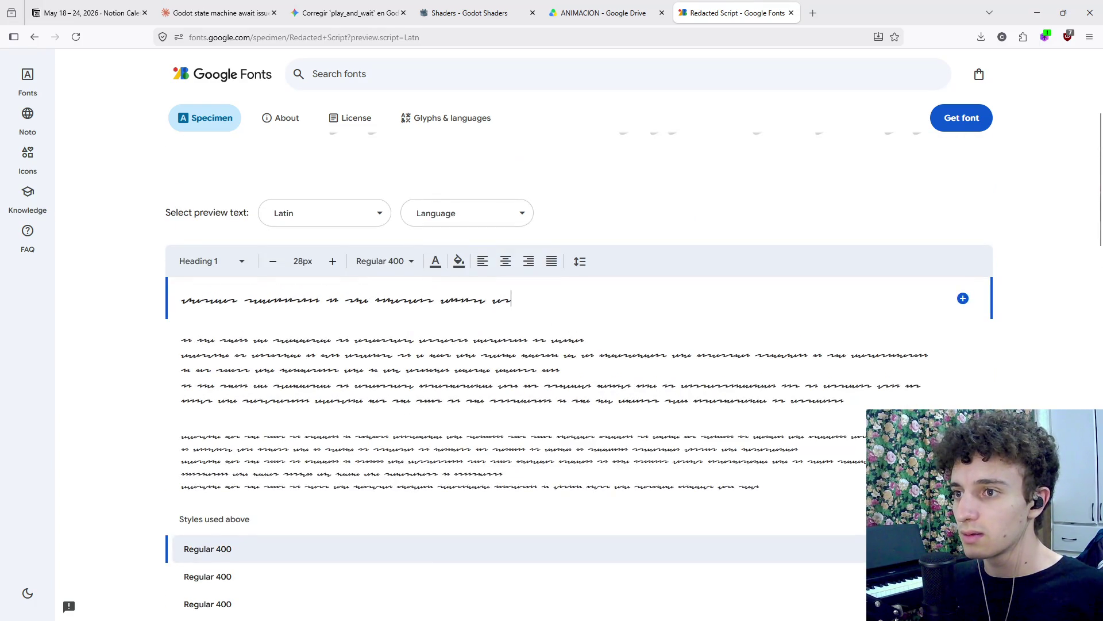
type("ious and the")
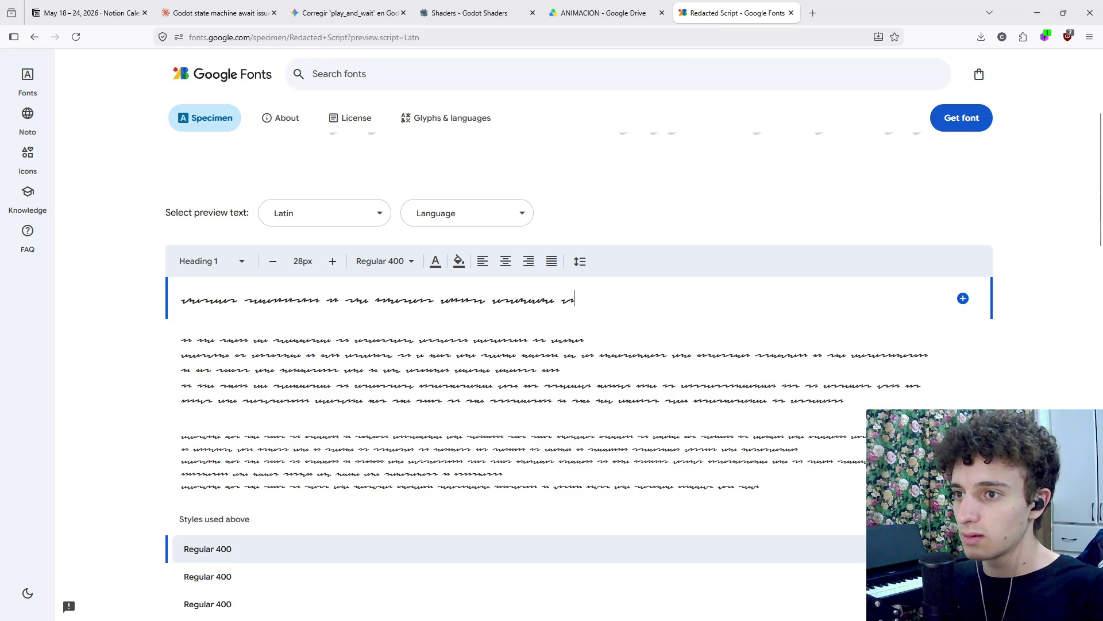
key("ctrl+BackSpace")
key("ctrl+BackSpace")
key("ctrl+BackSpace")
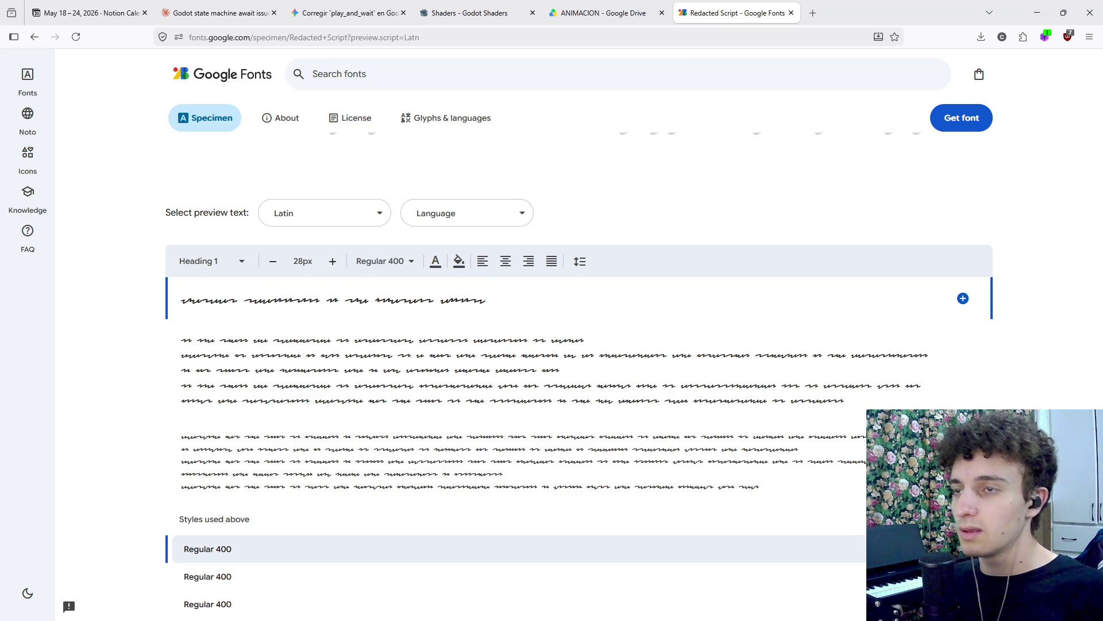
left_click(565, 5)
left_click(420, 7)
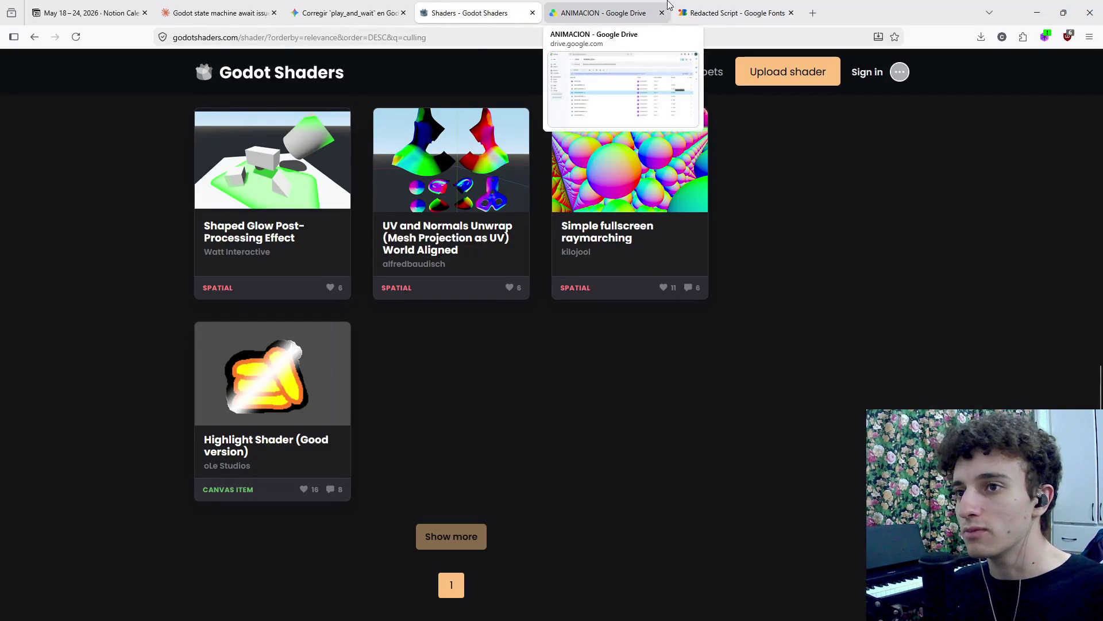
Search the web for the BLOKK Font suggested in Gemini's answer, then close that search.
left_click(736, 13)
left_click(345, 13)
left_click_drag(447, 381, 495, 383)
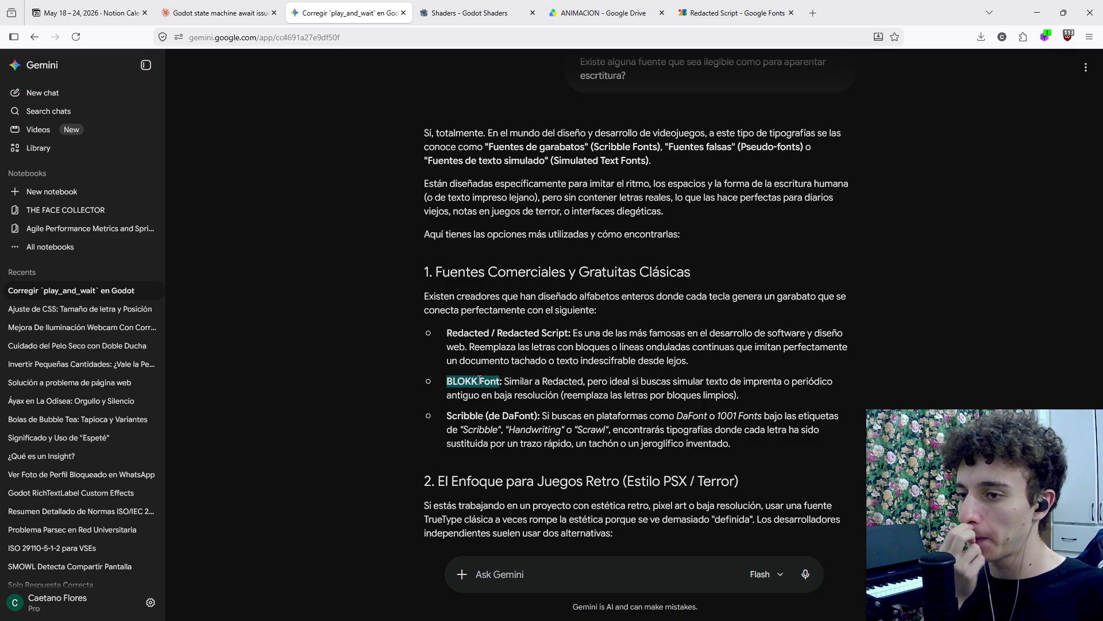
left_click_drag(479, 384, 822, 13)
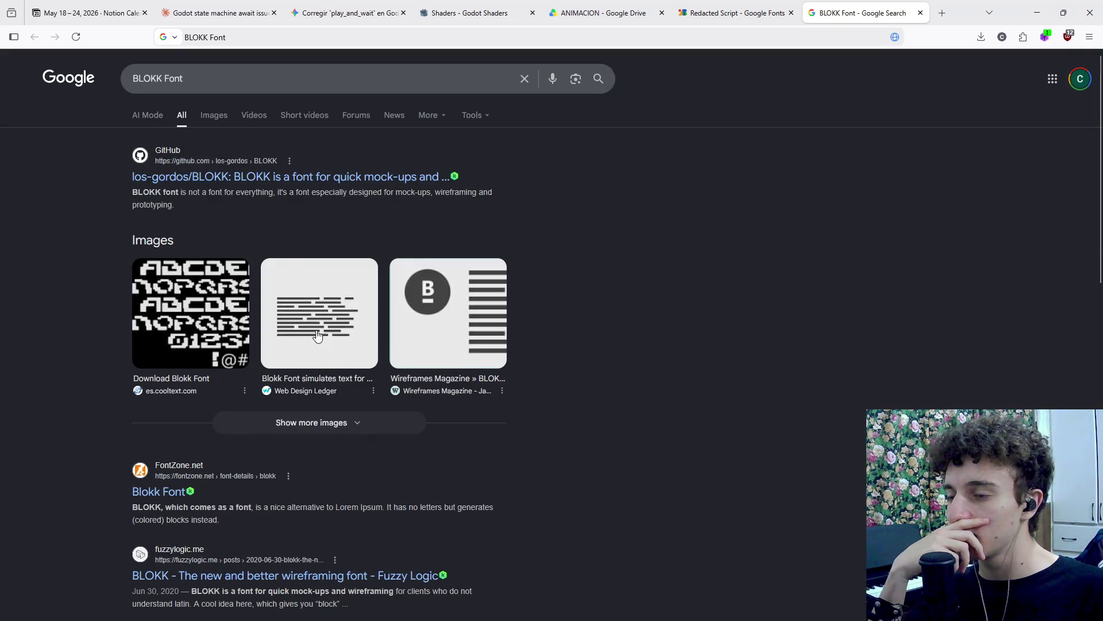
left_click(921, 12)
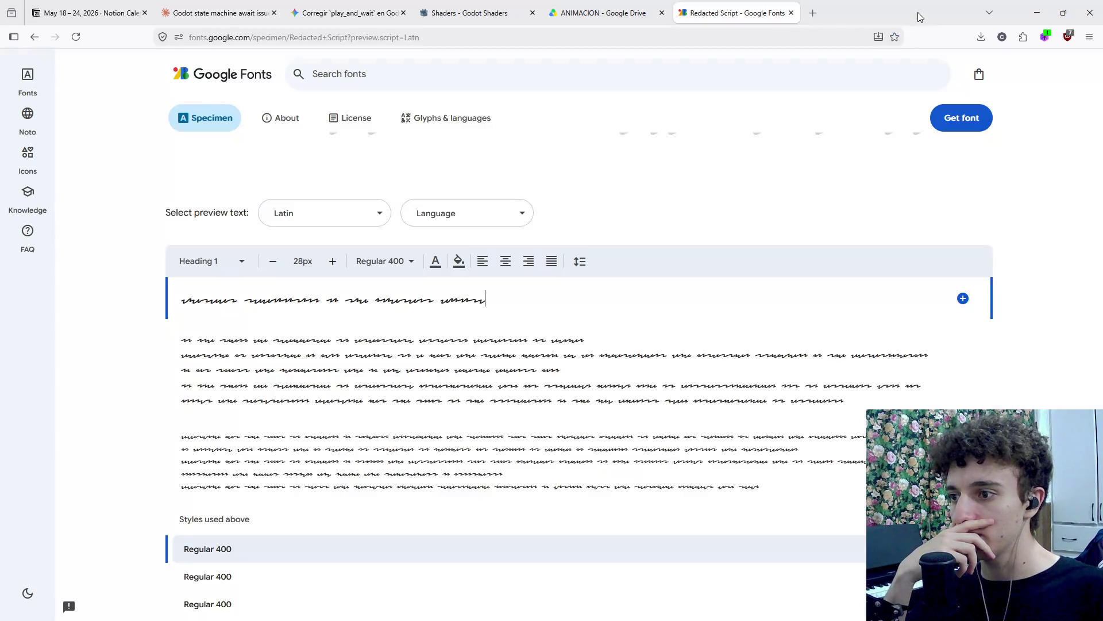
Scroll back through Gemini's scribble-font suggestions, then reopen the Redacted Script font page.
left_click(469, 5)
left_click(612, 7)
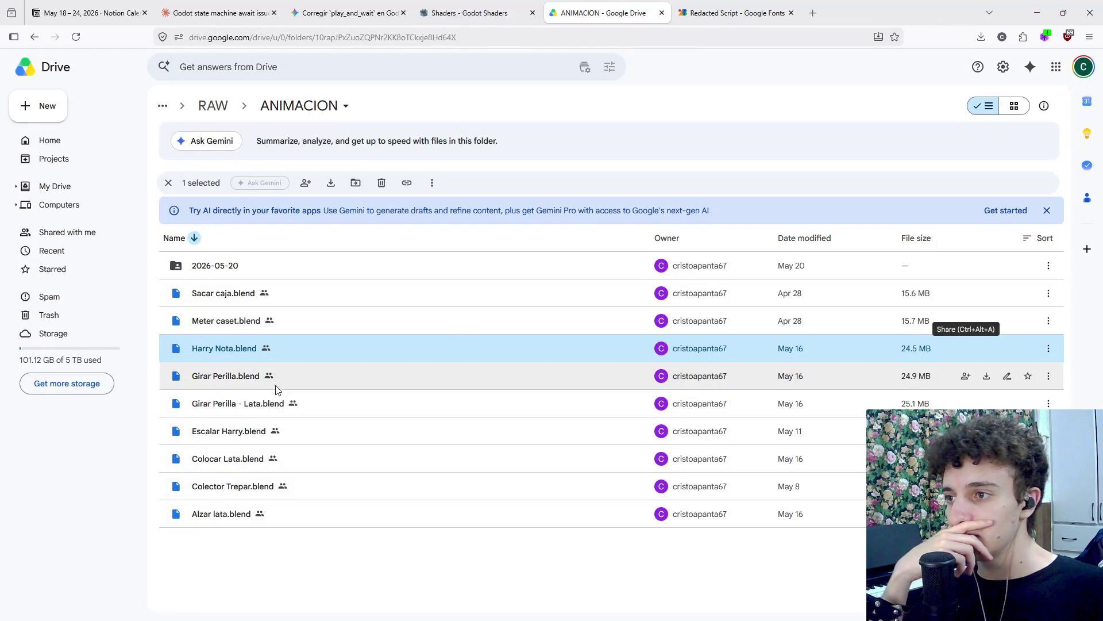
left_click(477, 13)
left_click(345, 13)
scroll(471, 350, "down", 2)
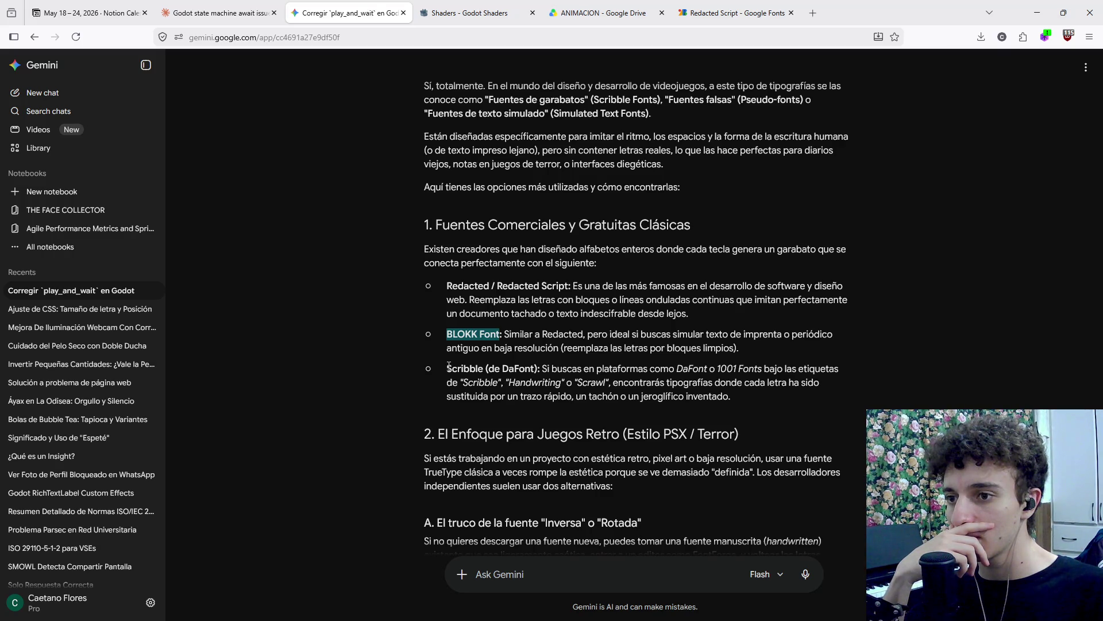
scroll(450, 370, "down", 2)
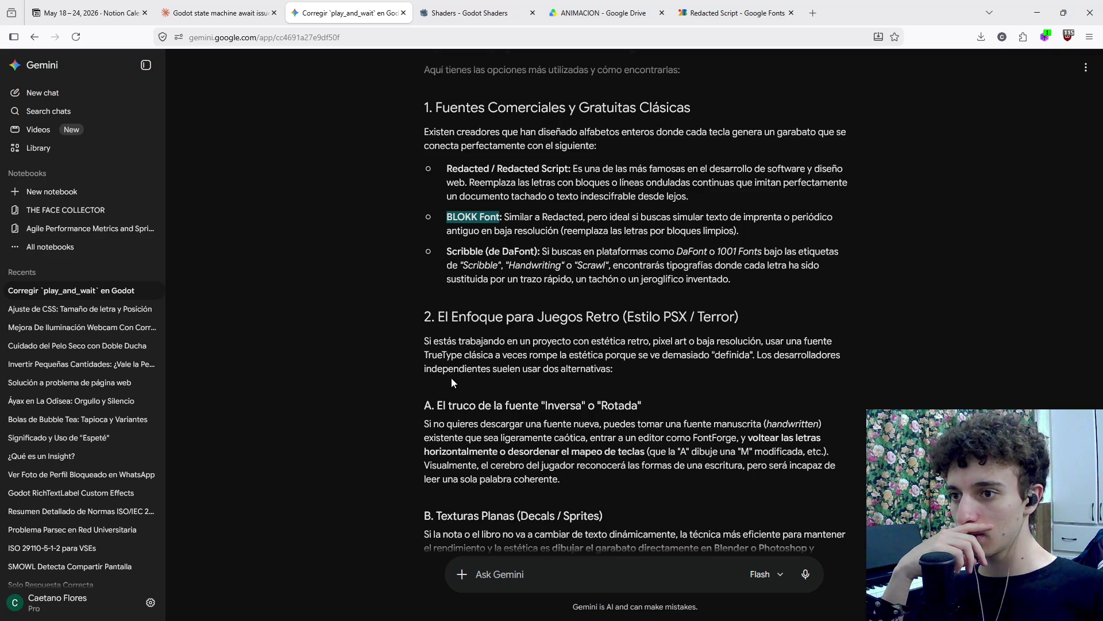
scroll(452, 379, "down", 1)
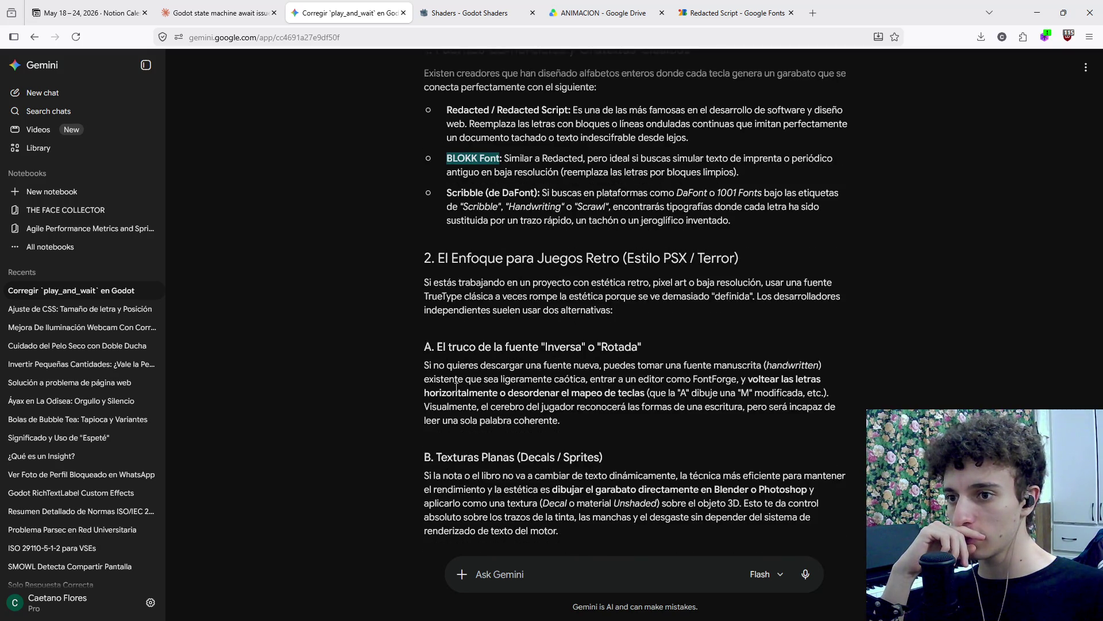
scroll(457, 389, "down", 2)
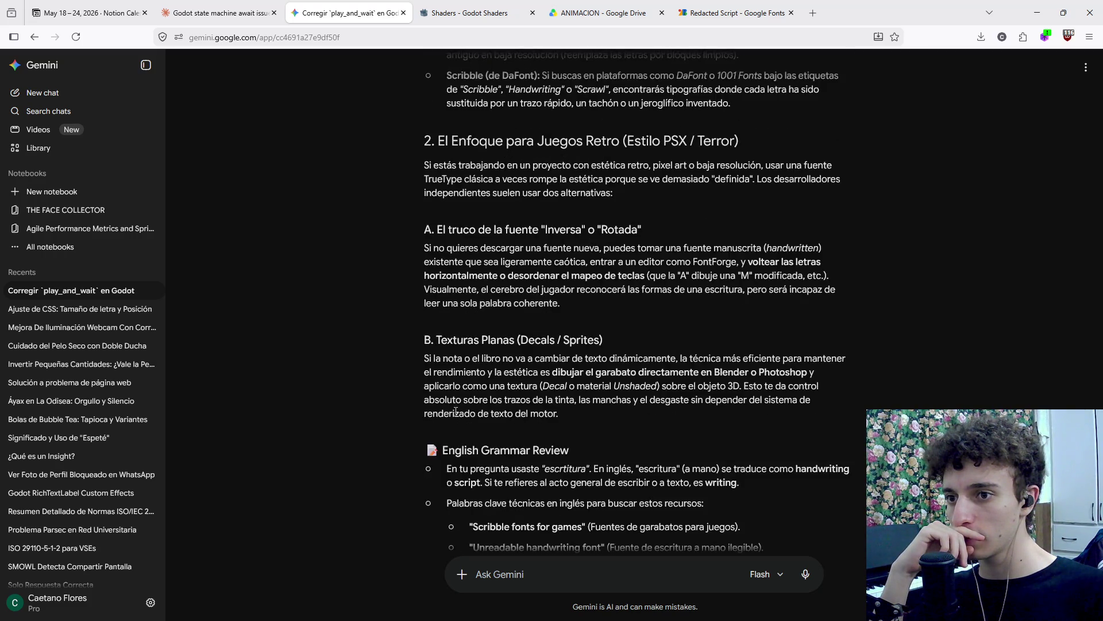
scroll(456, 413, "up", 5)
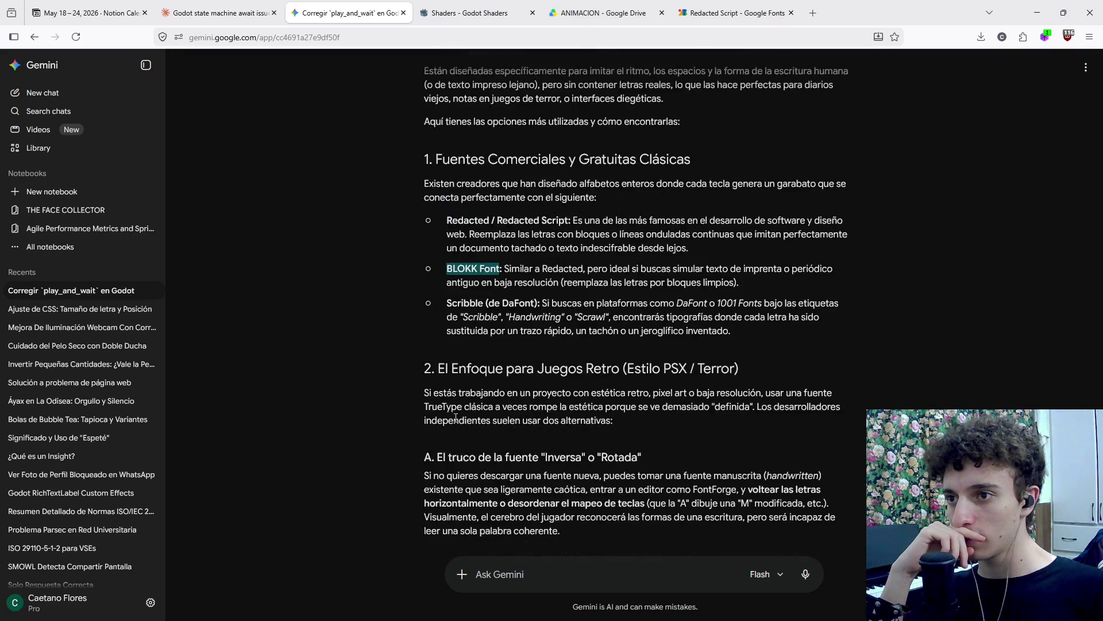
left_click(752, 4)
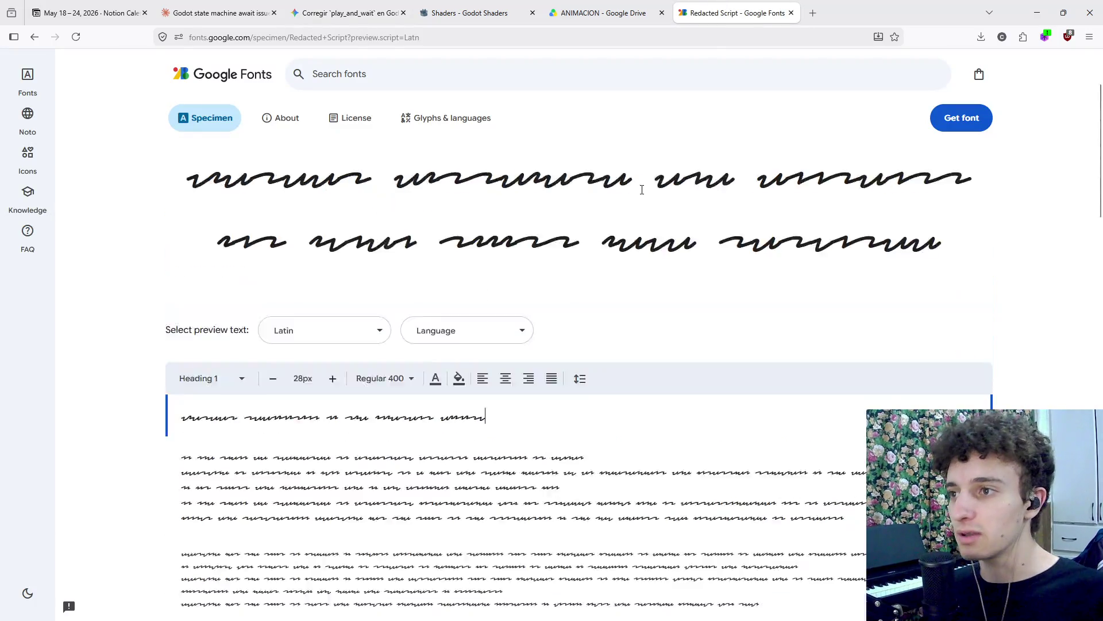
In Blender, select the Nota plane and frame it to check its size.
key("alt+Tab")
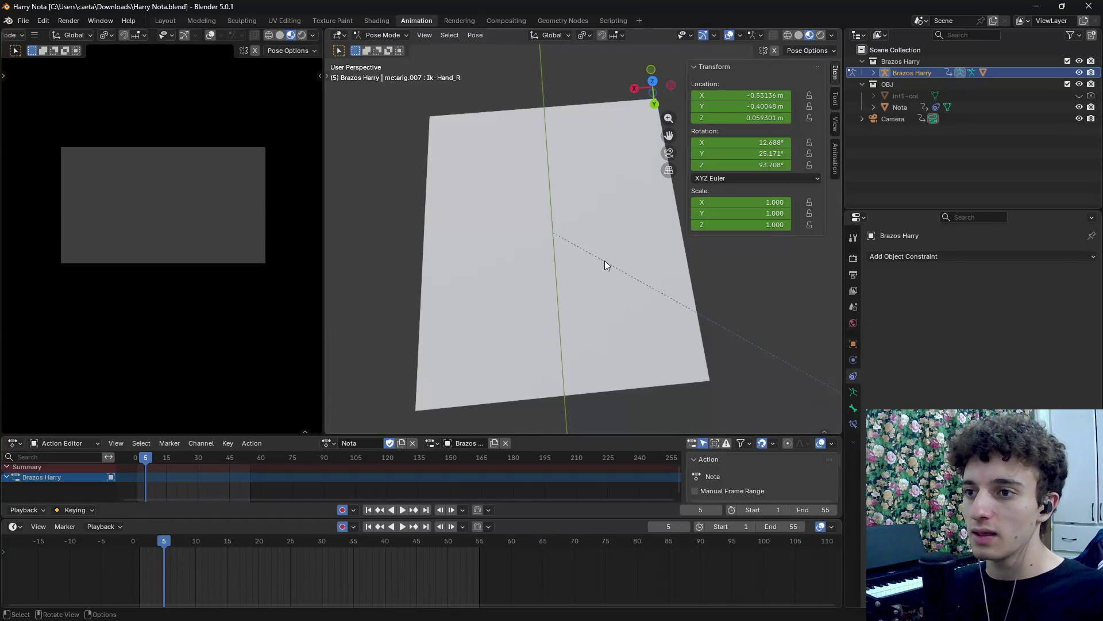
mouse_move(588, 237)
left_mouse_down()
mouse_move(543, 243)
mouse_move(626, 370)
mouse_move(626, 340)
left_mouse_up()
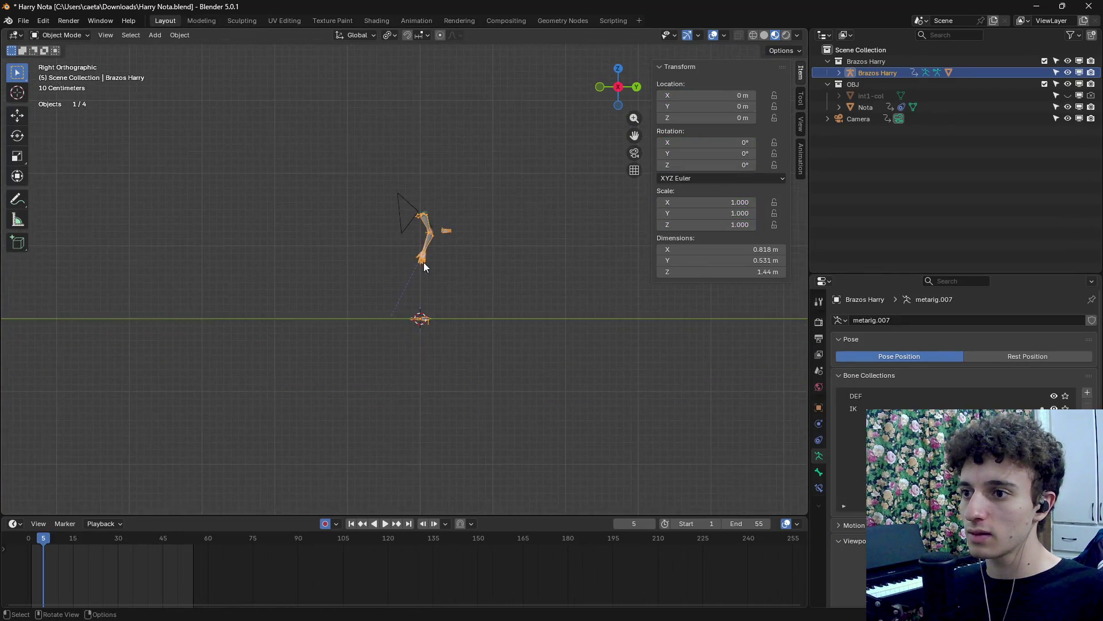
mouse_move(423, 262)
left_mouse_down()
mouse_move(571, 298)
mouse_move(224, 274)
mouse_move(657, 113)
left_mouse_up()
left_click(499, 272)
key("KP_Decimal")
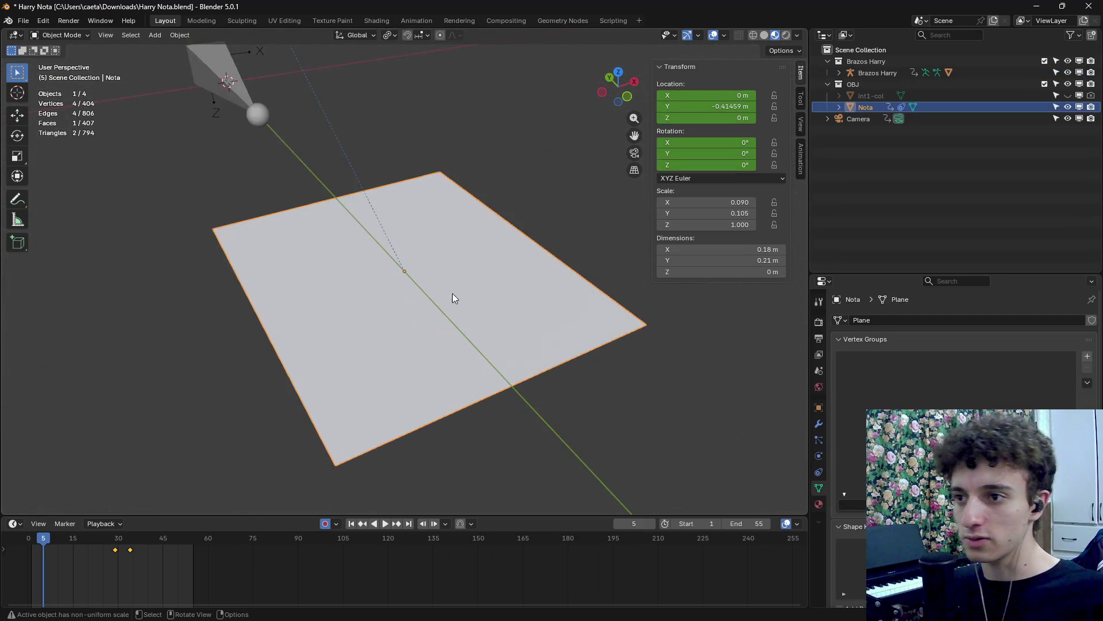
scroll(461, 293, "down", 8)
mouse_move(415, 366)
left_mouse_down()
mouse_move(419, 384)
mouse_move(445, 382)
mouse_move(437, 408)
left_mouse_up()
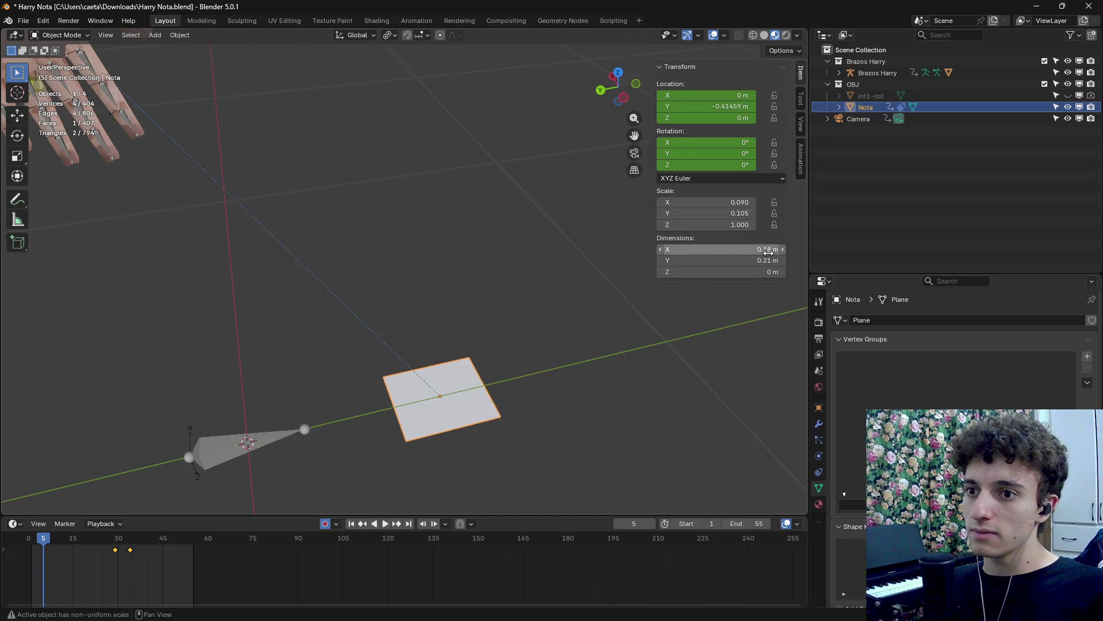
Launch Affinity from the system search and switch YouTube Music to the Sayonara track.
key("super")
type("aff")
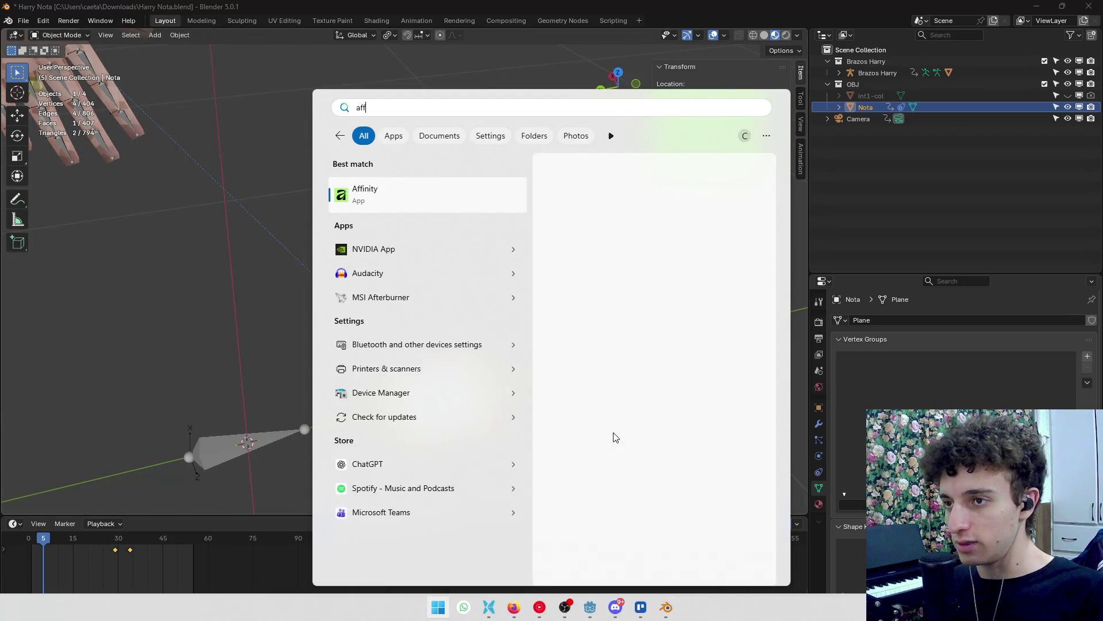
key("Return")
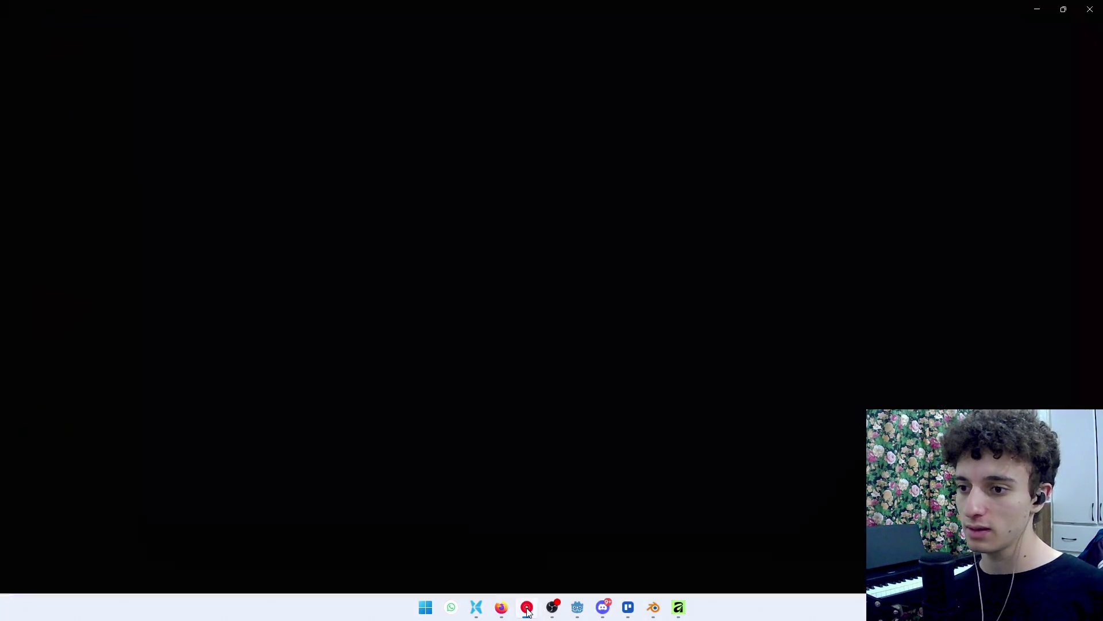
left_click(527, 607)
scroll(467, 464, "down", 4)
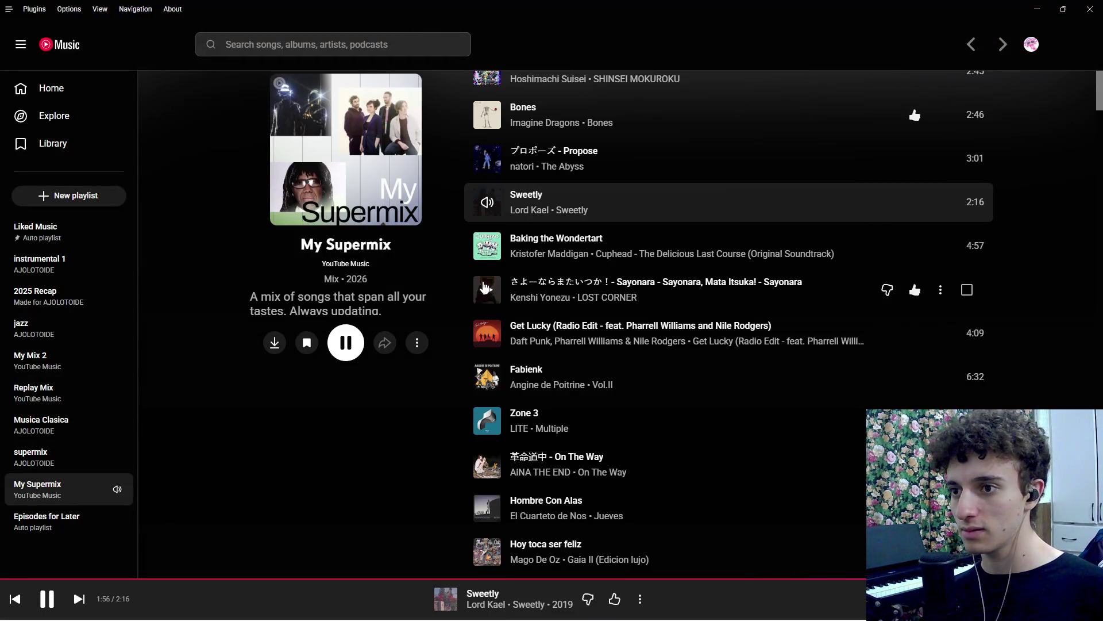
left_click(483, 279)
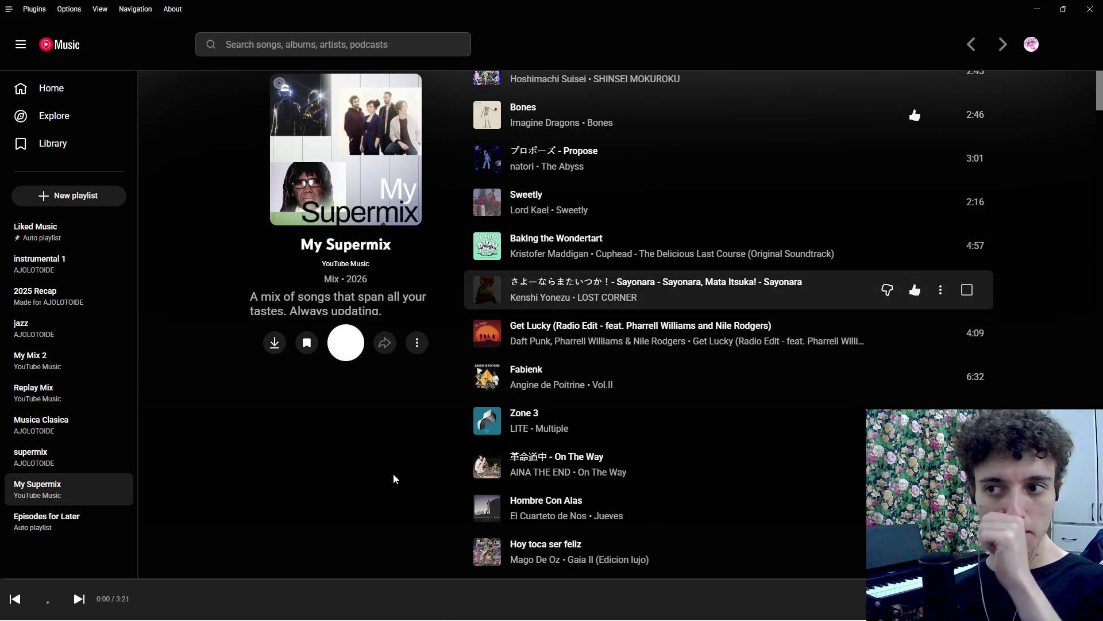
key("alt+Tab")
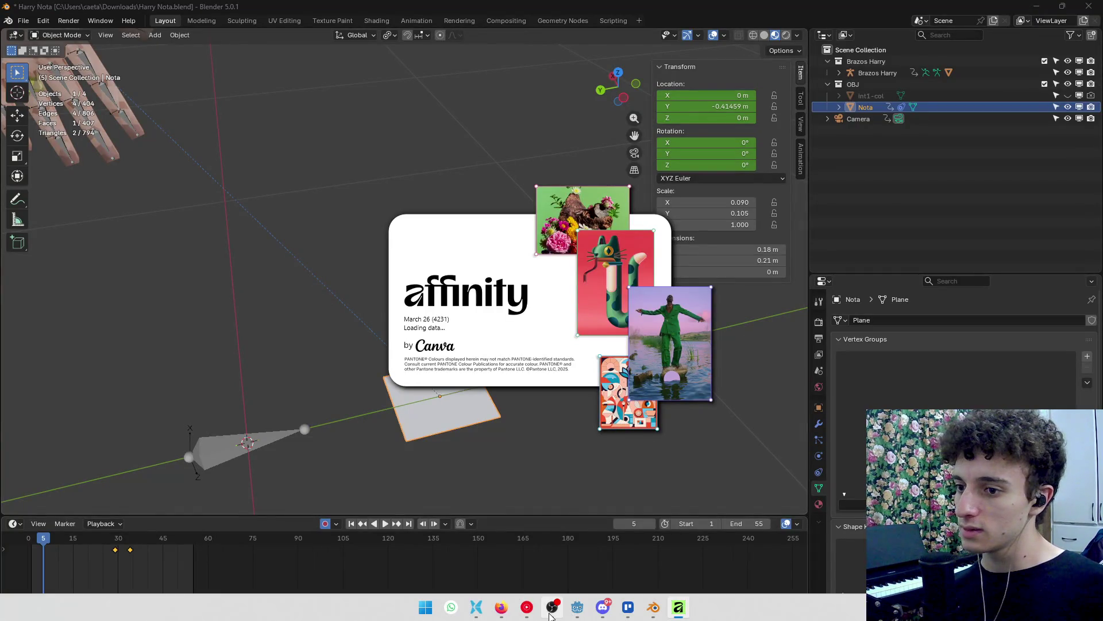
Dismiss the update prompt and start a new document in pixels, clearing the page width.
left_click(550, 613)
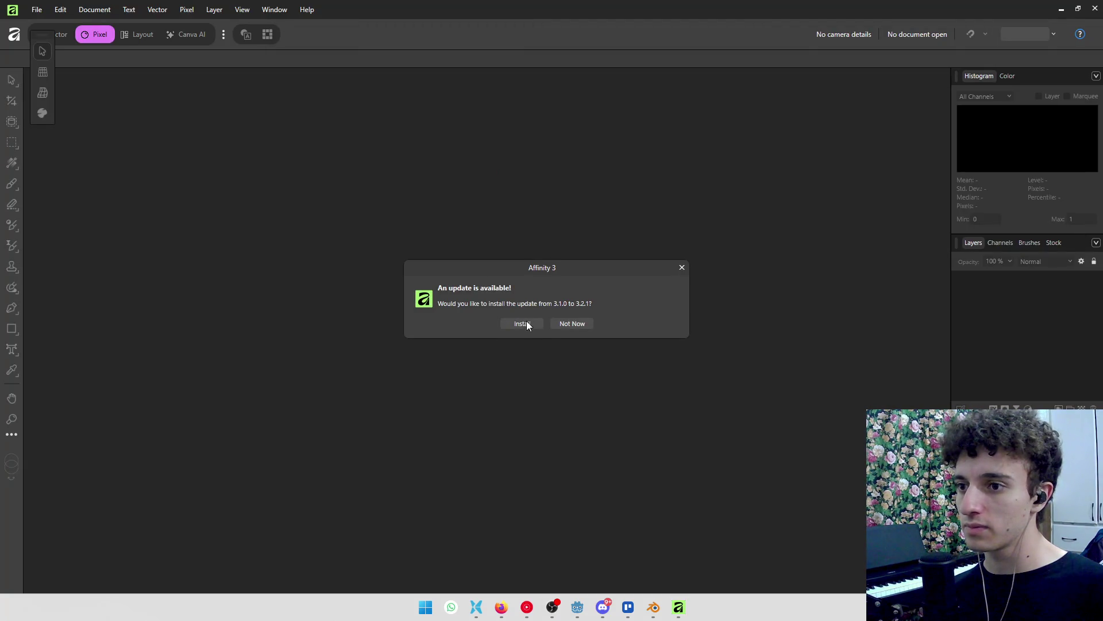
left_click(575, 324)
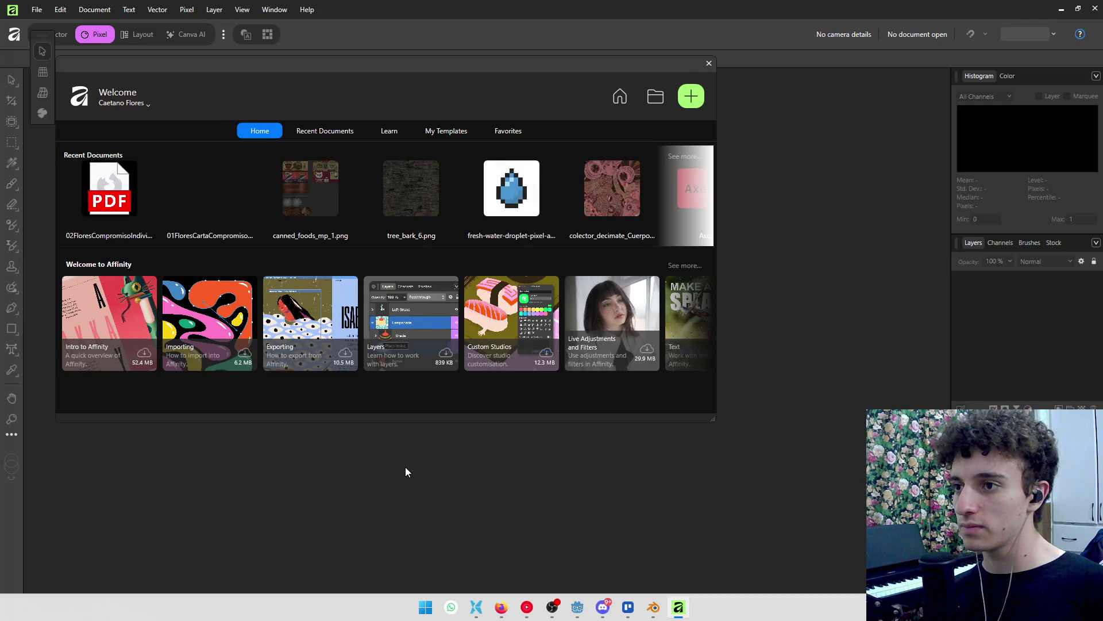
left_click(691, 96)
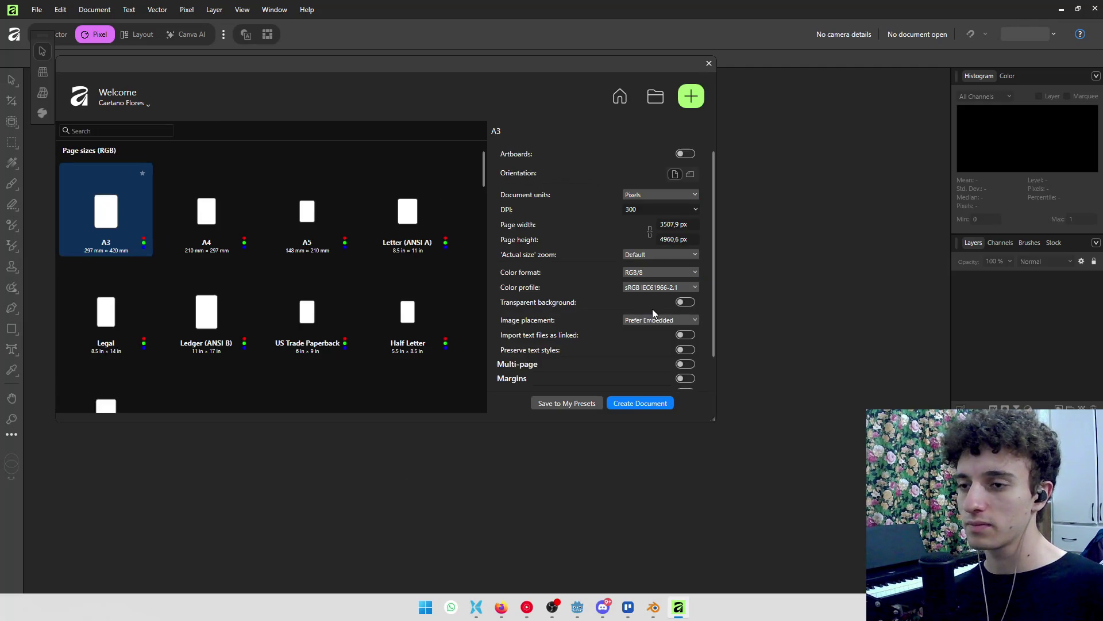
left_click(652, 197)
left_click(652, 197)
left_click(673, 225)
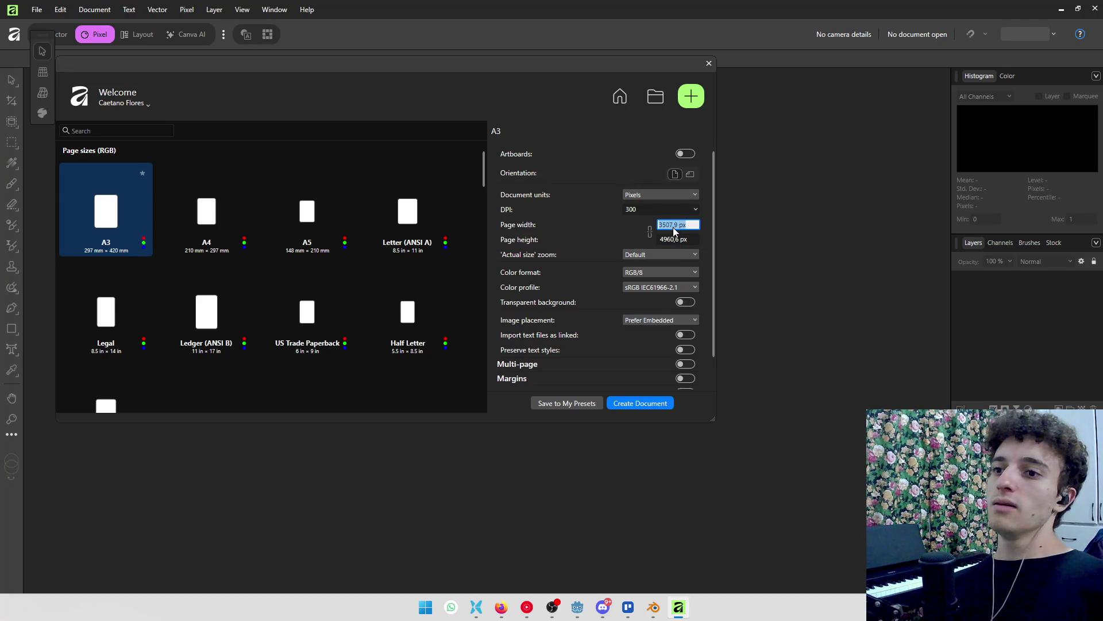
key("BackSpace")
key("BackSpace")
key("BackSpace")
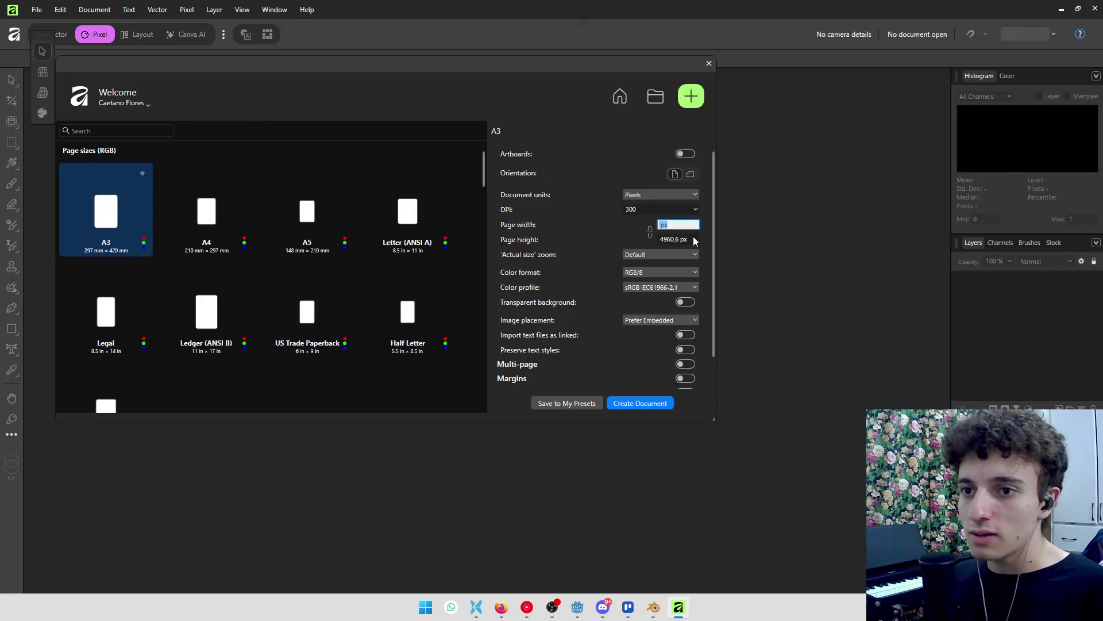
Check the note plane's proportions in Blender, then create a 360 × 420 px document.
key("alt+Tab")
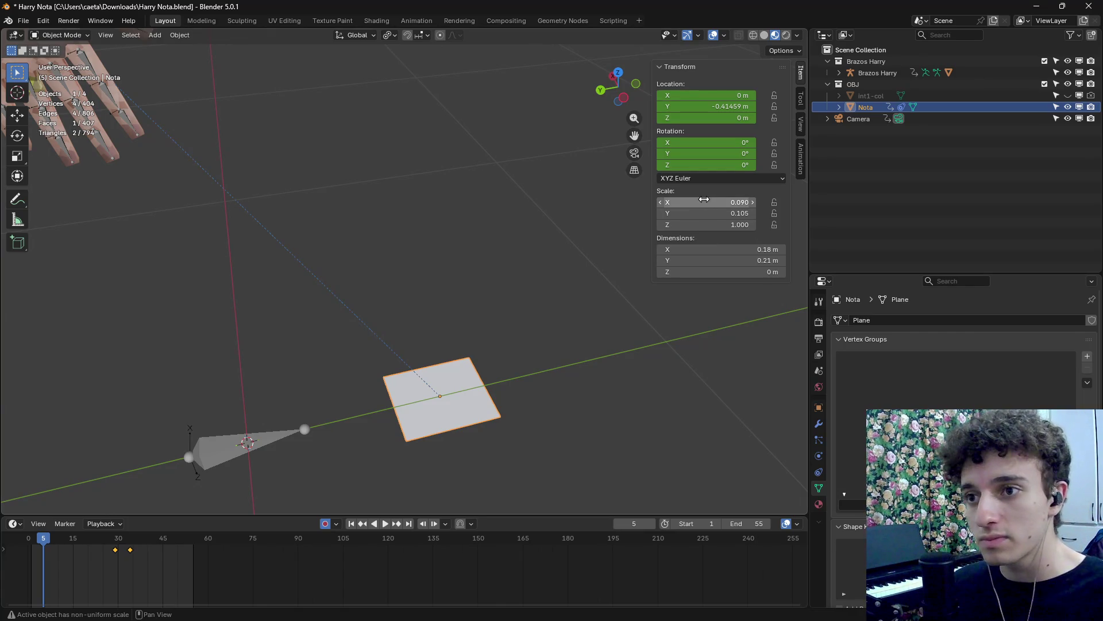
mouse_move(726, 260)
left_mouse_down()
mouse_move(758, 260)
mouse_move(727, 296)
left_mouse_up()
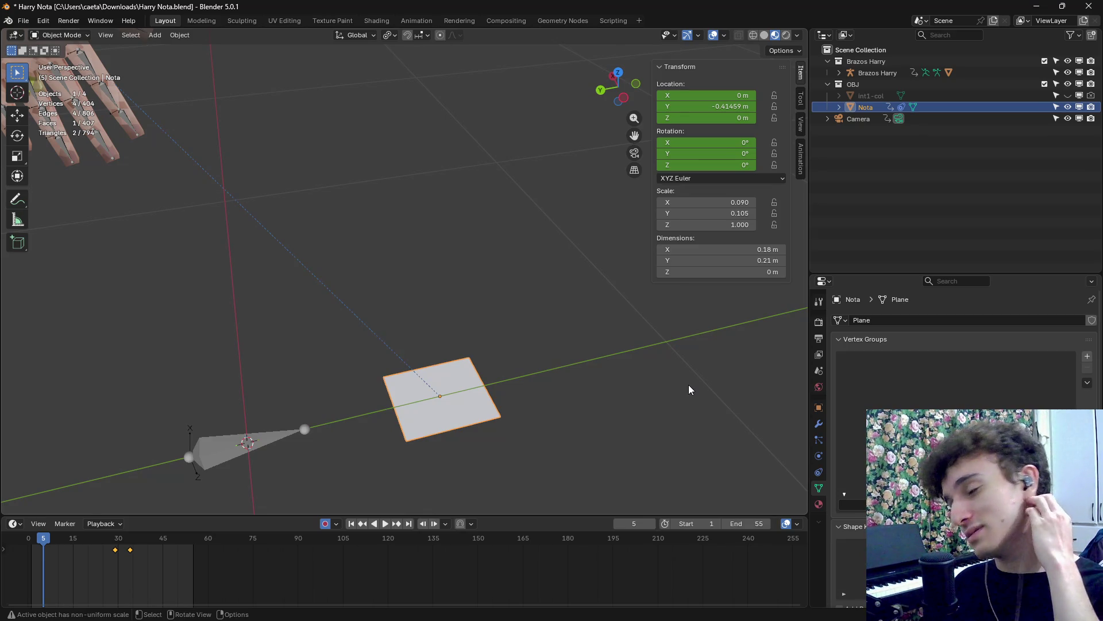
key("alt+Tab")
left_click(495, 174)
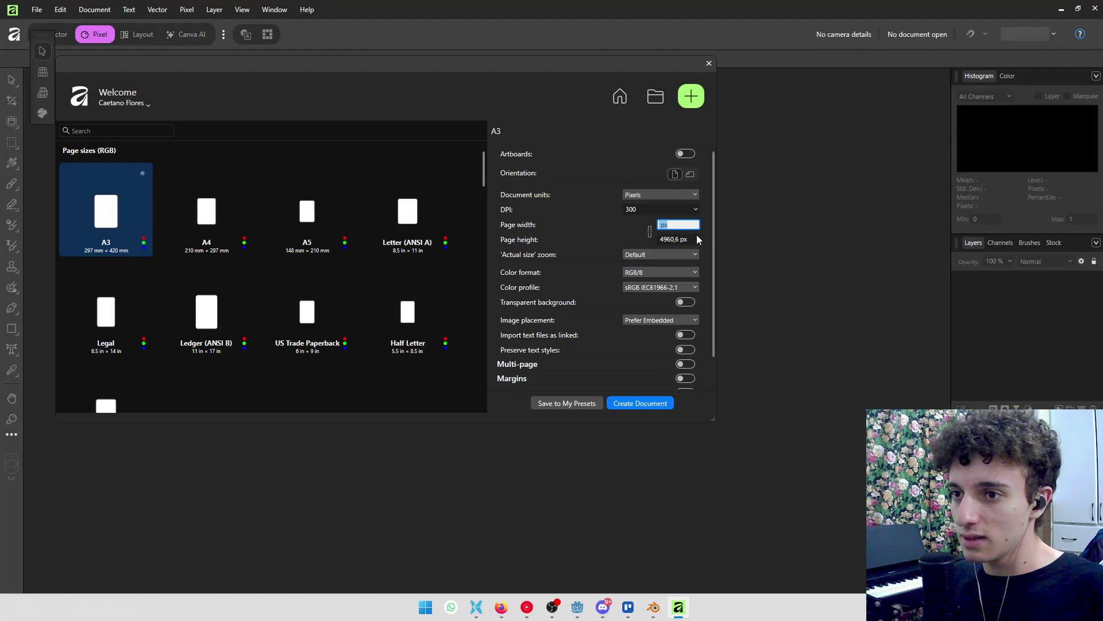
left_click(686, 226)
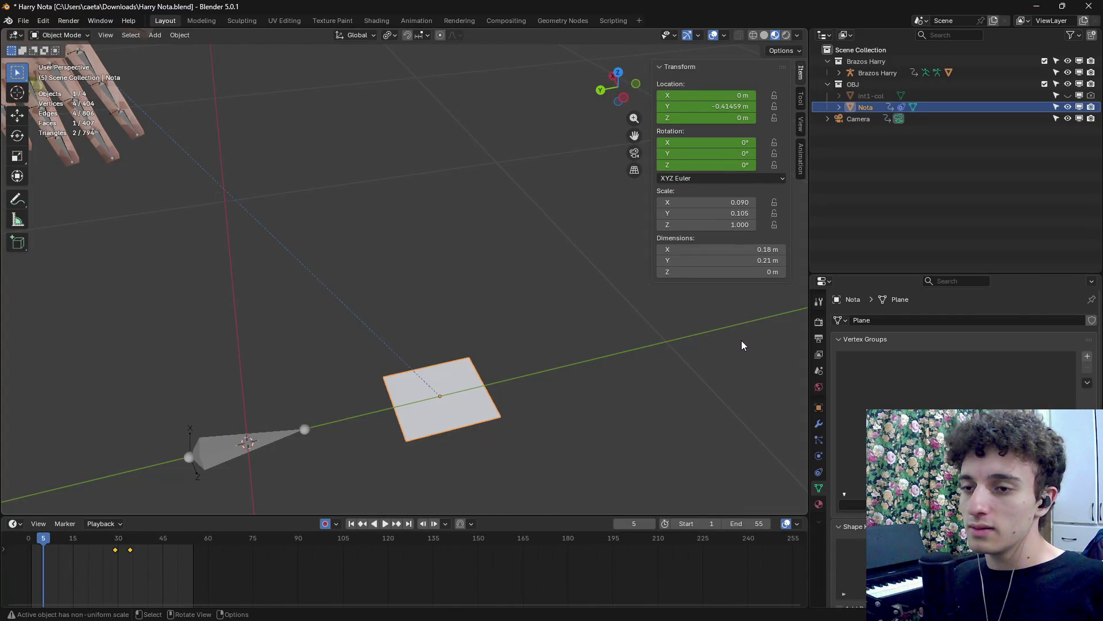
key("alt+Tab")
left_click(676, 239)
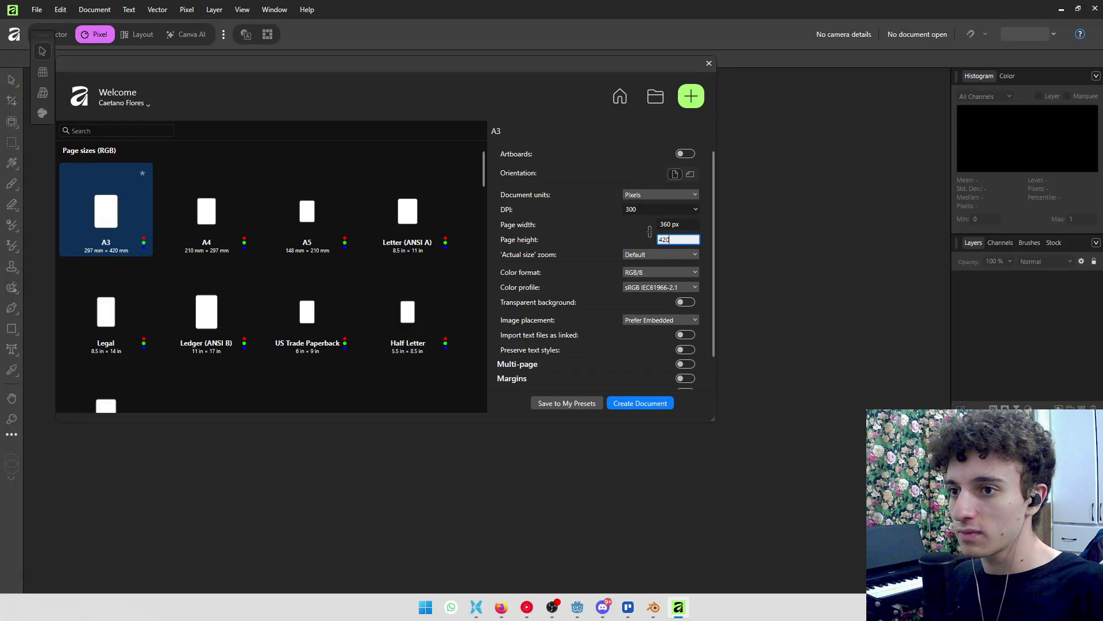
left_click(643, 401)
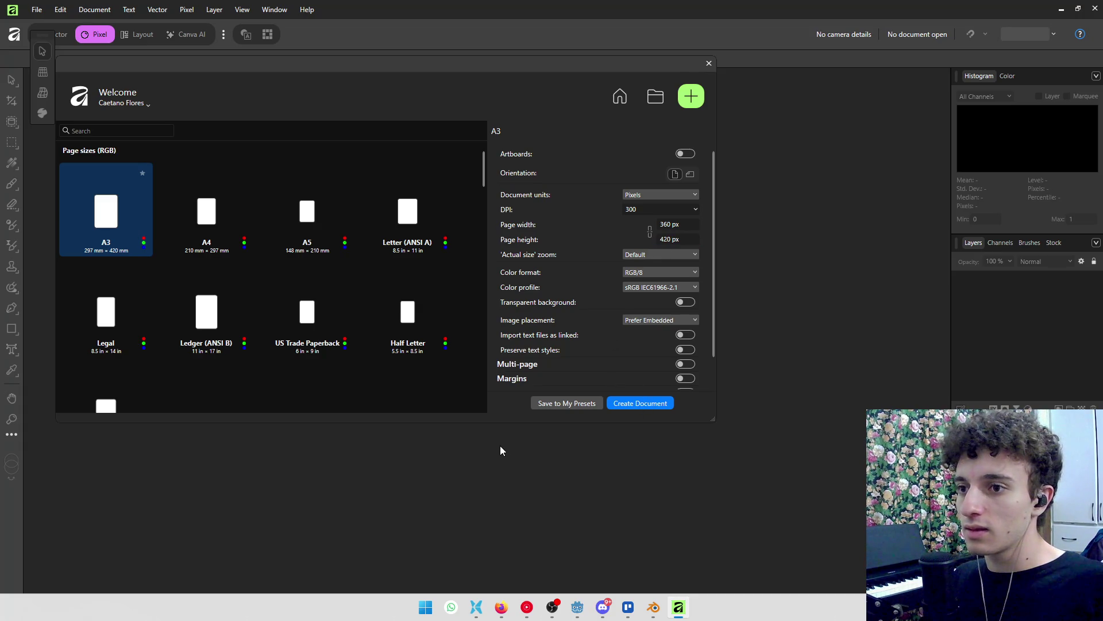
left_click(635, 404)
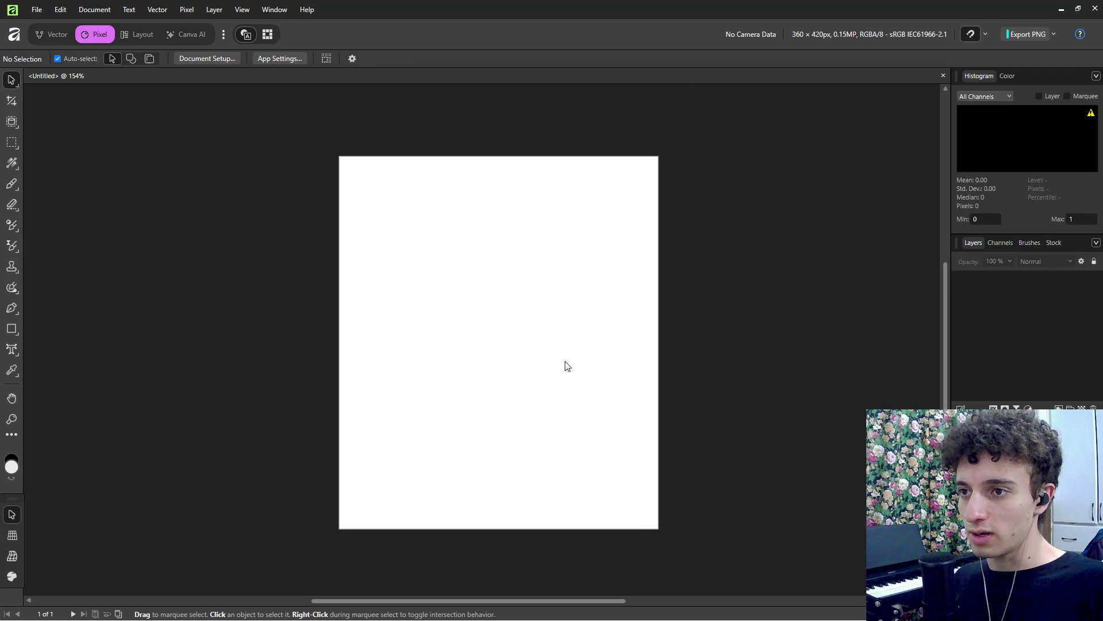
Paint the page mid grey with the Paint Brush, creating a new pixel layer.
scroll(546, 343, "down", 2)
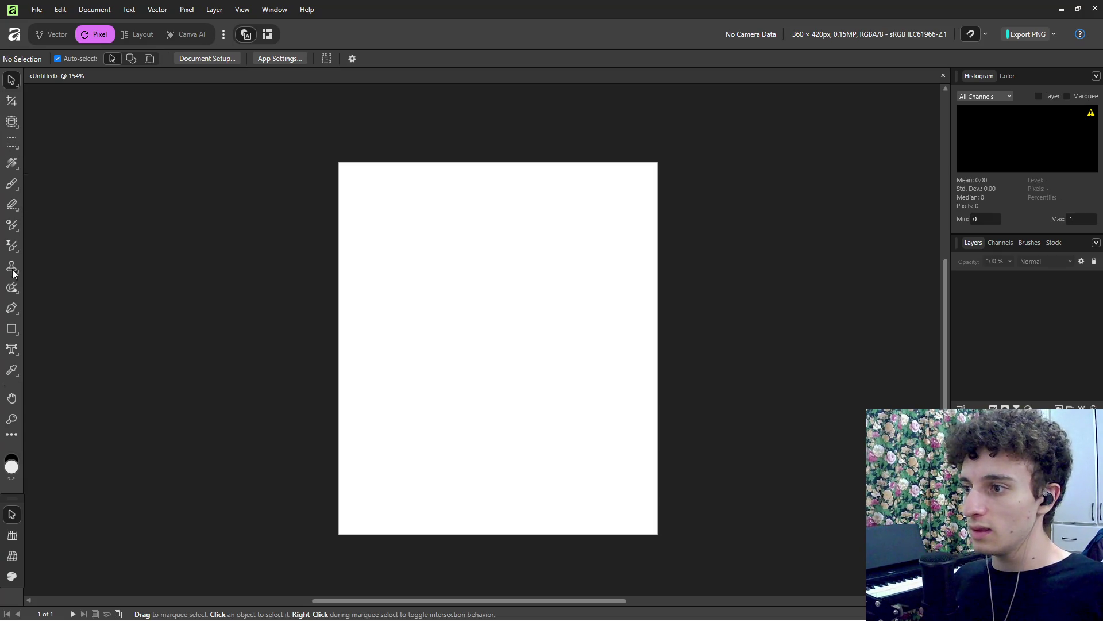
left_click(11, 467)
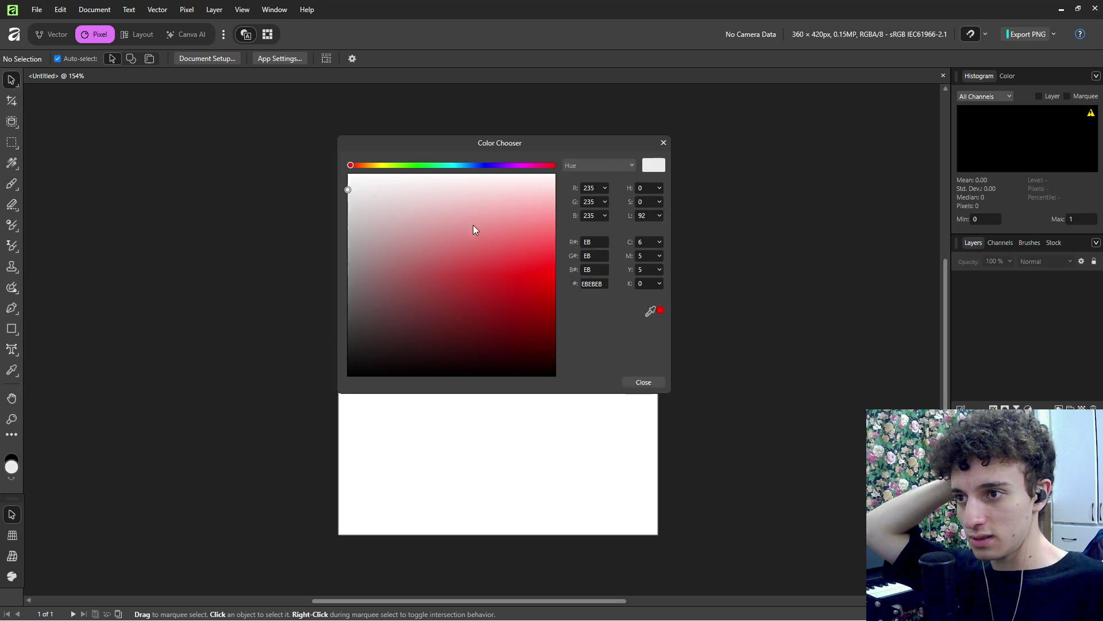
mouse_move(349, 197)
left_mouse_down()
mouse_move(346, 254)
mouse_move(346, 233)
left_mouse_up()
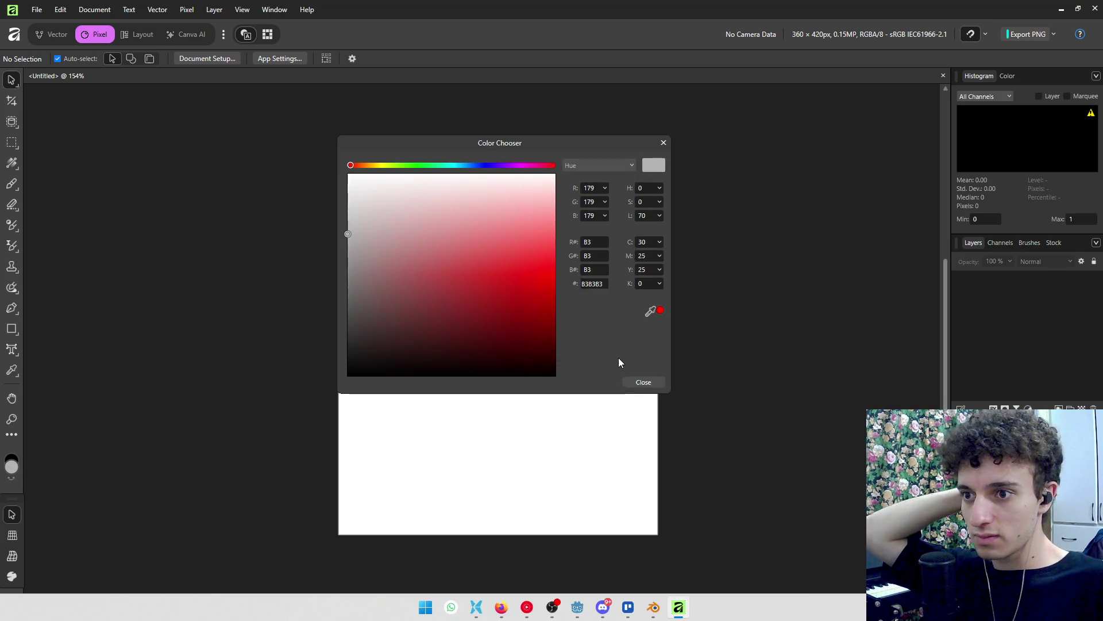
left_click(641, 382)
left_click(11, 183)
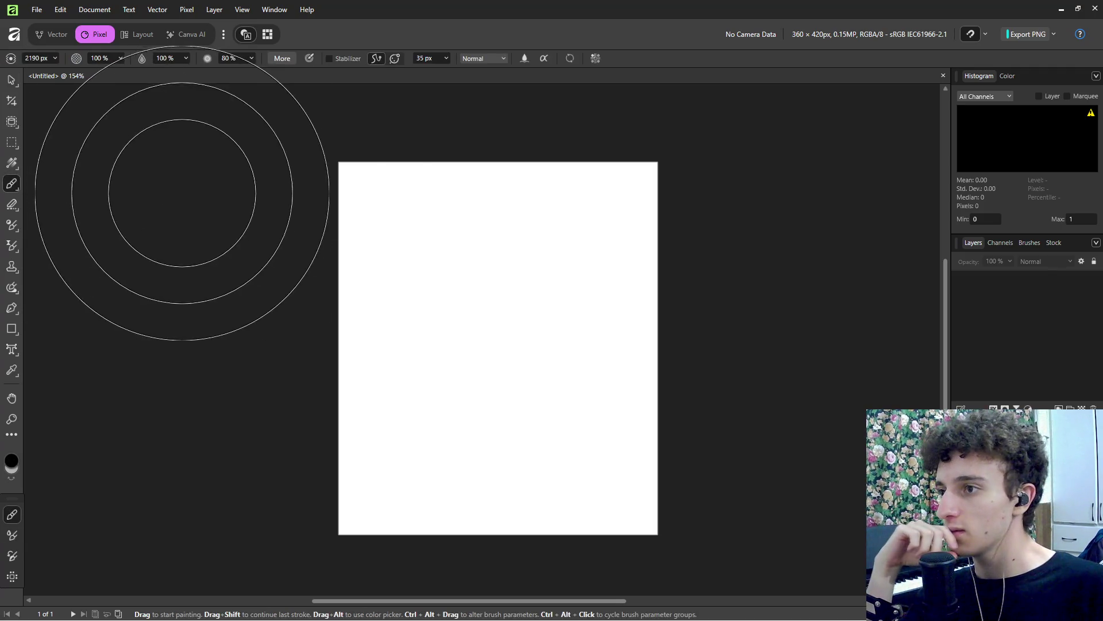
left_click(719, 320)
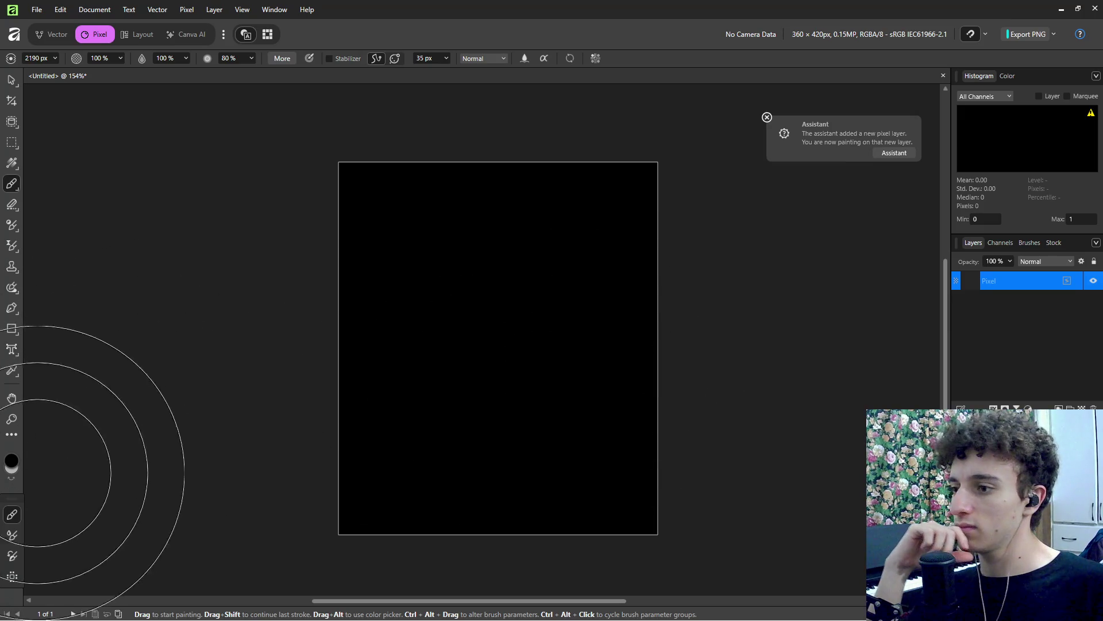
Choose a soft greyish-lavender colour and repaint the whole page with it.
double_click(13, 462)
mouse_move(388, 305)
left_mouse_down()
mouse_move(332, 214)
mouse_move(319, 236)
mouse_move(330, 222)
left_mouse_up()
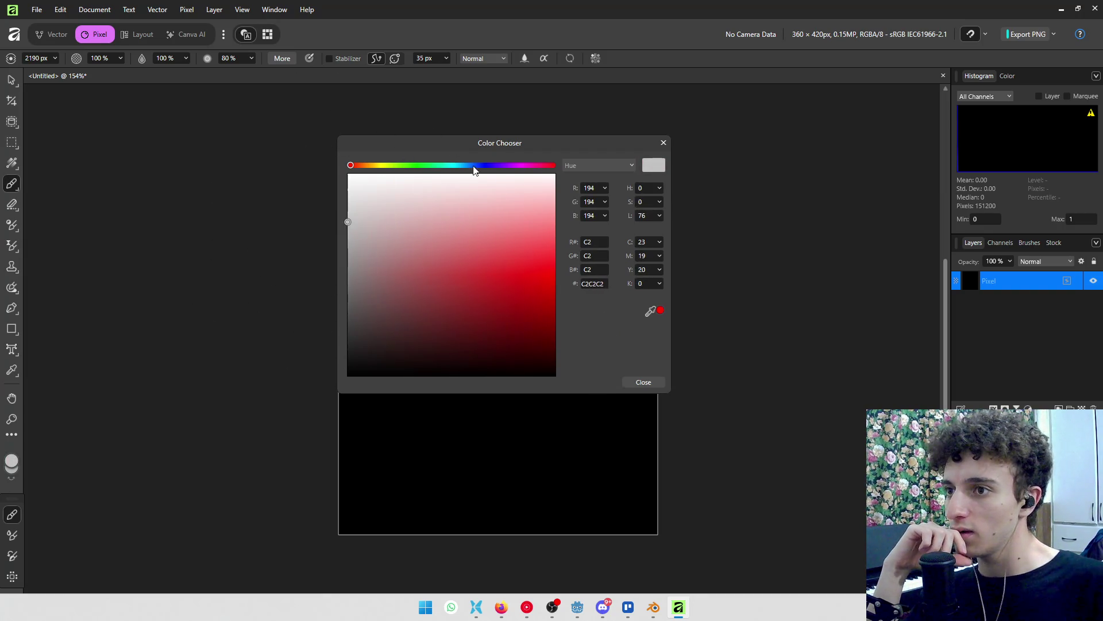
left_click_drag(469, 166, 485, 167)
mouse_move(363, 226)
left_mouse_down()
mouse_move(379, 216)
mouse_move(371, 237)
left_mouse_up()
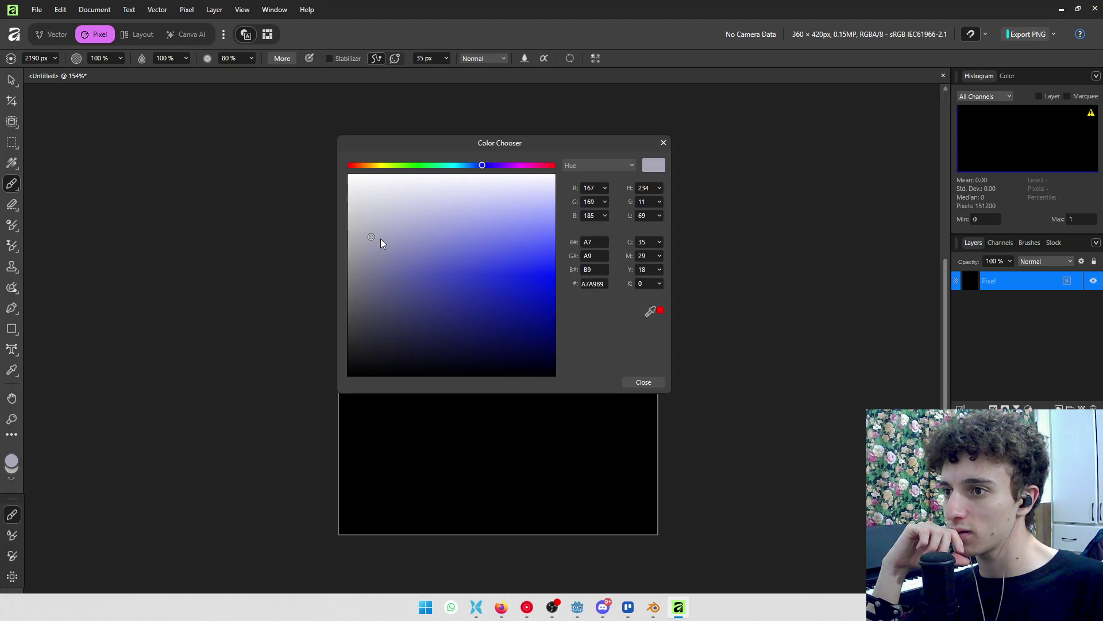
left_click(641, 382)
left_click(638, 383)
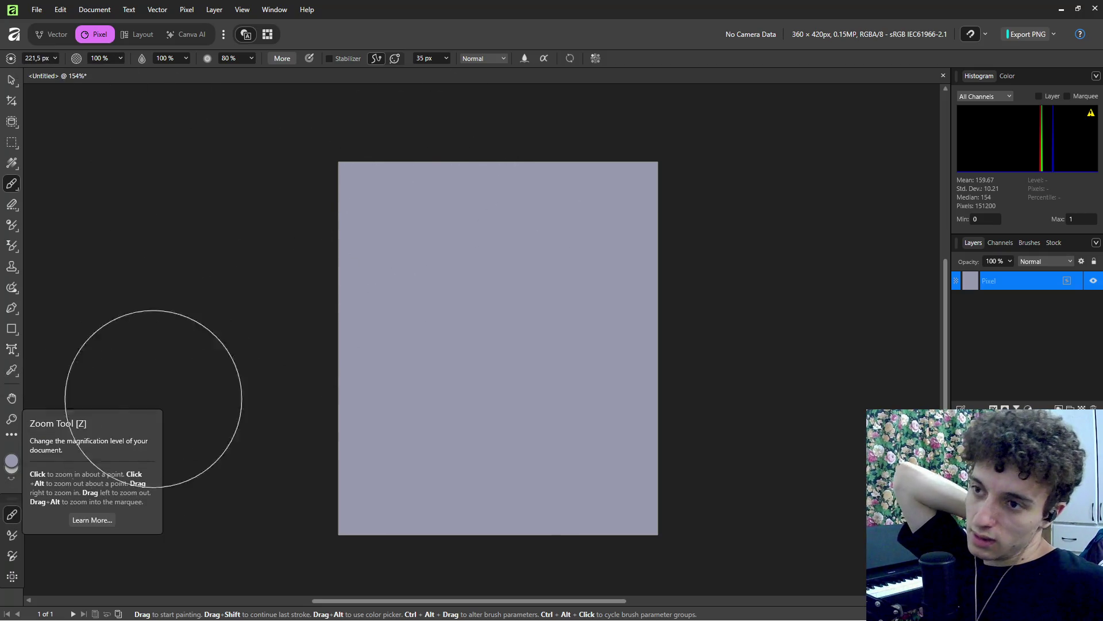
Raise the colour's HSL lightness from 64 to 76 and repaint the page paler lavender-grey.
left_click(11, 461)
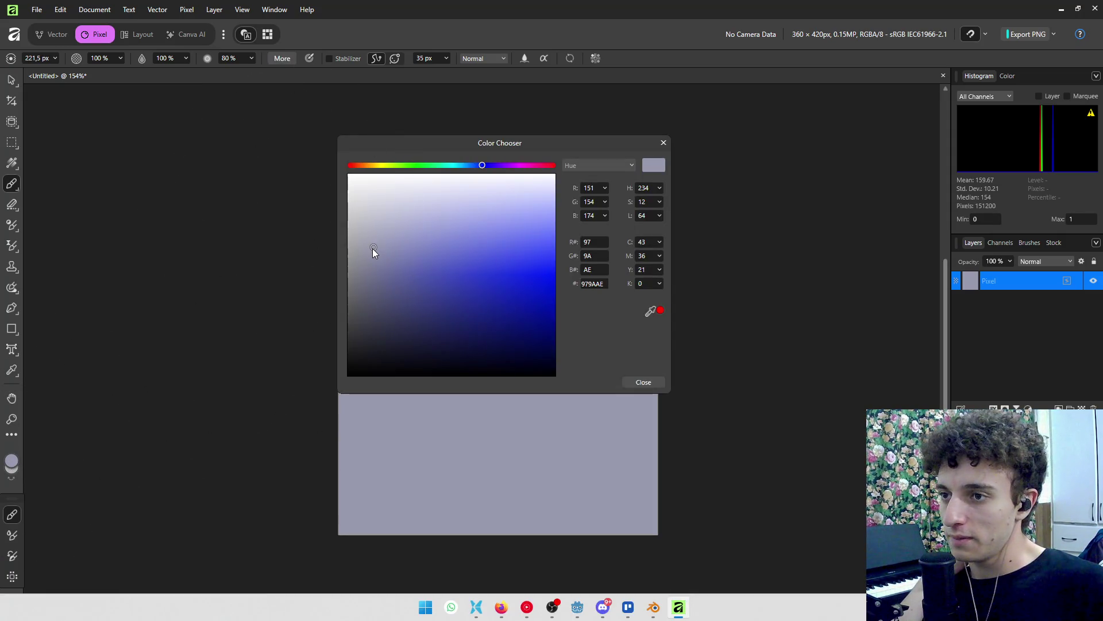
left_click(621, 167)
left_click(622, 166)
left_click(614, 162)
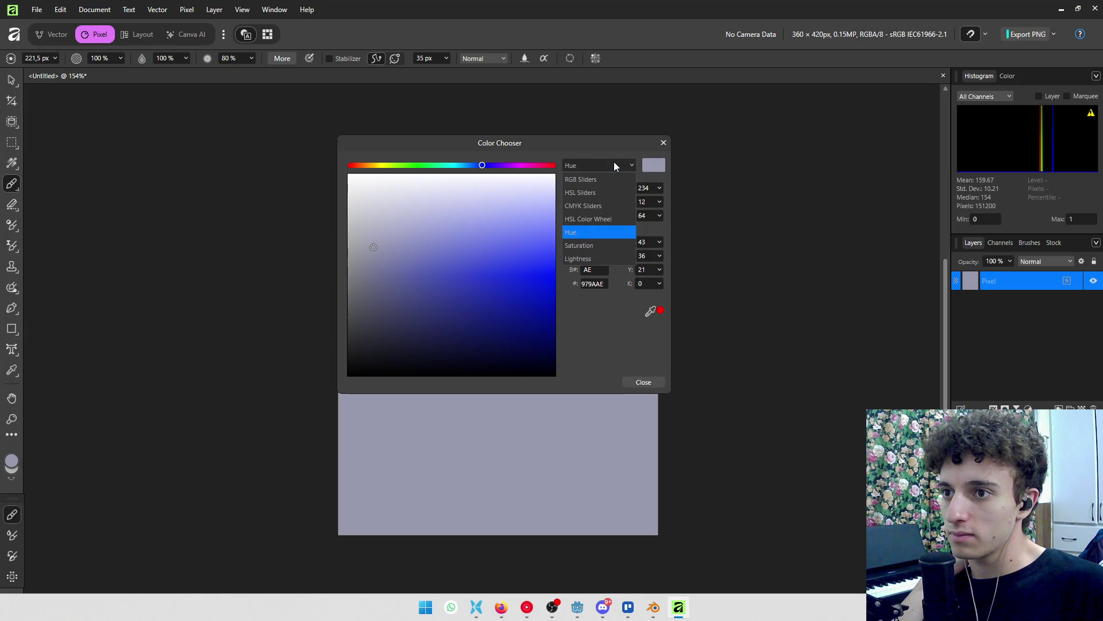
left_click(604, 198)
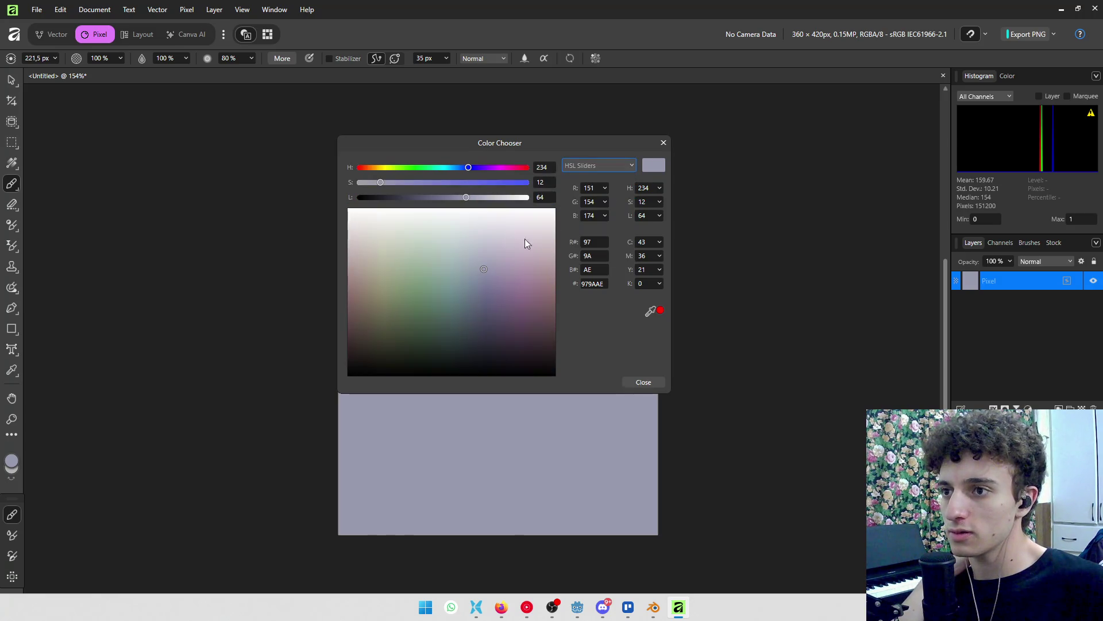
left_click_drag(466, 197, 489, 201)
mouse_move(655, 409)
left_mouse_down()
mouse_move(655, 347)
mouse_move(488, 227)
mouse_move(781, 385)
left_mouse_up()
left_click(643, 382)
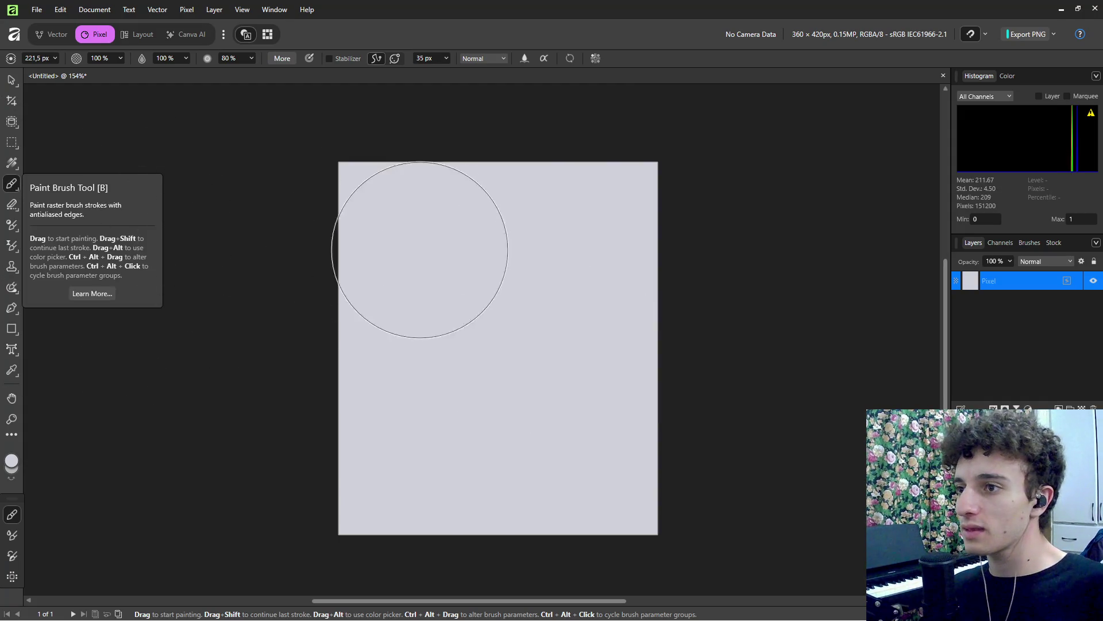
Add a new empty layer above the painted page, then bring up the Redacted Script page.
right_click(272, 252)
left_click(976, 316)
key("ctrl+shift+n")
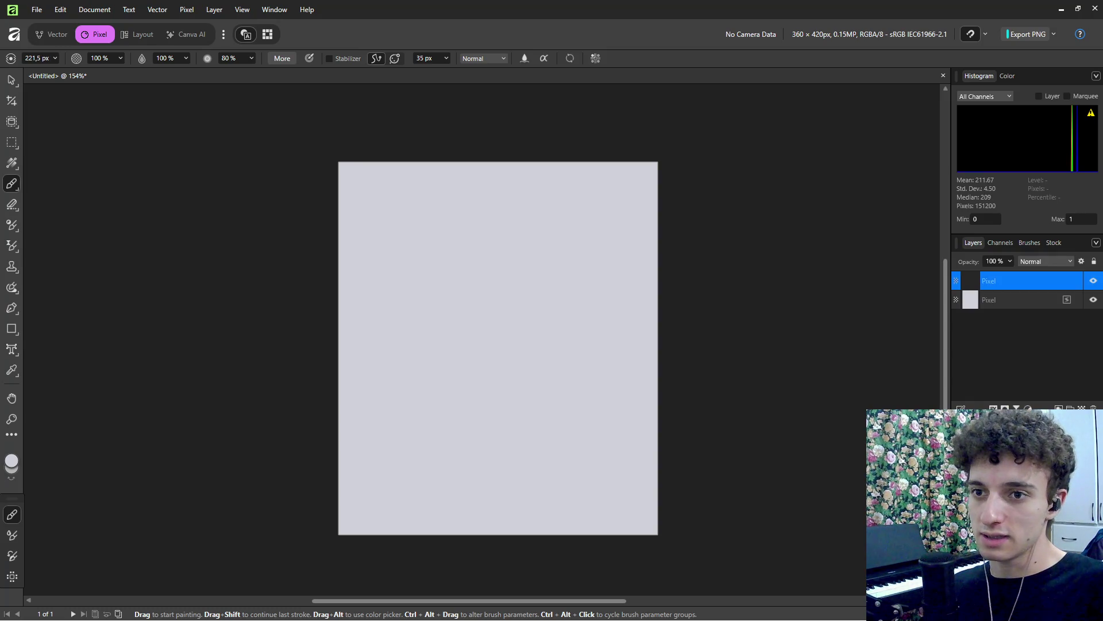
key("alt+Tab")
key("alt+Tab")
key("alt+Tab")
left_click(365, 325)
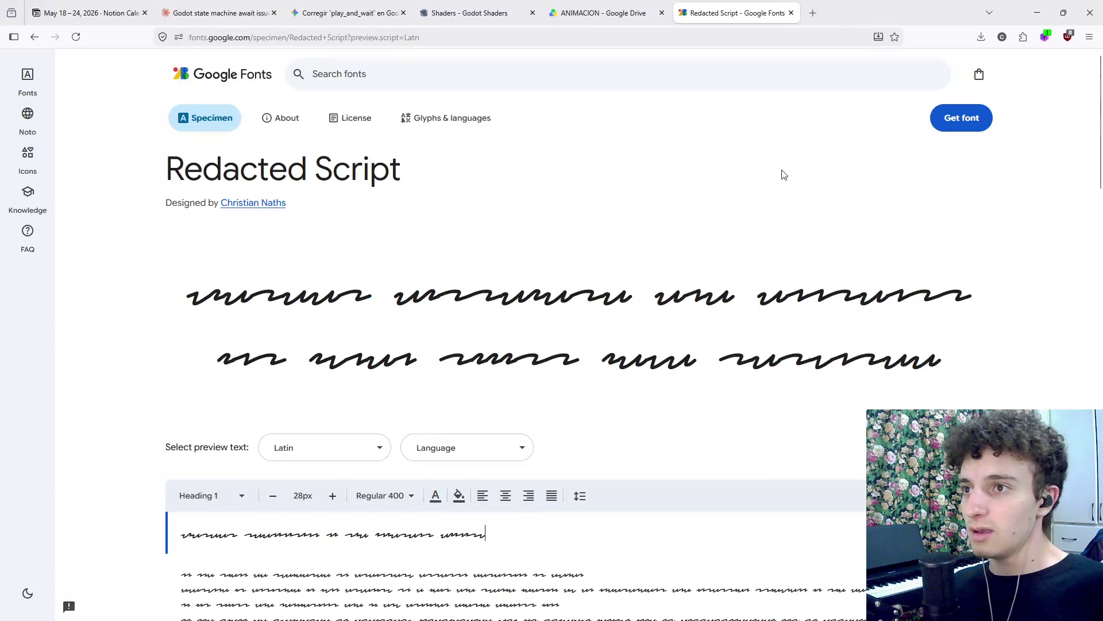
Download the Redacted Script family zip and install RedactedScript-Regular.ttf.
left_click(961, 127)
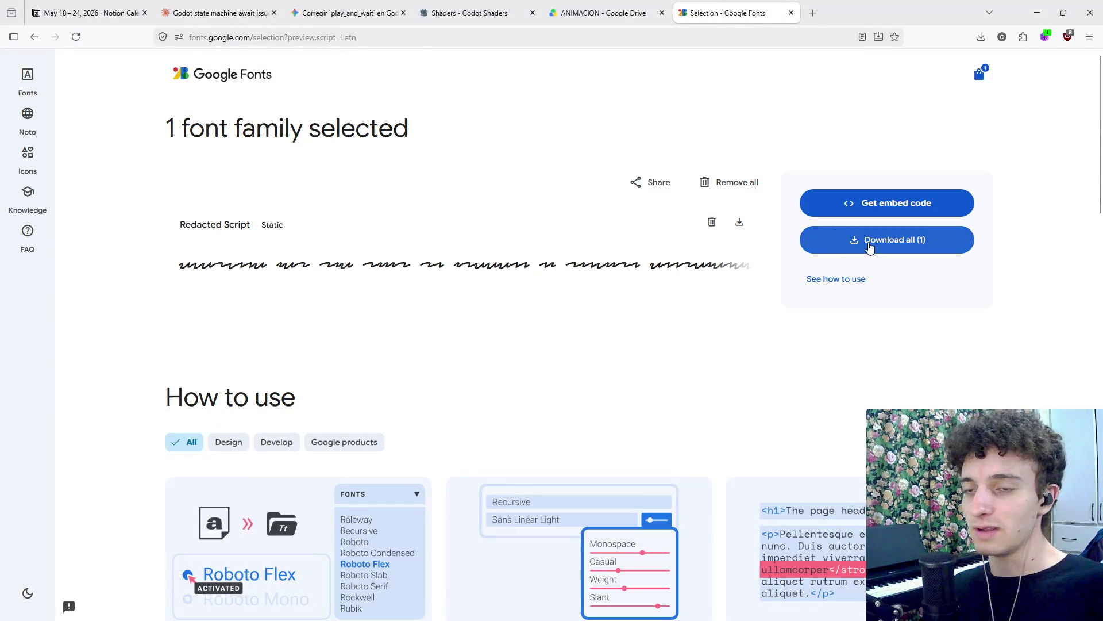
left_click(870, 247)
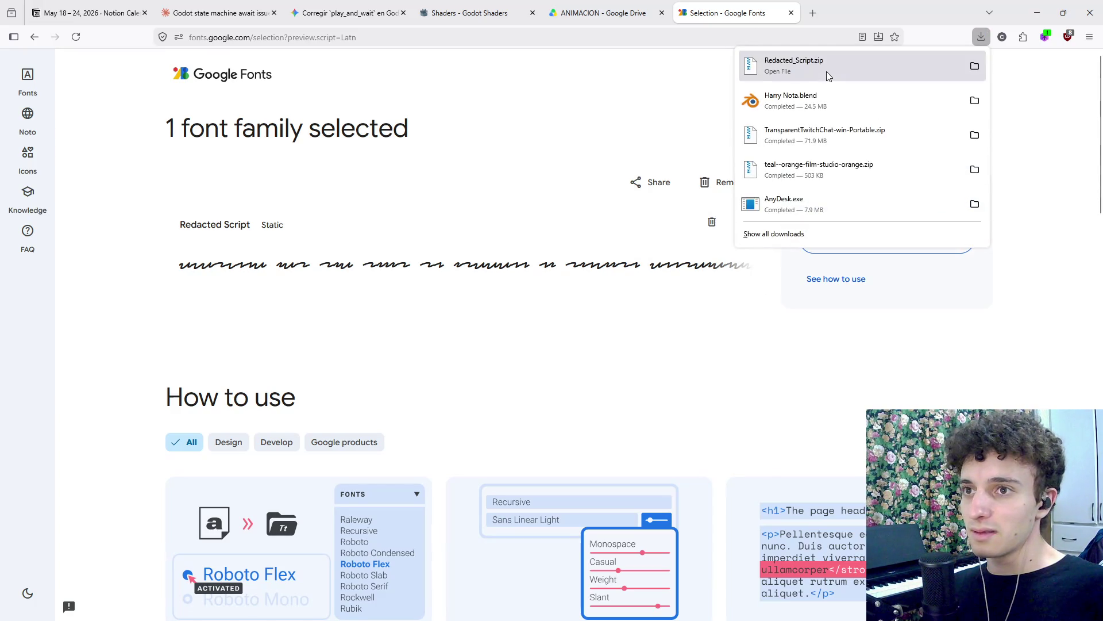
left_click(826, 72)
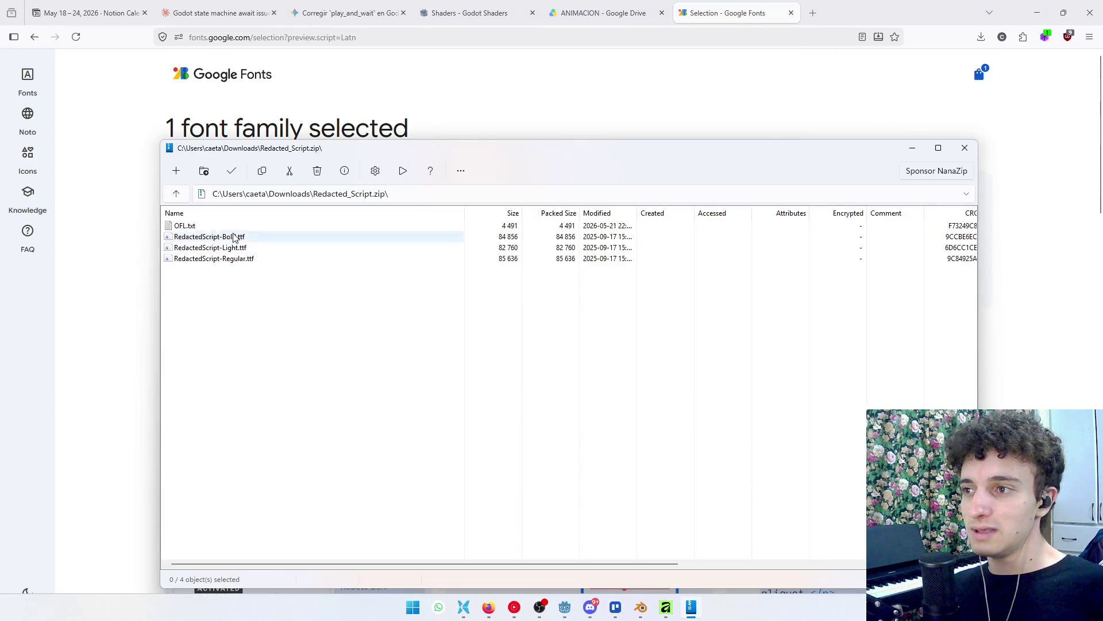
double_click(257, 260)
left_click(168, 119)
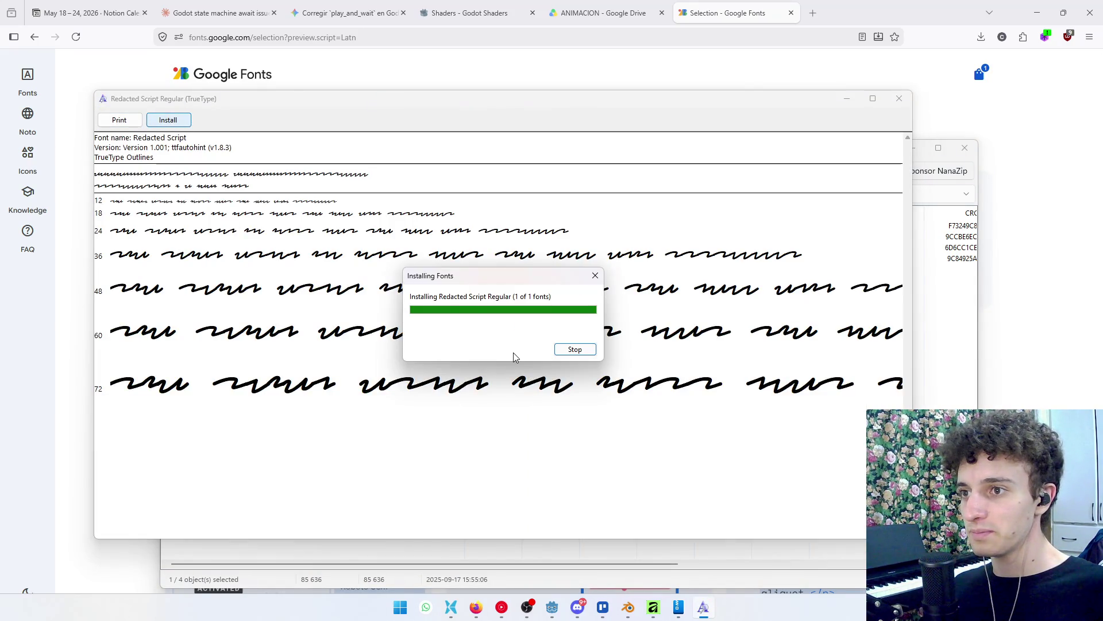
left_click(899, 99)
left_click(965, 148)
Return to the Affinity document and select the Artistic Text tool.
left_click(654, 607)
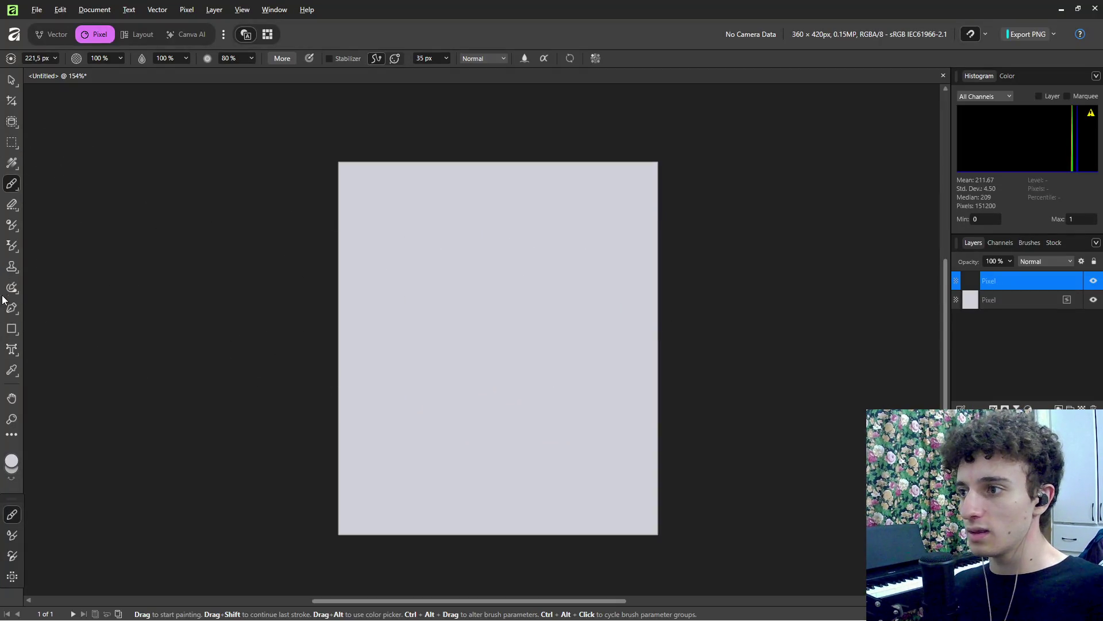
left_click(12, 349)
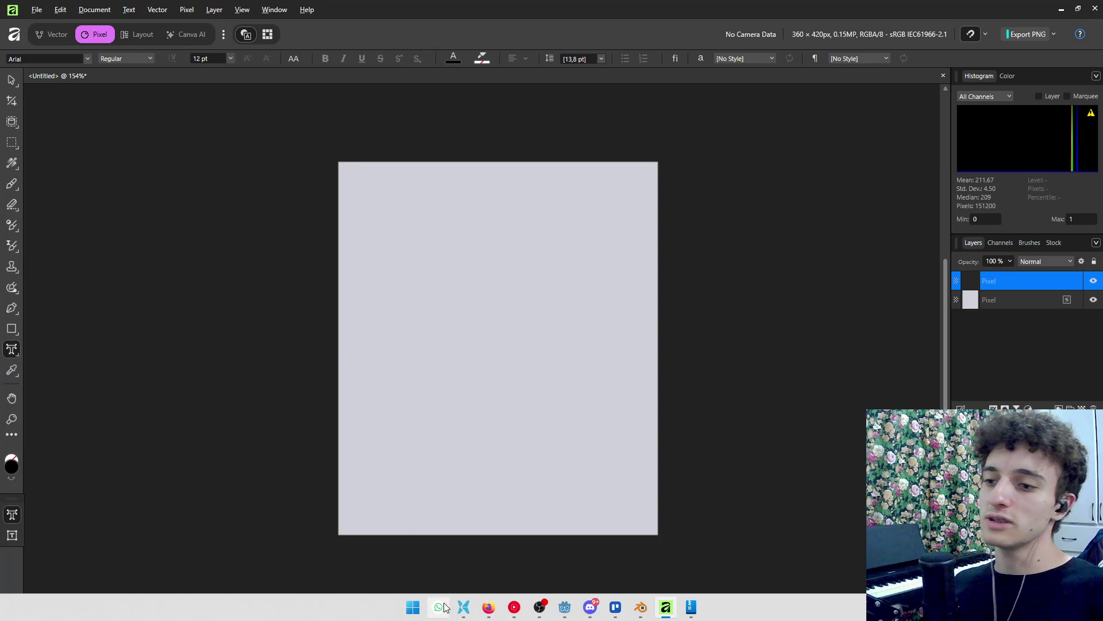
left_click(413, 607)
Open the Dialogues workbook in Excel, autofit column B, and copy Alice's Spanish line in H5.
type("excel")
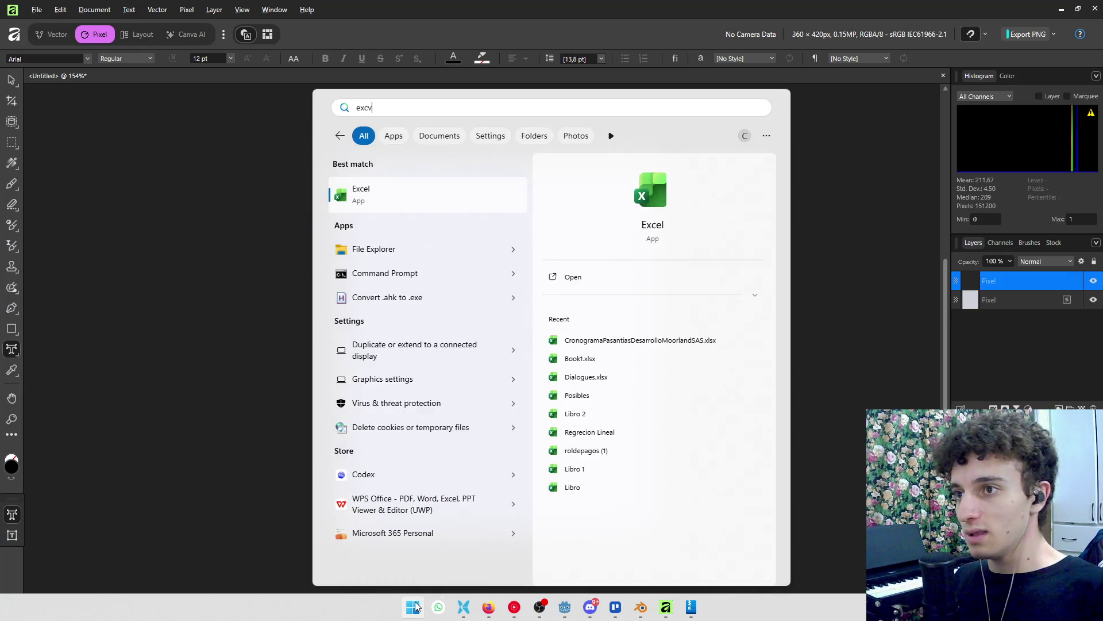
key("Return")
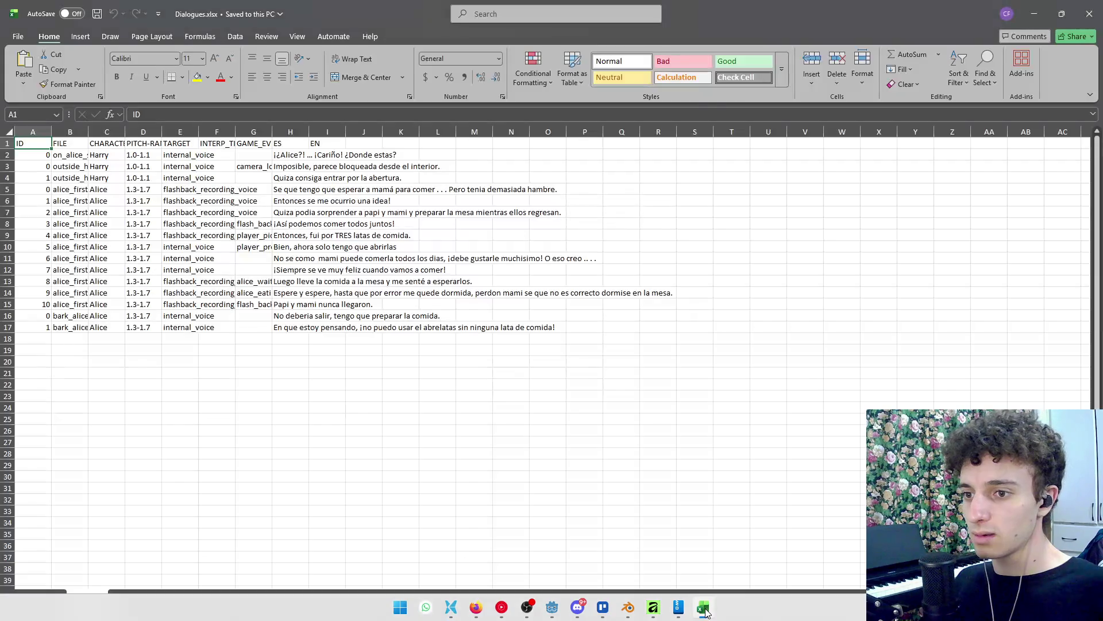
double_click(90, 132)
left_click(172, 361)
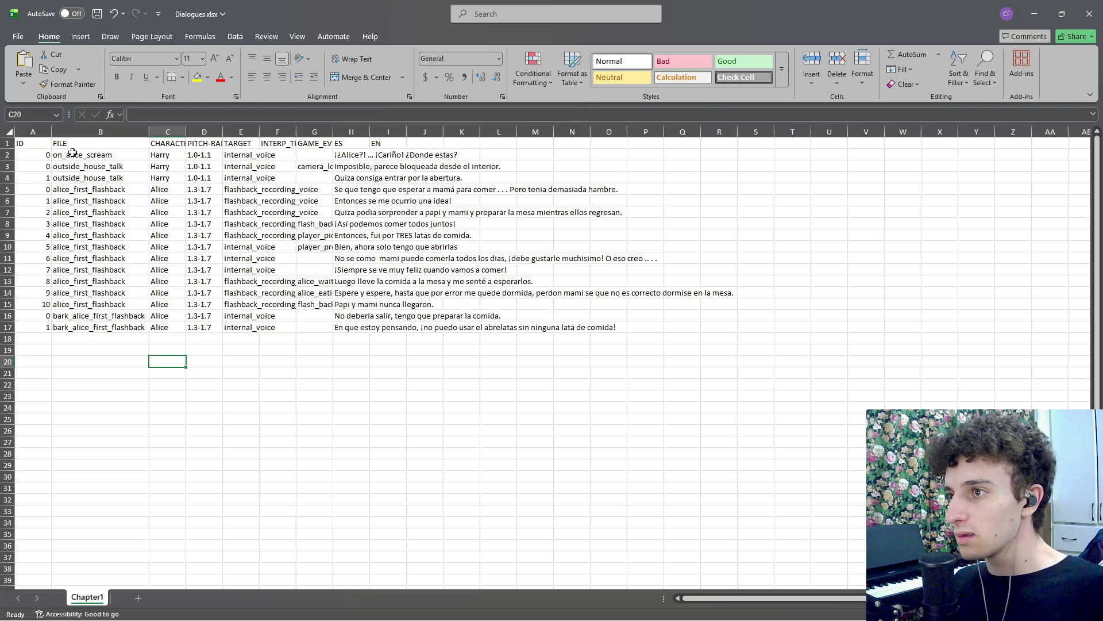
left_click_drag(10, 189, 3, 303)
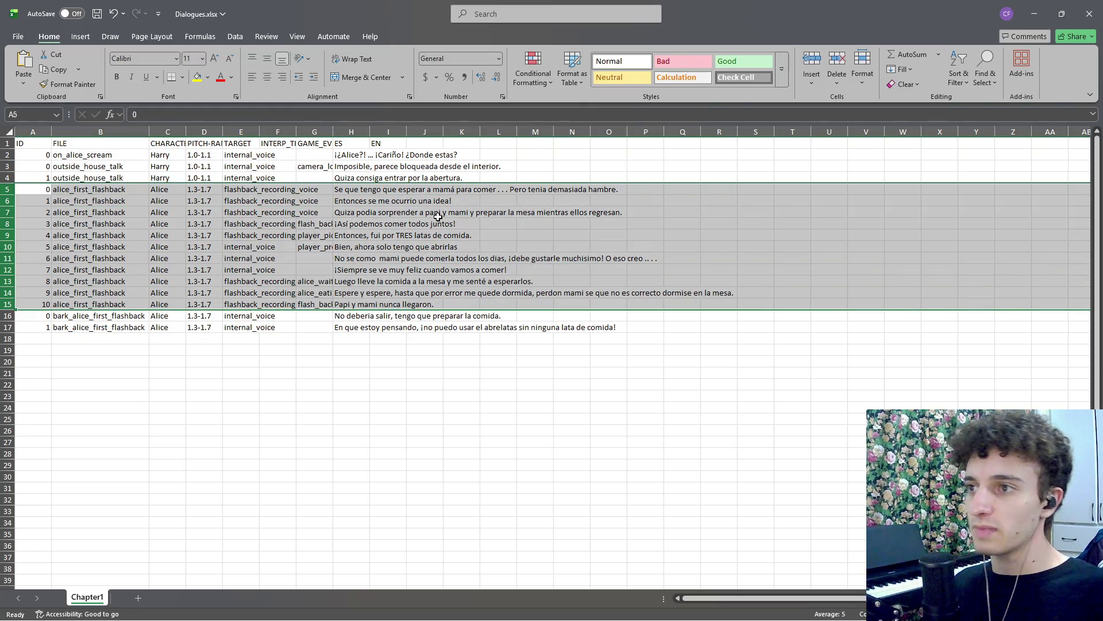
left_click(362, 188)
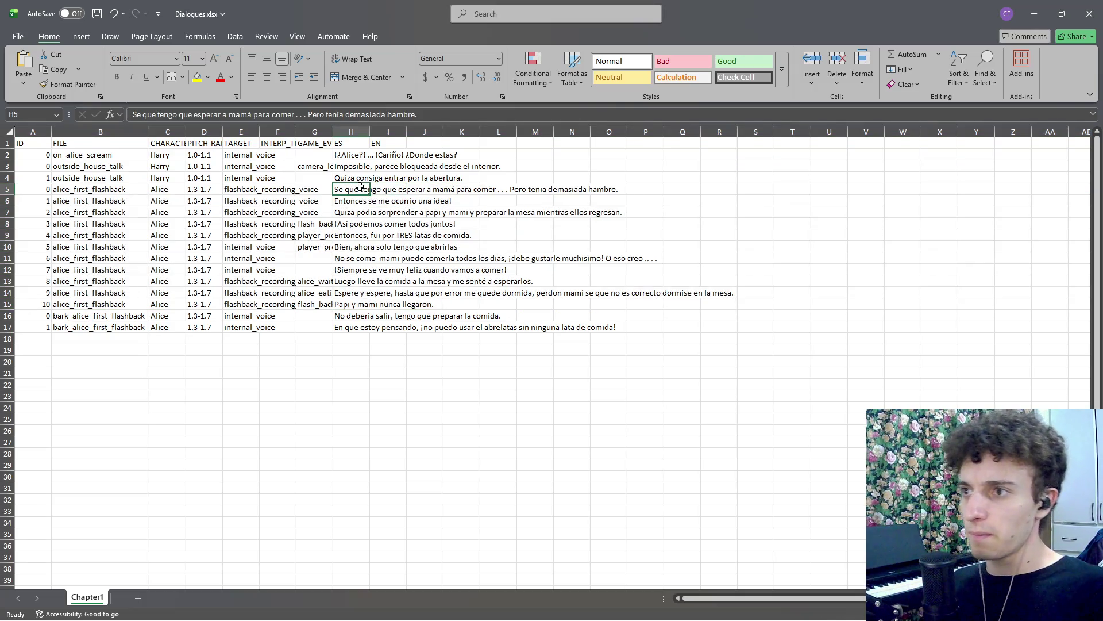
key("ctrl+c")
Copy the Spanish lines H5:H15, snap Excel to the right, and paste them at B26.
key("alt+Tab")
key("alt+Tab")
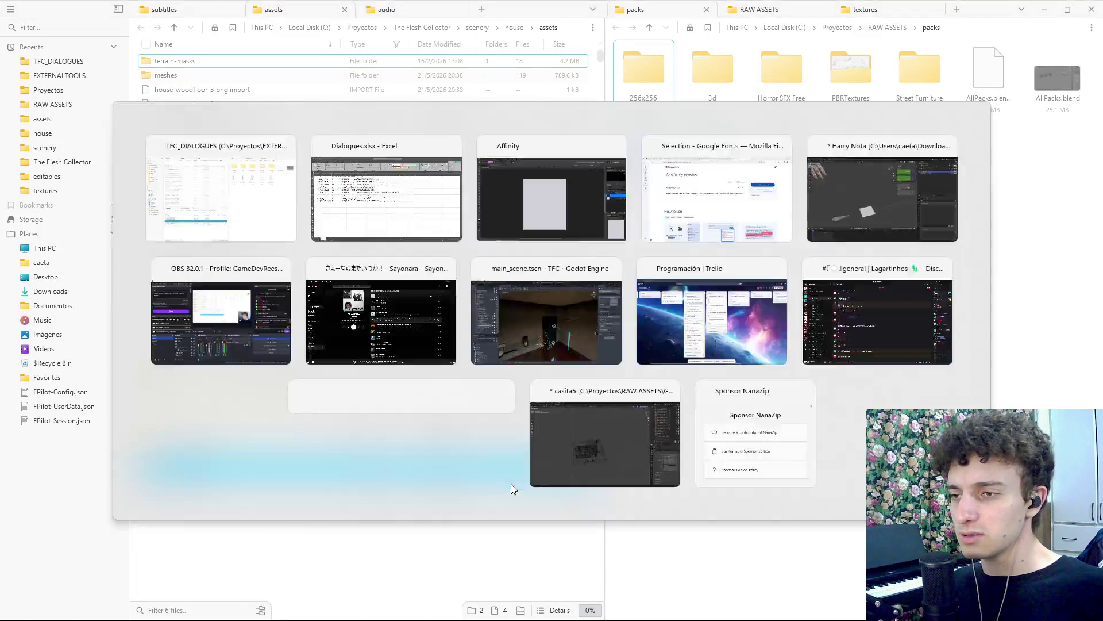
left_click(360, 203)
left_click_drag(350, 190, 353, 306)
key("ctrl+c")
key("super+Right")
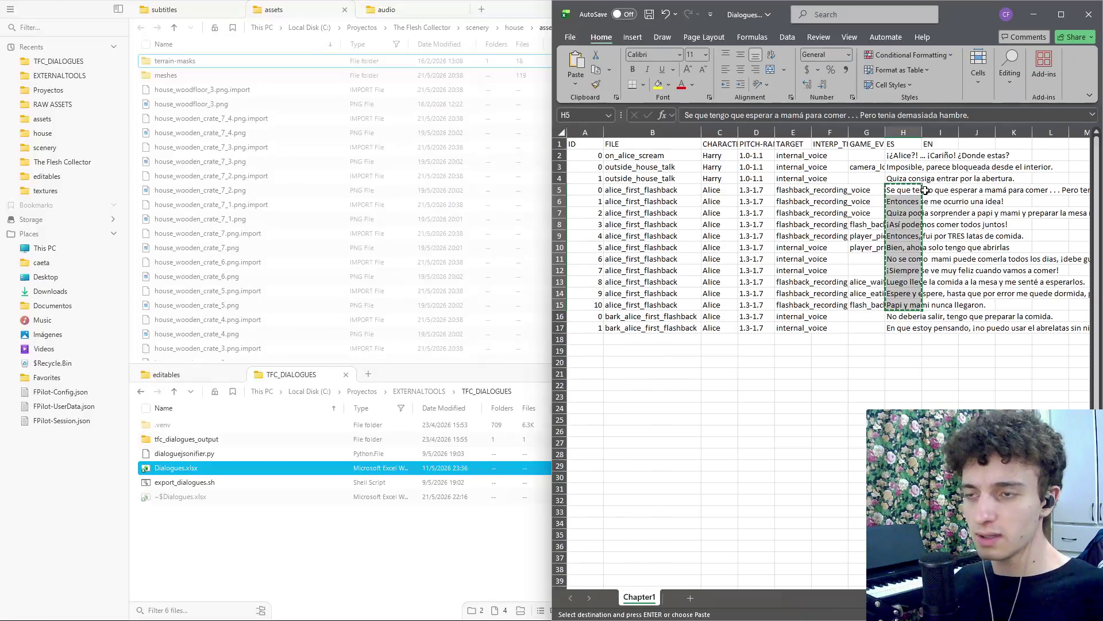
key("Escape")
left_click(655, 431)
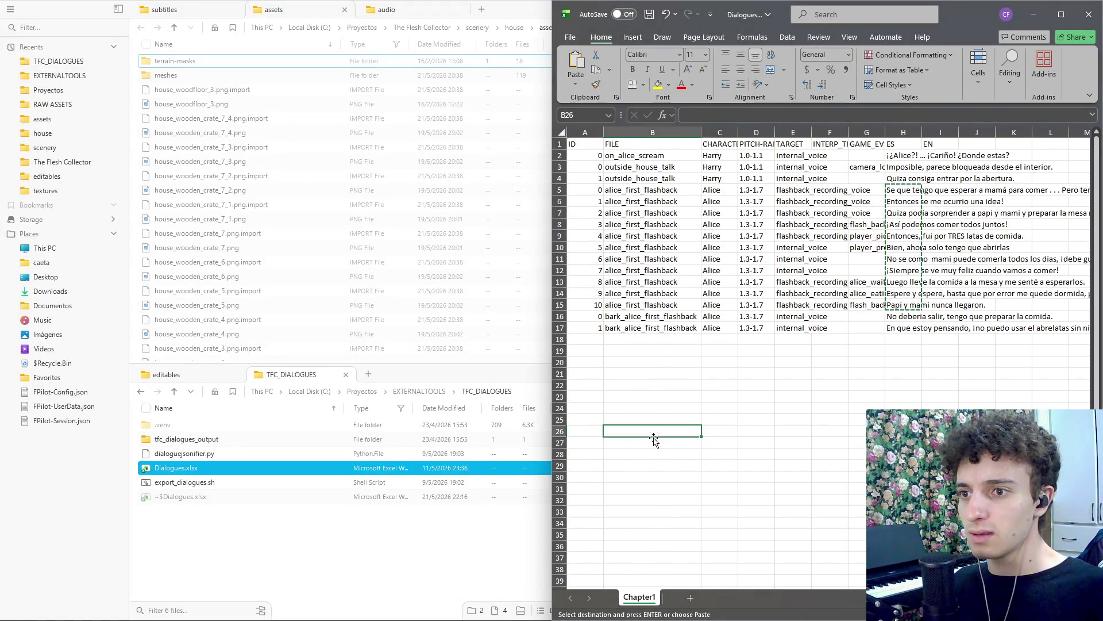
key("ctrl+v")
left_click(668, 394)
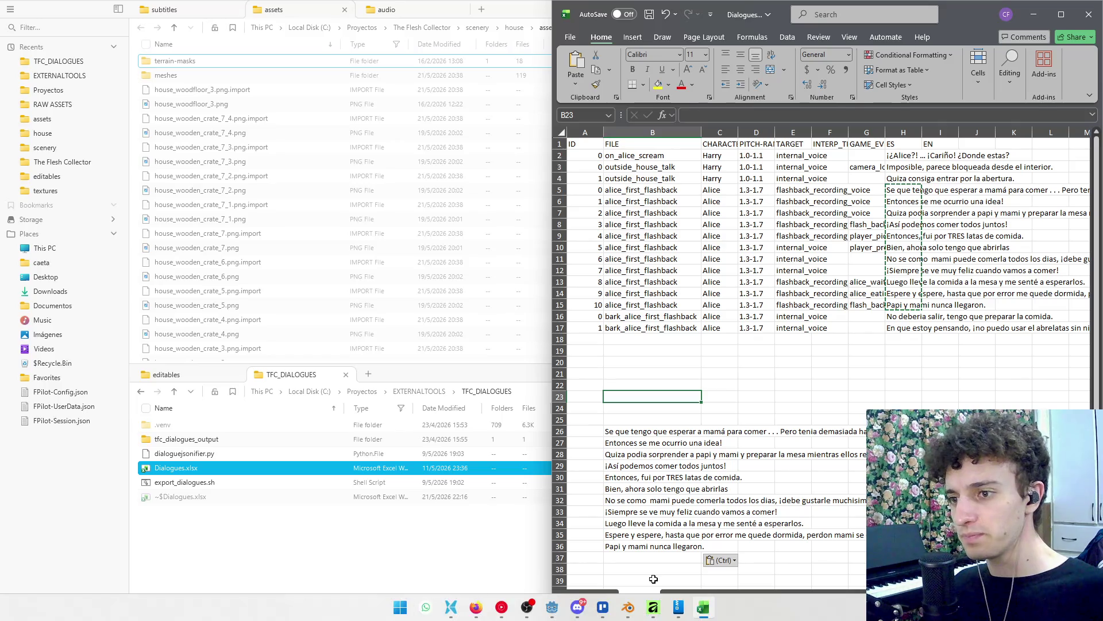
Start a new blank Excel workbook and paste the dialogue lines into D3.
key("super")
type("excel")
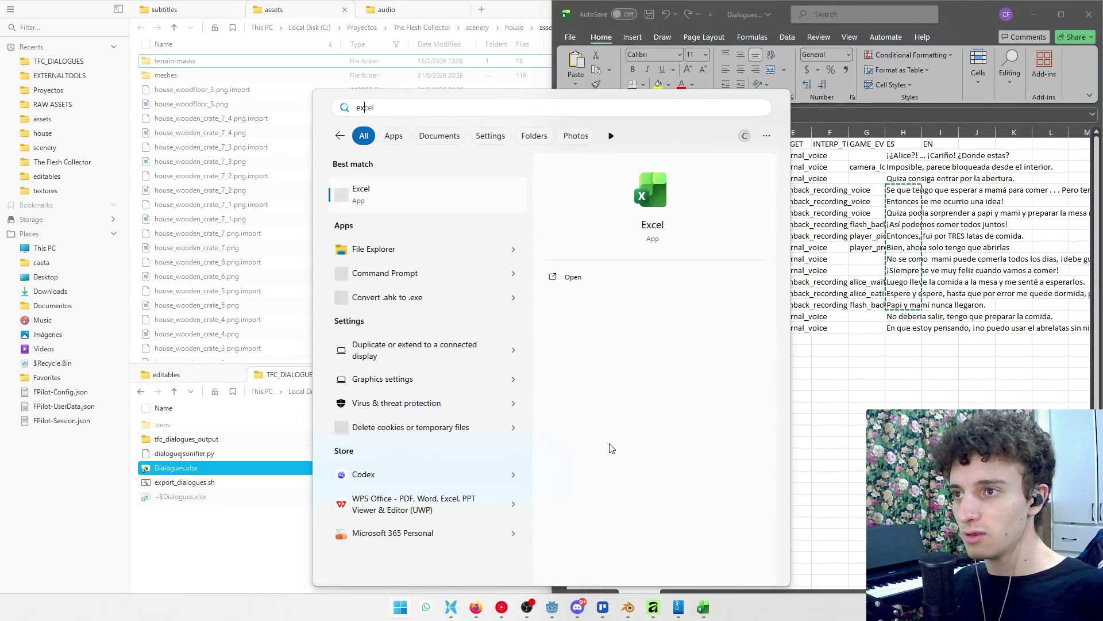
key("Return")
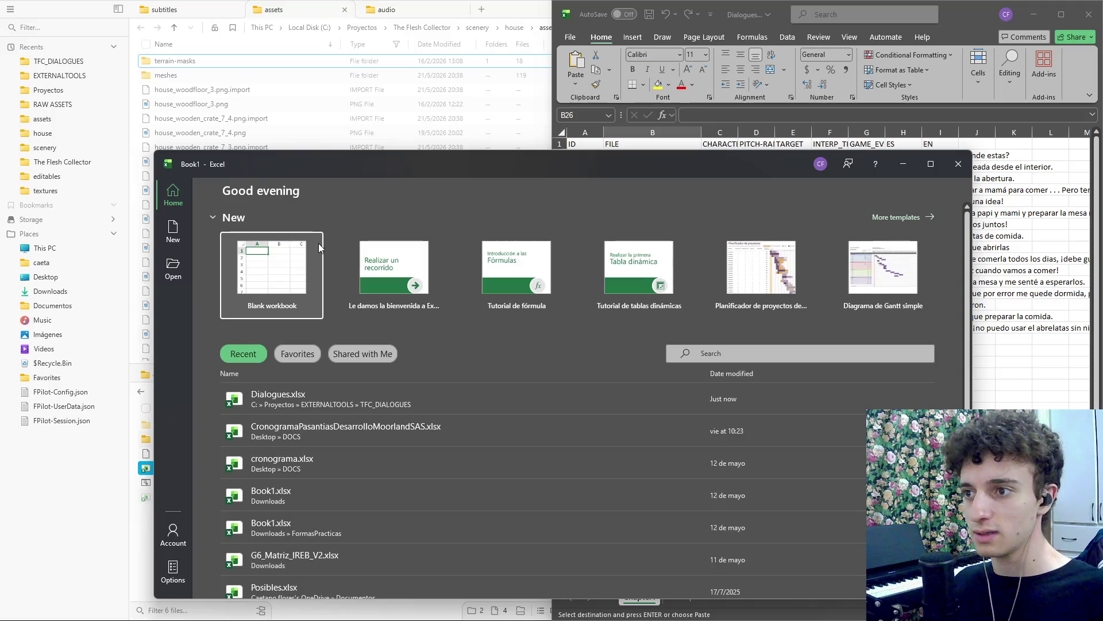
left_click(310, 310)
left_click(311, 313)
key("ctrl+v")
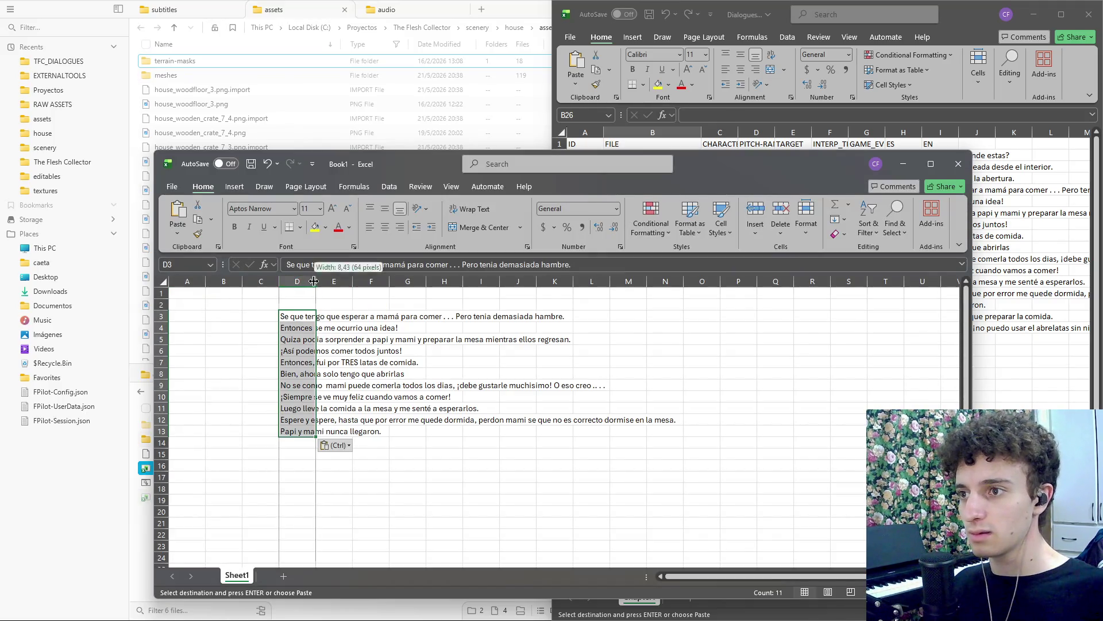
Autofit column D and move the lines to B2. Close Dialogues unsaved and dock Book1 right.
double_click(316, 281)
left_click_drag(283, 320, 211, 309)
left_click(644, 306)
left_click(1089, 14)
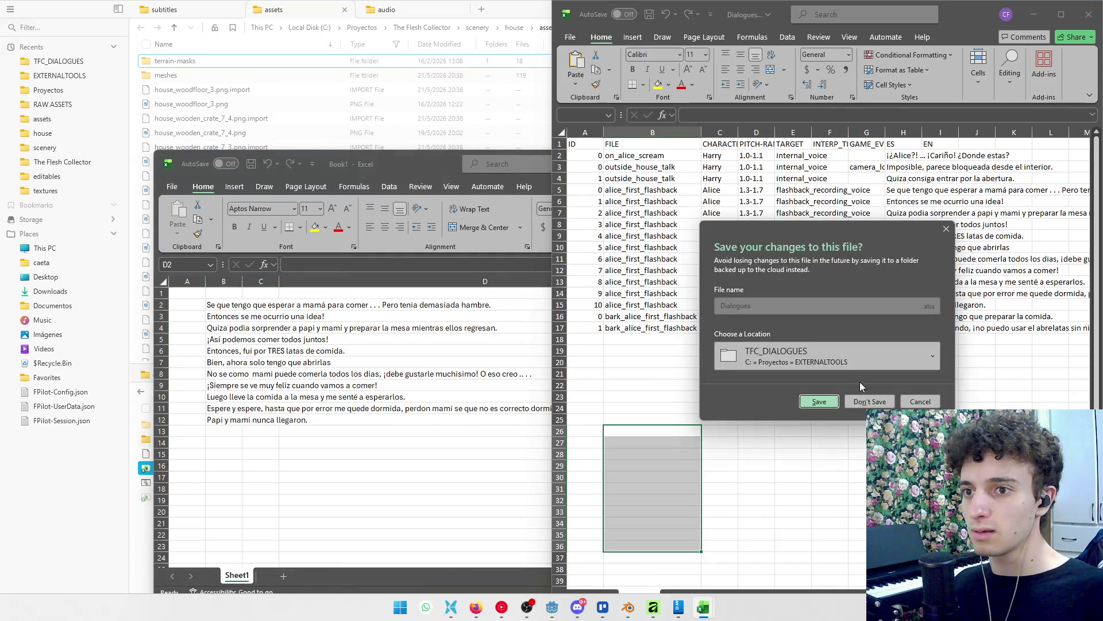
left_click(870, 402)
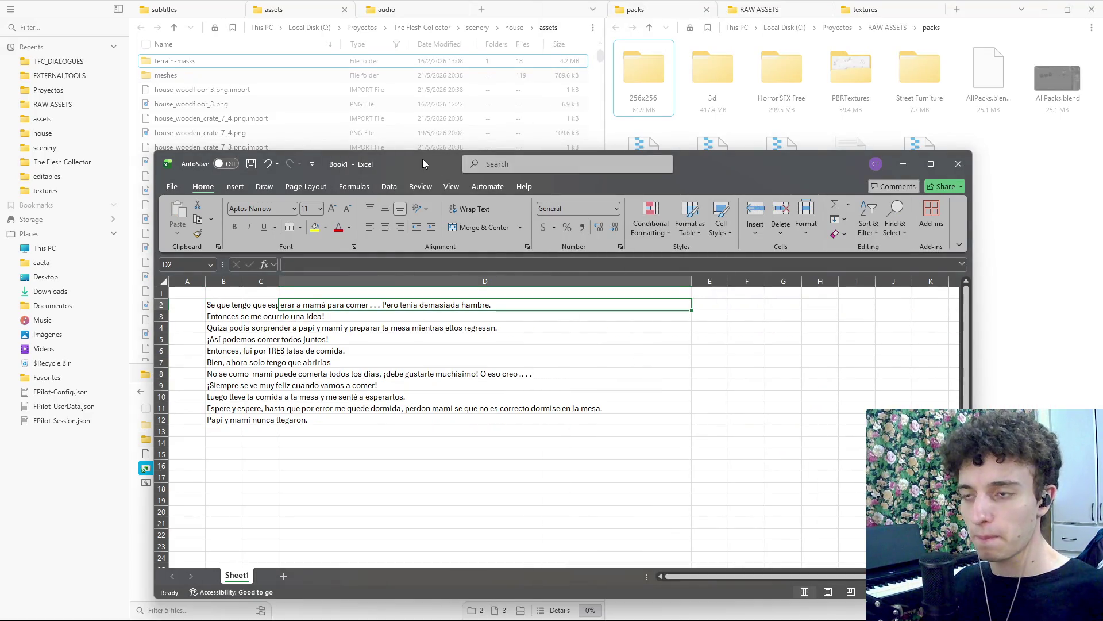
key("super+Right")
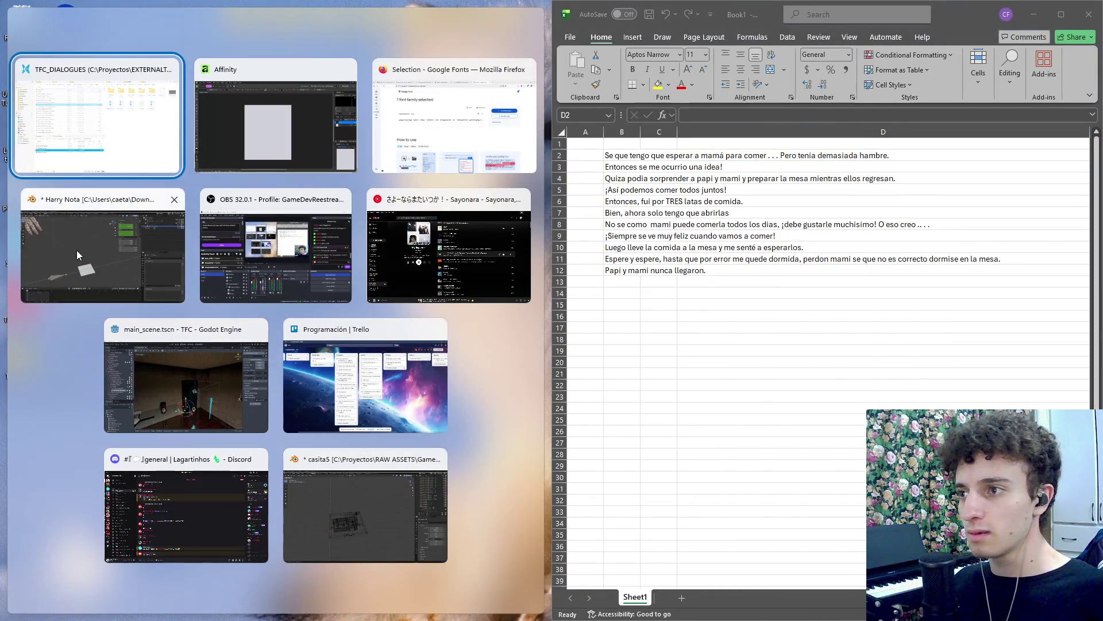
left_click(289, 117)
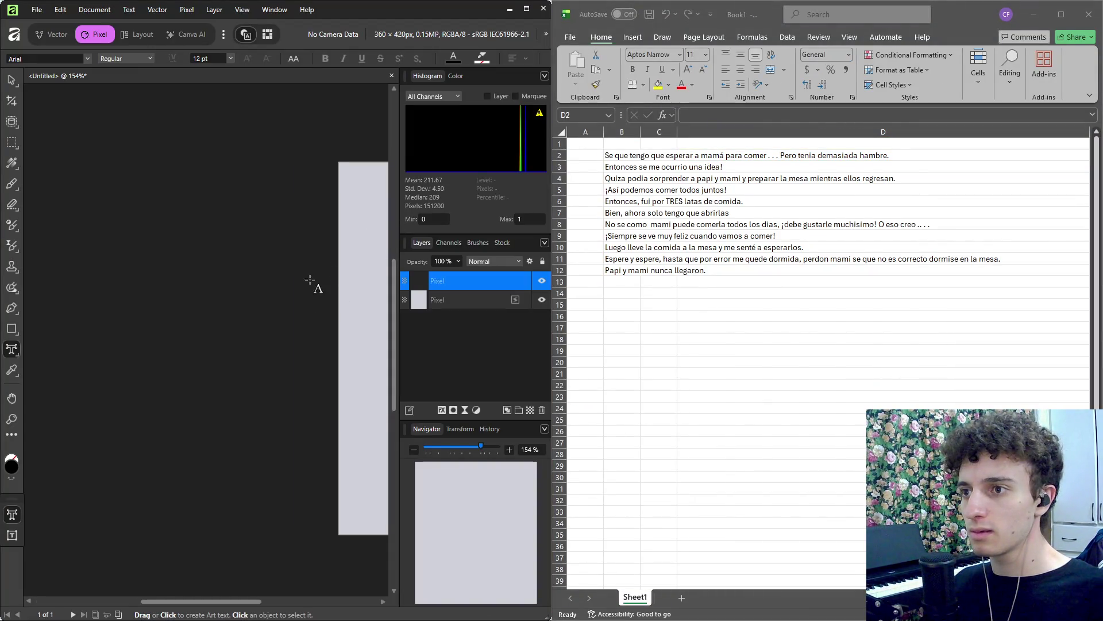
Scroll and zoom around the pale note page in Affinity, bringing it to 193%.
scroll(316, 285, "left", 5)
scroll(131, 254, "down", 2)
scroll(246, 259, "right", 2)
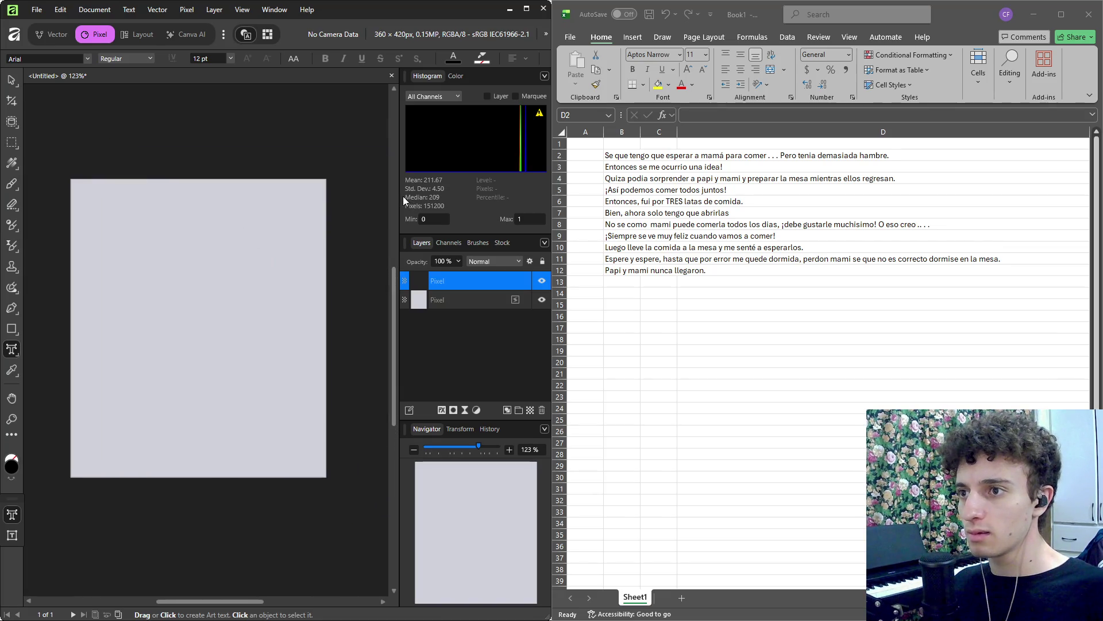
scroll(399, 196, "up", 3)
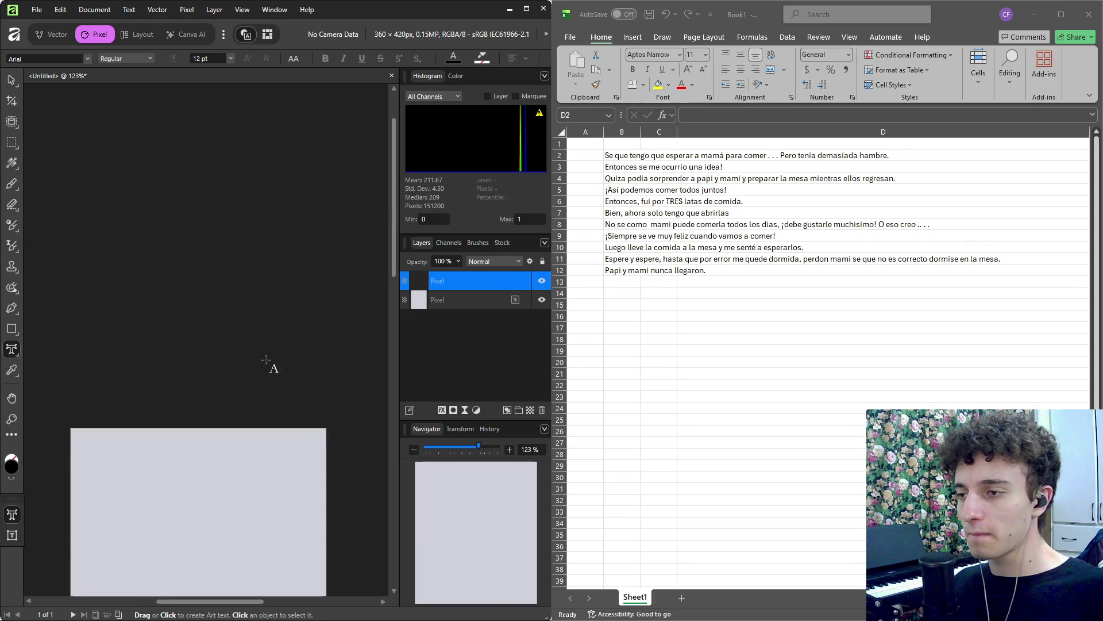
scroll(271, 365, "down", 3)
scroll(259, 288, "left", 1)
scroll(190, 213, "up", 5)
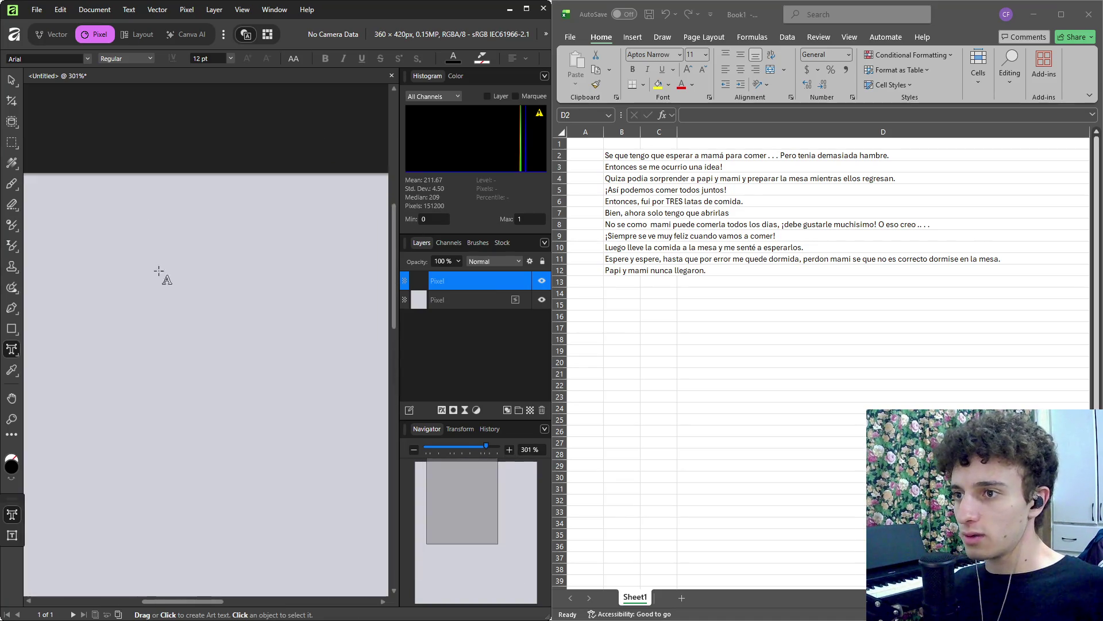
scroll(169, 227, "down", 2)
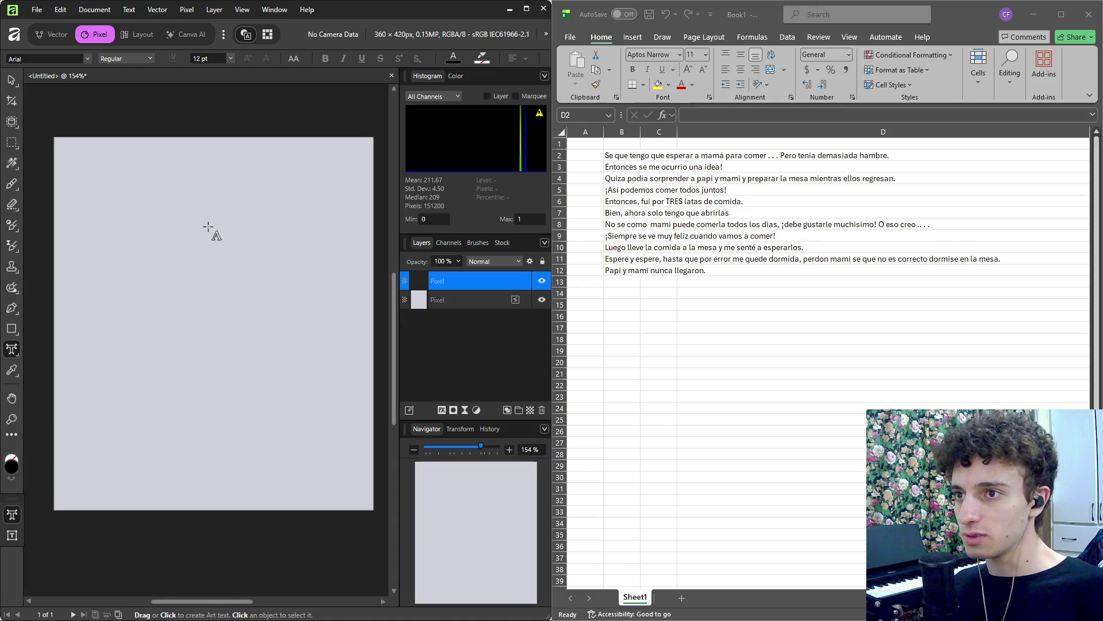
Widen the Affinity side of the split and try placing artistic text near the page's top-left.
left_click_drag(552, 215, 665, 229)
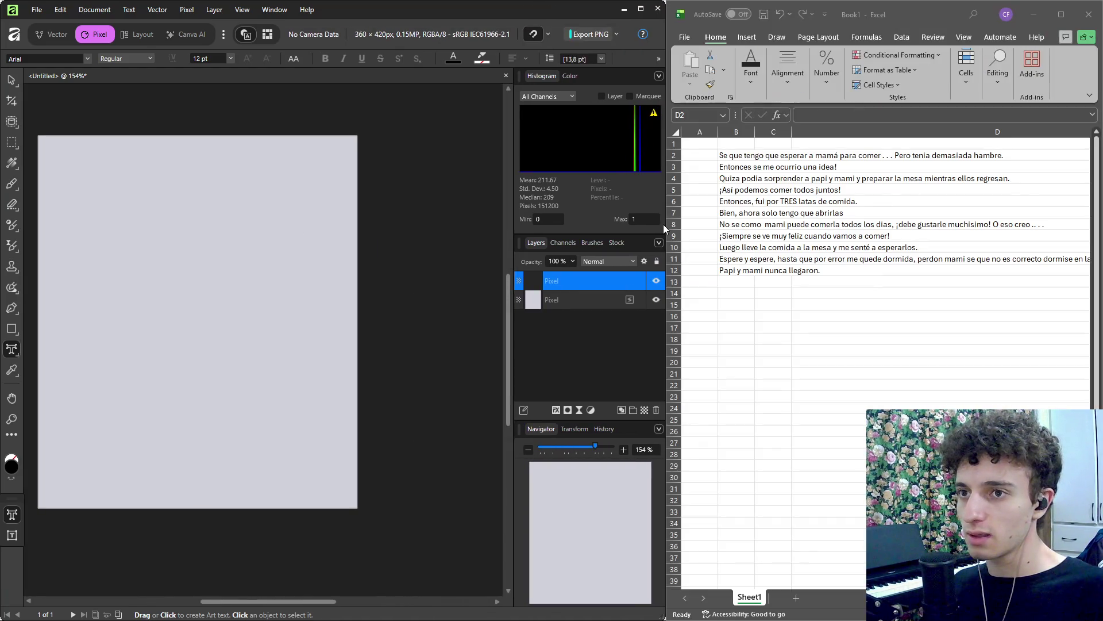
scroll(125, 197, "up", 3)
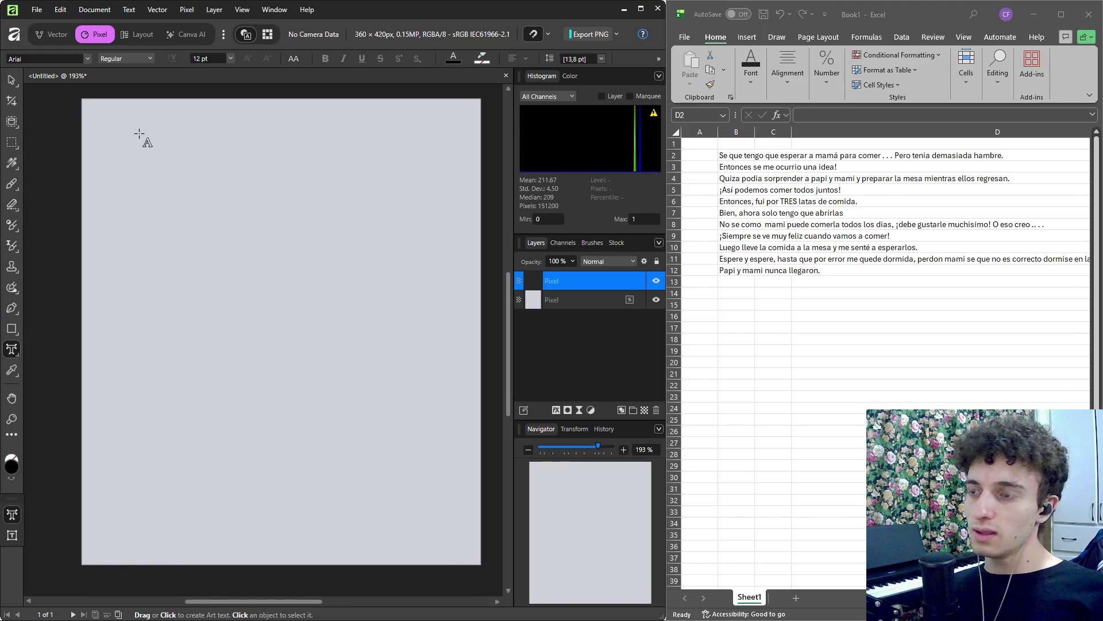
mouse_move(126, 155)
left_mouse_down()
mouse_move(223, 315)
mouse_move(139, 165)
left_mouse_up()
left_click(12, 359)
Draw a Frame Text box over most of the pale page and stretch its corners outward.
left_click(55, 366)
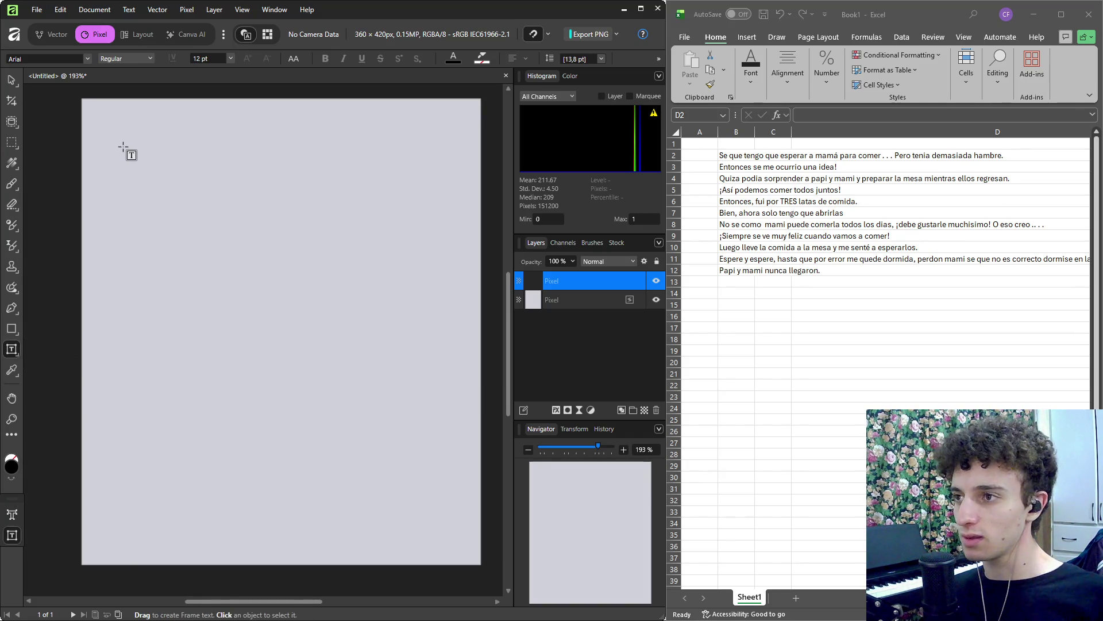
mouse_move(138, 159)
left_mouse_down()
mouse_move(346, 366)
mouse_move(438, 525)
mouse_move(405, 497)
left_mouse_up()
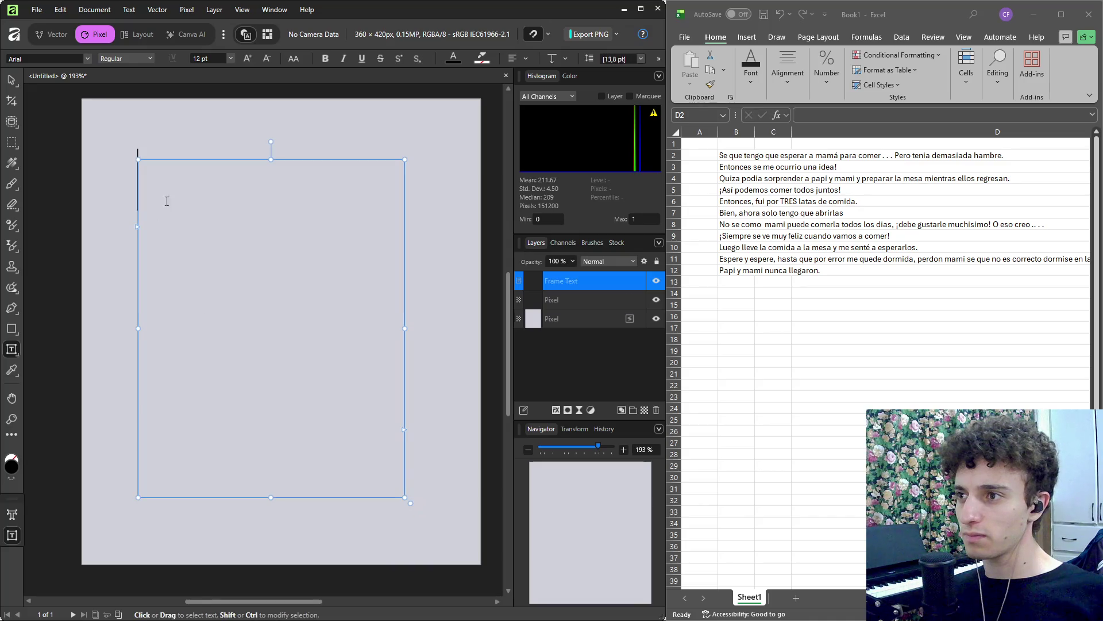
left_click_drag(135, 157, 116, 148)
left_click_drag(406, 498, 437, 520)
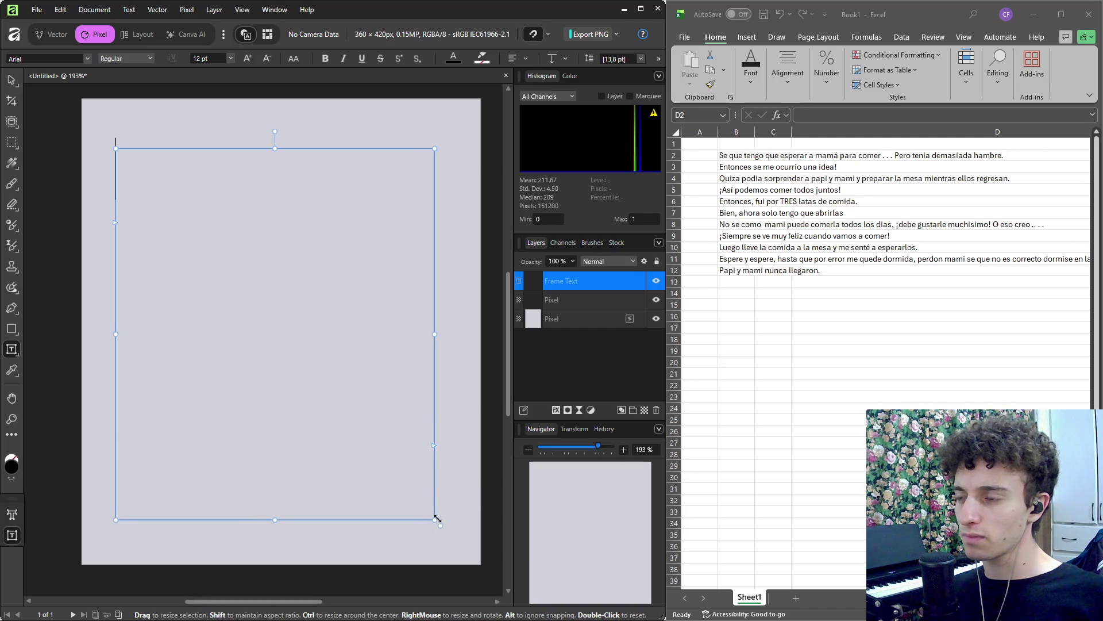
Set the frame's font size to 6 pt in the context toolbar.
left_click(203, 59)
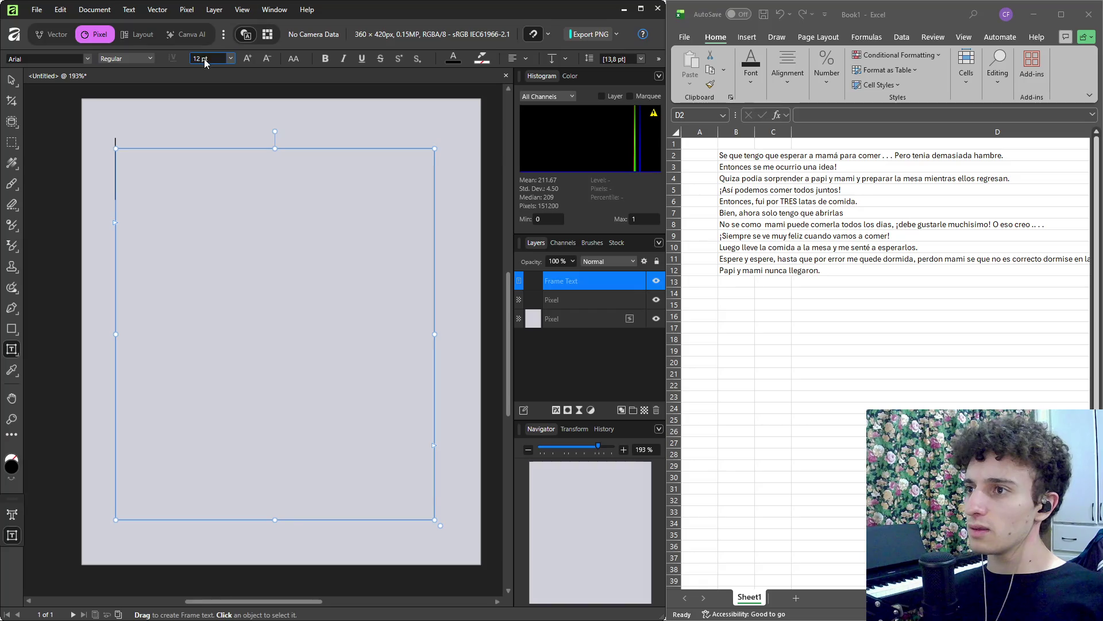
left_click(229, 58)
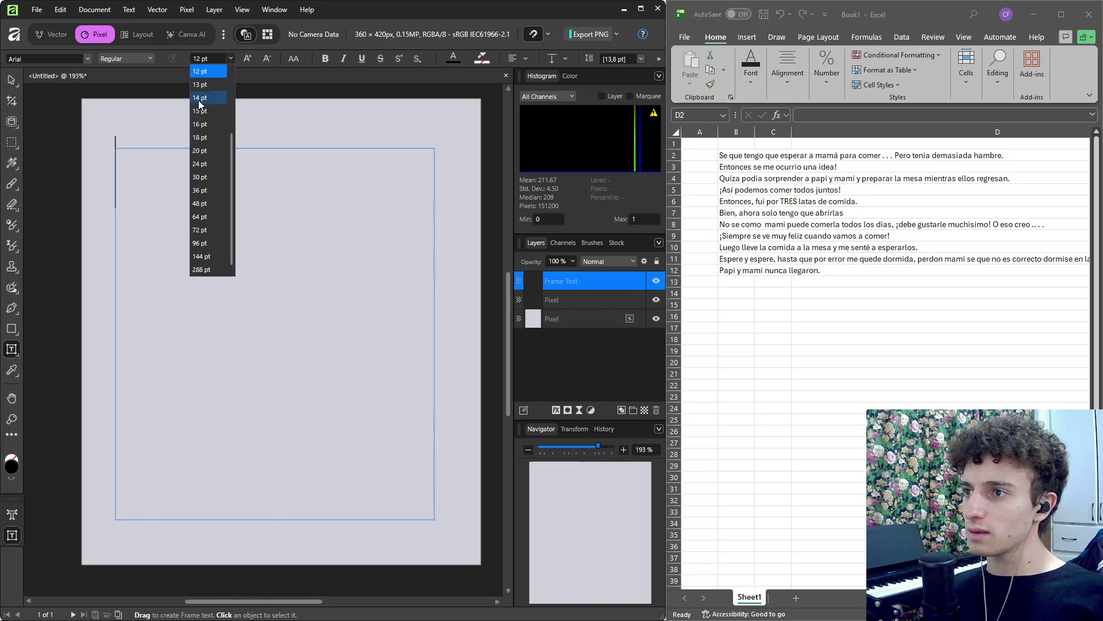
left_click(205, 108)
left_click(231, 59)
left_click(214, 84)
left_click(232, 58)
left_click(207, 71)
left_click(233, 56)
left_click(206, 123)
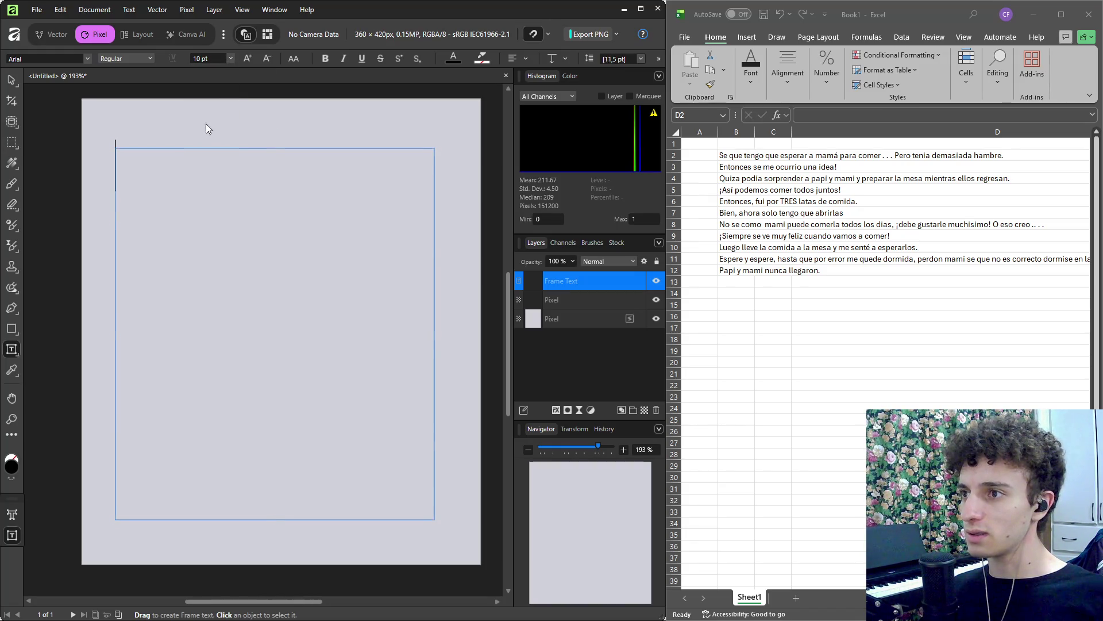
left_click(230, 58)
scroll(211, 95, "up", 2)
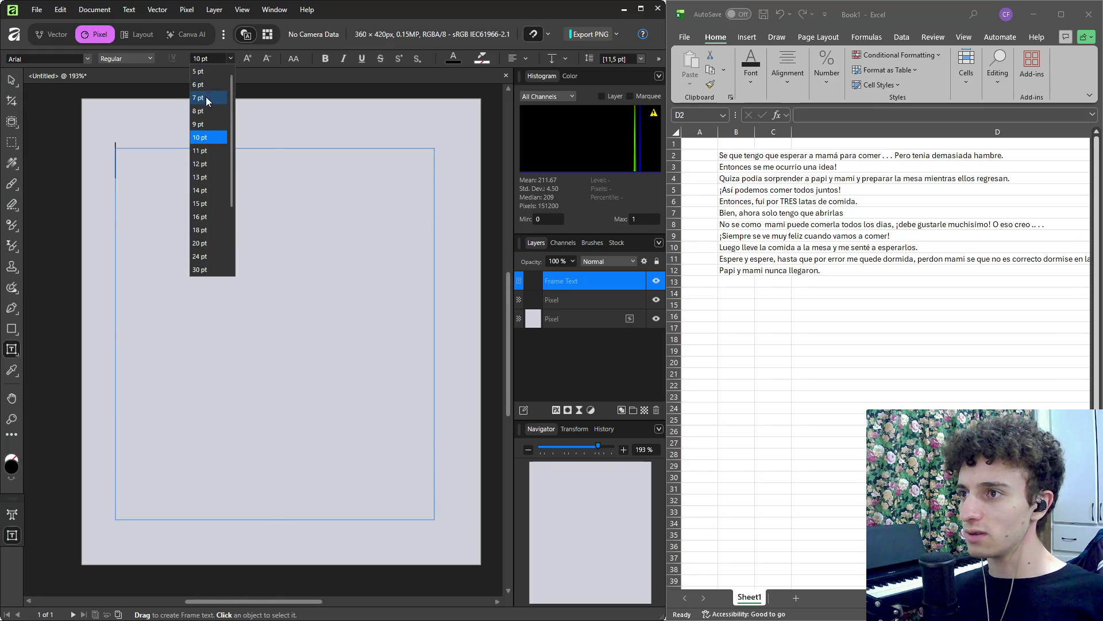
left_click(209, 92)
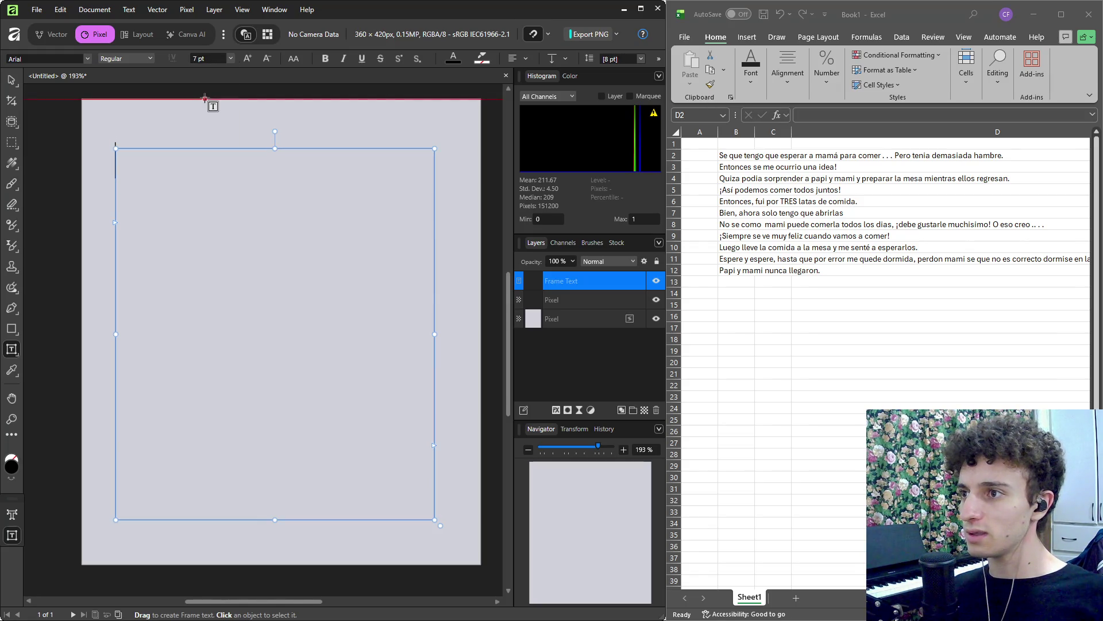
left_click(231, 58)
left_click(200, 86)
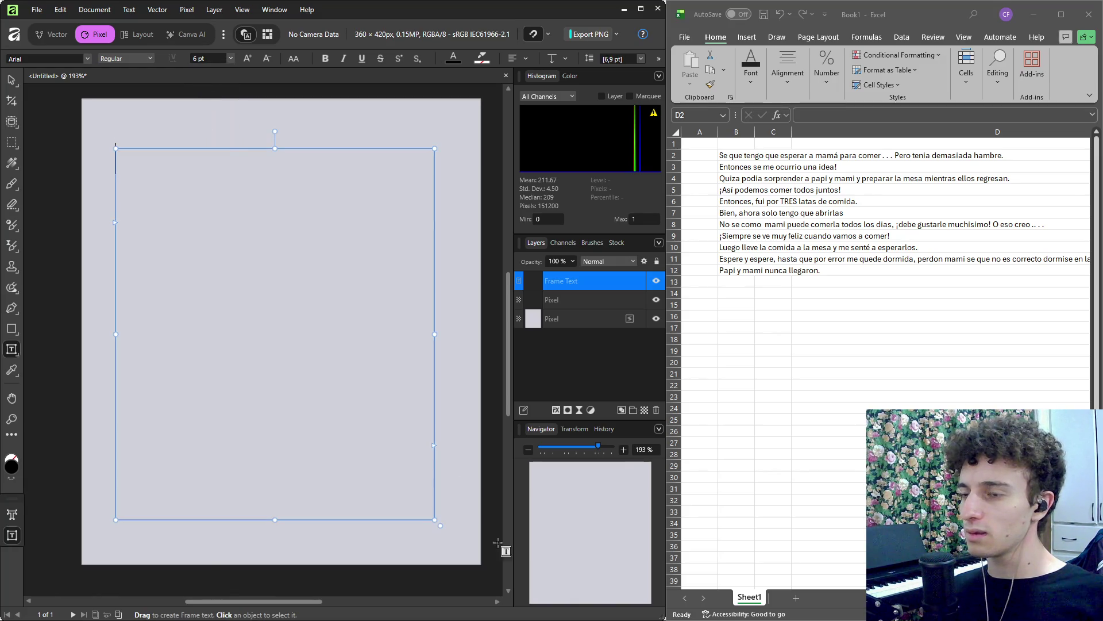
Dismiss the NanaZip sponsor message and hide the file manager and browser to return to Affinity.
mouse_move(533, 609)
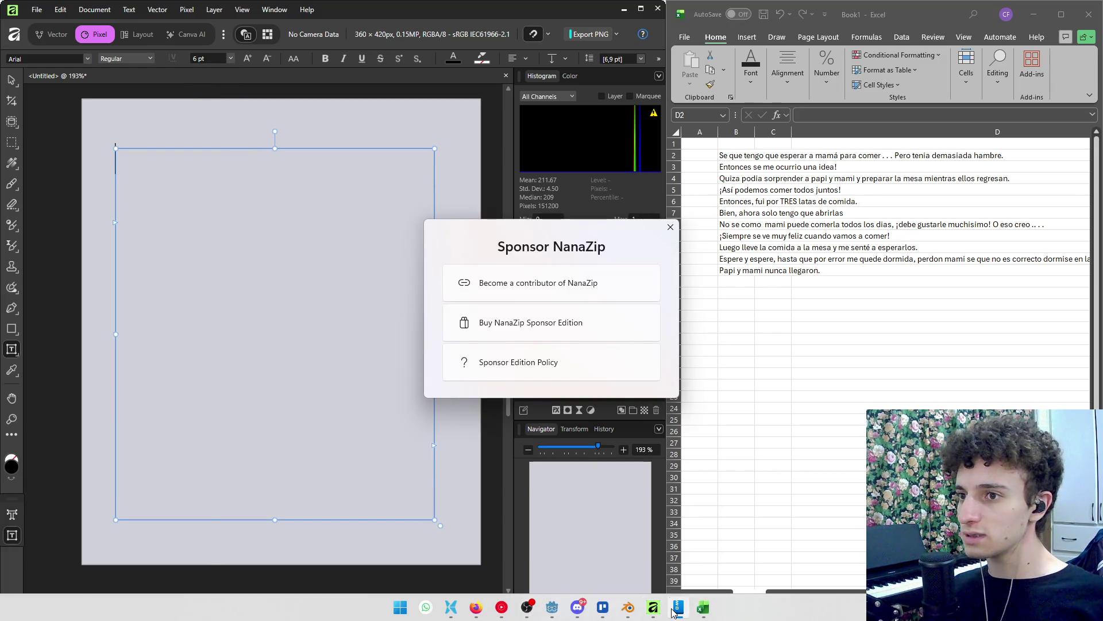
left_click(669, 227)
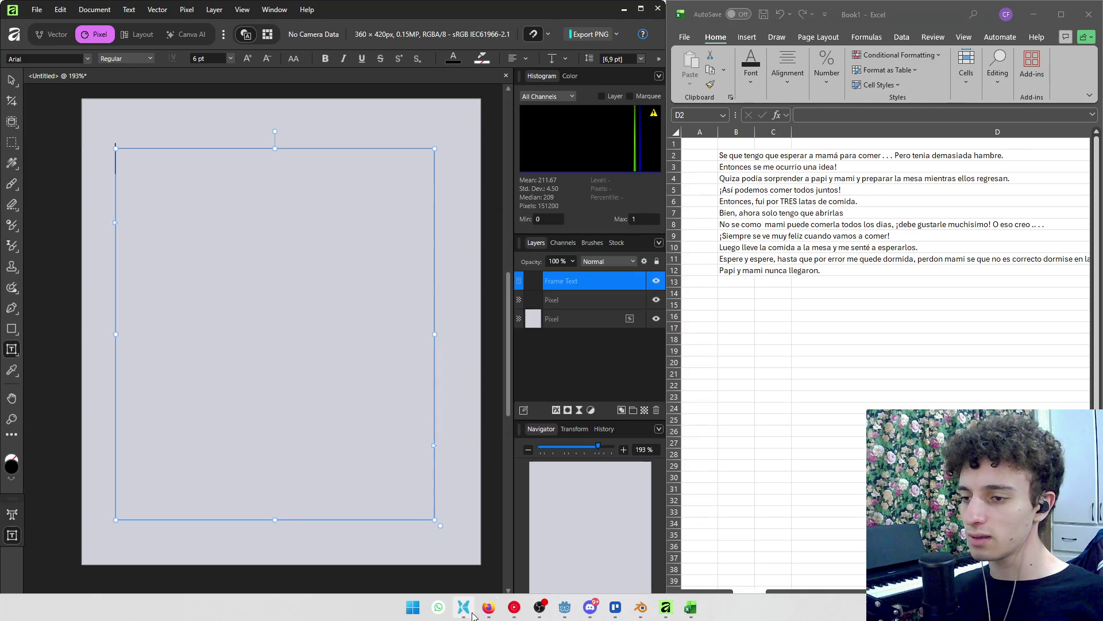
left_click(470, 614)
left_click(473, 615)
left_click(499, 614)
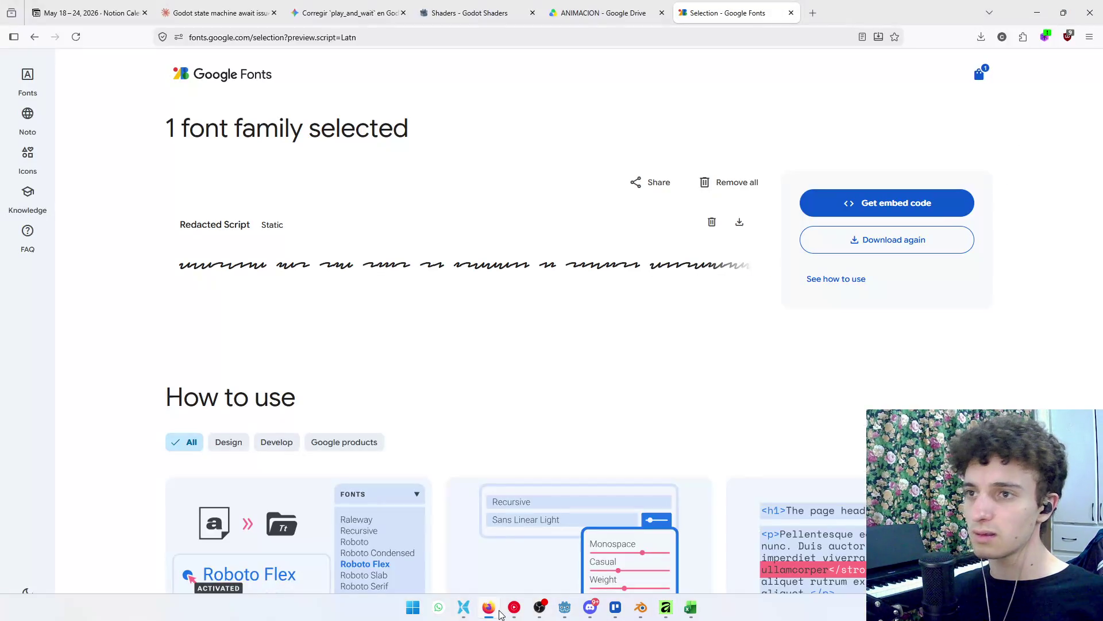
left_click(499, 613)
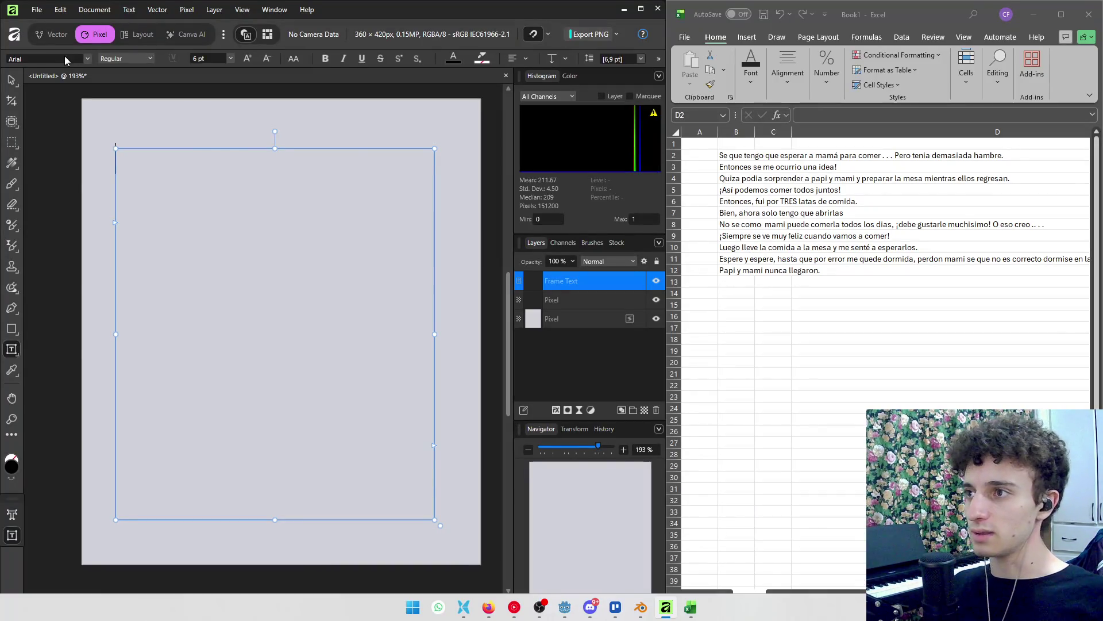
Choose Redacted Script and paste the first dialogue line from cell B2 into the frame.
left_click(80, 58)
type("red")
left_click(73, 88)
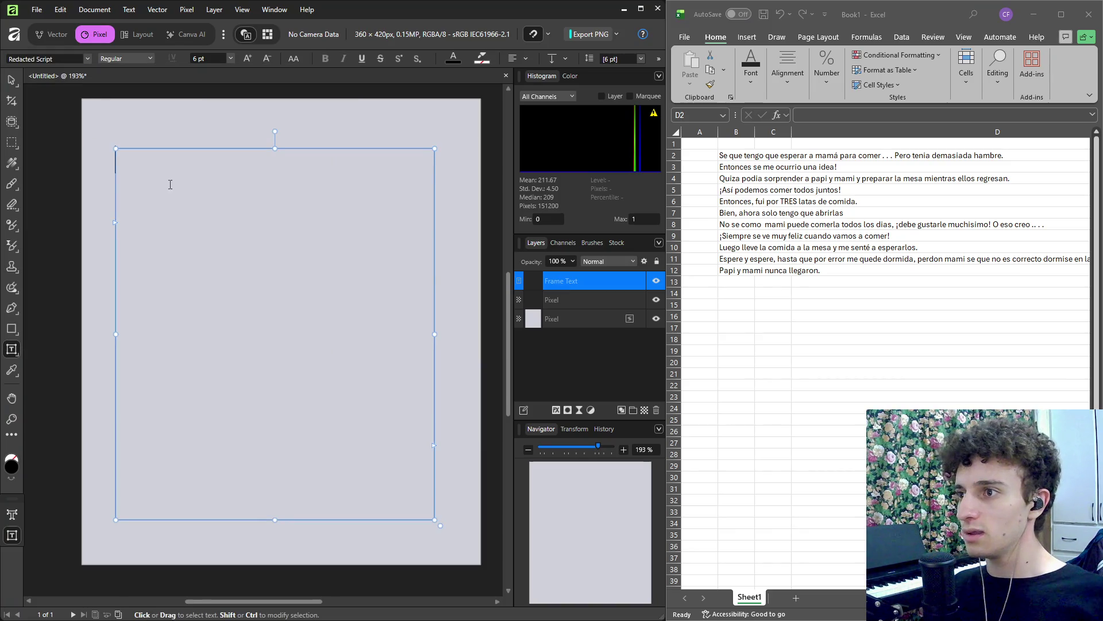
left_click(730, 158)
key("ctrl+c")
left_click(171, 162)
key("ctrl+v")
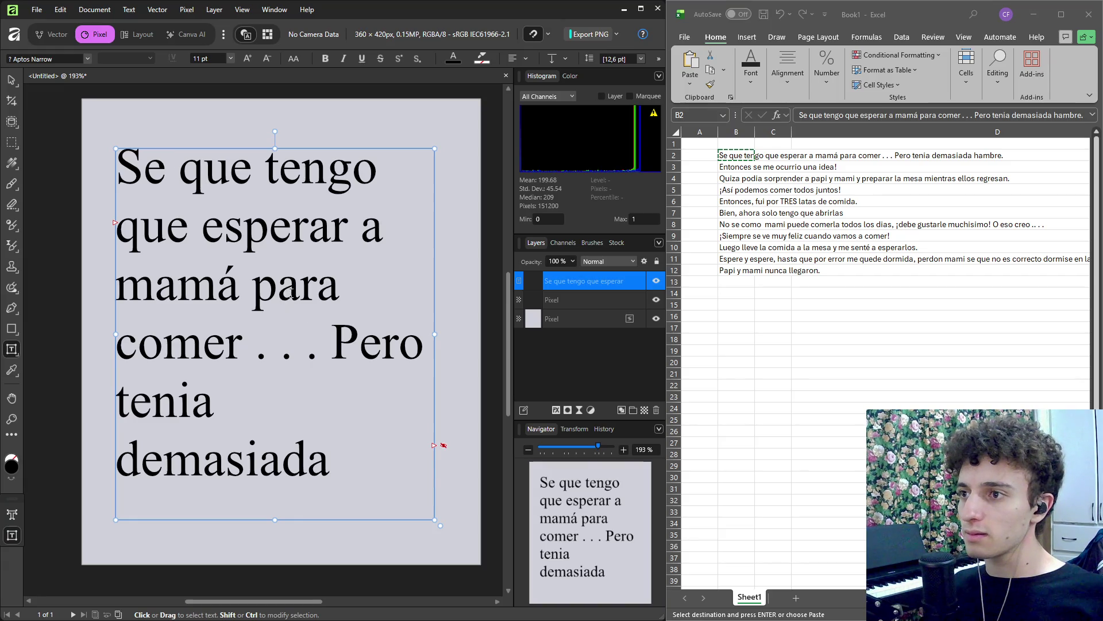
Apply Redacted Script to all the frame text and delete the trailing word 'hambre.'.
key("ctrl+a")
left_click(63, 58)
type("red")
key("Return")
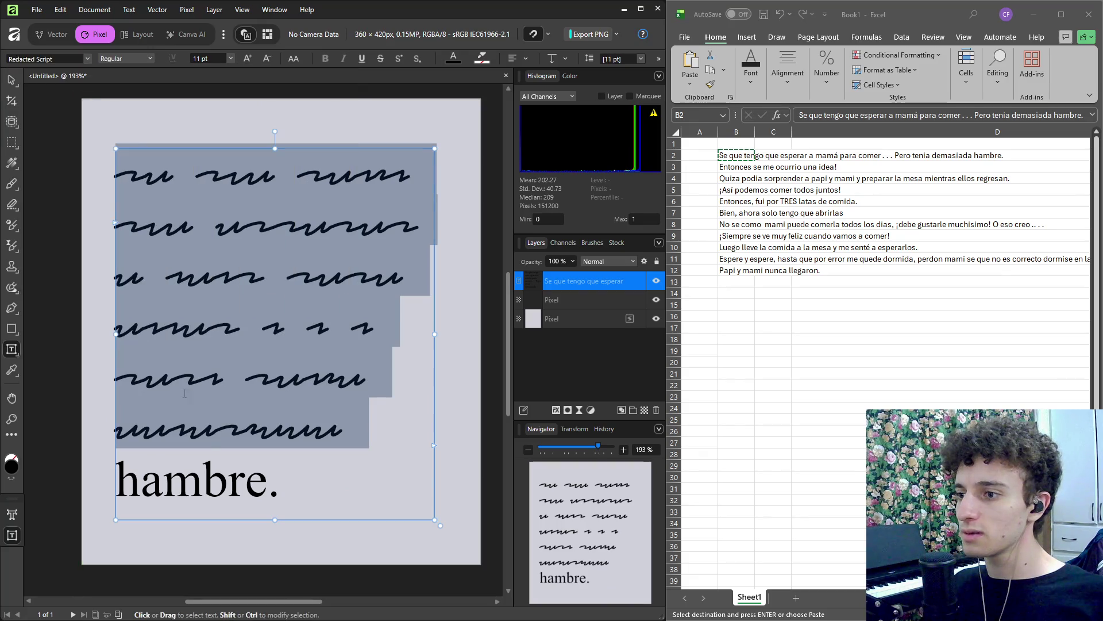
left_click(216, 428)
left_click_drag(286, 494, 95, 474)
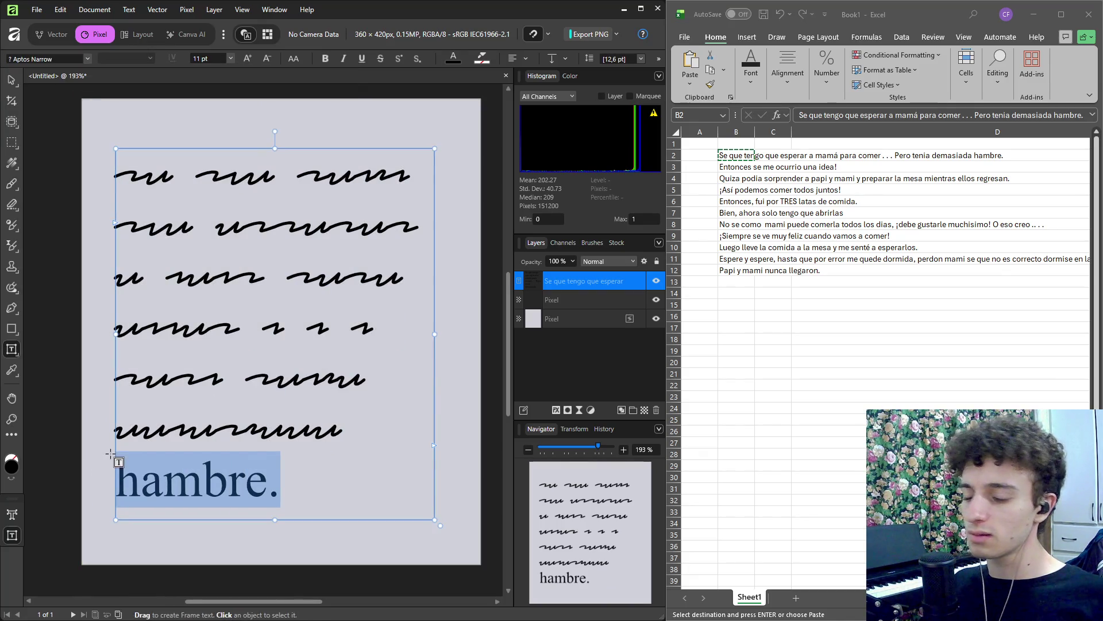
key("BackSpace")
key("BackSpace")
Resize the dialogue text to 3 pt and add an empty line beneath it.
left_click_drag(339, 432, 114, 169)
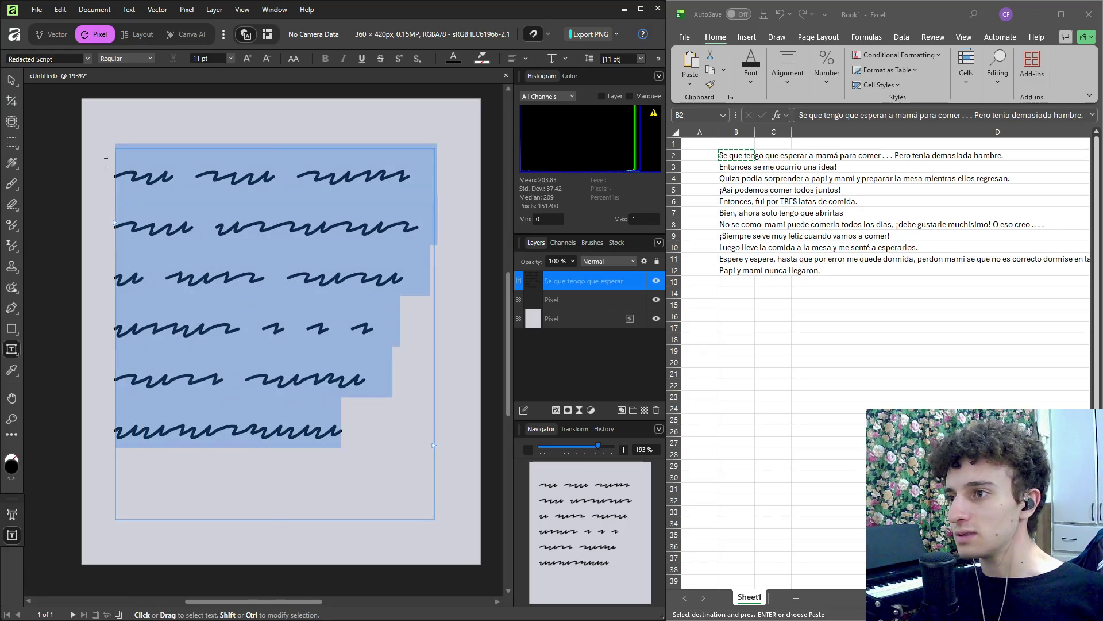
left_click(212, 61)
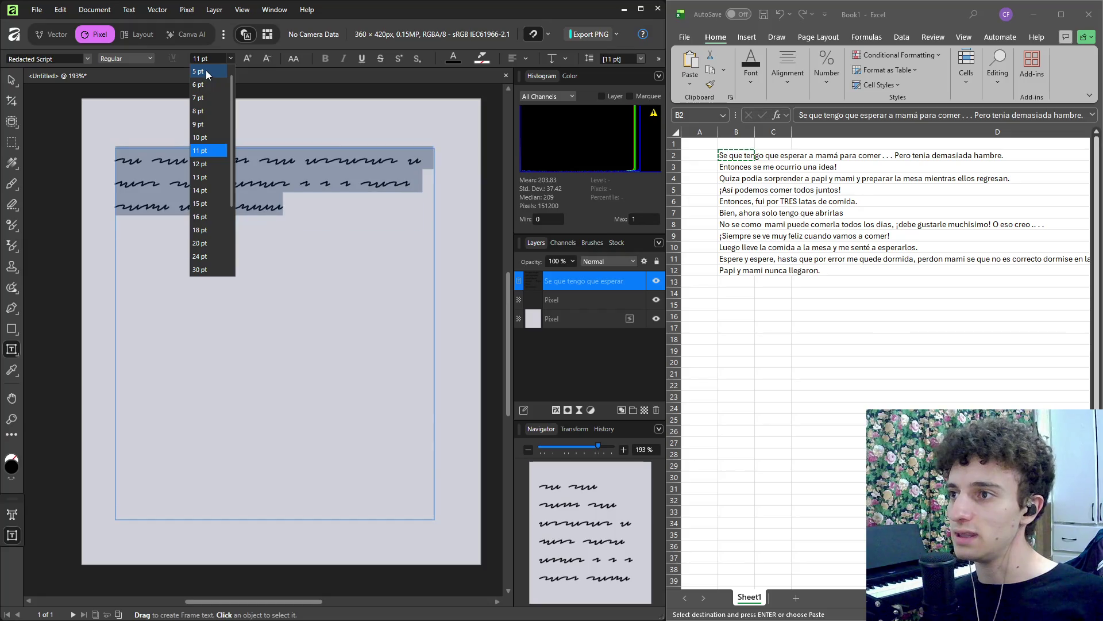
left_click(207, 73)
left_click(228, 59)
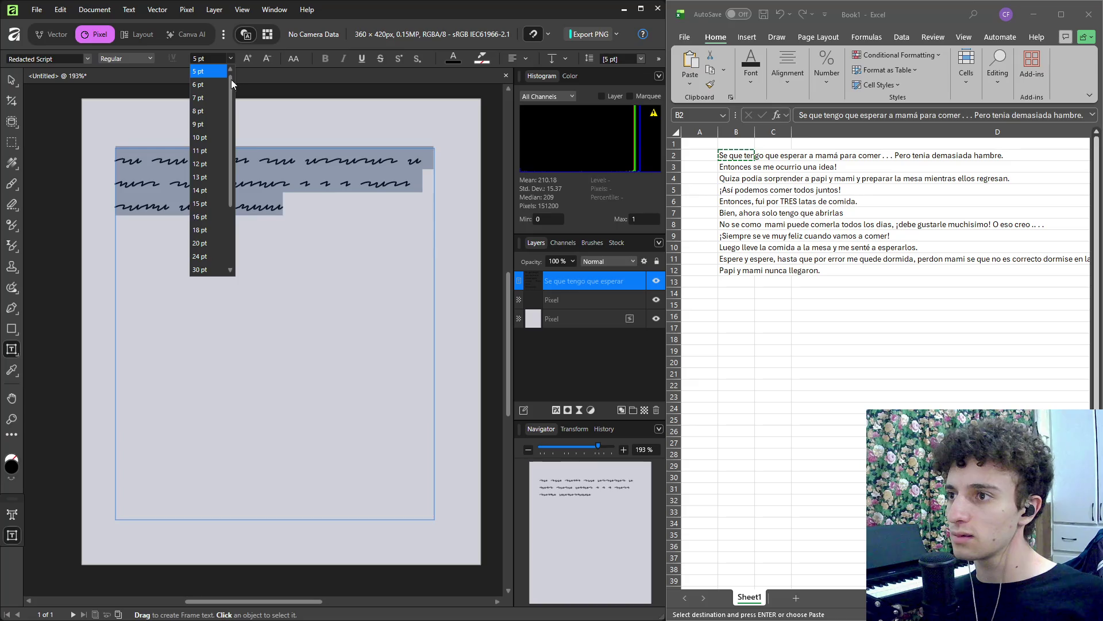
left_click(218, 58)
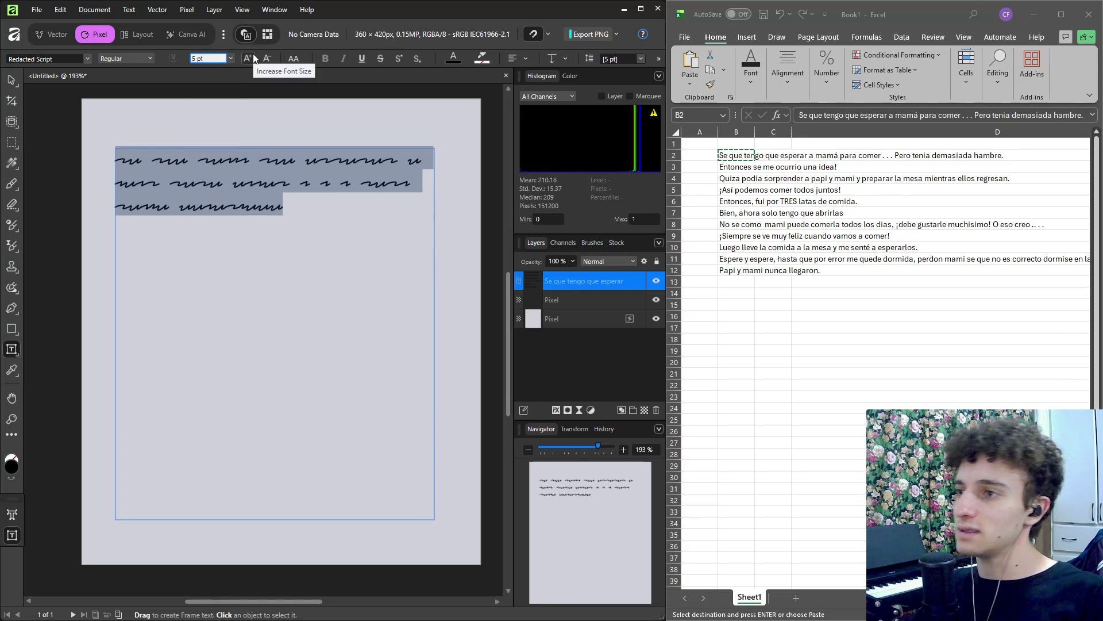
type("1")
key("Return")
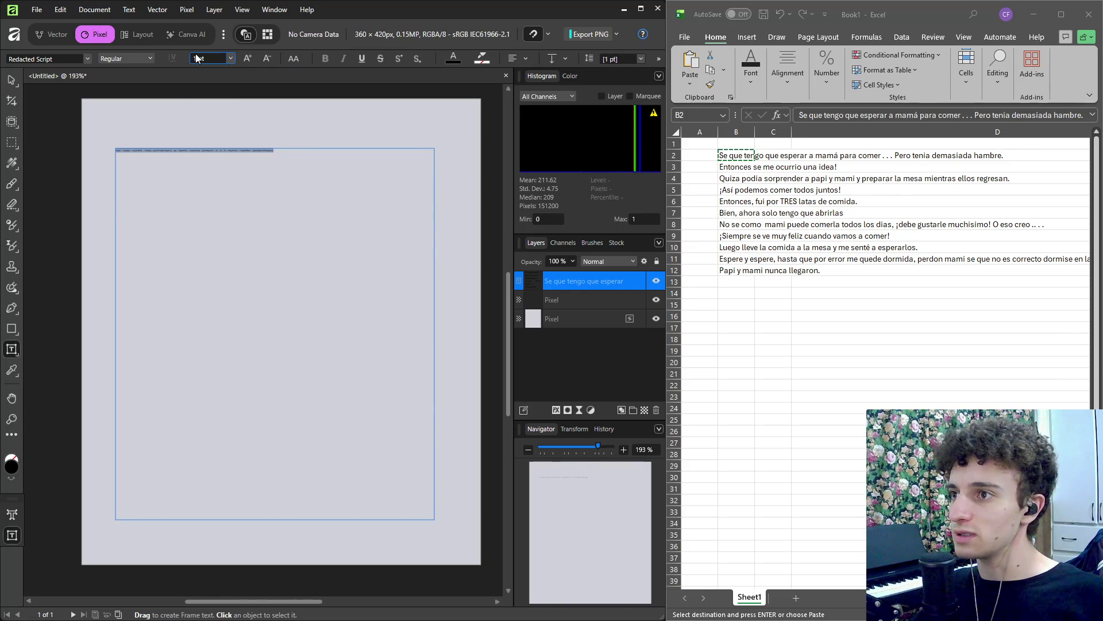
type("3")
key("Return")
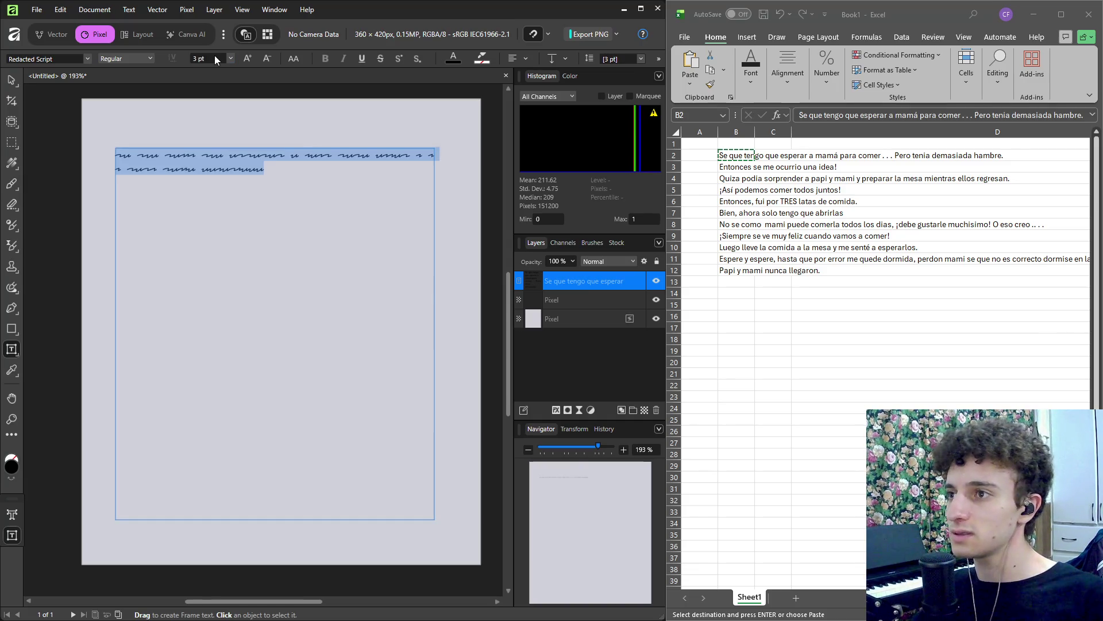
left_click(306, 168)
key("Return")
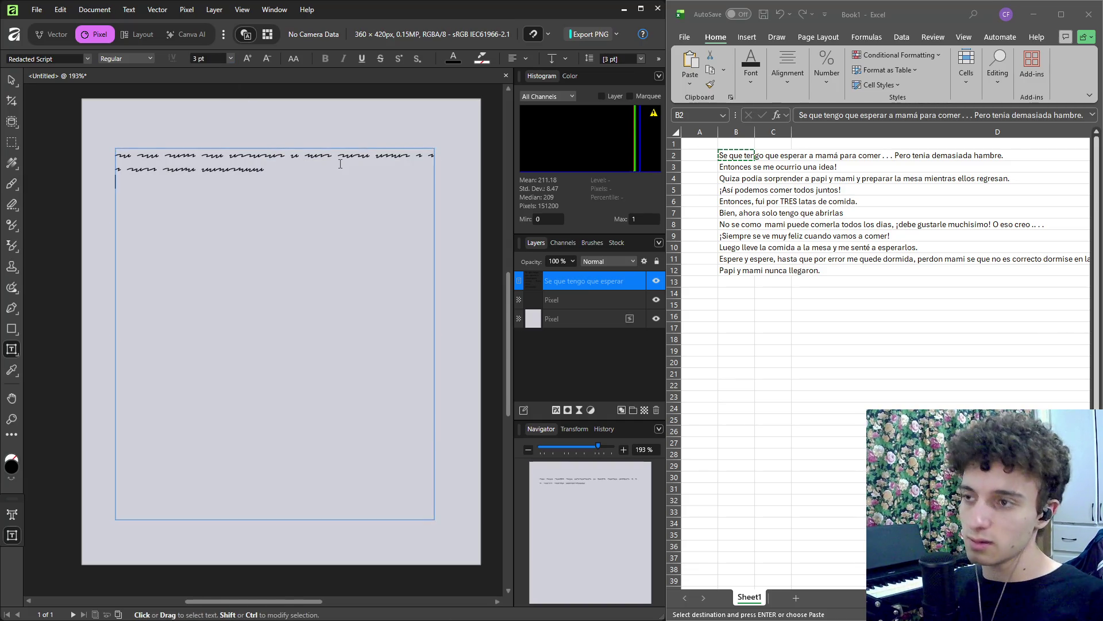
Copy the B3 dialogue line from the spreadsheet, paste it into the note, then undo it.
key("Escape")
key("alt+Tab")
key("Escape")
key("Down")
key("ctrl+c")
left_click(146, 199)
key("ctrl+v")
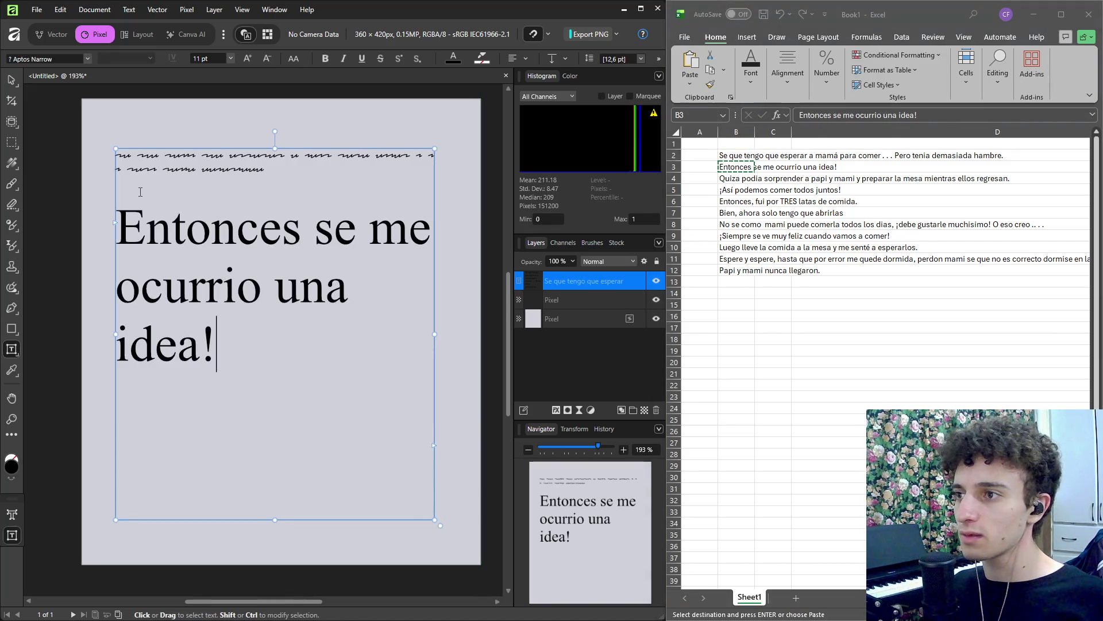
key("ctrl+z")
Start a new line and retry pasting the B3 line, undoing each attempt.
key("Return")
key("ctrl+v")
type("z")
key("ctrl+z")
key("ctrl+z")
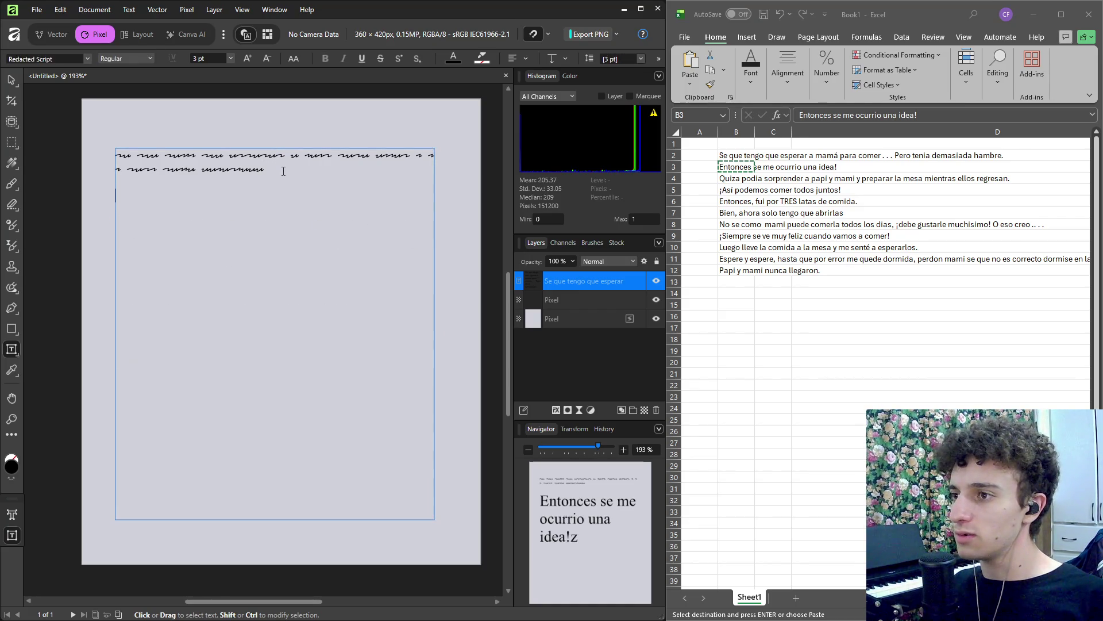
key("alt+Tab")
key("alt+Tab")
key("ctrl+v")
key("ctrl+z")
left_click(146, 186)
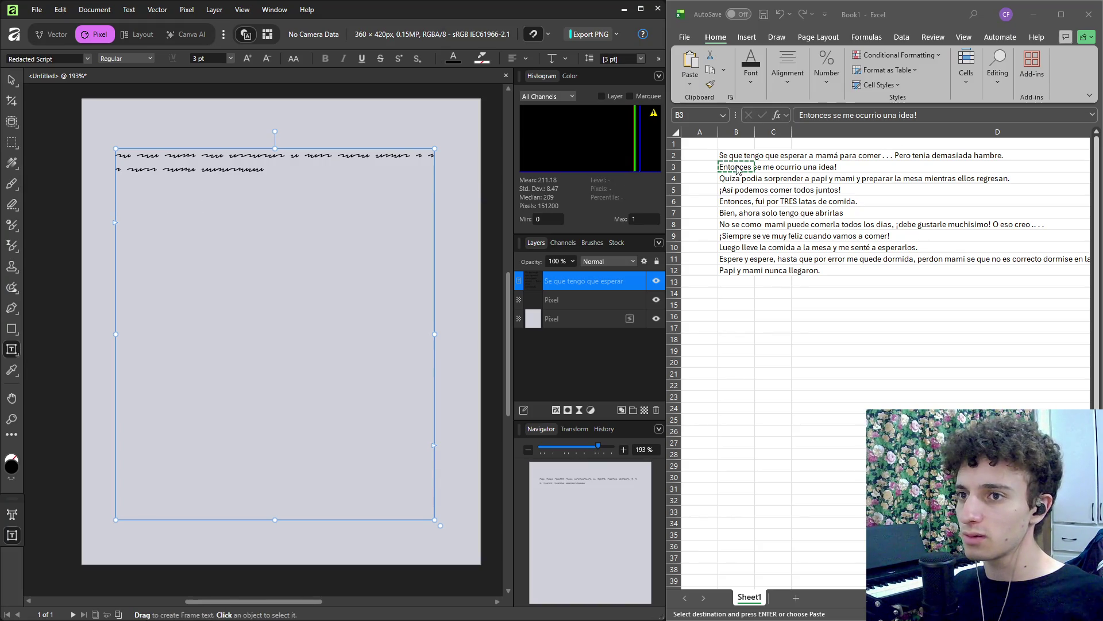
Copy dialogue lines B3 to B12 and paste them on the note's empty third line.
left_click_drag(737, 169, 737, 270)
key("ctrl+c")
left_click(159, 193)
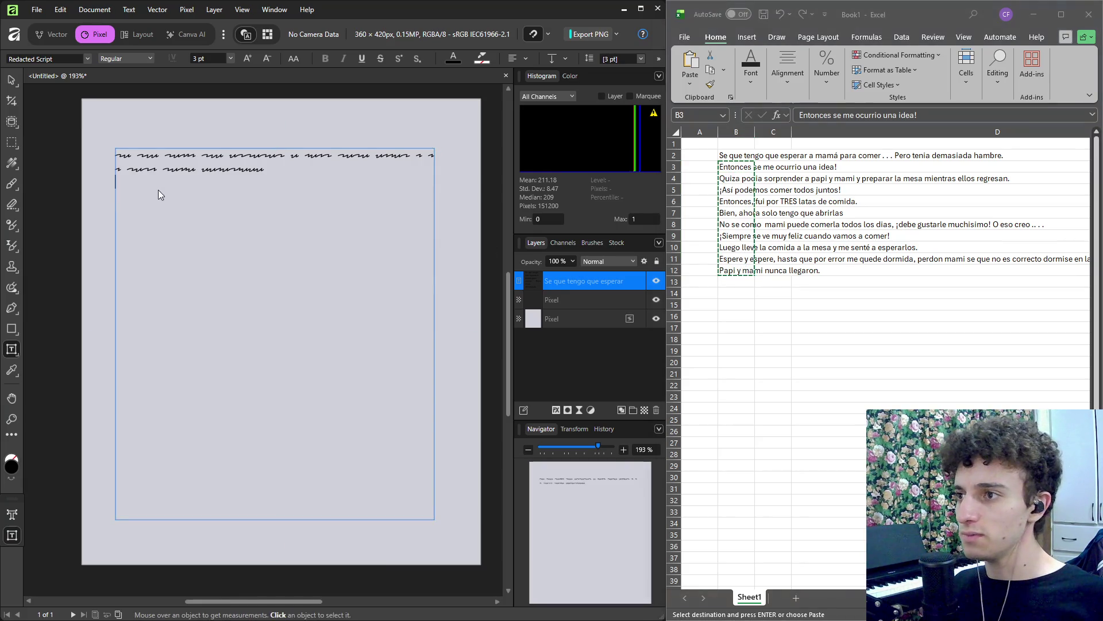
key("ctrl+v")
Set all the frame text to Redacted Script at 3 pt.
key("ctrl+a")
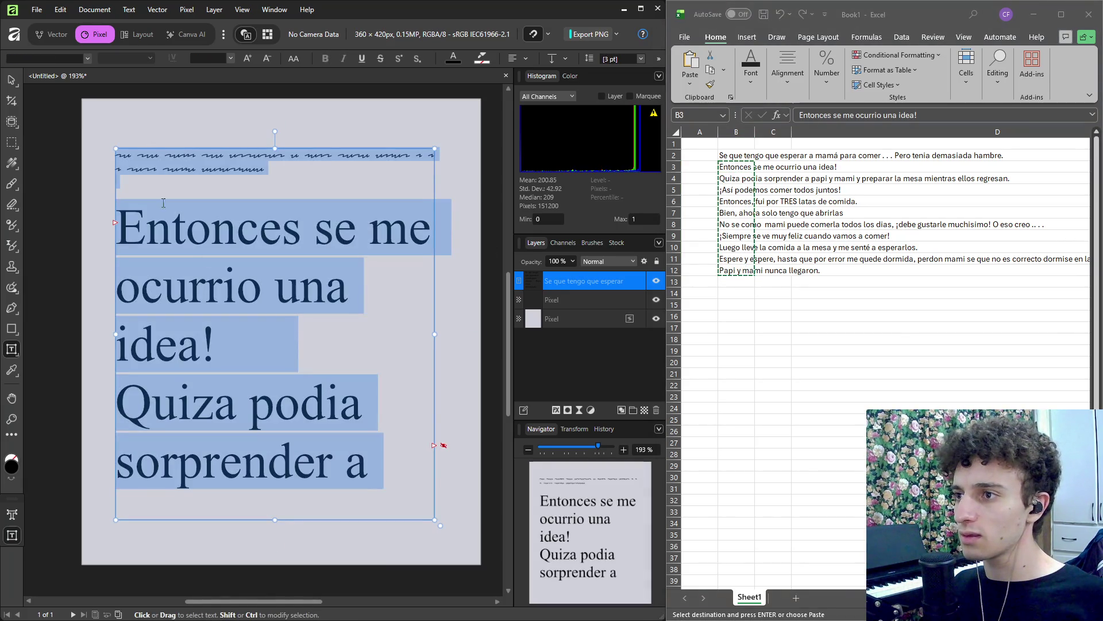
left_click(49, 61)
type("reda")
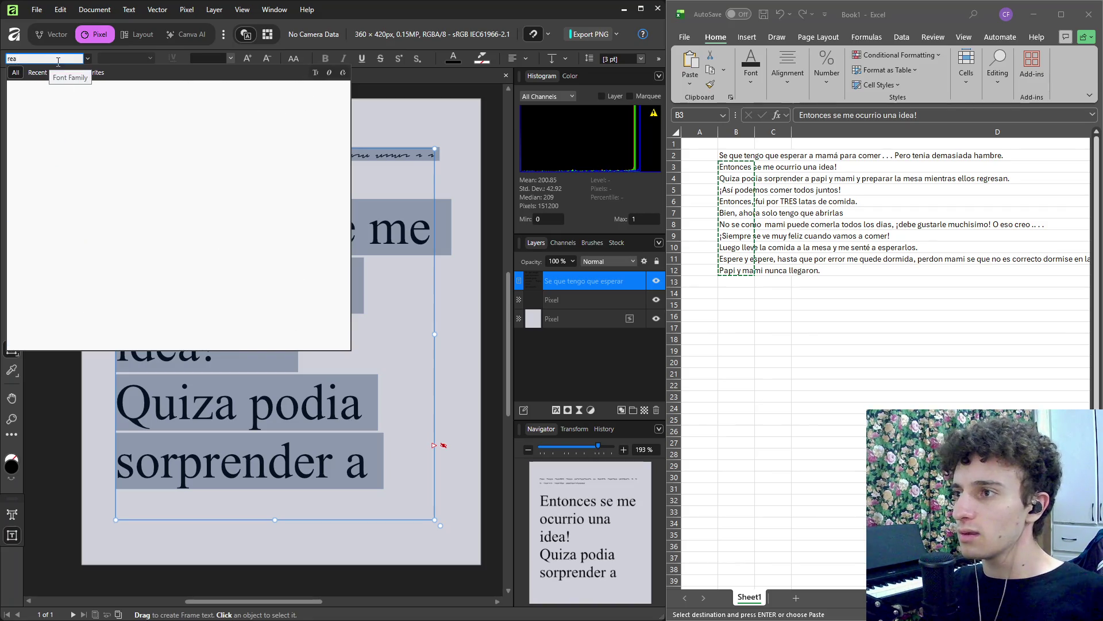
left_click(65, 86)
left_click(212, 60)
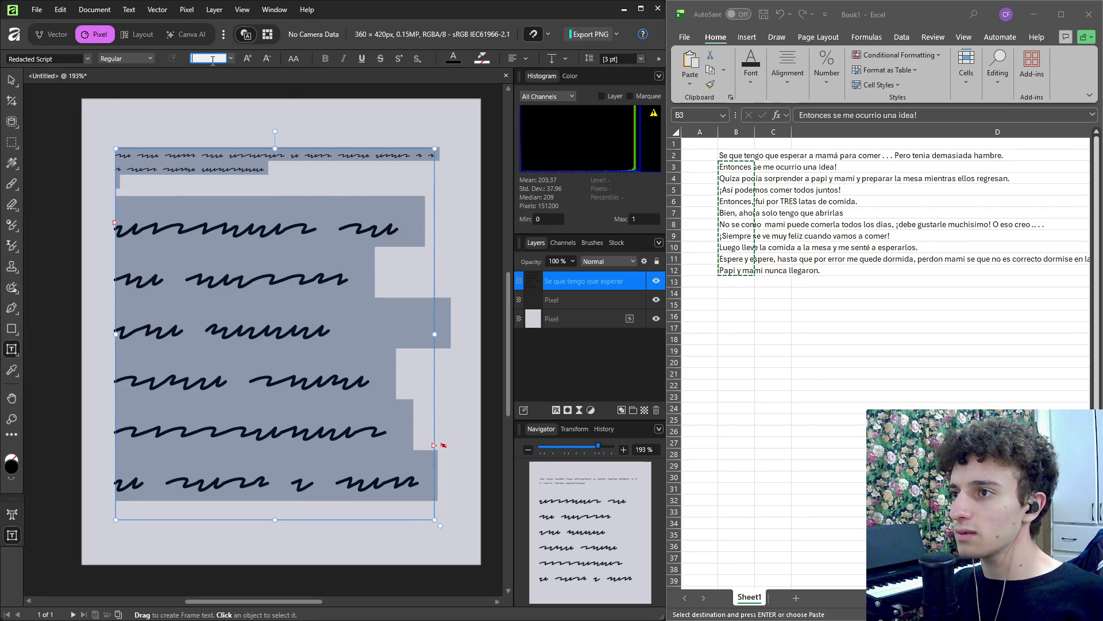
type("3")
key("Return")
Insert blank lines between the dialogue paragraphs.
left_click(385, 208)
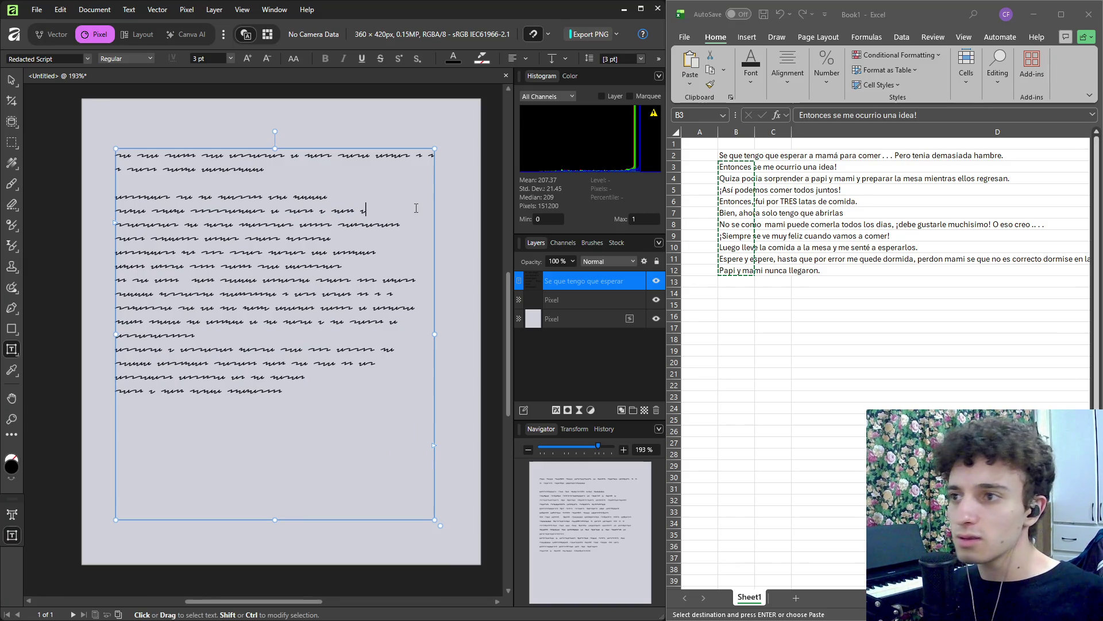
key("Return")
key("Escape")
left_click(412, 241)
key("Return")
left_click(362, 265)
key("Return")
key("Return")
left_click(352, 322)
key("Return")
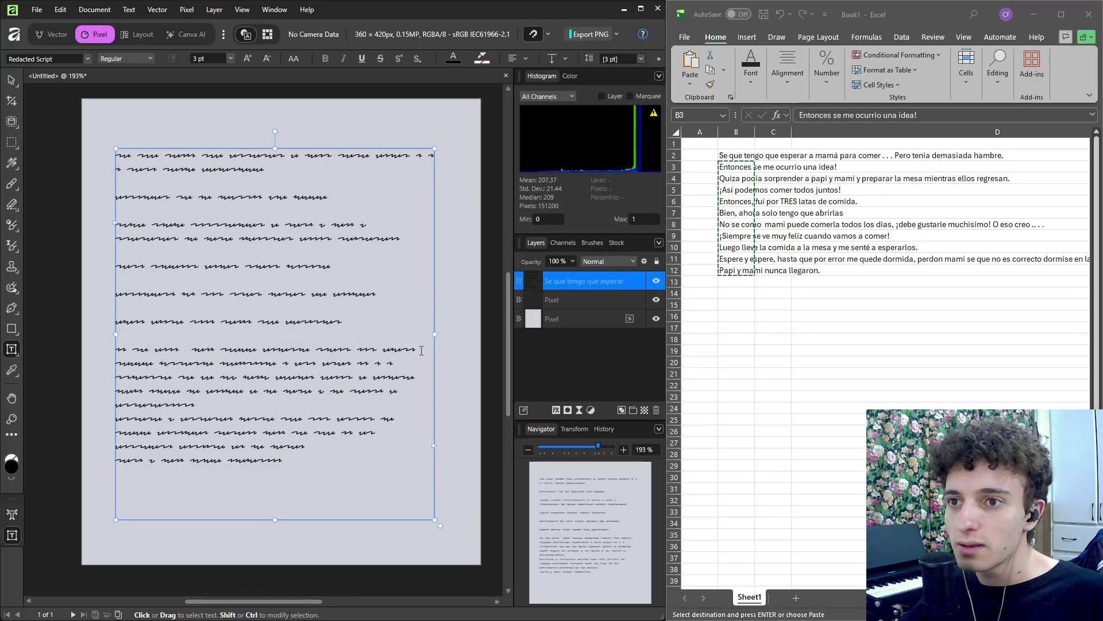
key("Return")
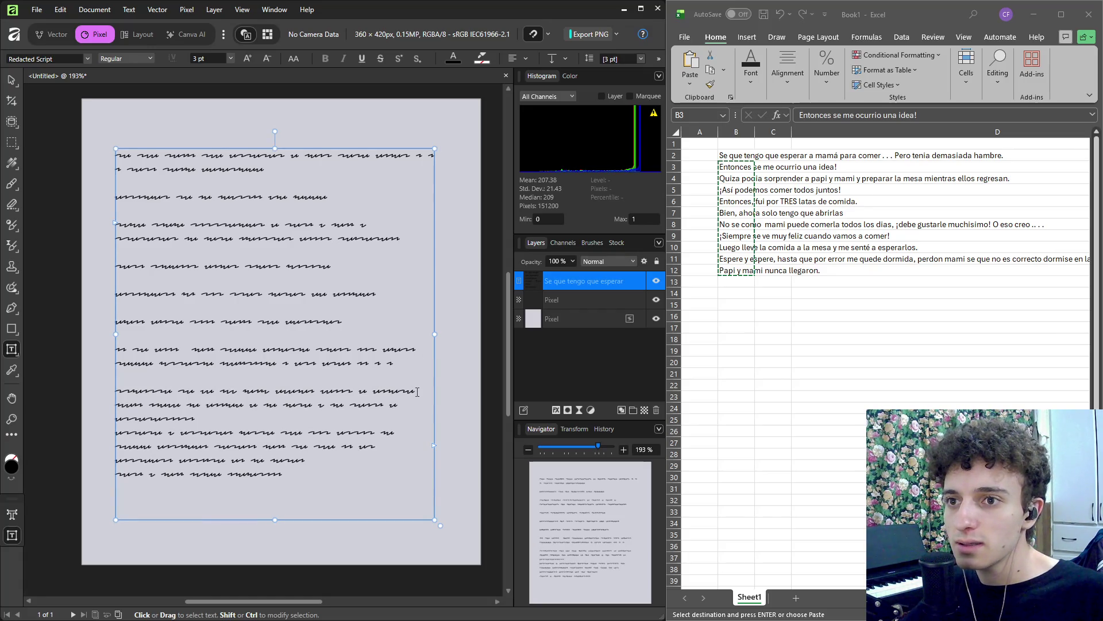
key("Return")
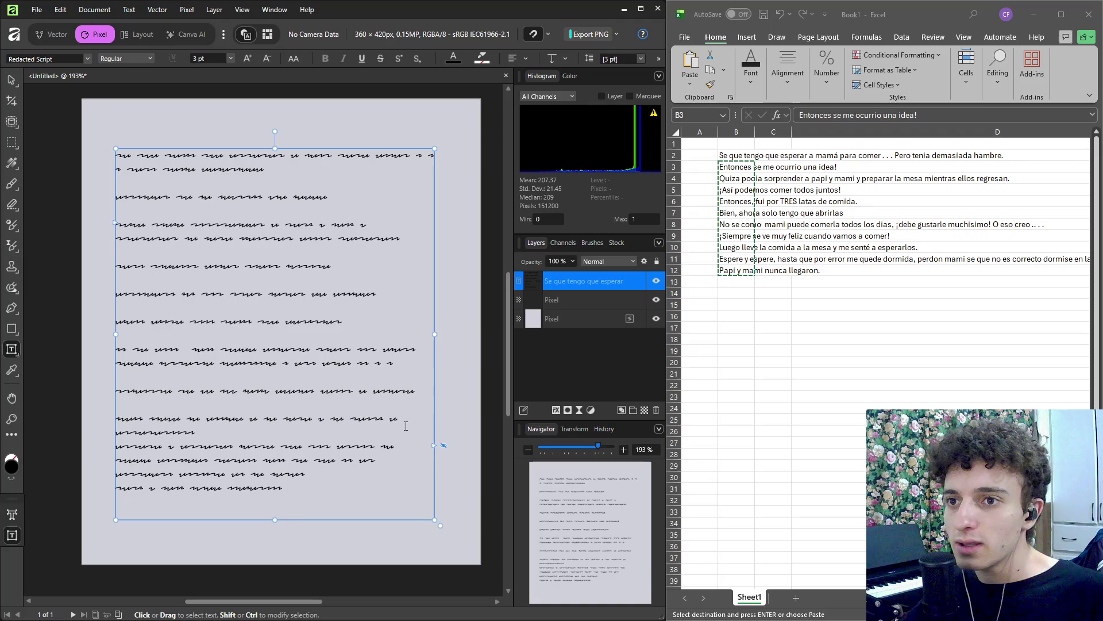
key("Return")
Delete the two-line paragraph near the bottom and reselect the dialogue text frame.
scroll(265, 441, "down", 1)
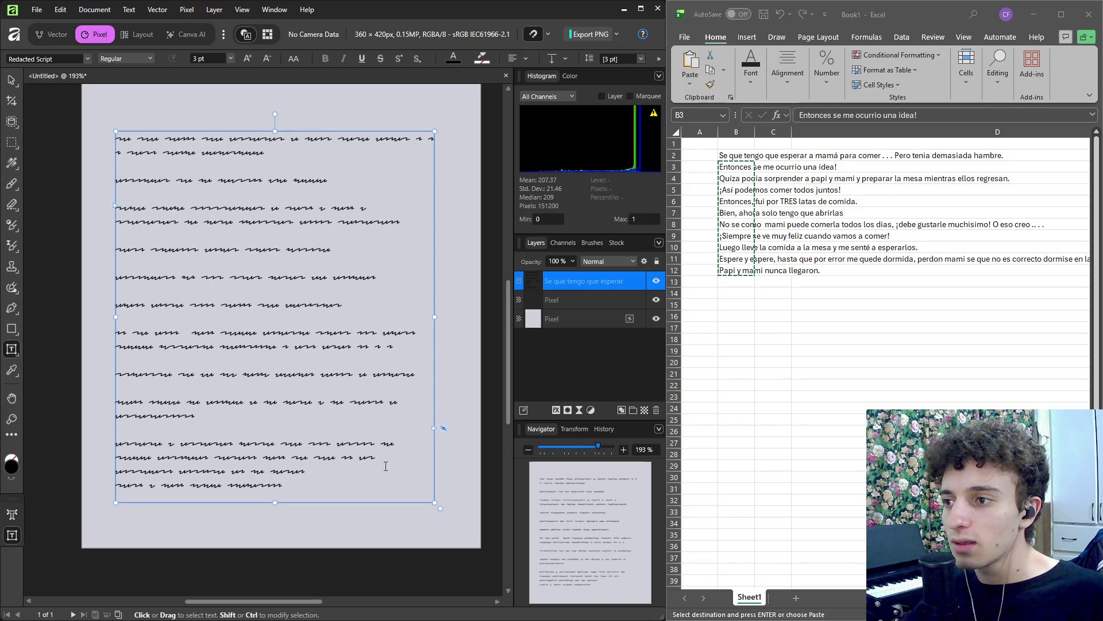
triple_click(383, 457)
key("BackSpace")
scroll(330, 451, "down", 1)
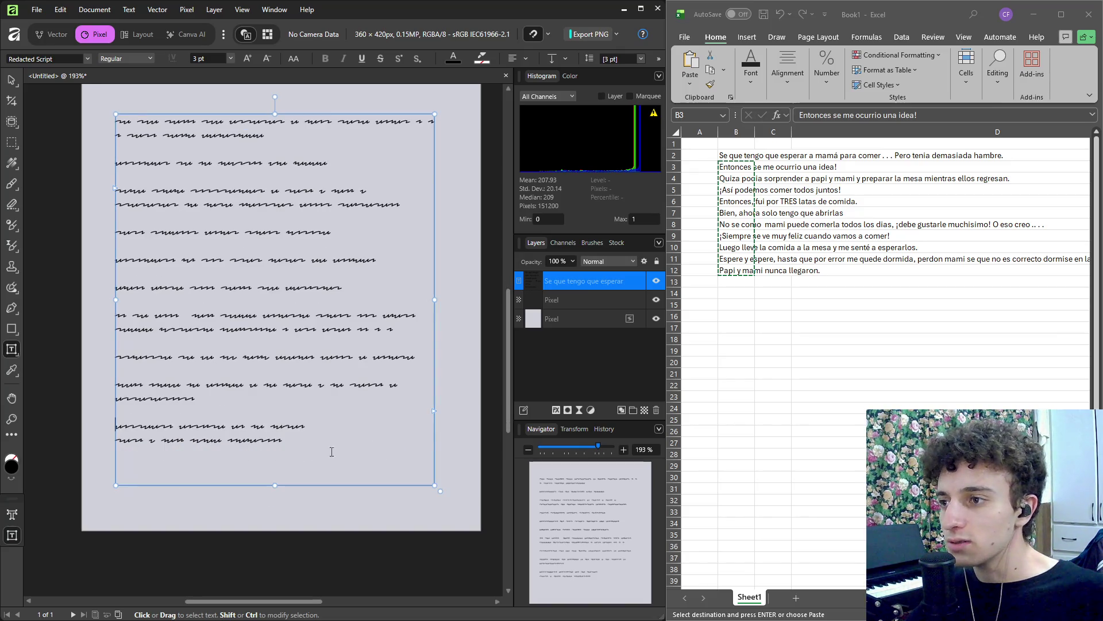
left_click(55, 154)
left_click(230, 232)
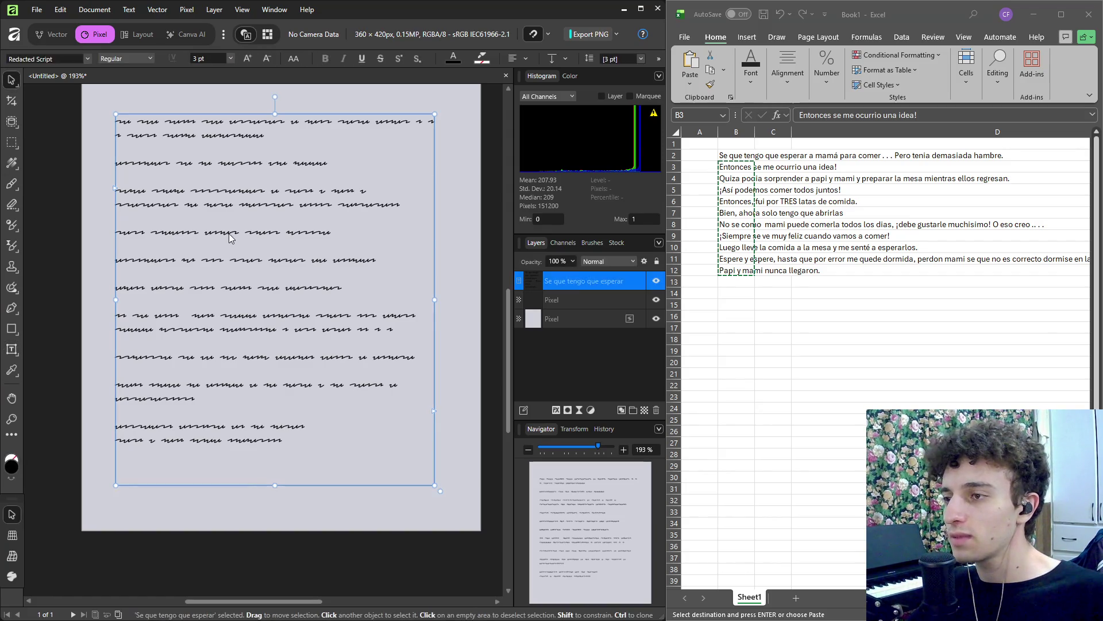
Set all the dialogue text to 6 pt.
triple_click(230, 232)
key("ctrl+a")
left_click(206, 58)
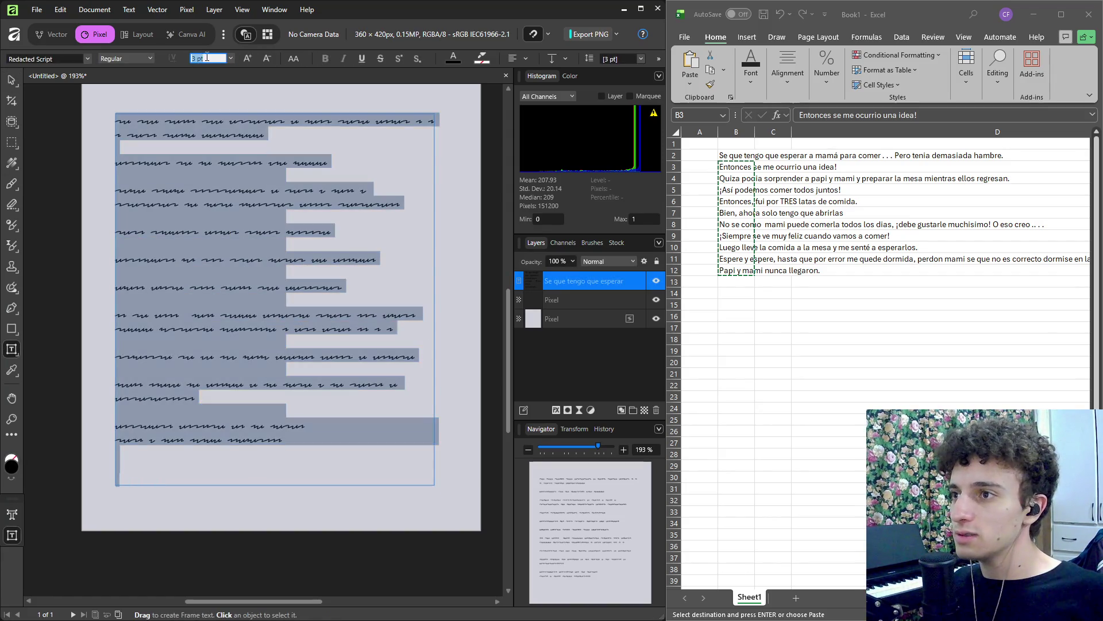
type("6")
key("Return")
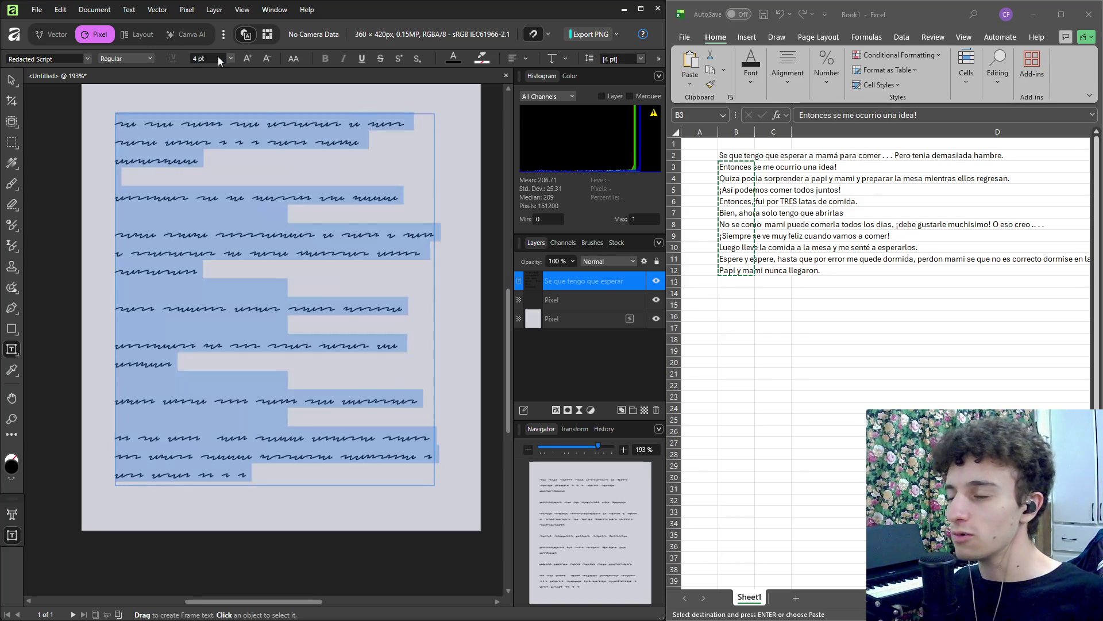
key("Escape")
left_click(3, 84)
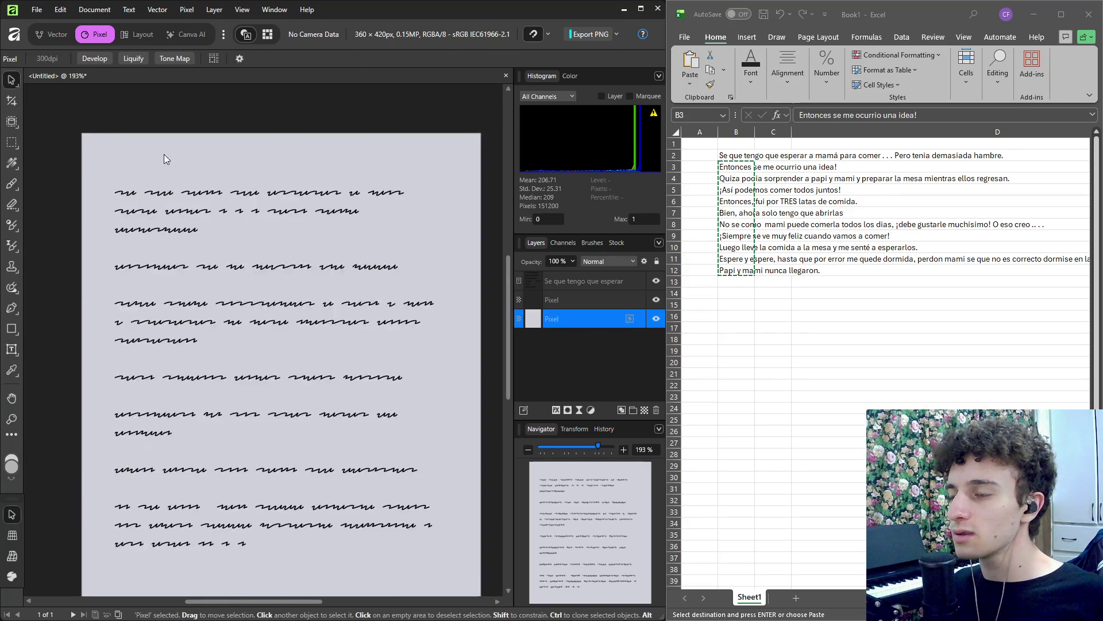
scroll(120, 207, "up", 8, "ctrl")
scroll(121, 207, "down", 8, "ctrl")
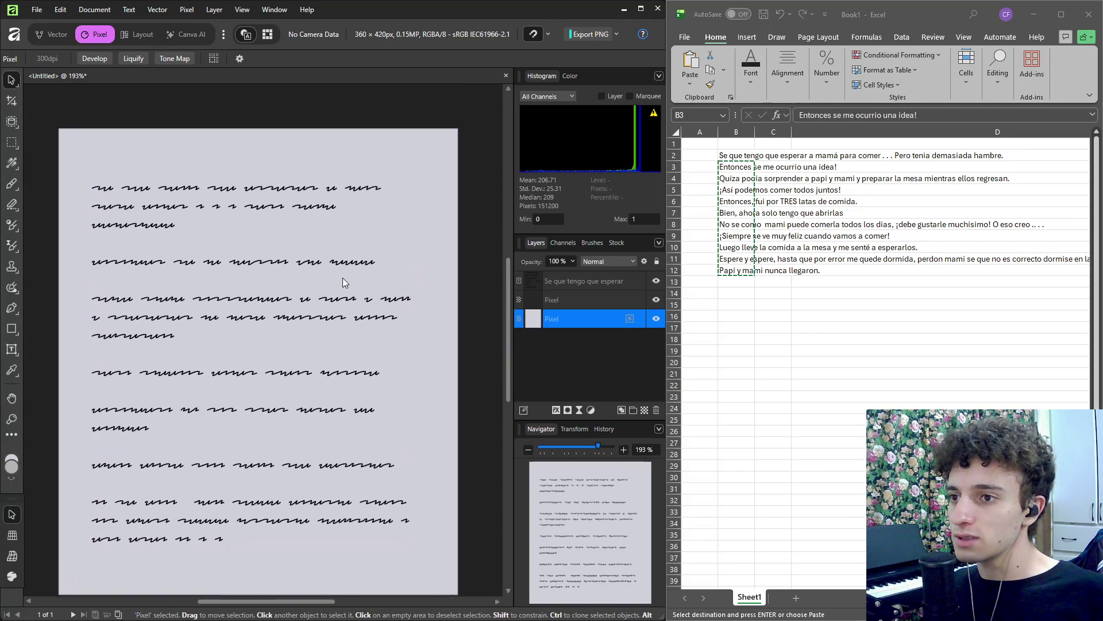
Rasterize the dialogue text layer, then undo the rasterization.
left_click(578, 286)
right_click(566, 284)
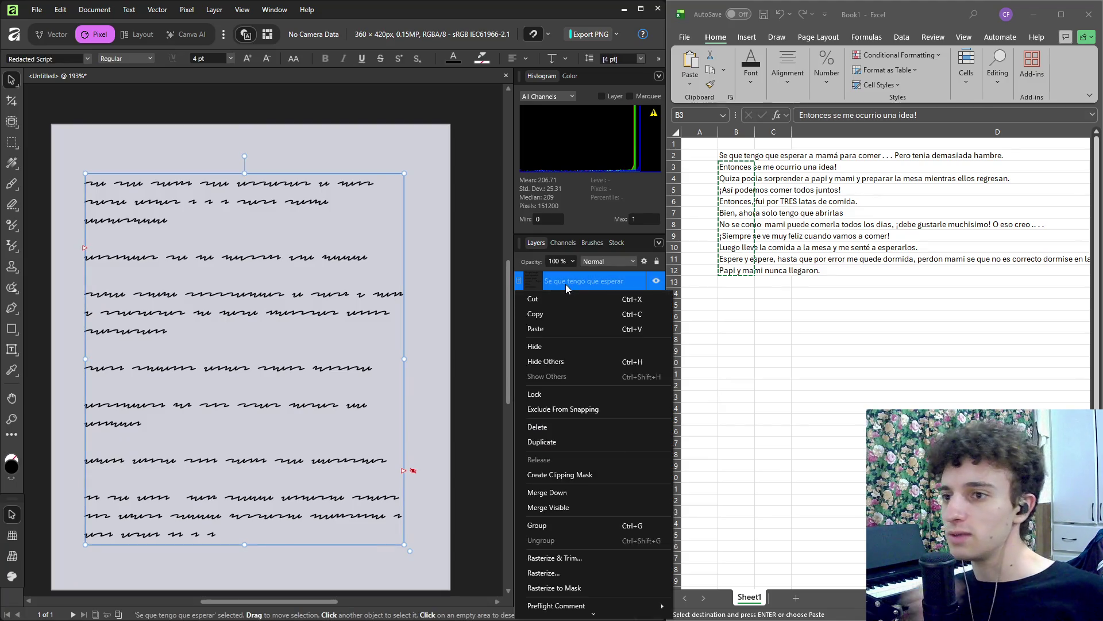
left_click(576, 575)
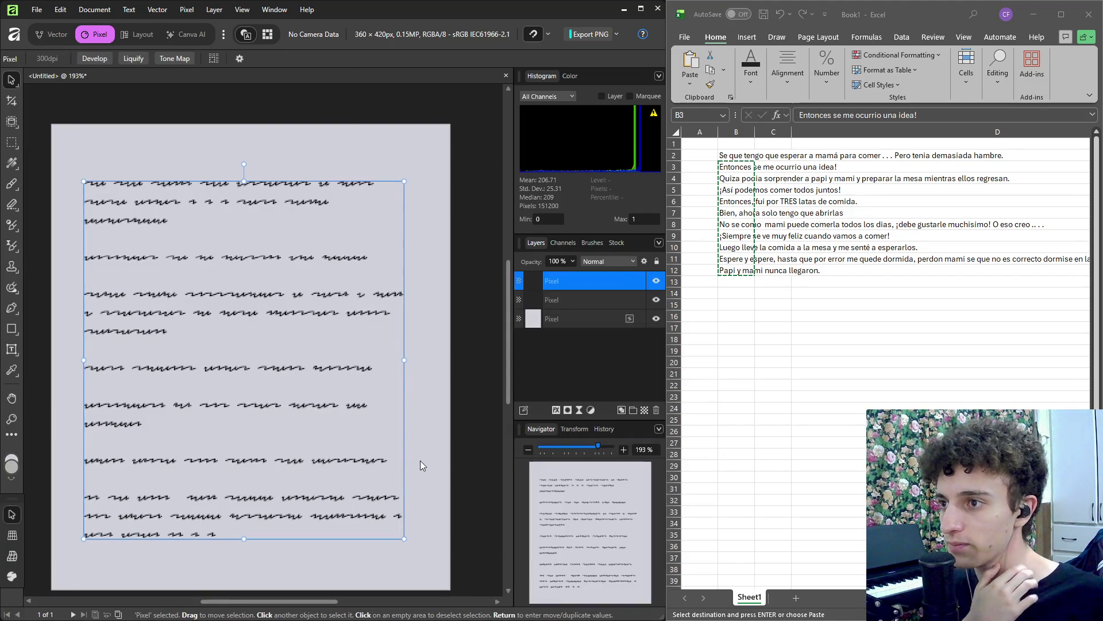
scroll(182, 272, "up", 5, "ctrl")
scroll(211, 346, "down", 5, "ctrl")
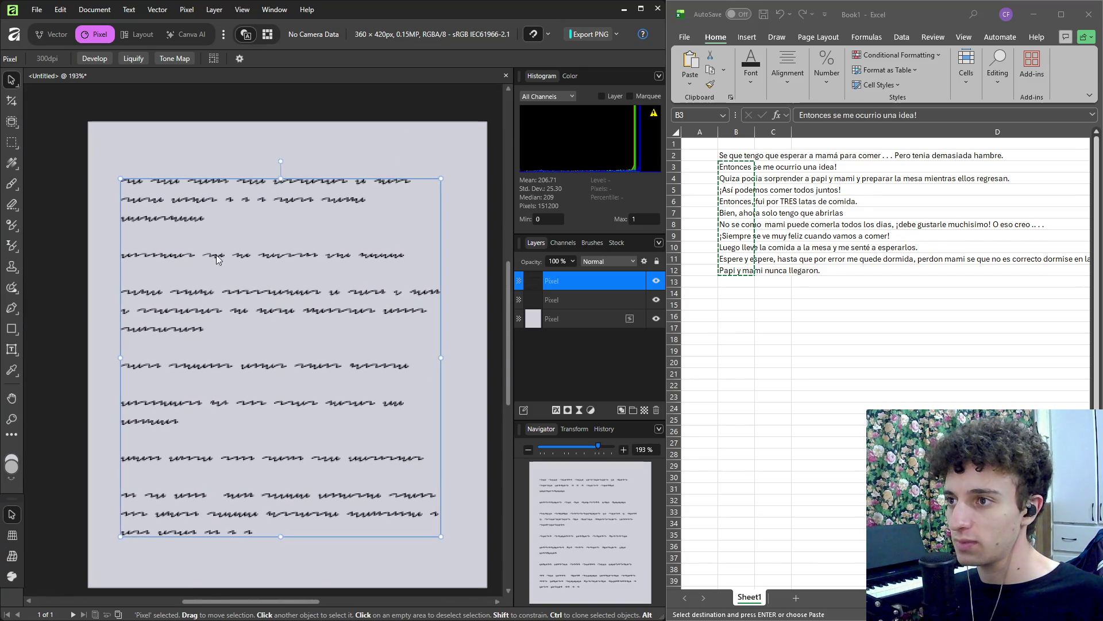
key("ctrl+z")
Change the dialogue to 5 pt and rasterize the text layer into pixels.
left_click(230, 58)
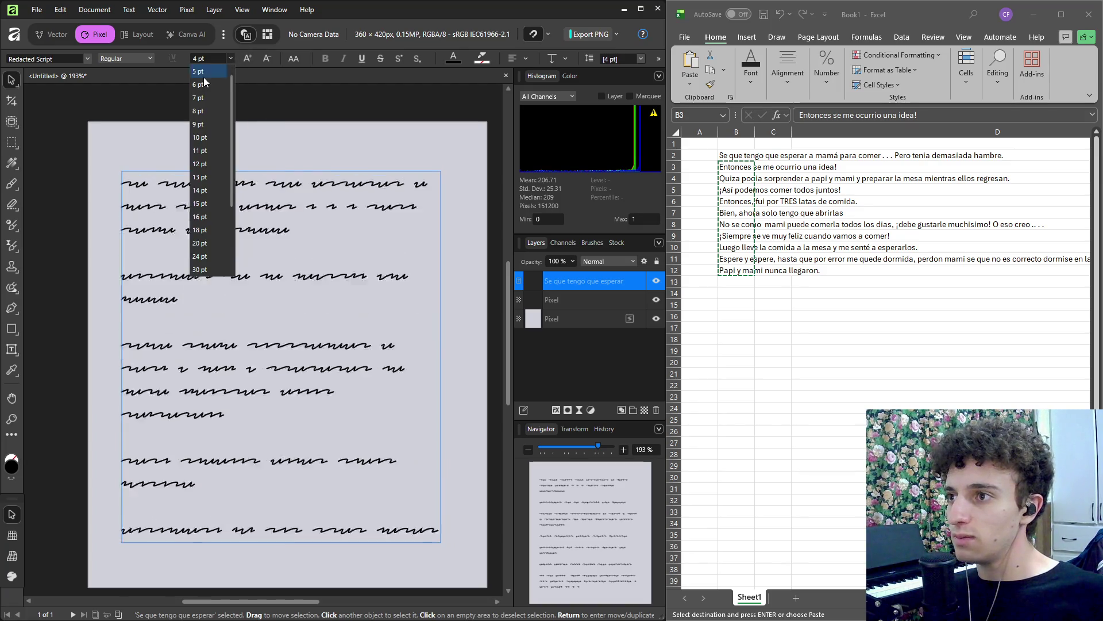
left_click(206, 71)
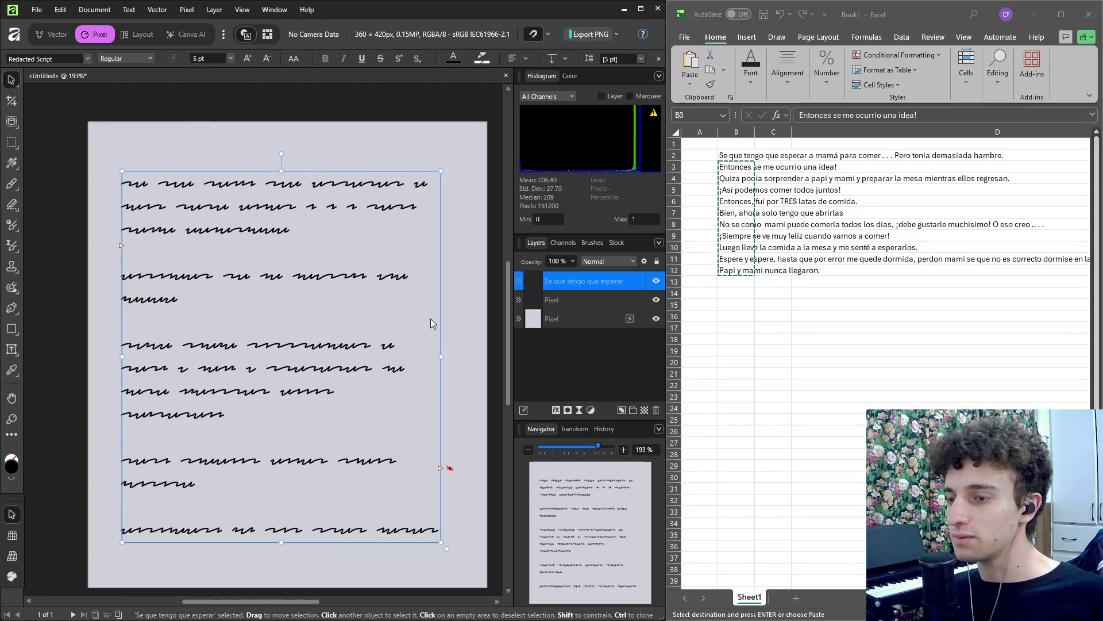
right_click(561, 278)
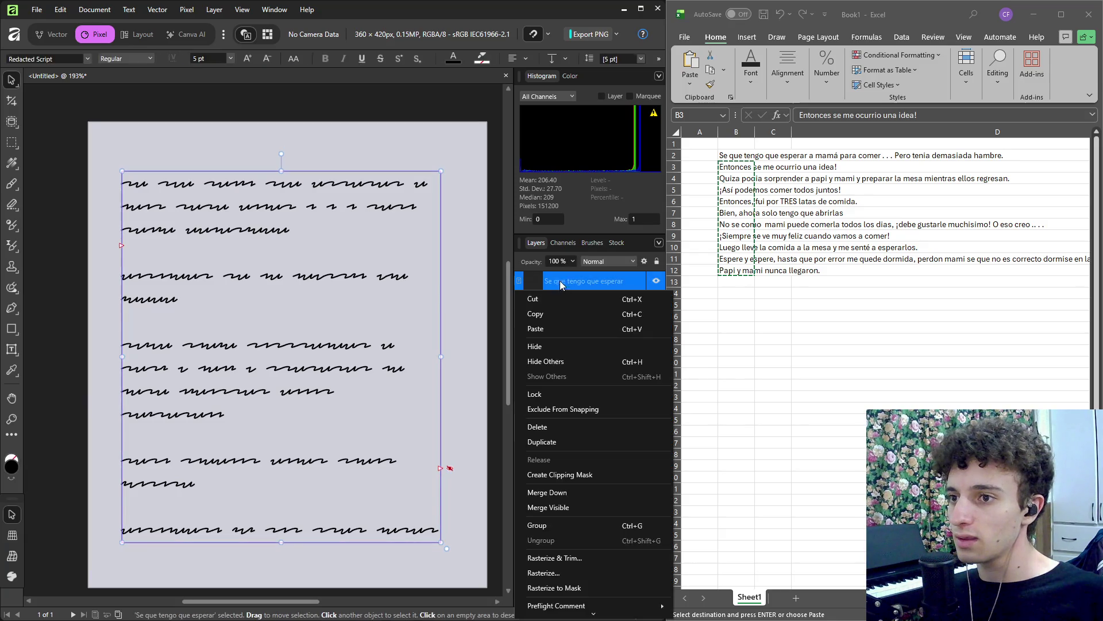
left_click(553, 574)
left_click(67, 227)
scroll(384, 294, "down", 2)
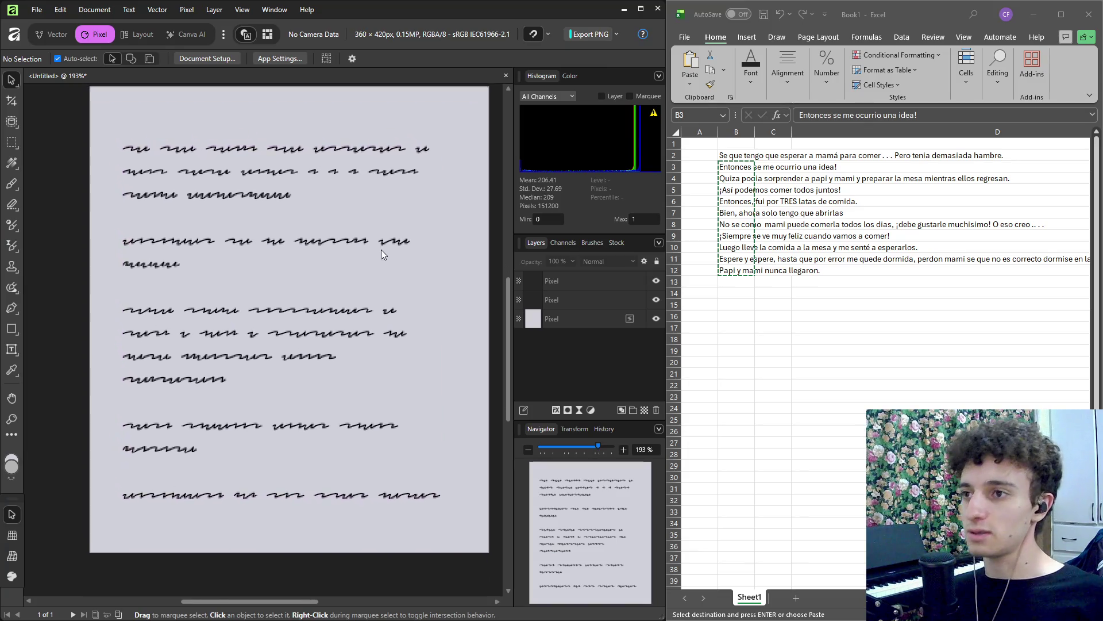
left_click(337, 264)
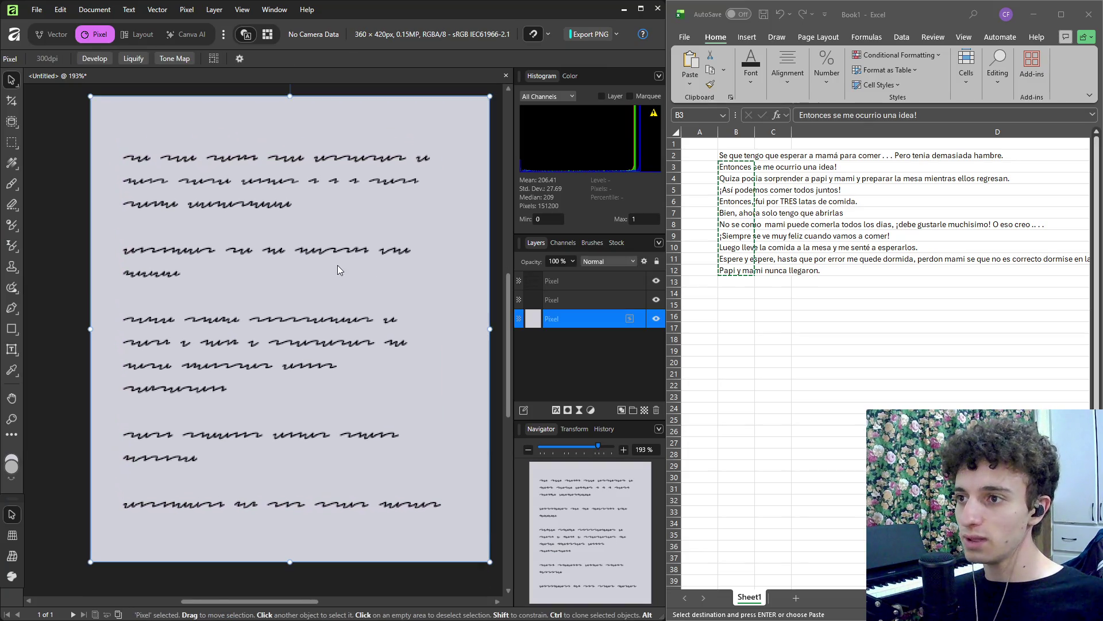
Merge the background pixel layer into the dialogue layer above it.
left_click(567, 302, "shift")
key("ctrl+e")
left_click(625, 402)
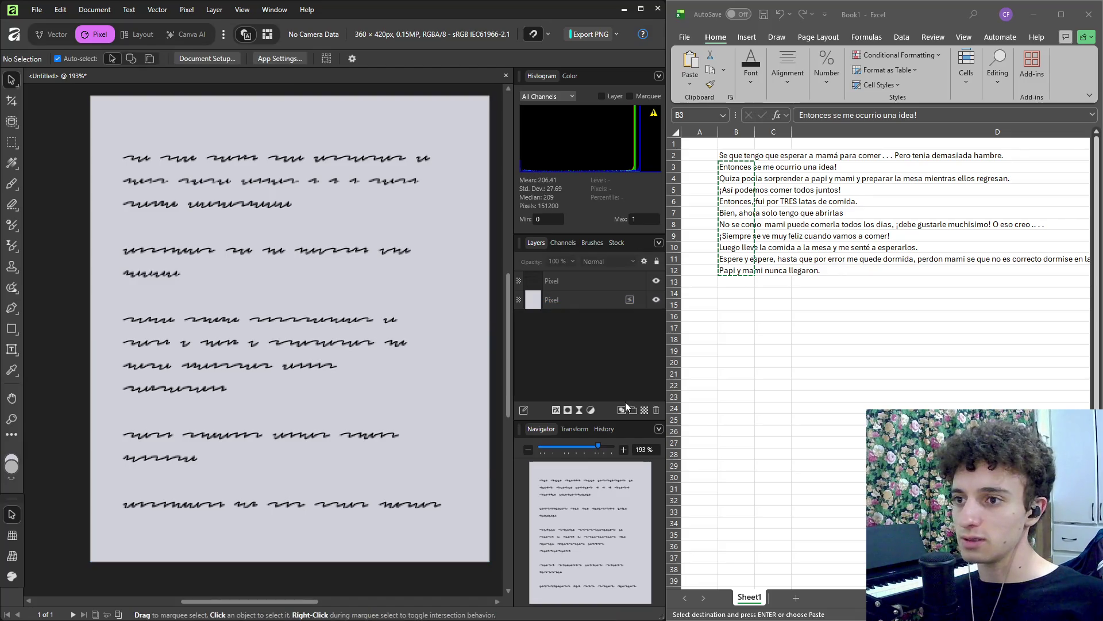
left_click(577, 290)
Group the pixel layers and name the group Hoja.
left_click(577, 282, "shift")
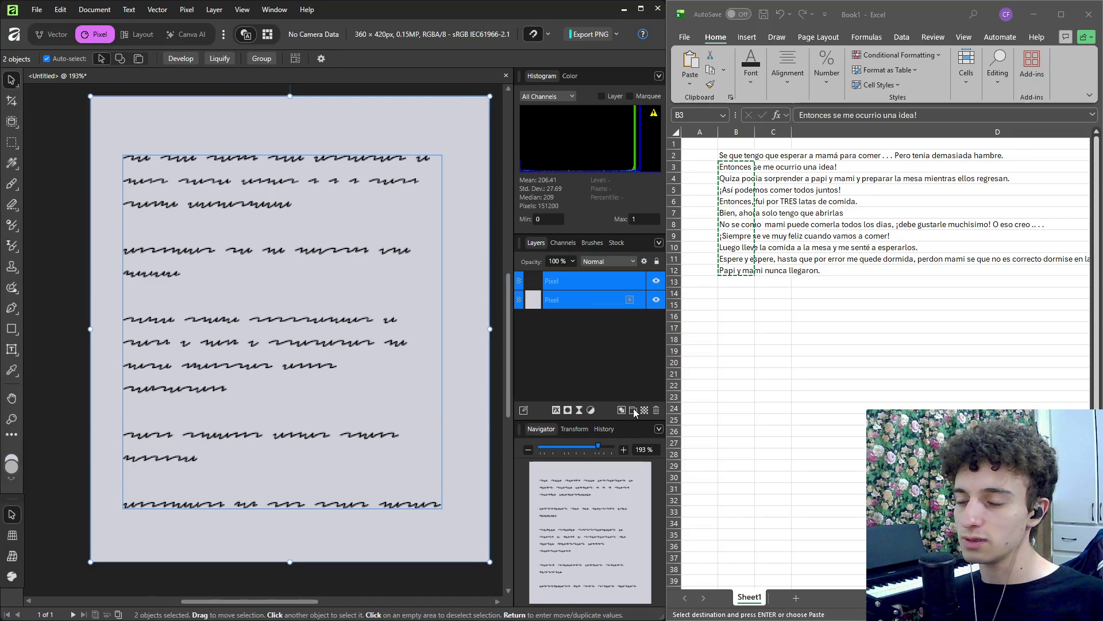
key("ctrl+g")
type("Hoja")
key("Return")
Add a new empty pixel layer above the Hoja group.
left_click(636, 395)
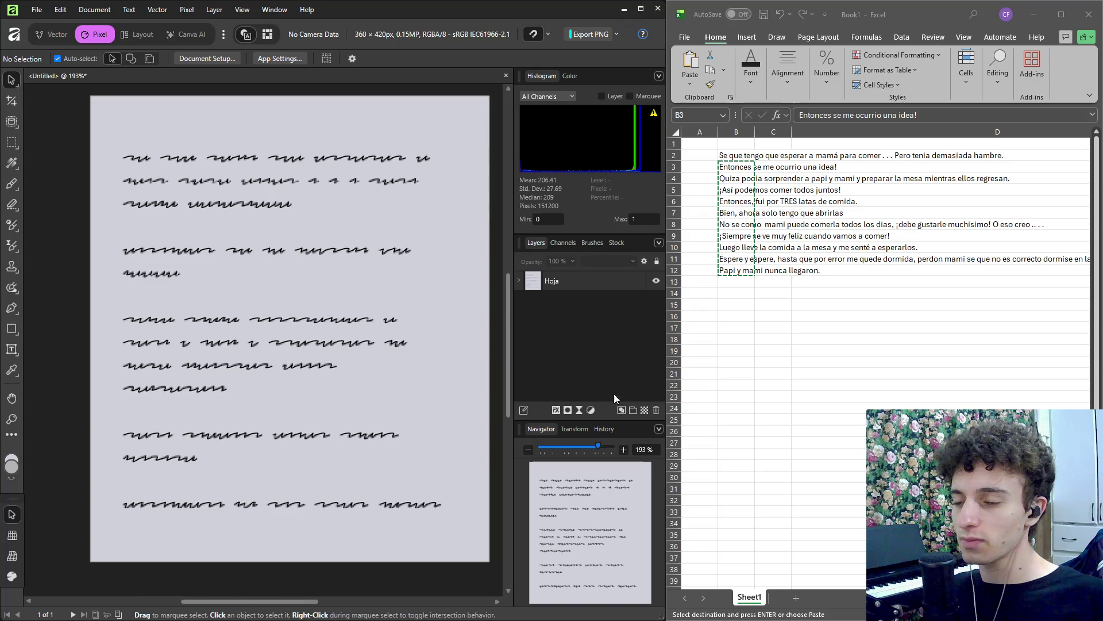
left_click(644, 410)
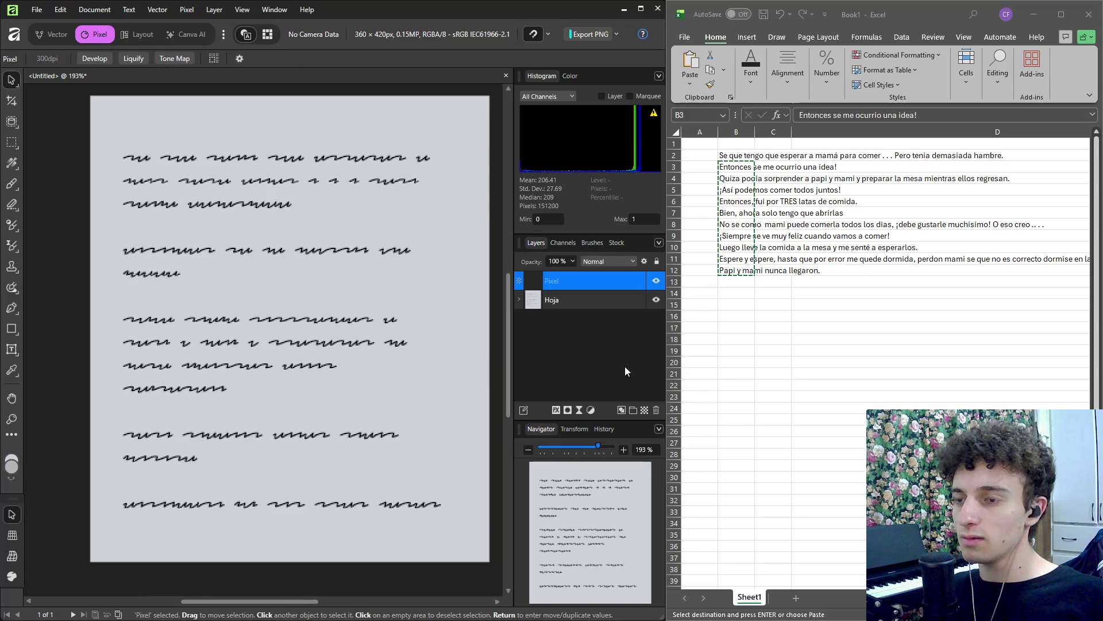
scroll(298, 281, "up", 1)
scroll(246, 301, "down", 1)
scroll(271, 317, "down", 2)
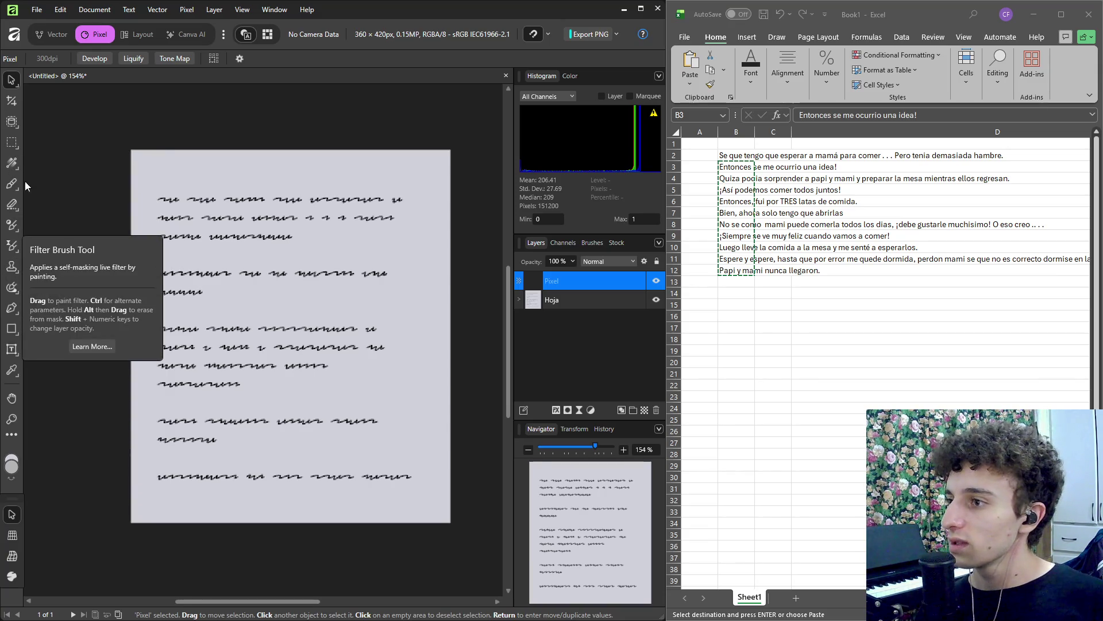
left_click(16, 166)
left_click(16, 166)
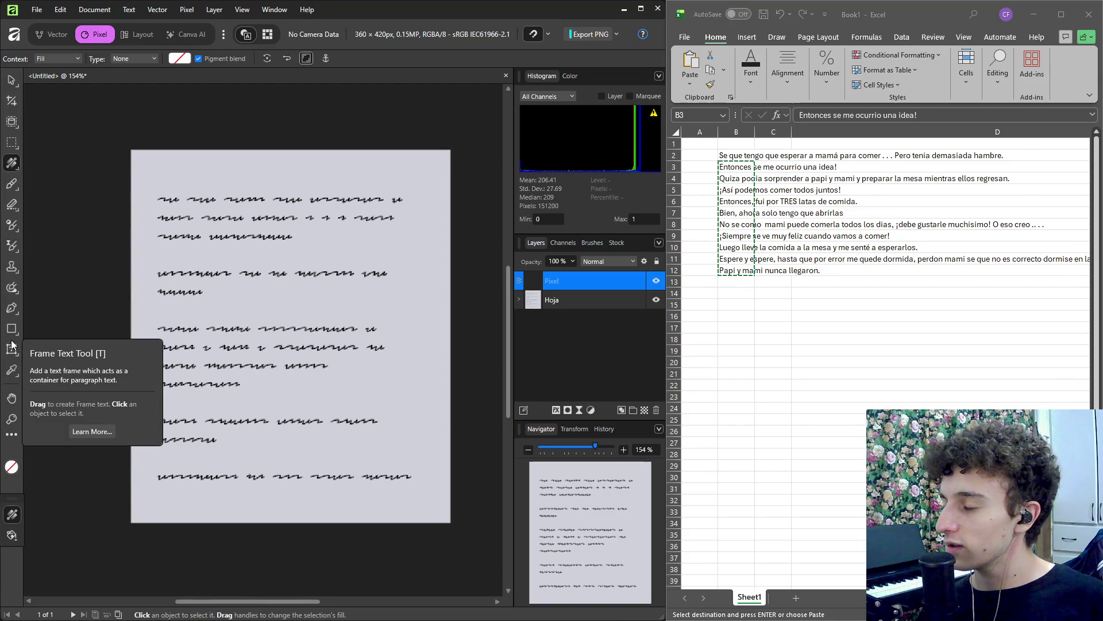
left_click(11, 145)
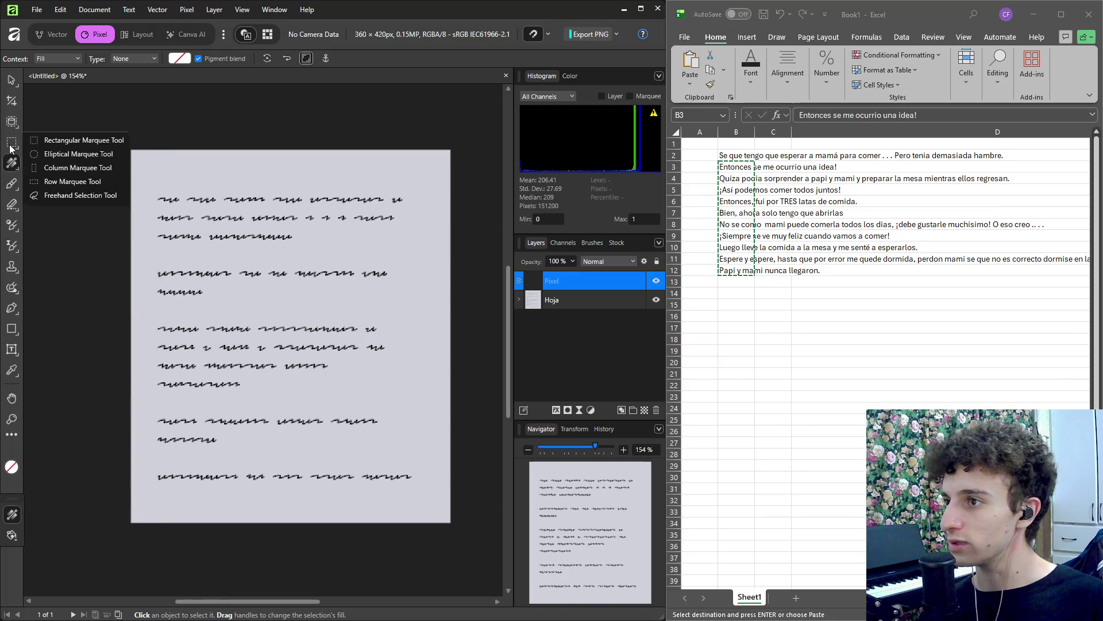
left_click(12, 101)
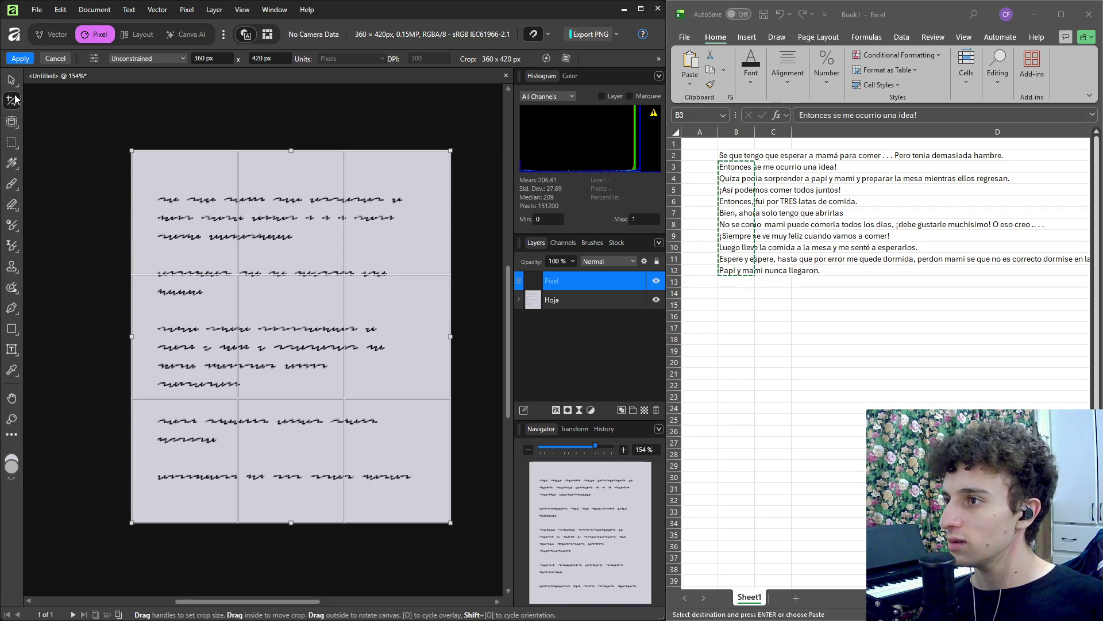
key("v")
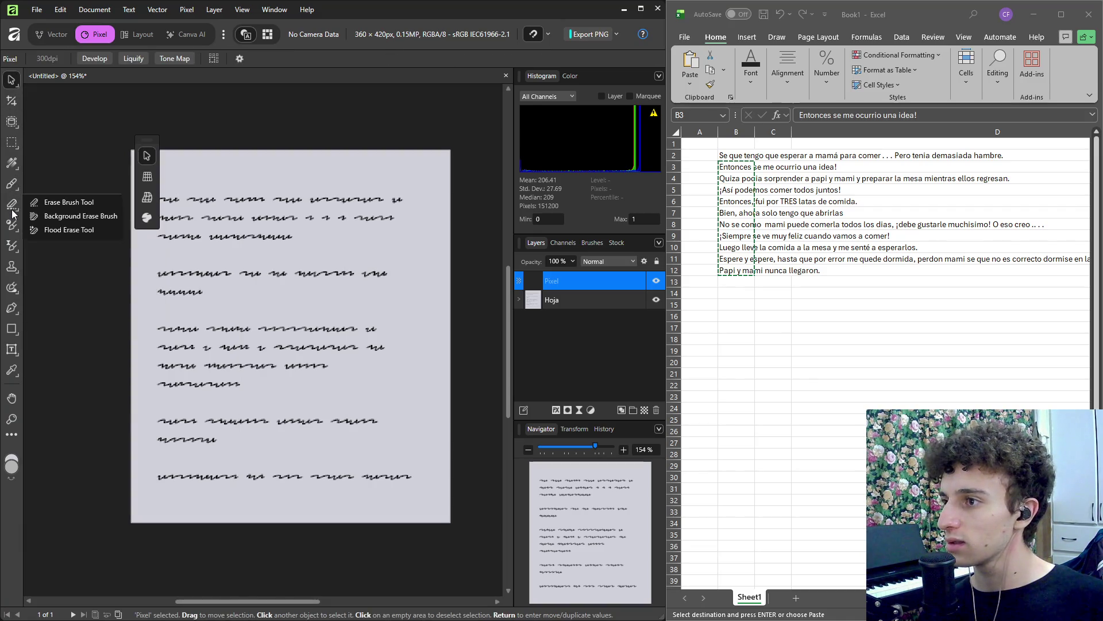
mouse_move(10, 224)
left_click(12, 246)
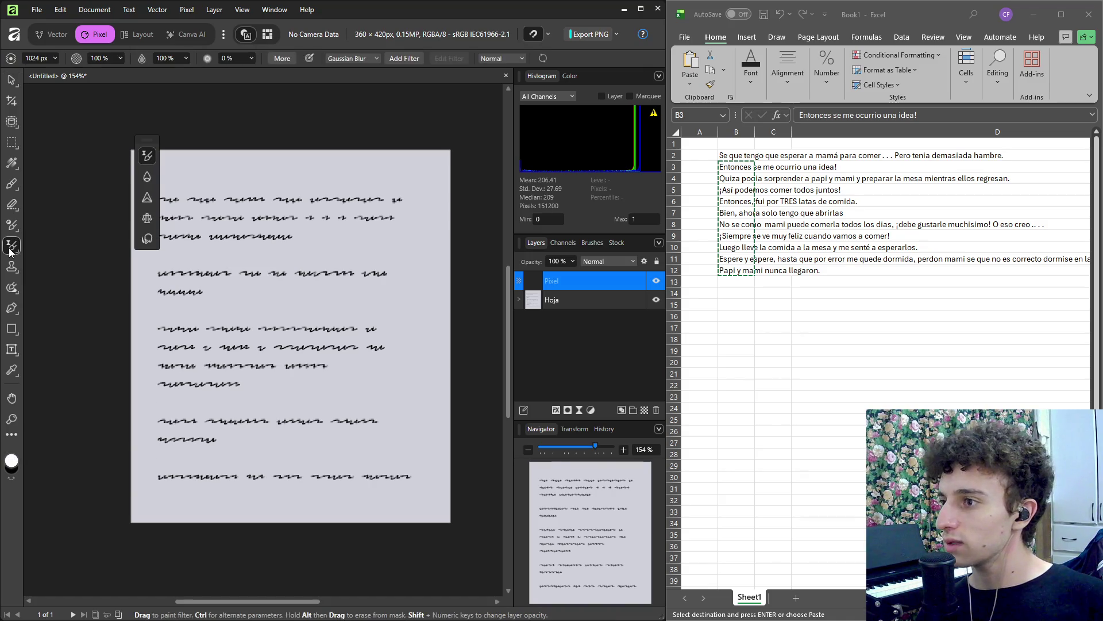
left_click(13, 190)
left_click(13, 163)
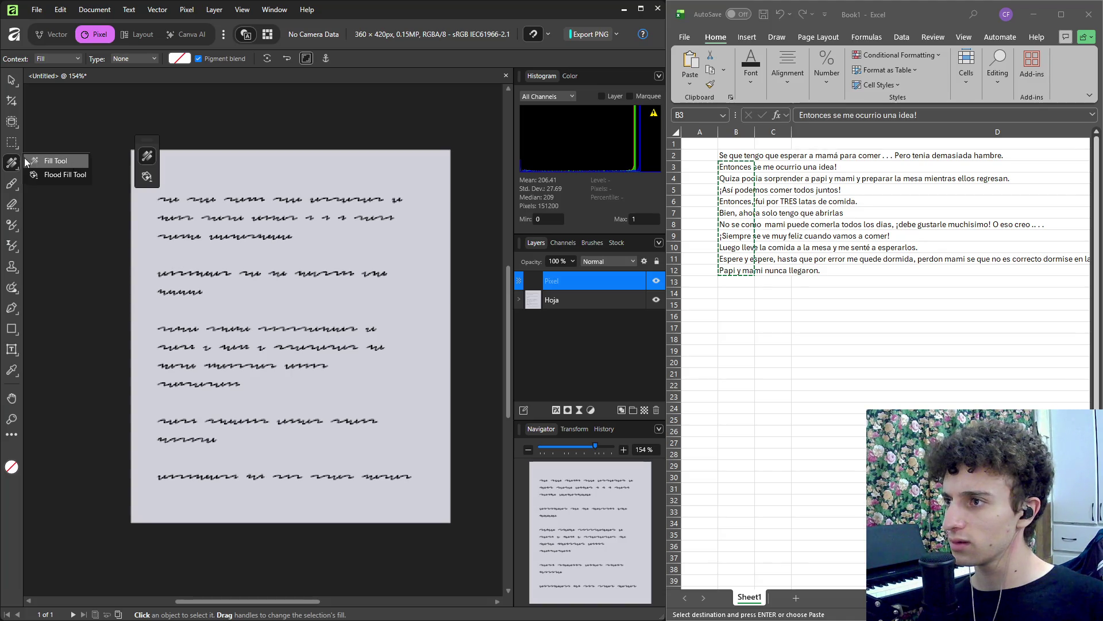
left_click(175, 59)
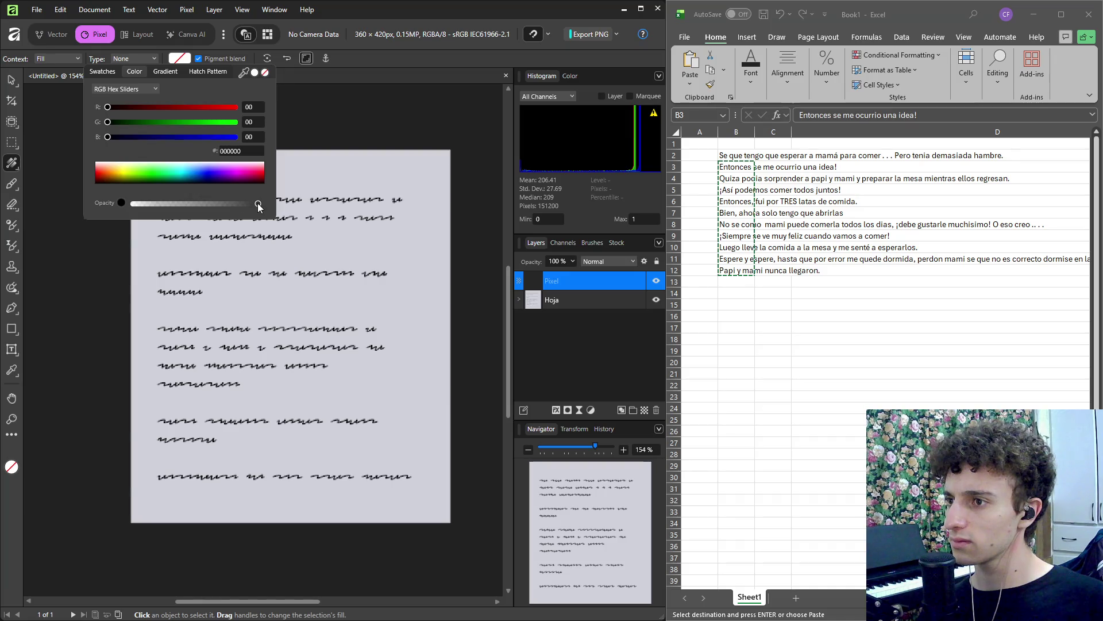
left_click(165, 72)
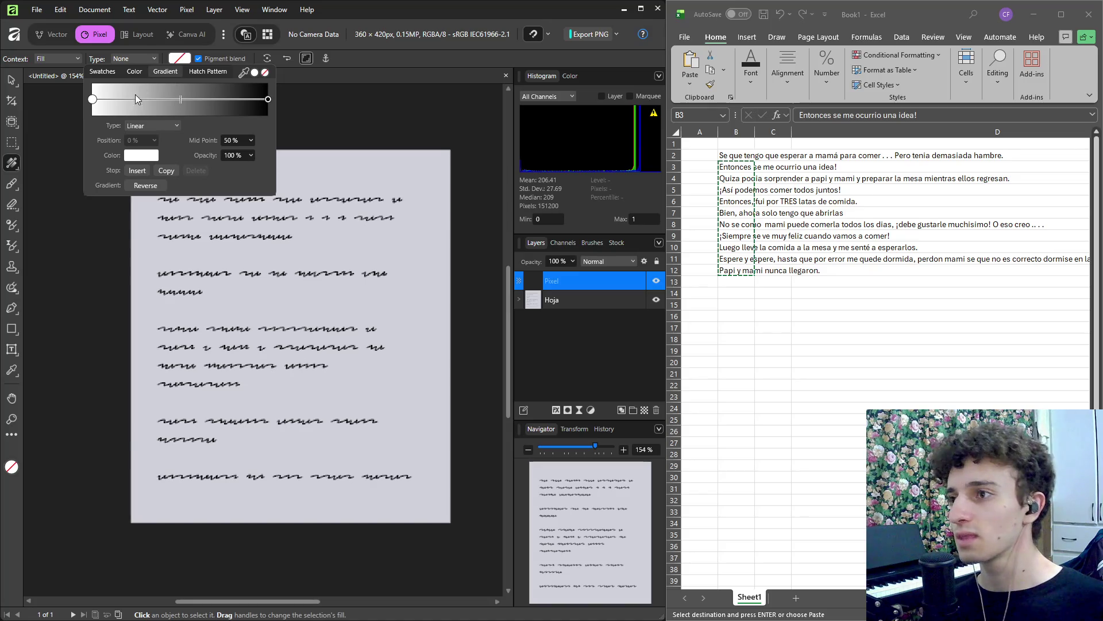
left_click(268, 98)
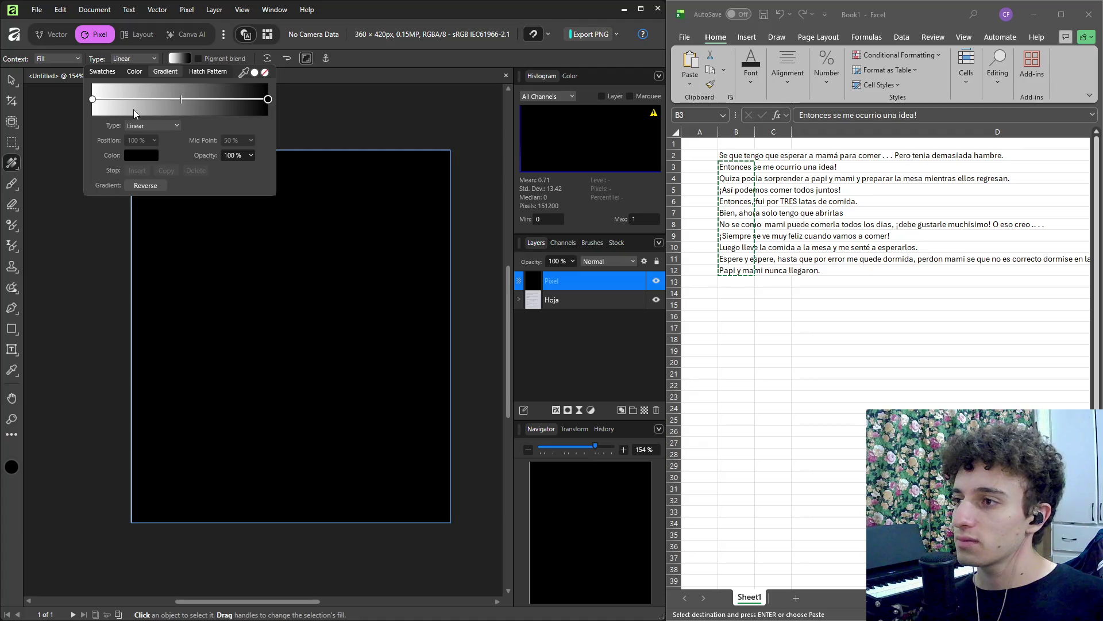
left_click(92, 100)
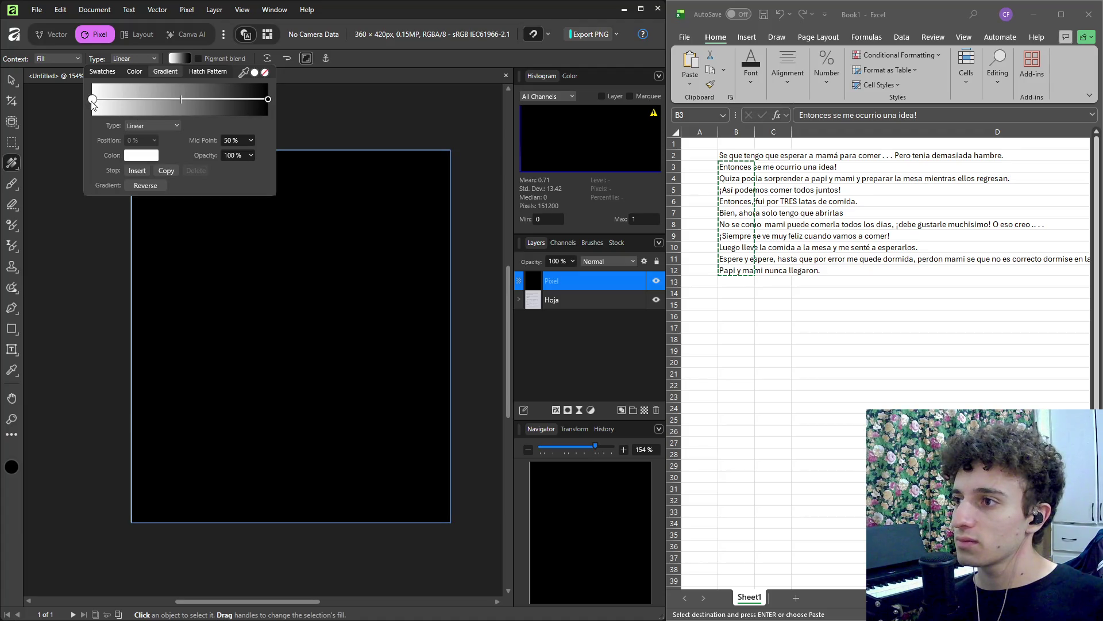
left_click(237, 241)
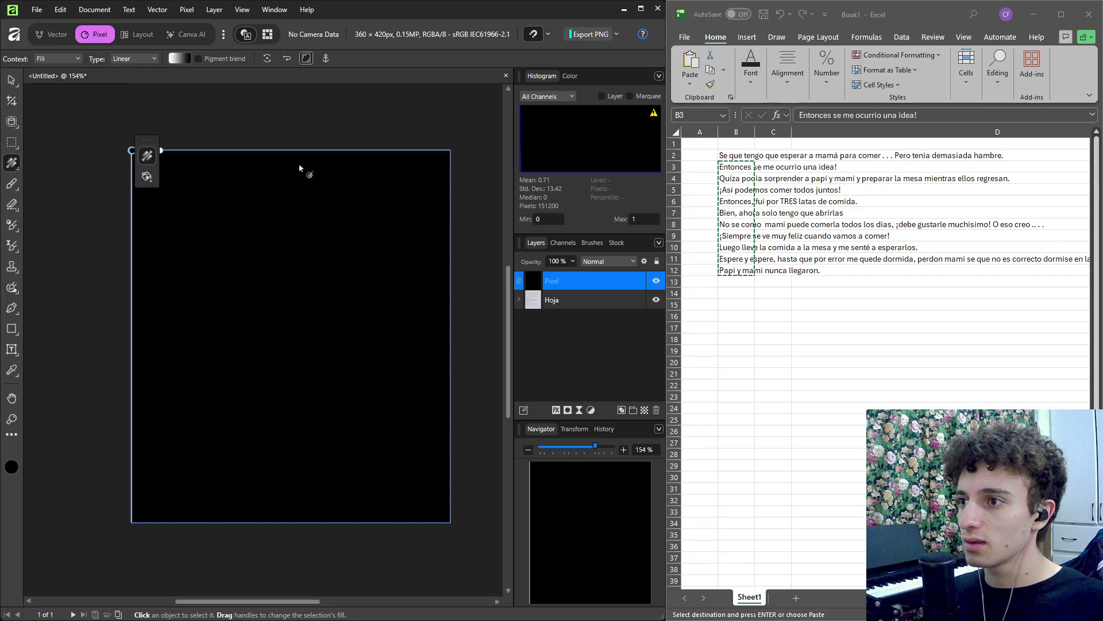
key("ctrl+z")
left_click_drag(263, 167, 305, 458)
key("ctrl+z")
mouse_move(292, 156)
left_mouse_down()
mouse_move(290, 480)
mouse_move(293, 404)
mouse_move(303, 394)
mouse_move(323, 443)
mouse_move(298, 399)
mouse_move(294, 302)
mouse_move(294, 421)
left_mouse_up()
key("ctrl+z")
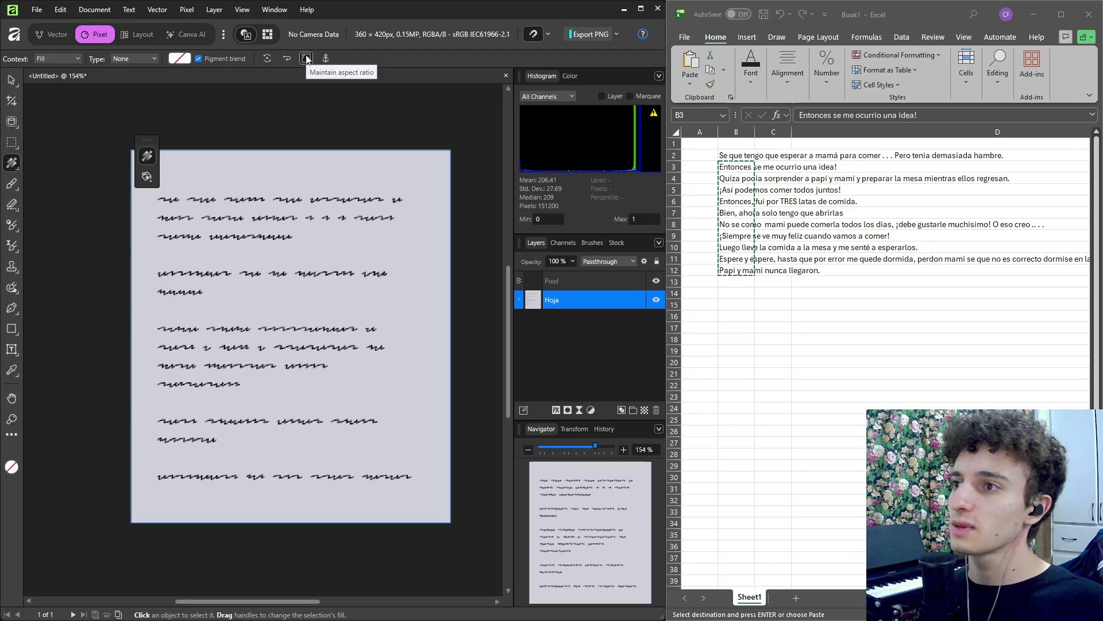
Switch the note's fill to a radial gradient, stretch it, then reset it to a circle.
left_click(179, 60)
left_click(167, 72)
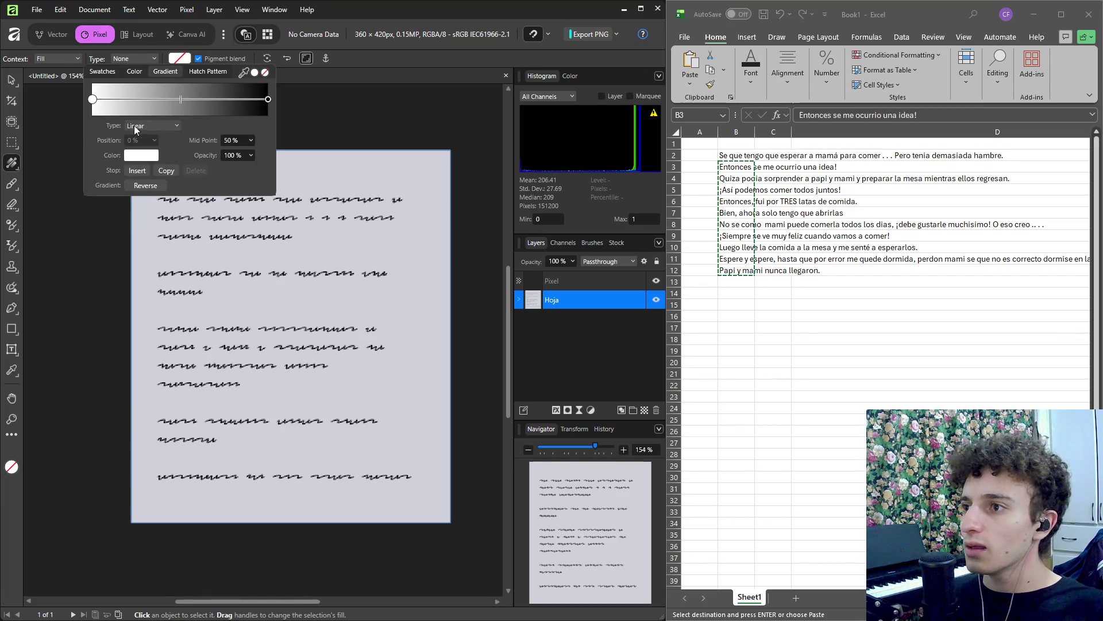
left_click(152, 126)
left_click(146, 165)
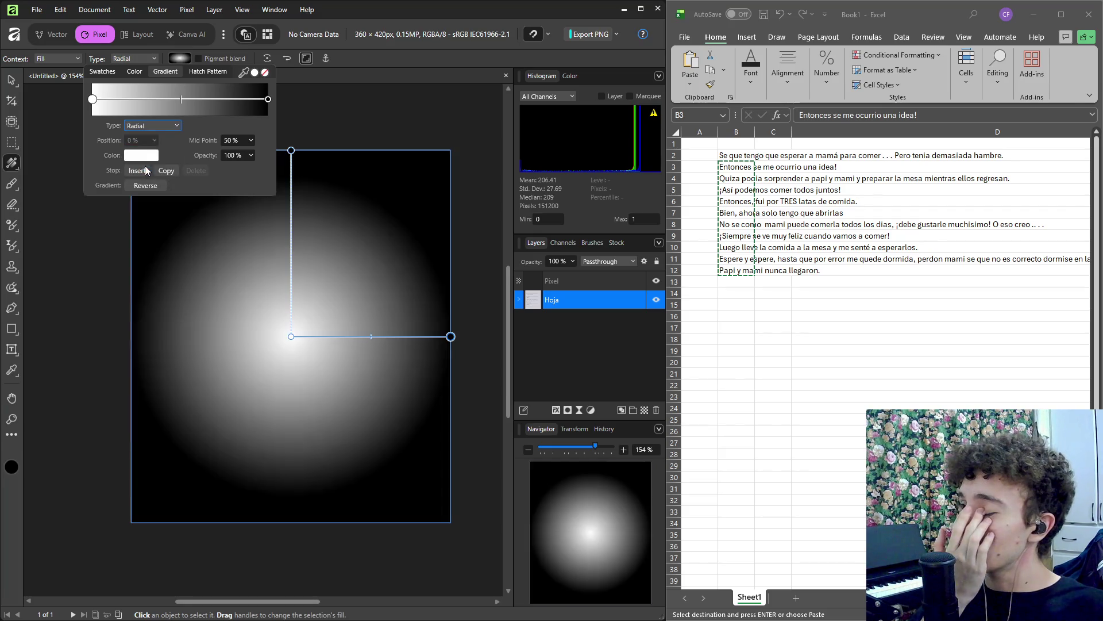
mouse_move(296, 153)
left_mouse_down()
mouse_move(295, 108)
mouse_move(297, 122)
left_mouse_up()
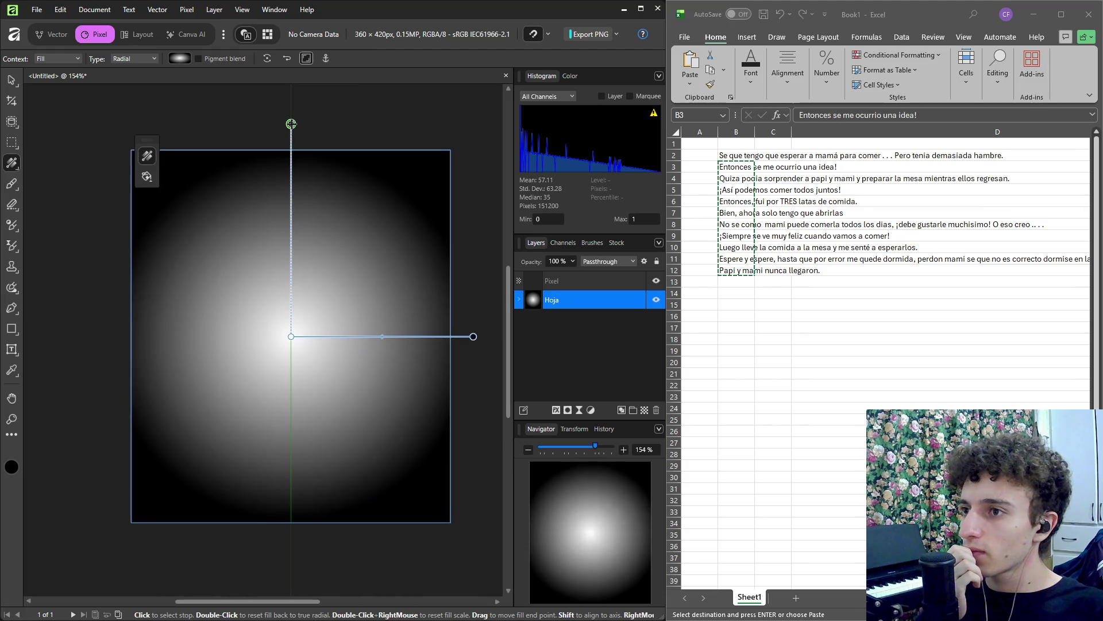
mouse_move(473, 335)
left_mouse_down()
mouse_move(491, 323)
mouse_move(458, 336)
left_mouse_up()
double_click(492, 323)
Widen the gradient's bright centre via the midpoint and make the outer stop light grey.
left_click(180, 58)
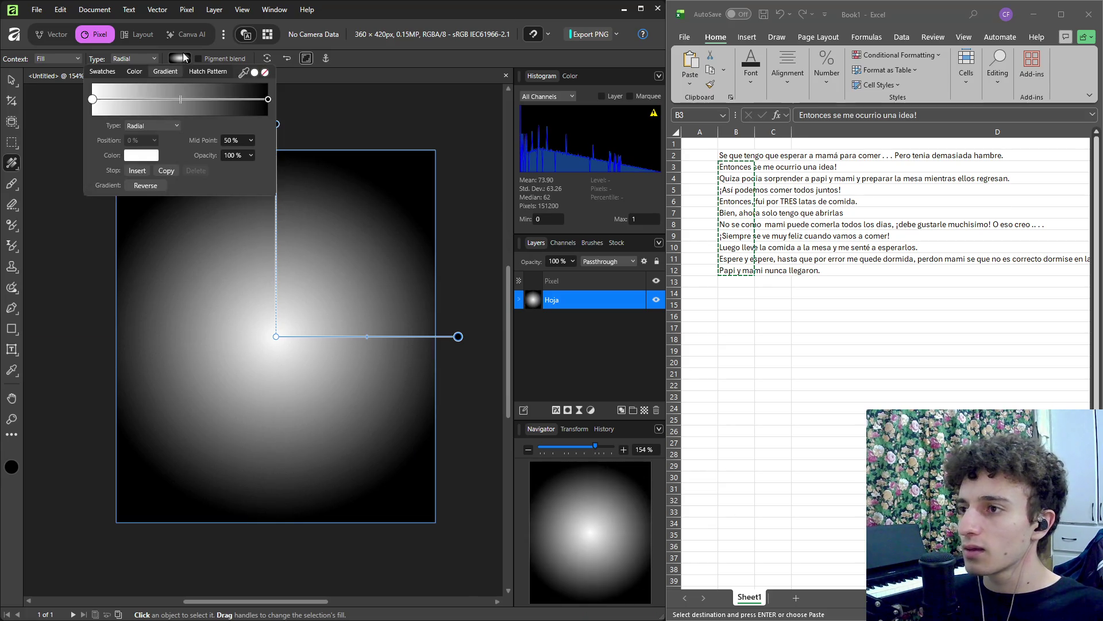
mouse_move(179, 99)
left_mouse_down()
mouse_move(191, 101)
mouse_move(153, 105)
mouse_move(238, 110)
mouse_move(219, 98)
mouse_move(228, 99)
left_mouse_up()
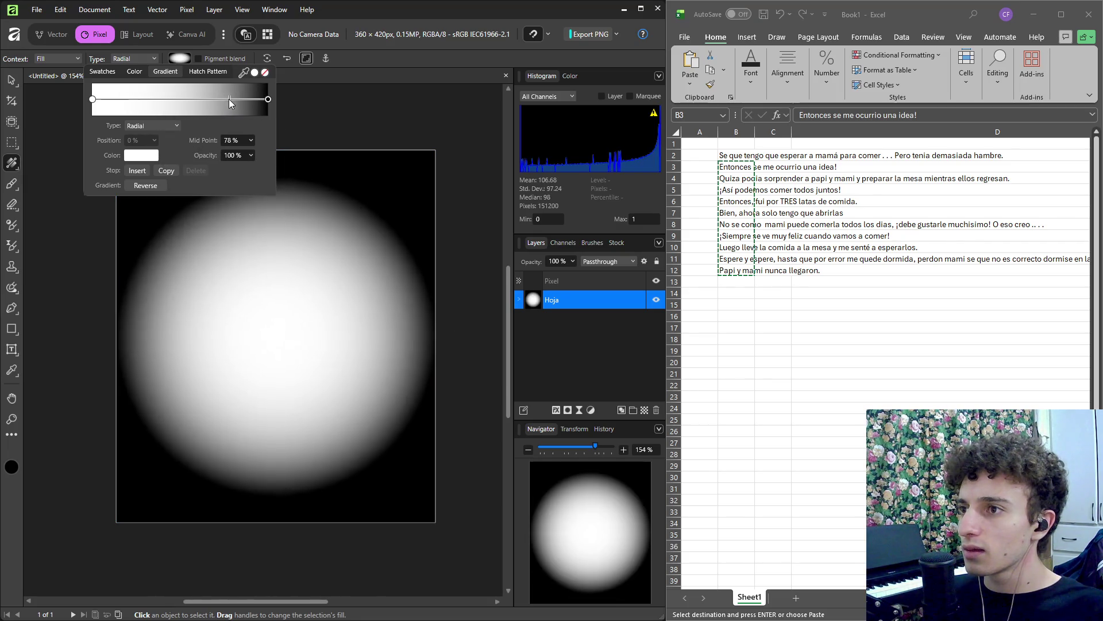
left_click(268, 98)
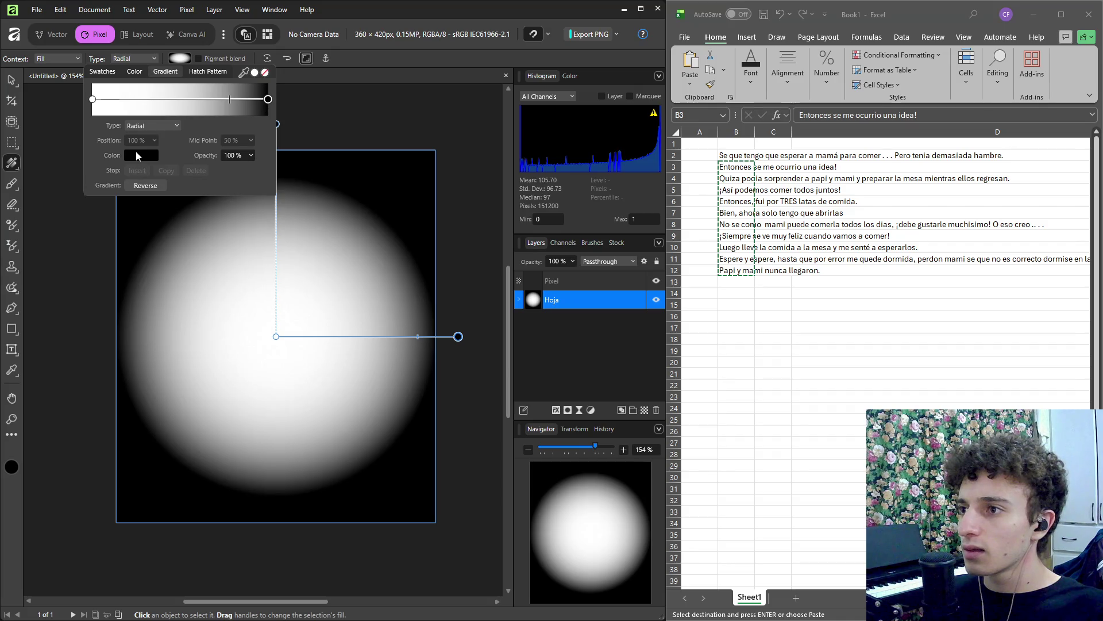
left_click(138, 155)
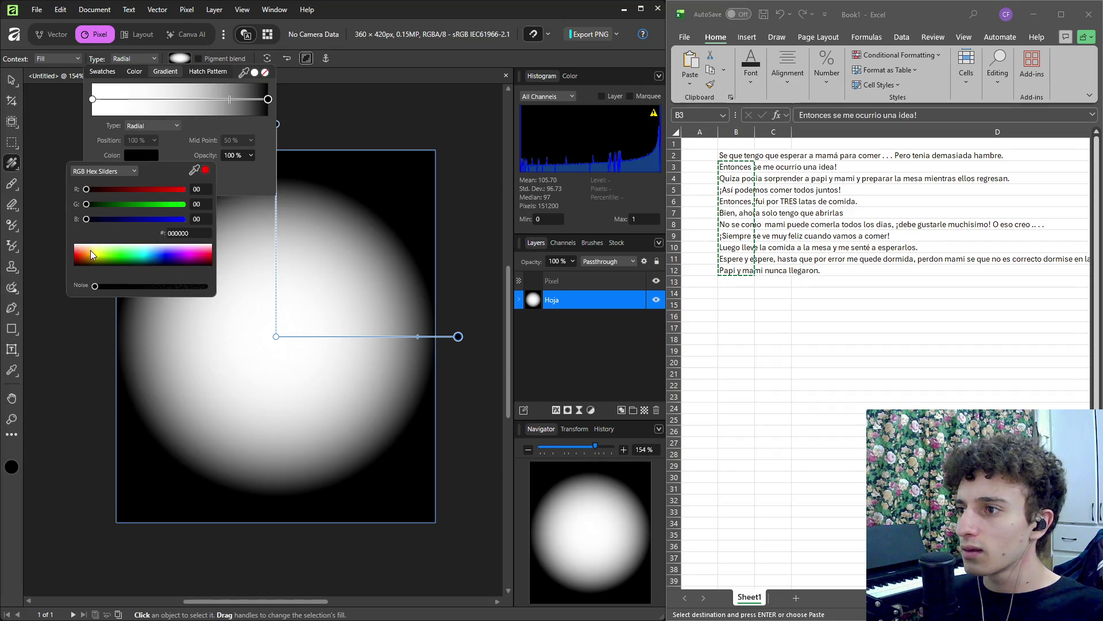
left_click_drag(88, 254, 67, 233)
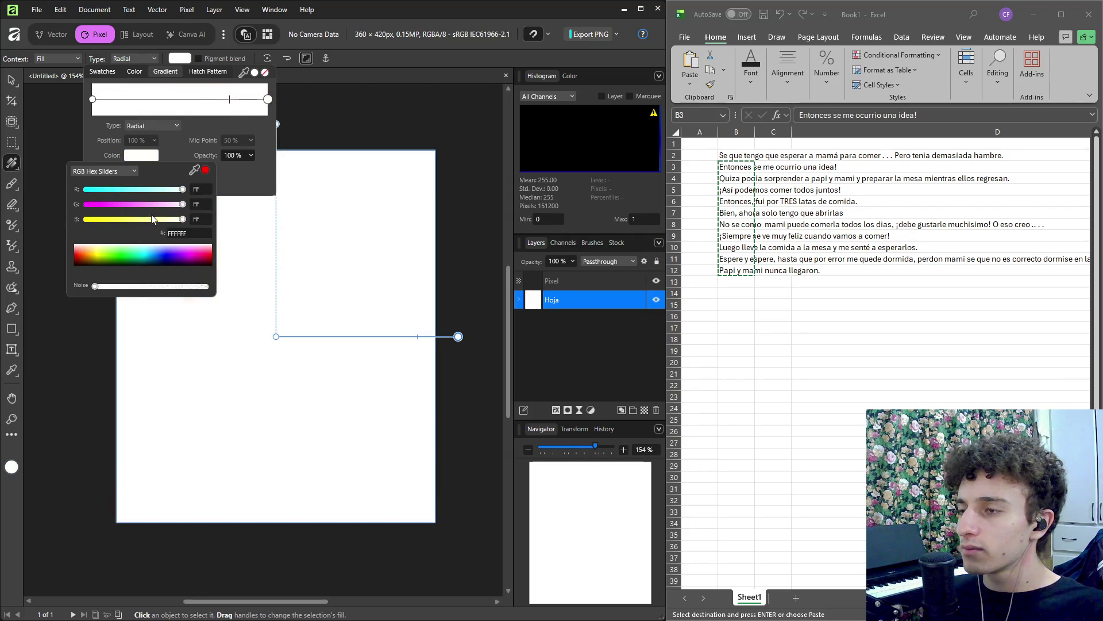
left_click(116, 173)
left_click(100, 216)
left_click_drag(181, 219, 157, 227)
left_click_drag(230, 99, 187, 108)
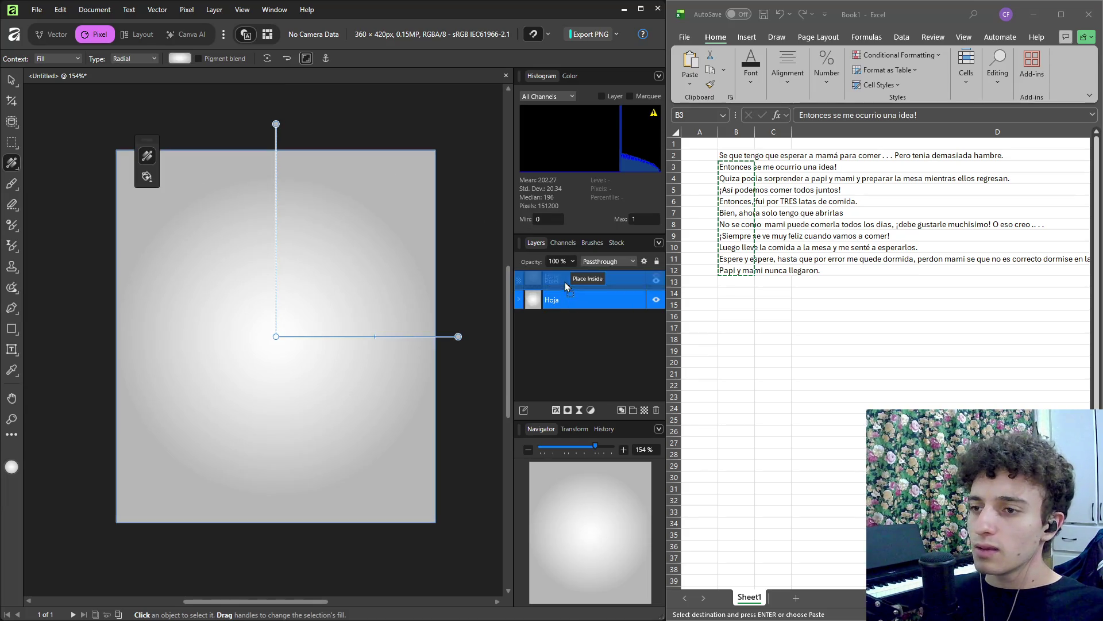
Expand the Hoja group to show its two pixel layers, then undo the radial gradient.
left_click(519, 299)
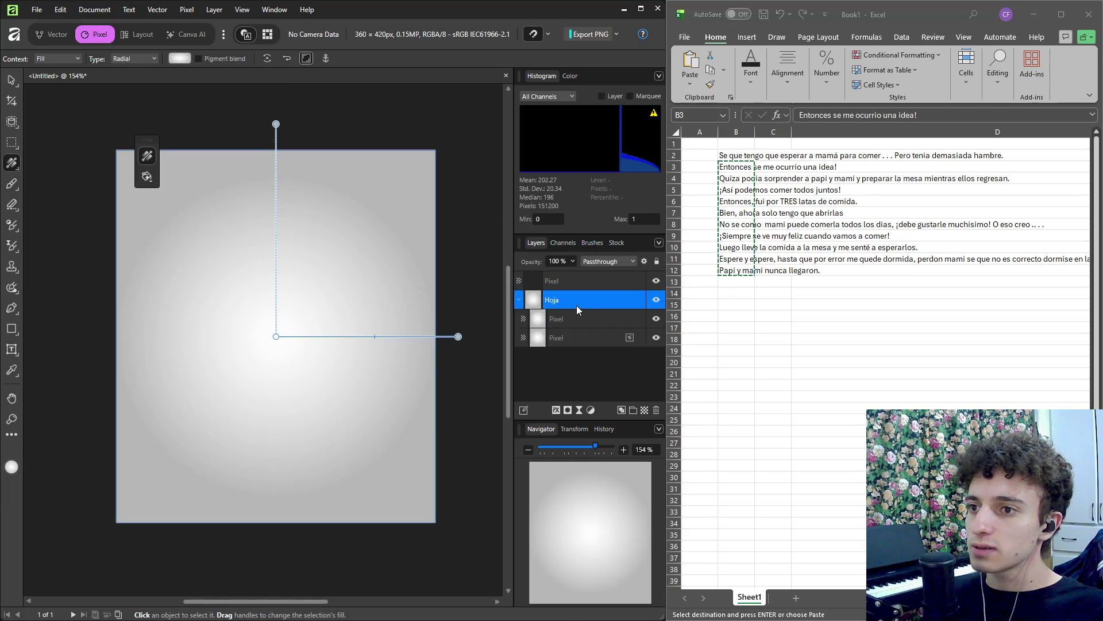
left_click(564, 339)
left_click(557, 365)
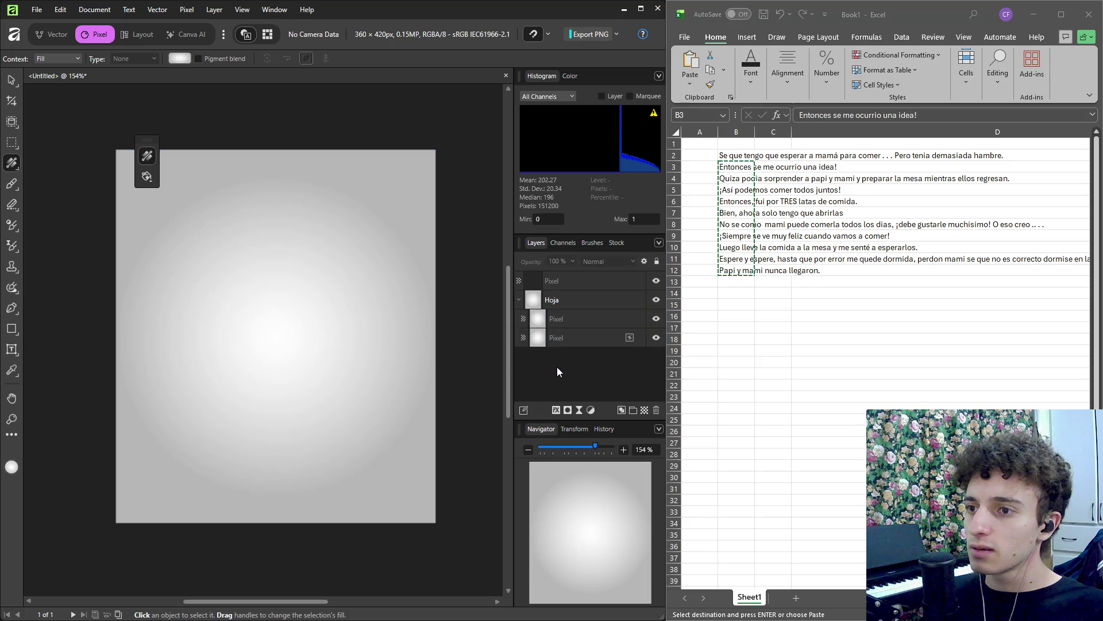
left_click(563, 300)
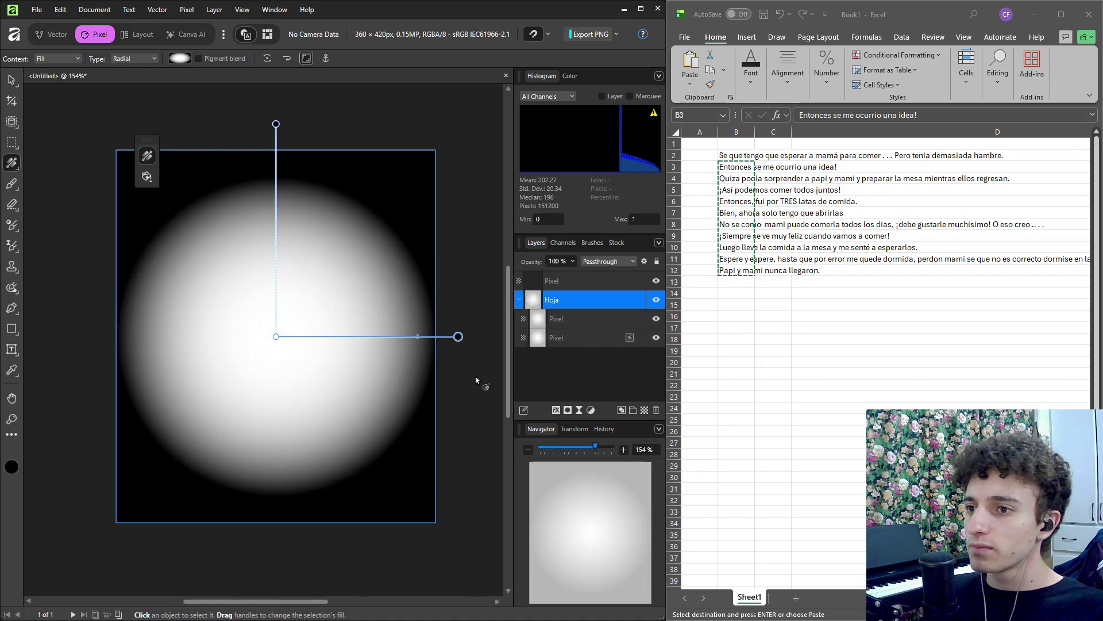
key("alt+bracketright")
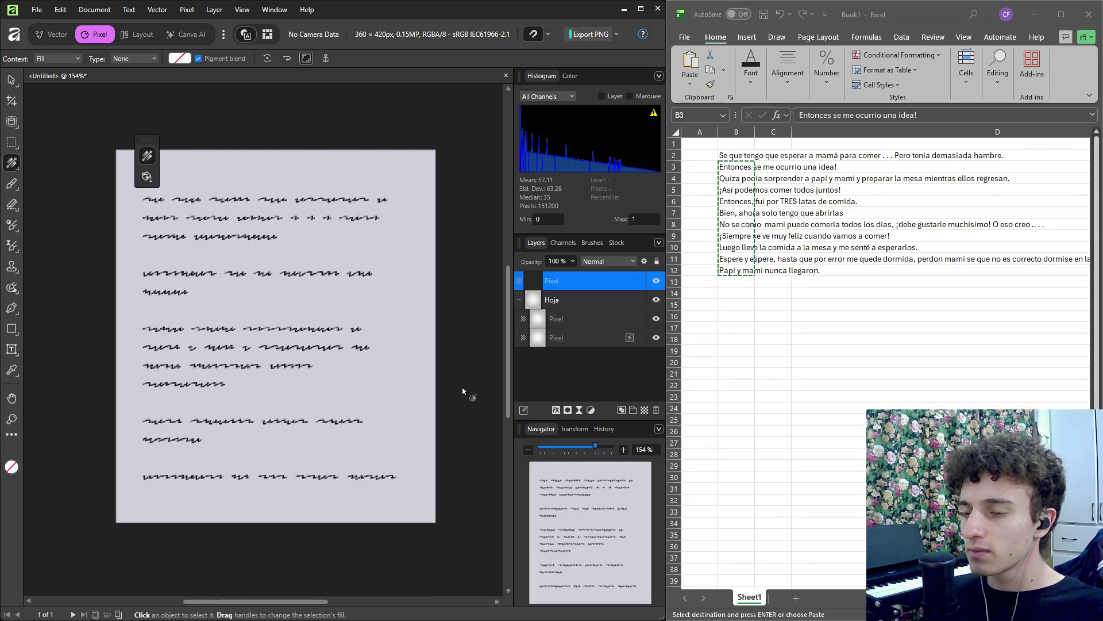
Collapse Hoja and lay a diagonal black-to-white gradient on the empty Pixel layer.
left_click(519, 300)
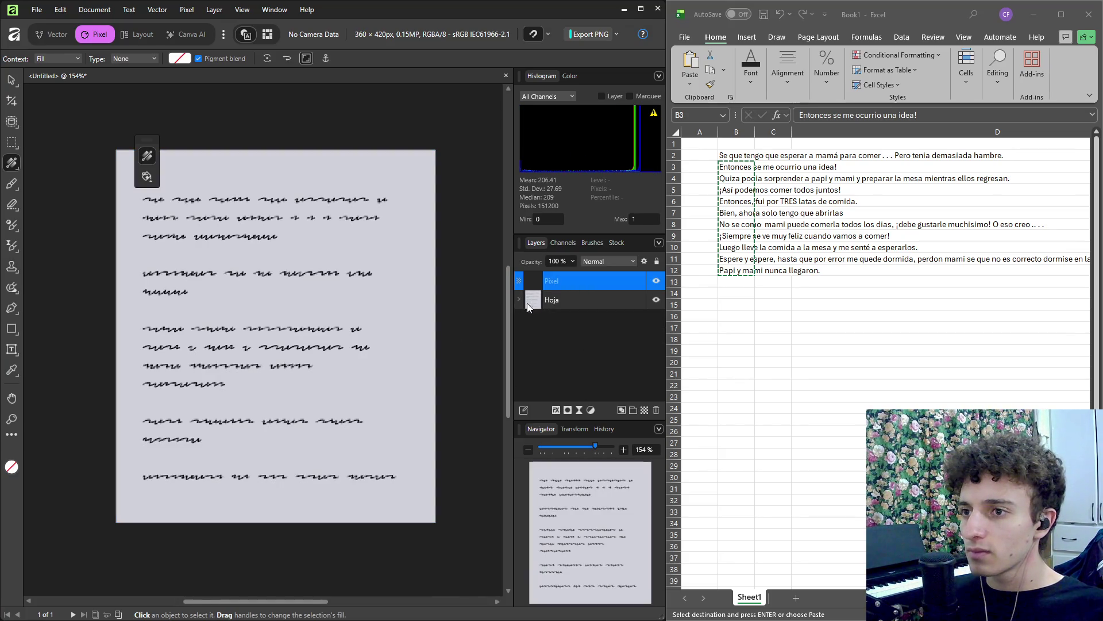
mouse_move(145, 233)
left_mouse_down()
mouse_move(283, 316)
mouse_move(284, 296)
left_mouse_up()
key("ctrl+z")
key("ctrl+z")
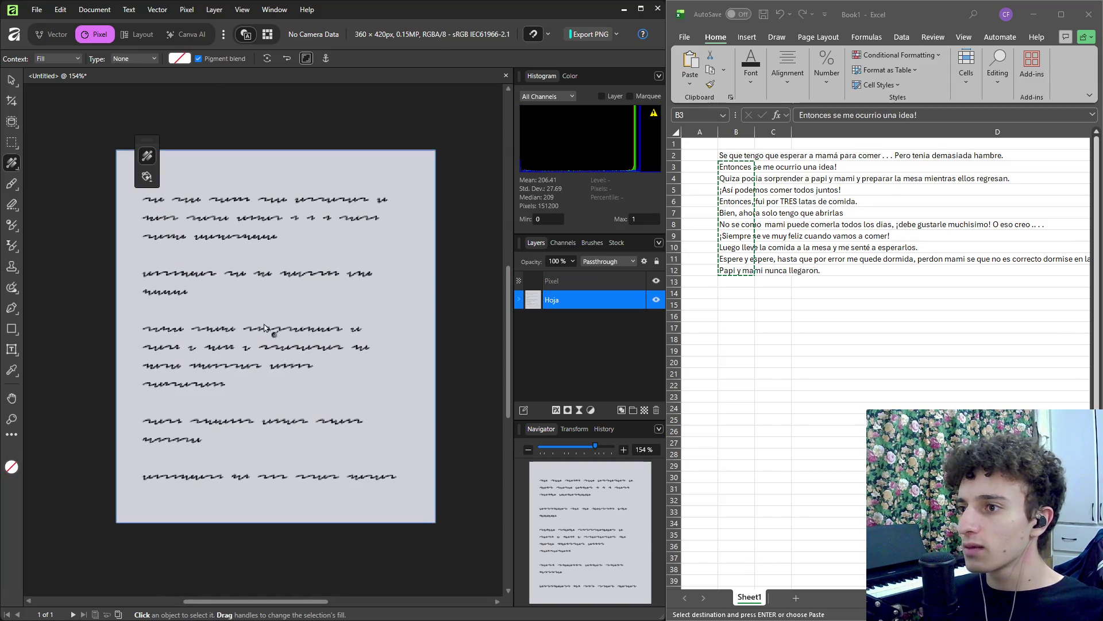
left_click(561, 281)
mouse_move(452, 231)
left_mouse_down()
mouse_move(369, 278)
mouse_move(227, 417)
left_mouse_up()
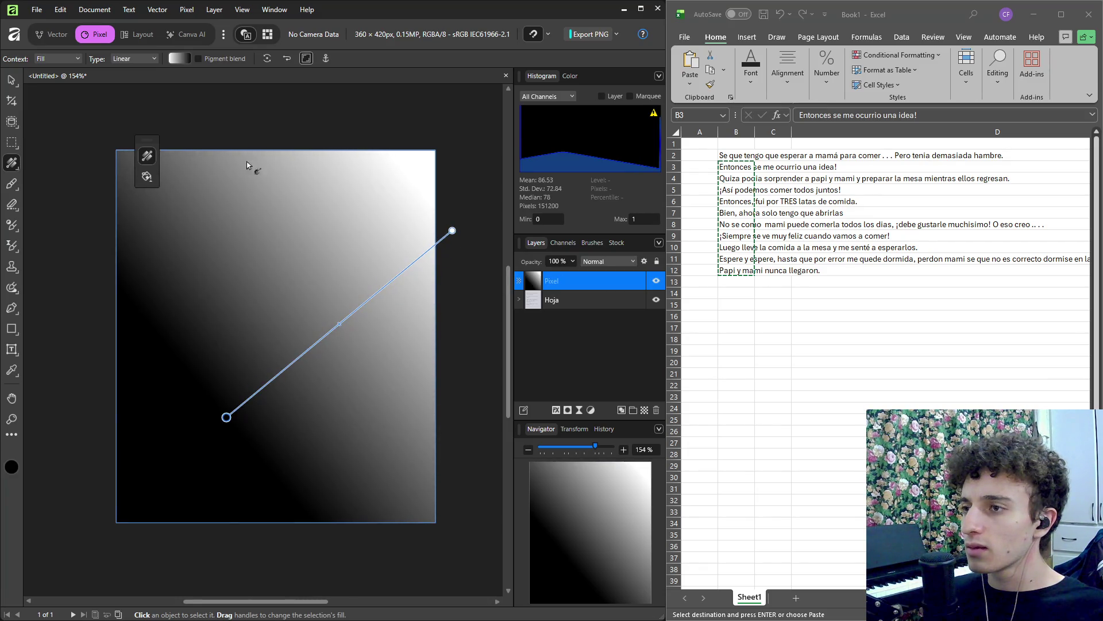
Make the gradient radial, centred lower-left and shrunk so the page edges darken.
left_click(175, 59)
left_click(153, 125)
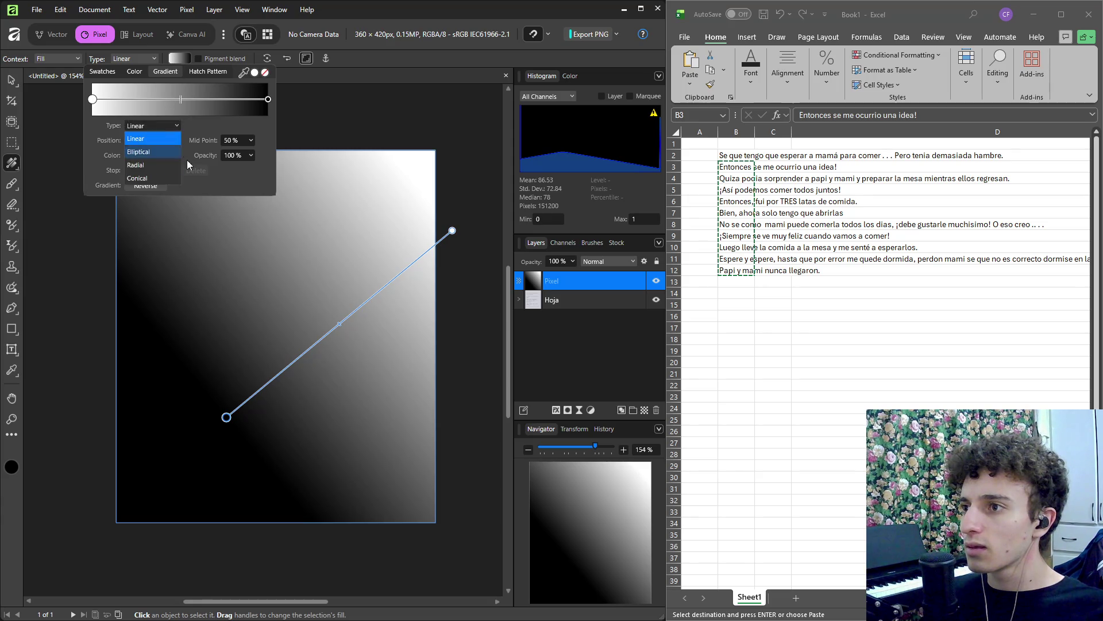
left_click(149, 154)
mouse_move(420, 257)
left_mouse_down()
mouse_move(283, 325)
mouse_move(262, 356)
left_mouse_up()
left_click_drag(69, 516, 131, 464)
left_click_drag(294, 330, 276, 328)
mouse_move(111, 461)
left_mouse_down()
mouse_move(158, 431)
mouse_move(140, 451)
mouse_move(153, 442)
left_mouse_up()
Adjust the midpoint and lighten the dark end stop to grey at HSL lightness 33.
left_click(177, 58)
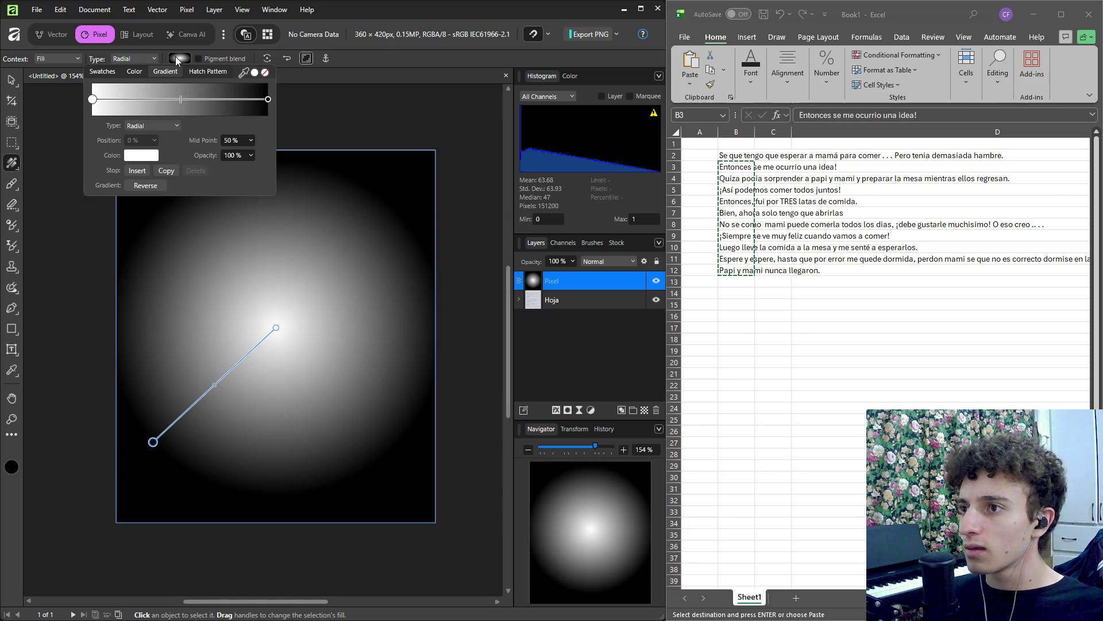
mouse_move(177, 111)
left_mouse_down()
mouse_move(162, 103)
mouse_move(174, 106)
left_mouse_up()
left_click(268, 98)
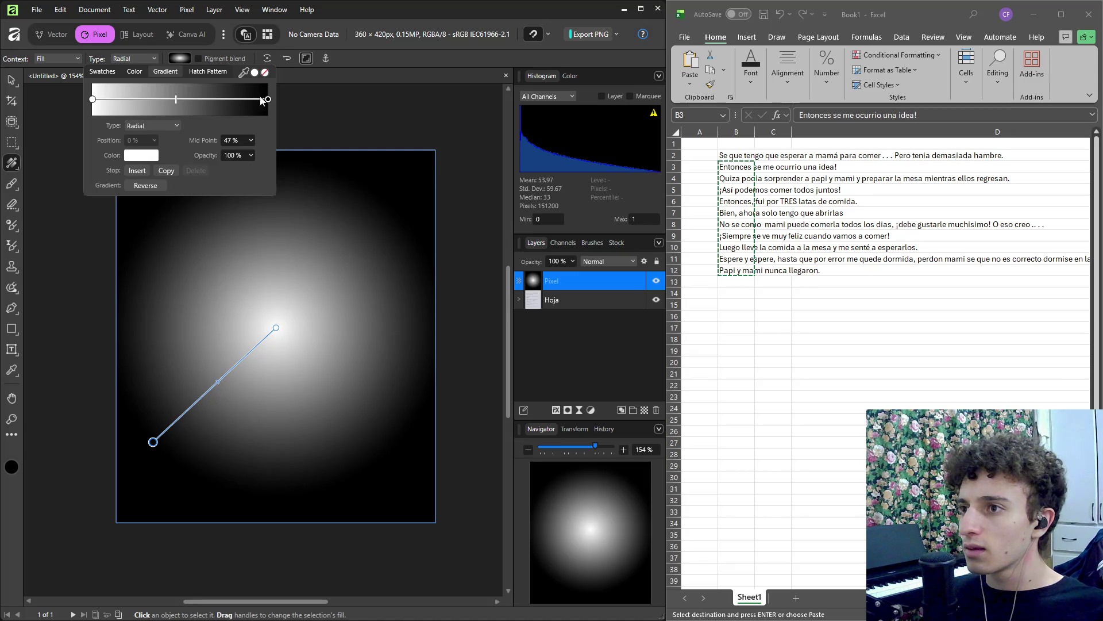
left_click(144, 155)
left_click_drag(85, 222, 120, 224)
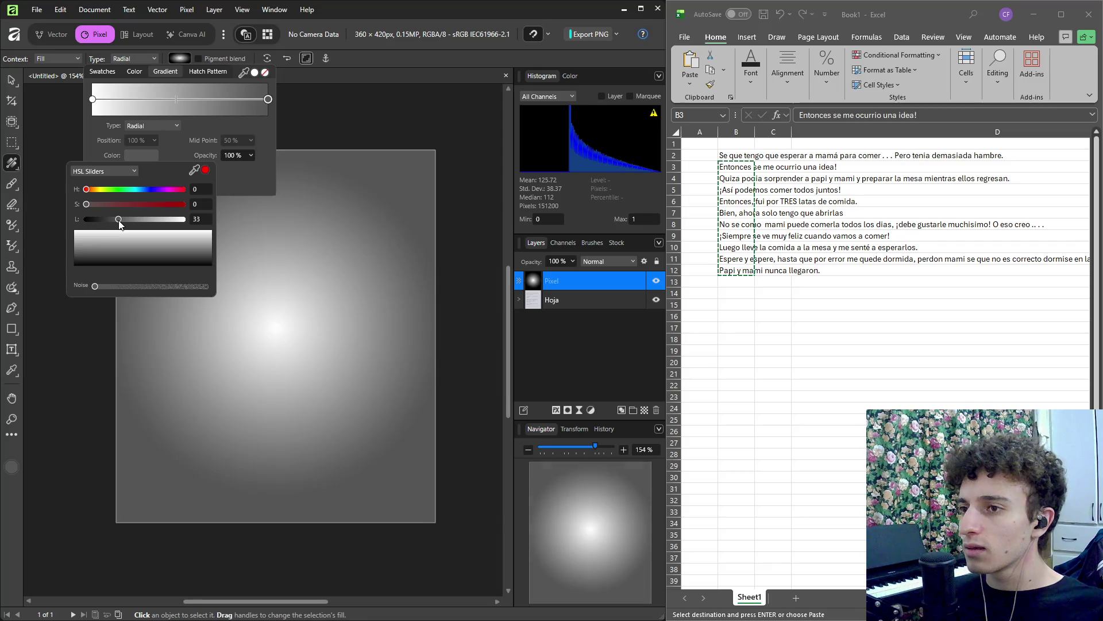
left_click(69, 337)
left_click(568, 280)
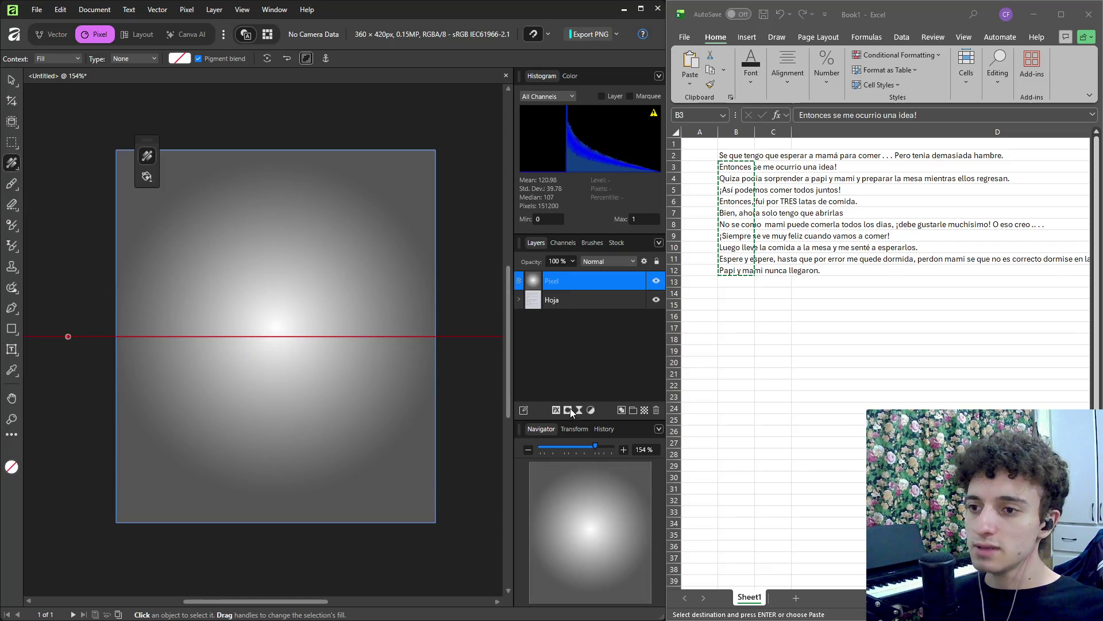
Set the vignette layer's blend mode to Darken with 53% opacity.
left_click(605, 260)
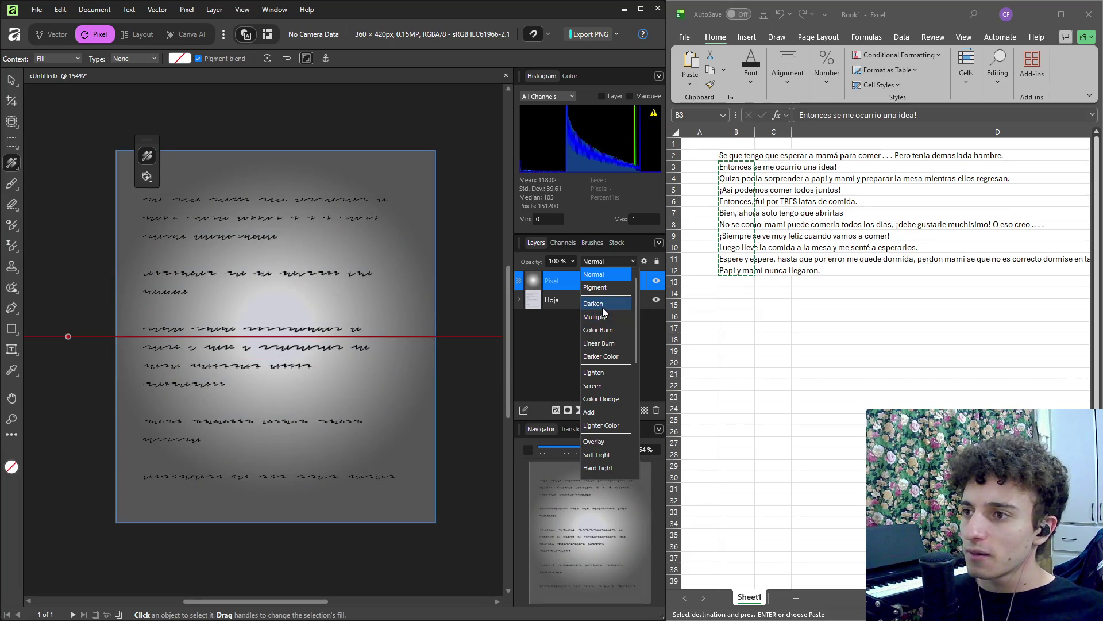
left_click(602, 309)
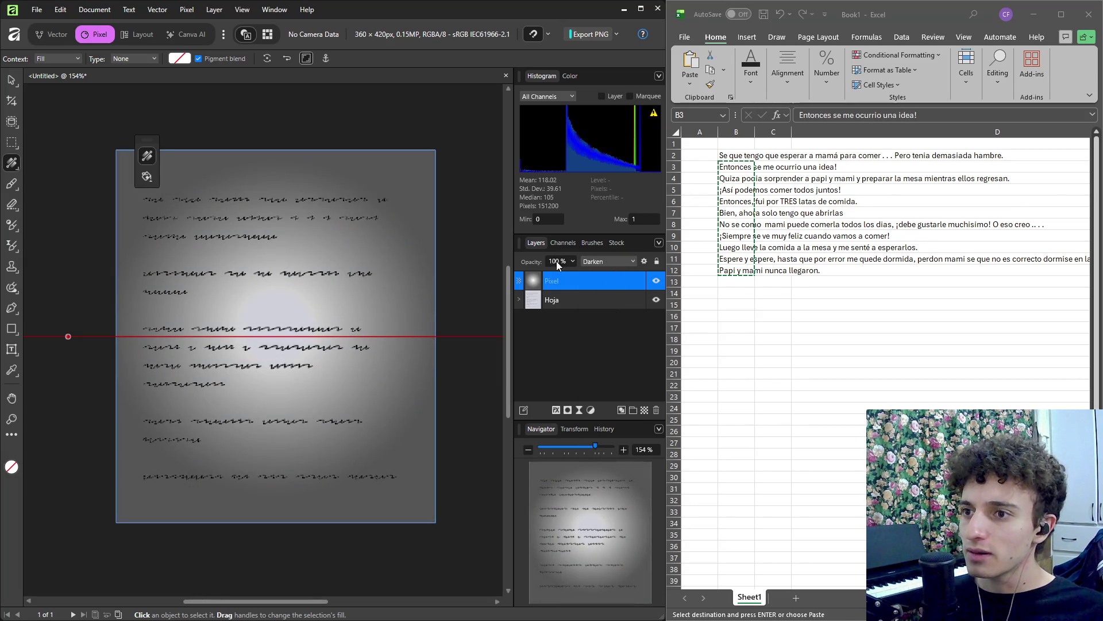
left_click(571, 262)
left_click_drag(574, 274, 537, 274)
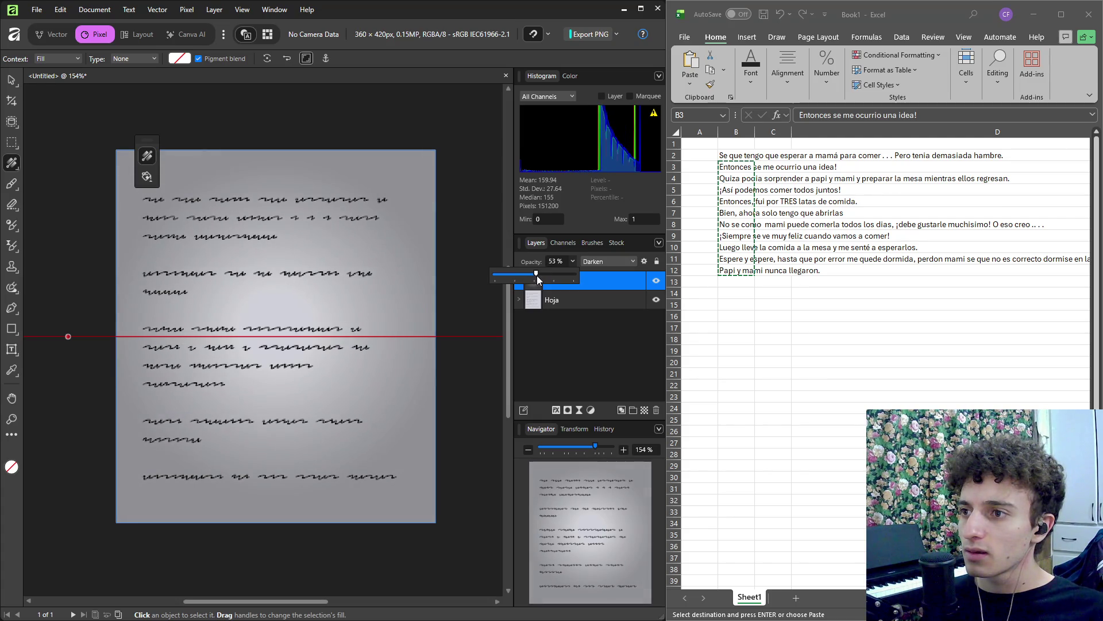
Add a new empty Pixel layer on top, keeping the default name Pixel.
left_click(569, 348)
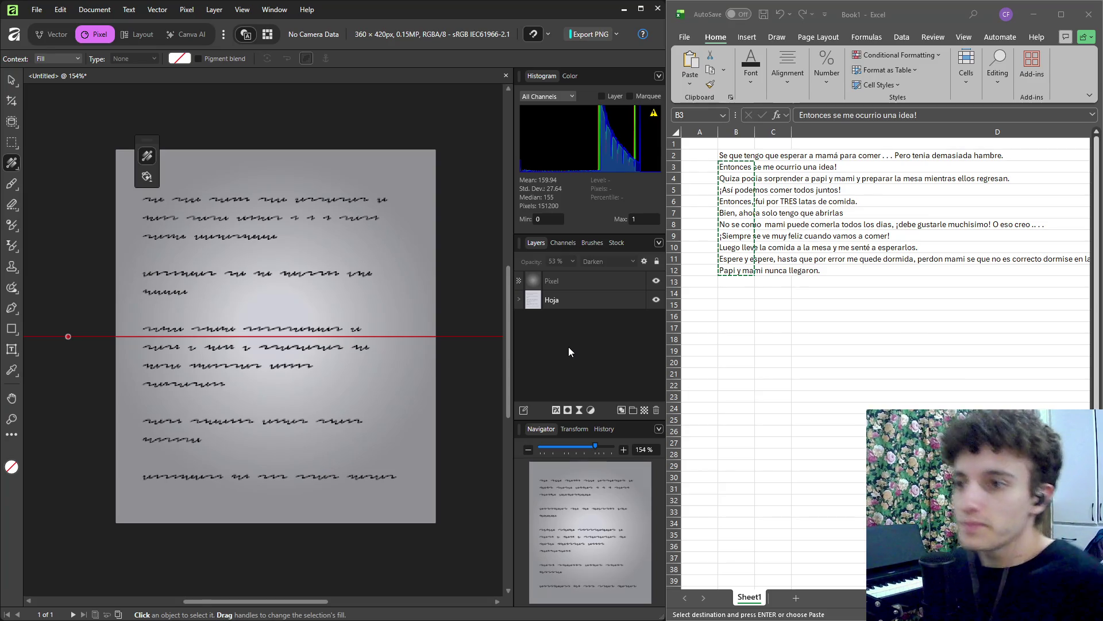
left_click(644, 409)
key("Escape")
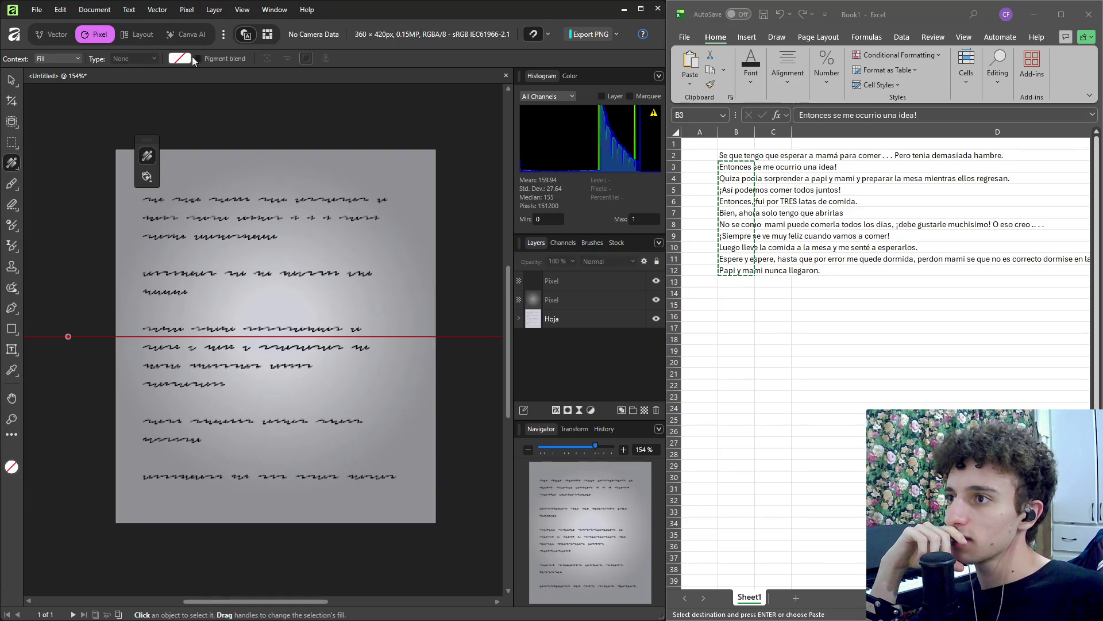
Select the entire document with the Rectangular Marquee (M) and Ctrl+A.
left_click(185, 9)
mouse_move(190, 23)
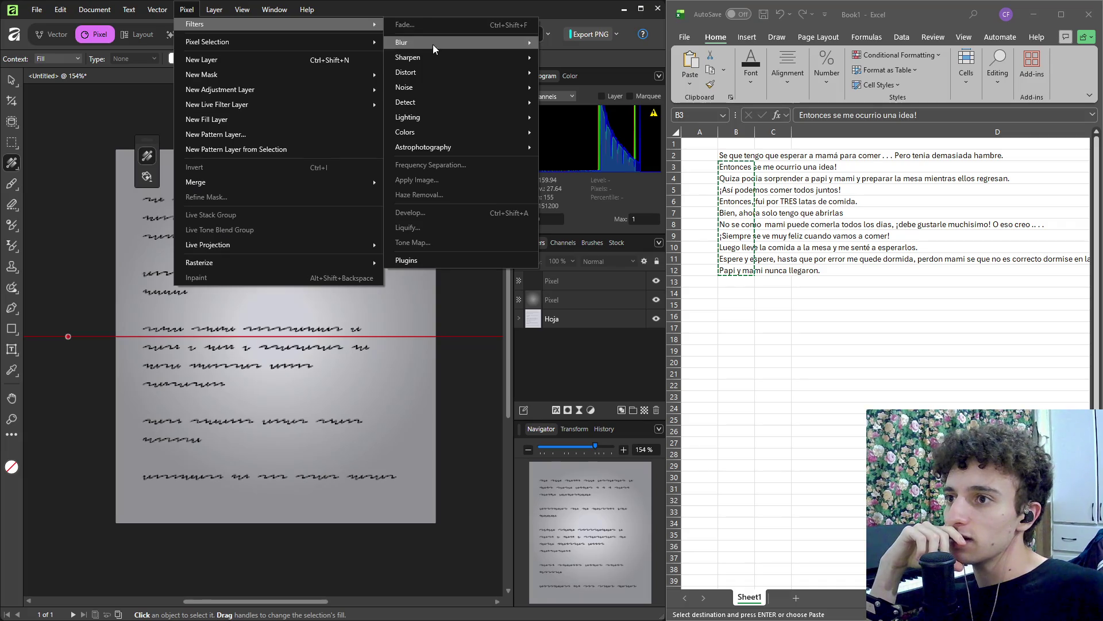
mouse_move(428, 70)
mouse_move(416, 90)
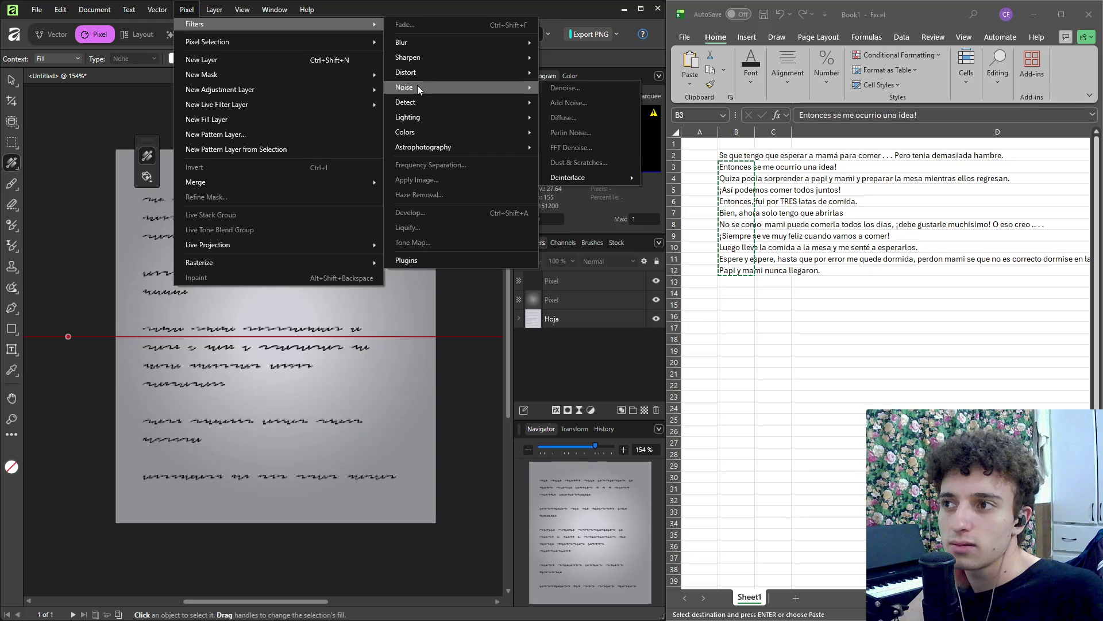
key("Escape")
key("m")
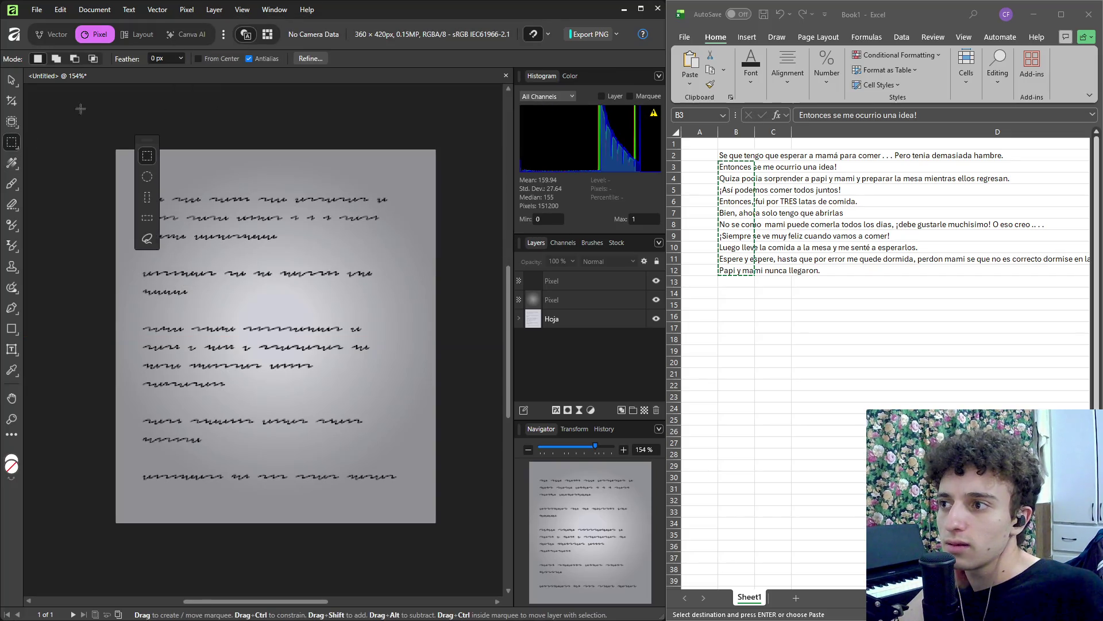
left_click_drag(459, 511, 458, 513)
left_click(451, 539)
key("ctrl+a")
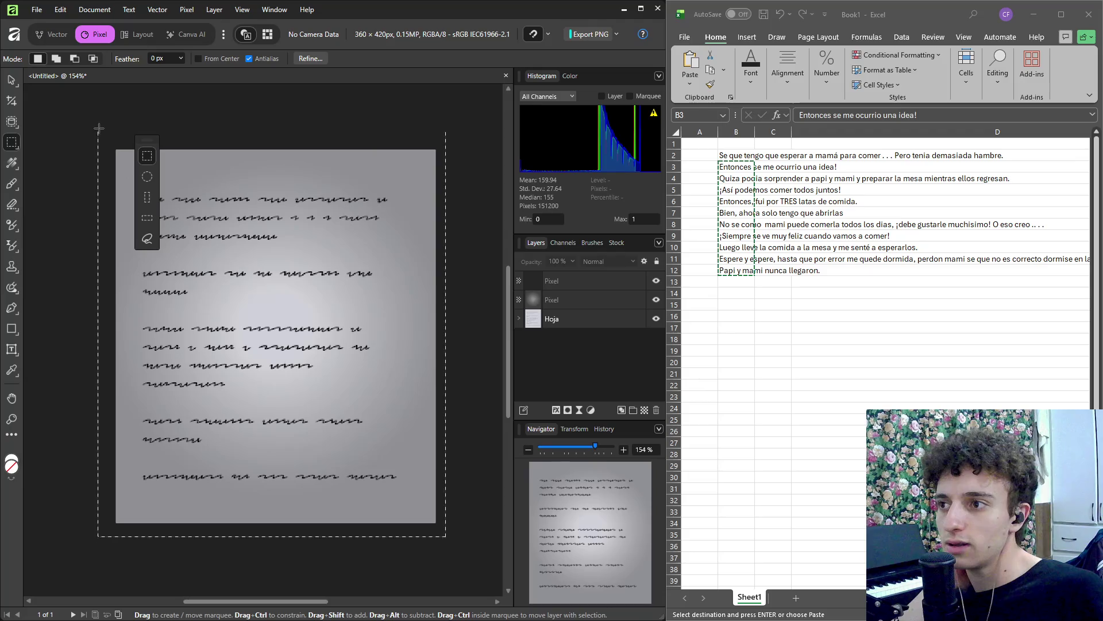
Open Pixel > Filters > Noise > Perlin Noise for the top Pixel layer.
left_click(187, 10)
mouse_move(242, 24)
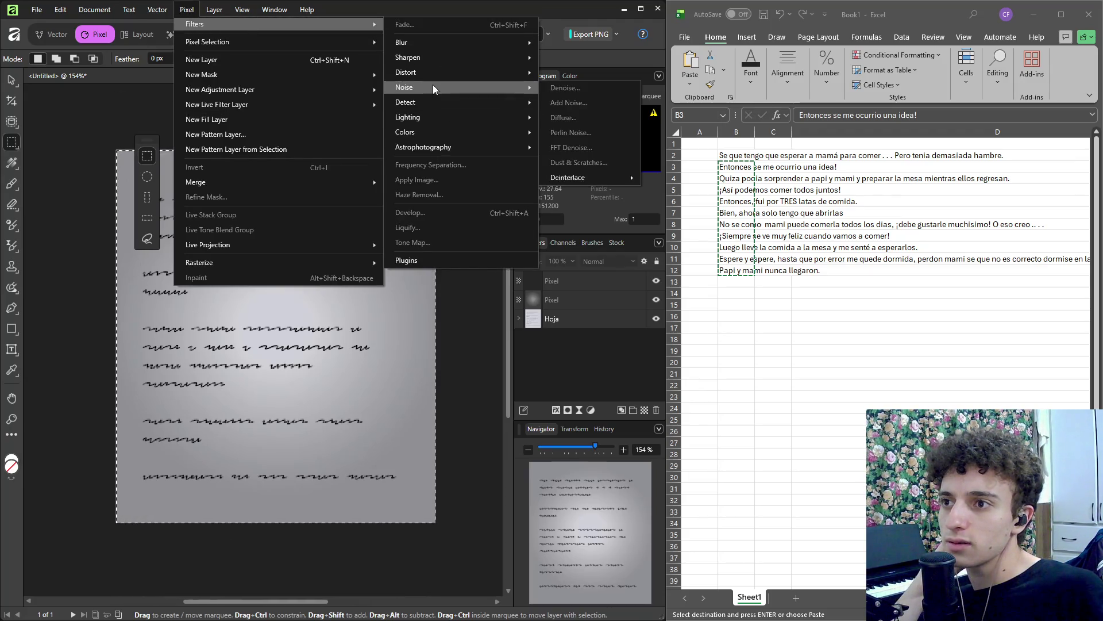
left_click(621, 369)
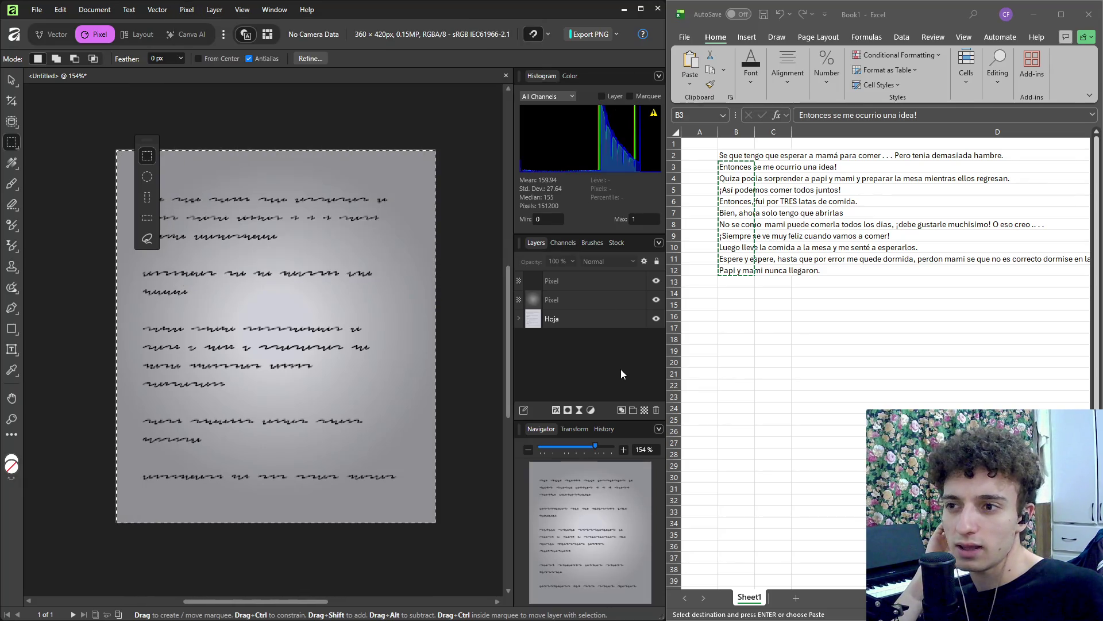
left_click(590, 281)
left_click(214, 9)
left_click(215, 9)
left_click(186, 9)
mouse_move(202, 23)
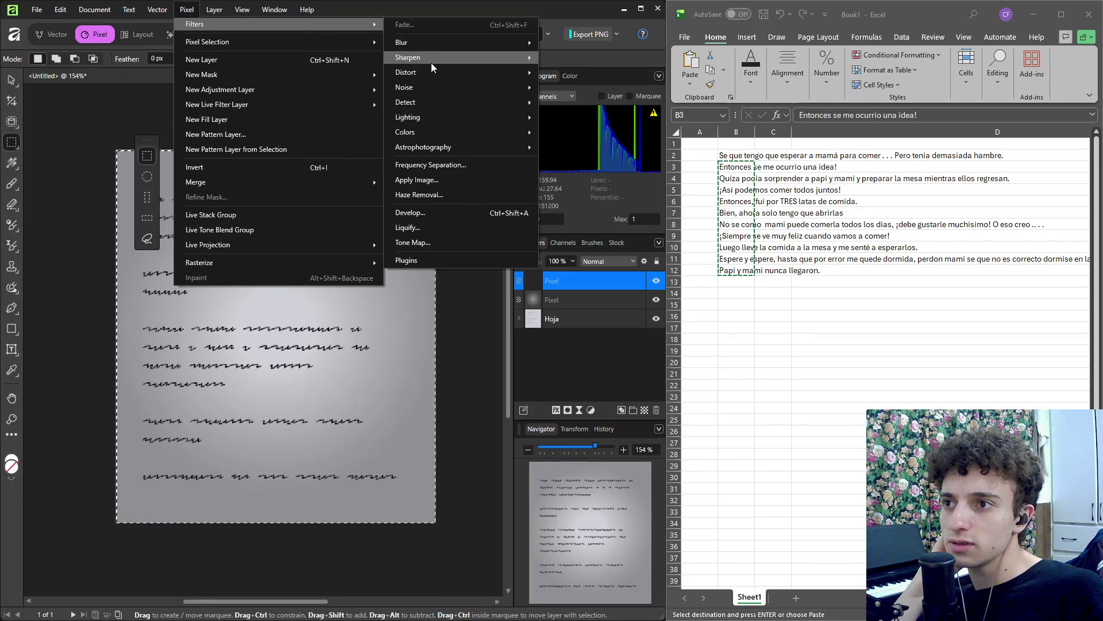
mouse_move(420, 89)
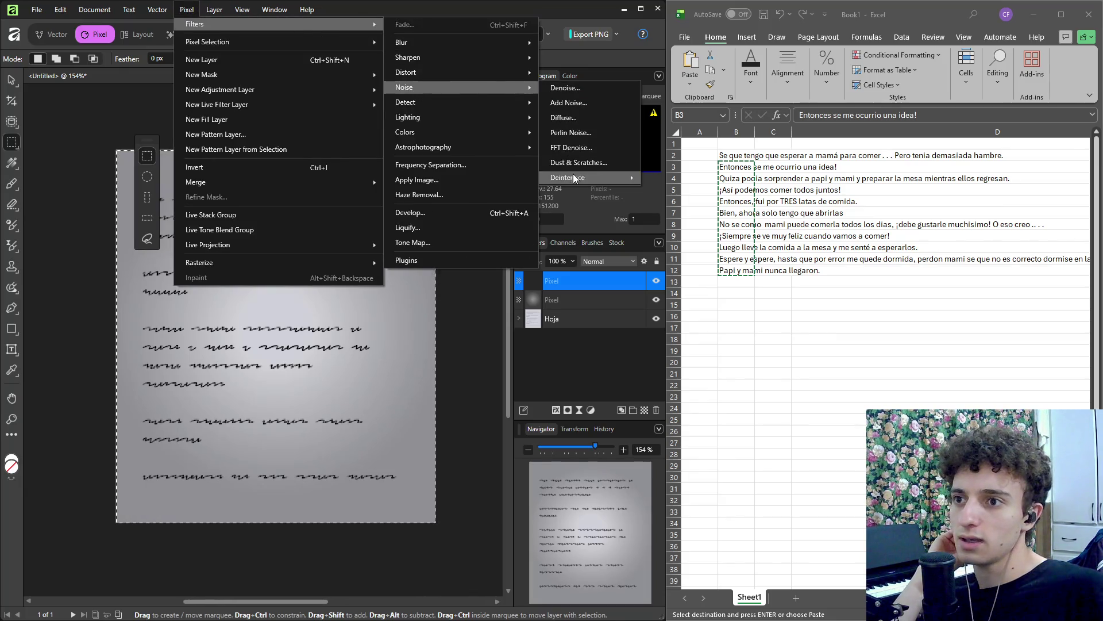
left_click(585, 133)
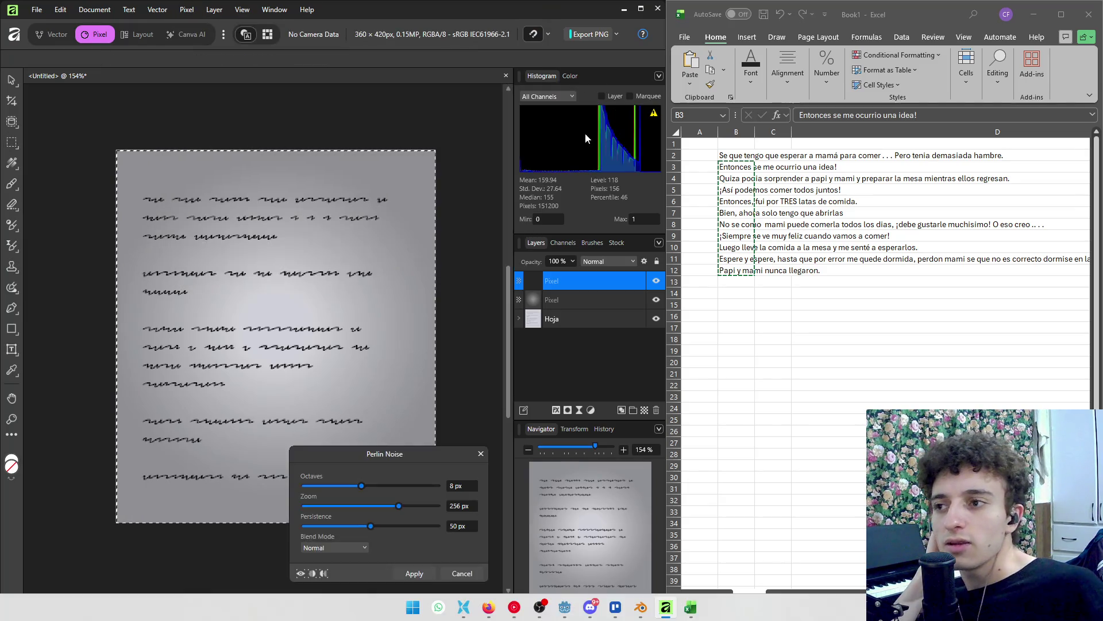
Try more Perlin noise octaves, then cancel the Perlin Noise filter.
mouse_move(362, 485)
left_mouse_down()
mouse_move(406, 492)
mouse_move(357, 518)
mouse_move(340, 507)
left_mouse_up()
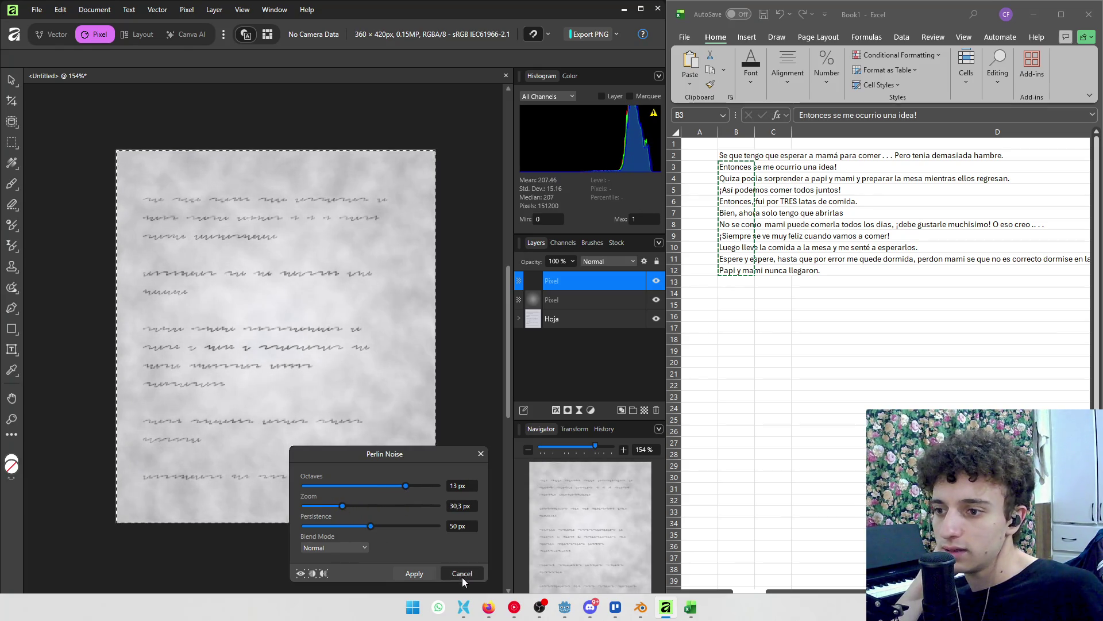
left_click(462, 574)
left_click(186, 10)
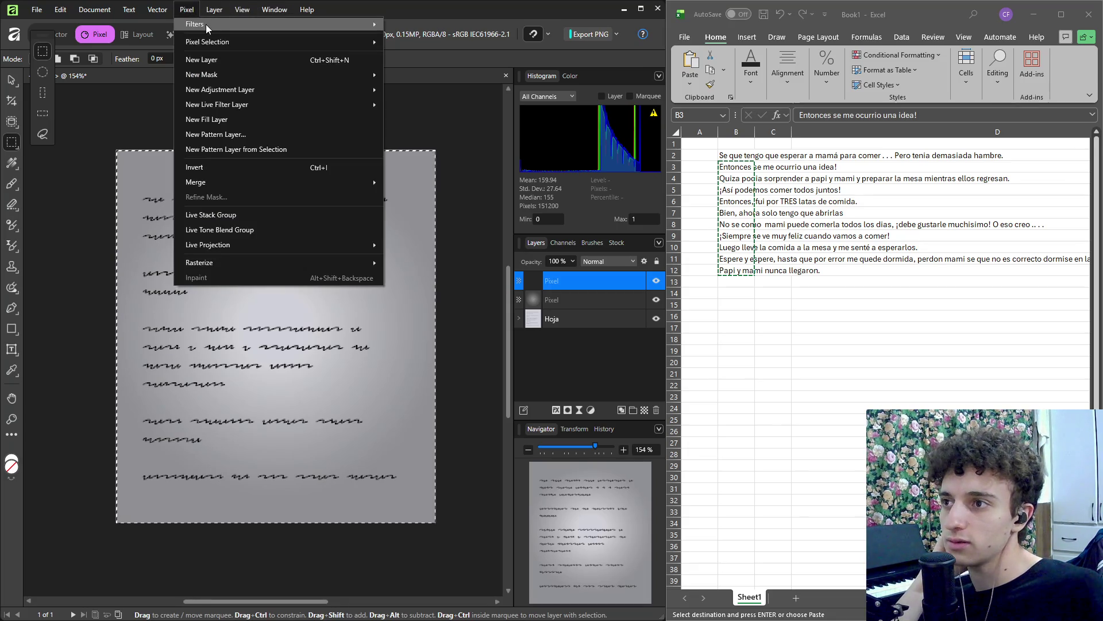
Apply Add Noise at 57% intensity, Gaussian and Monochromatic, to the top layer.
mouse_move(205, 24)
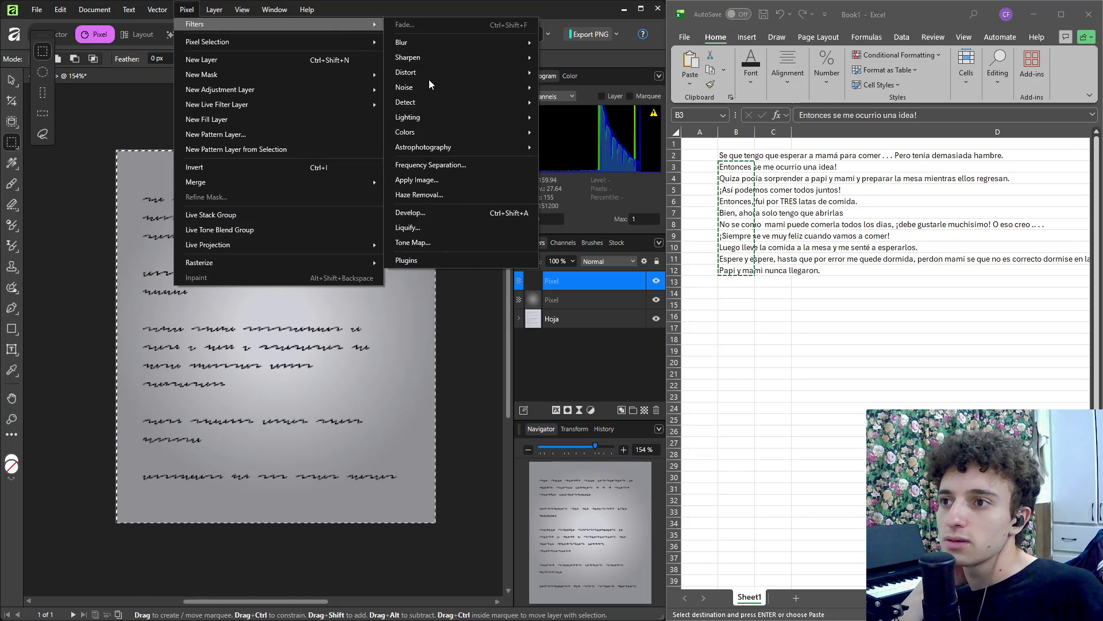
mouse_move(429, 77)
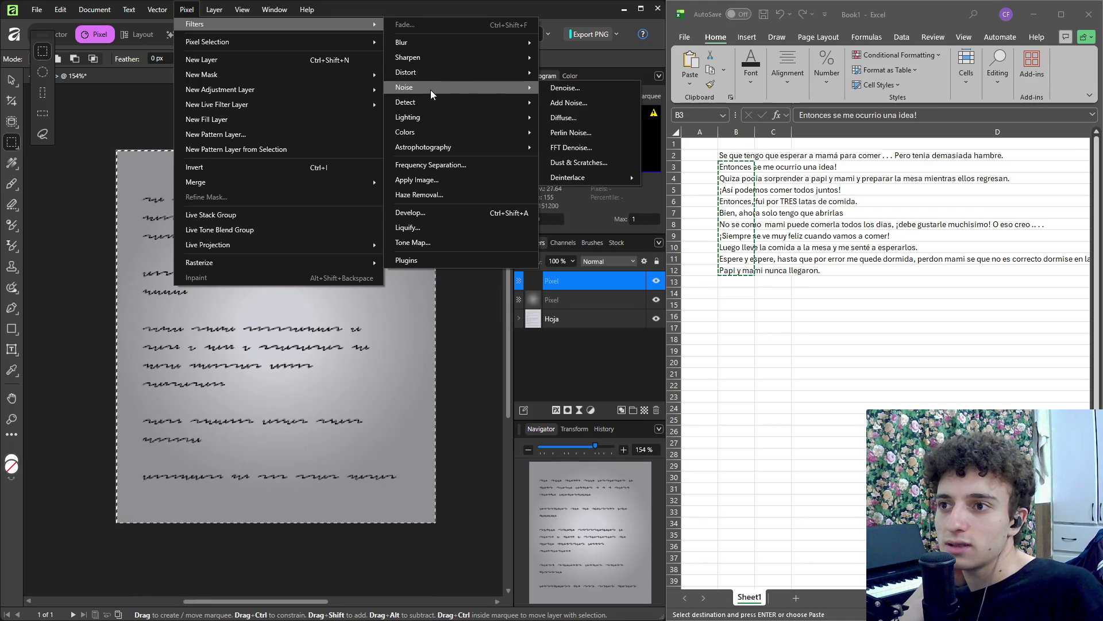
left_click(600, 103)
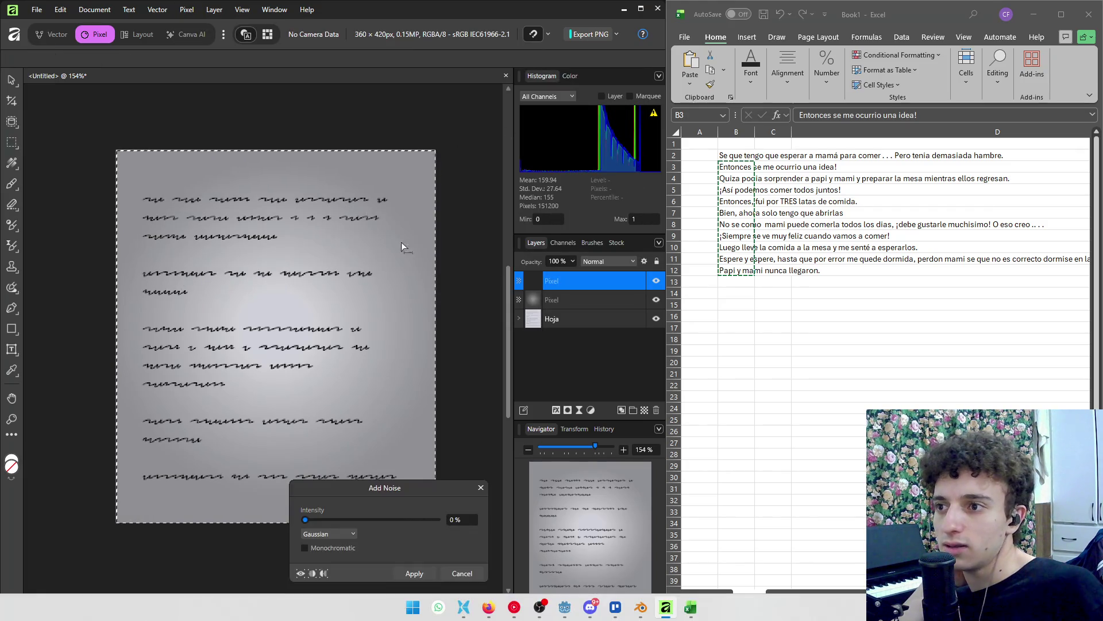
left_click_drag(368, 487, 373, 461)
left_click_drag(311, 498, 444, 495)
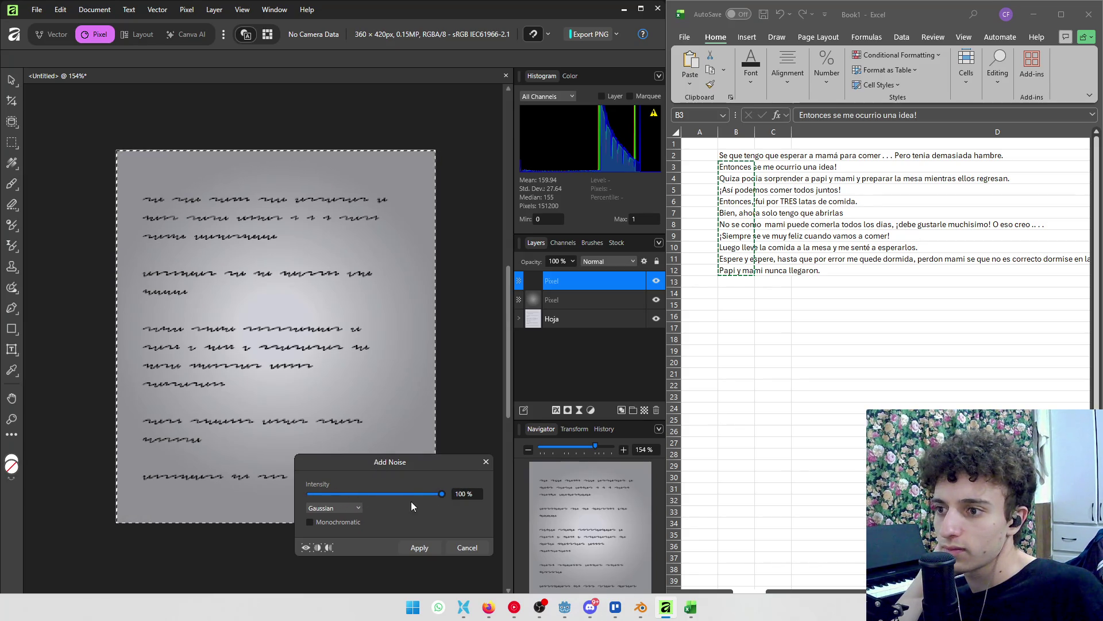
left_click(340, 517)
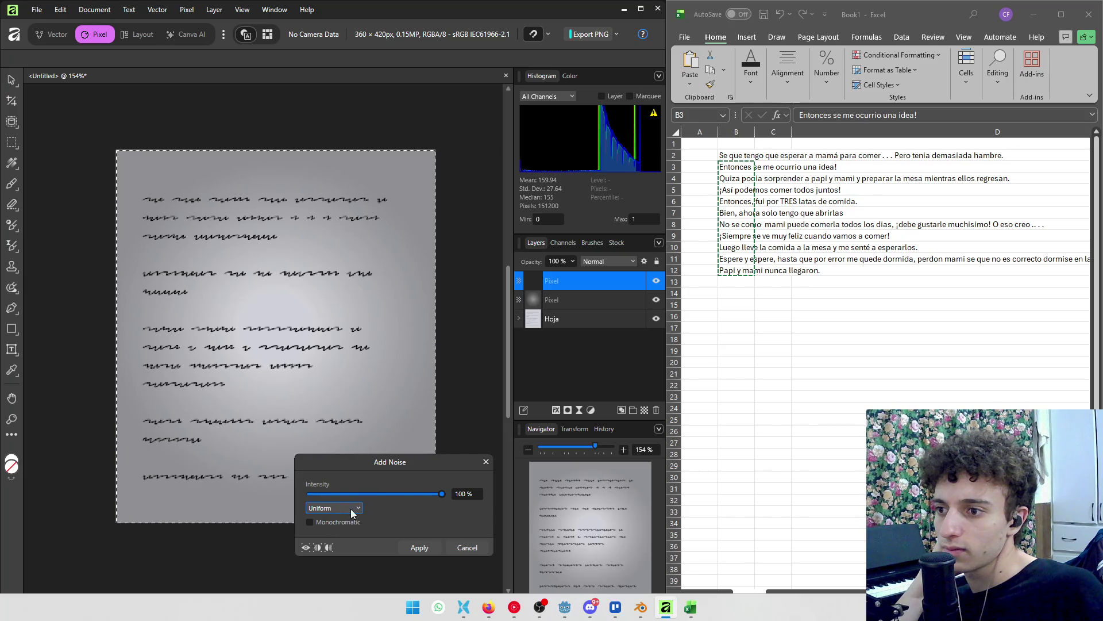
scroll(257, 337, "up", 3)
scroll(242, 332, "up", 3)
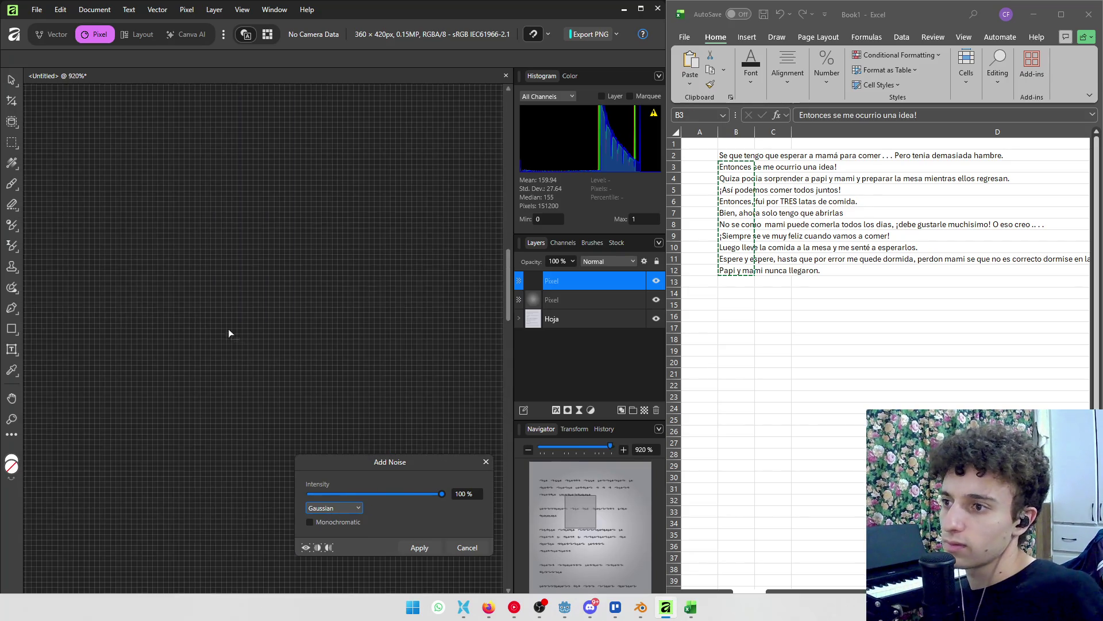
scroll(184, 311, "down", 2)
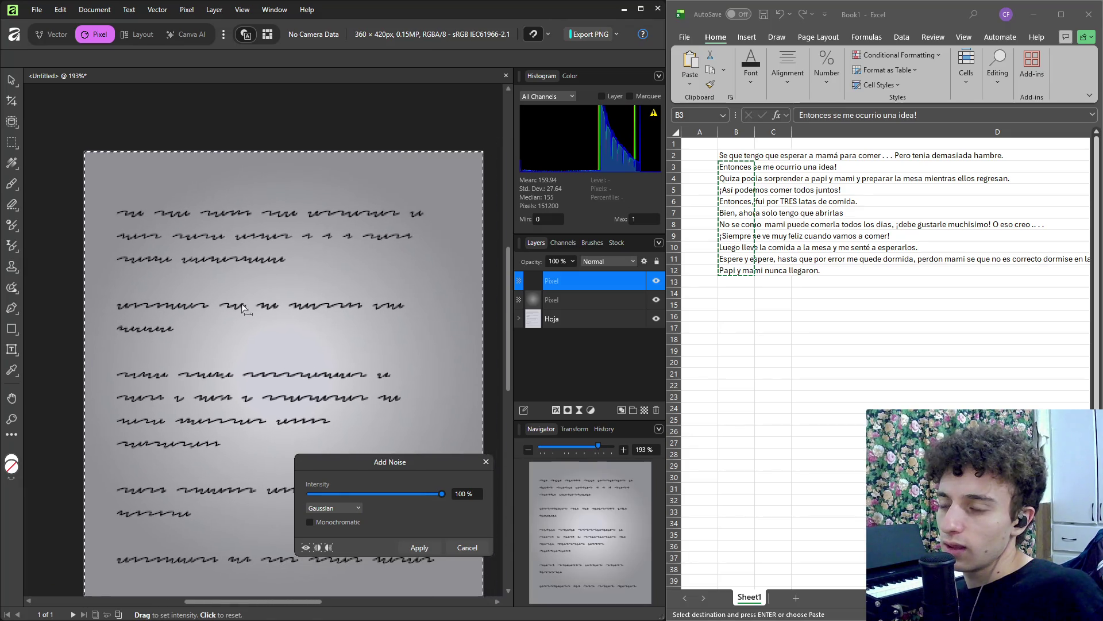
left_click_drag(441, 495, 385, 494)
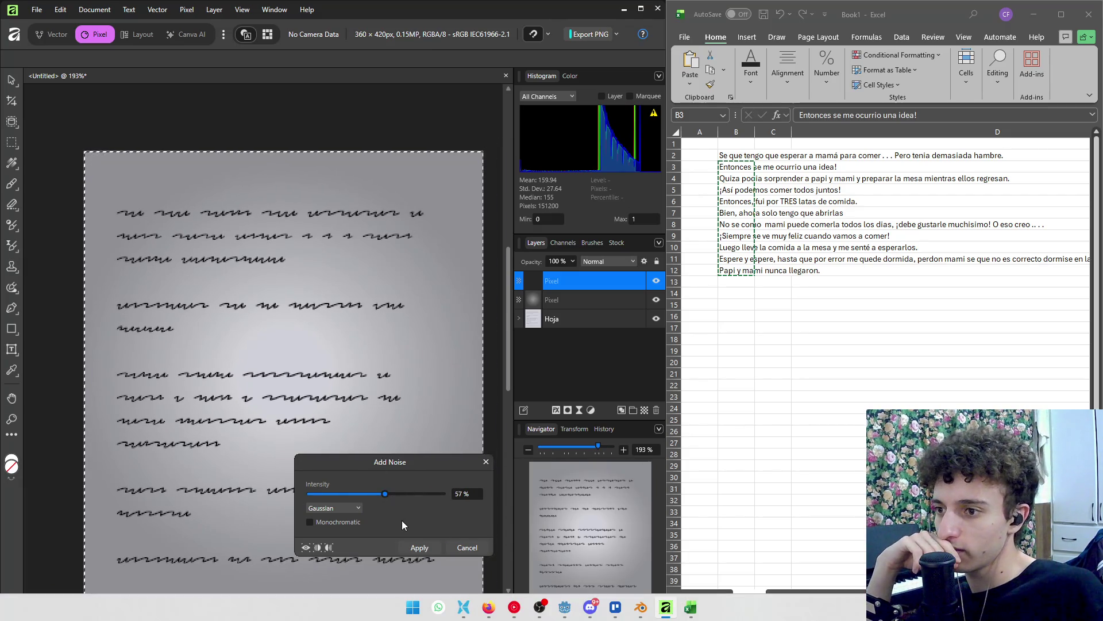
left_click(314, 522)
left_click(419, 546)
key("m")
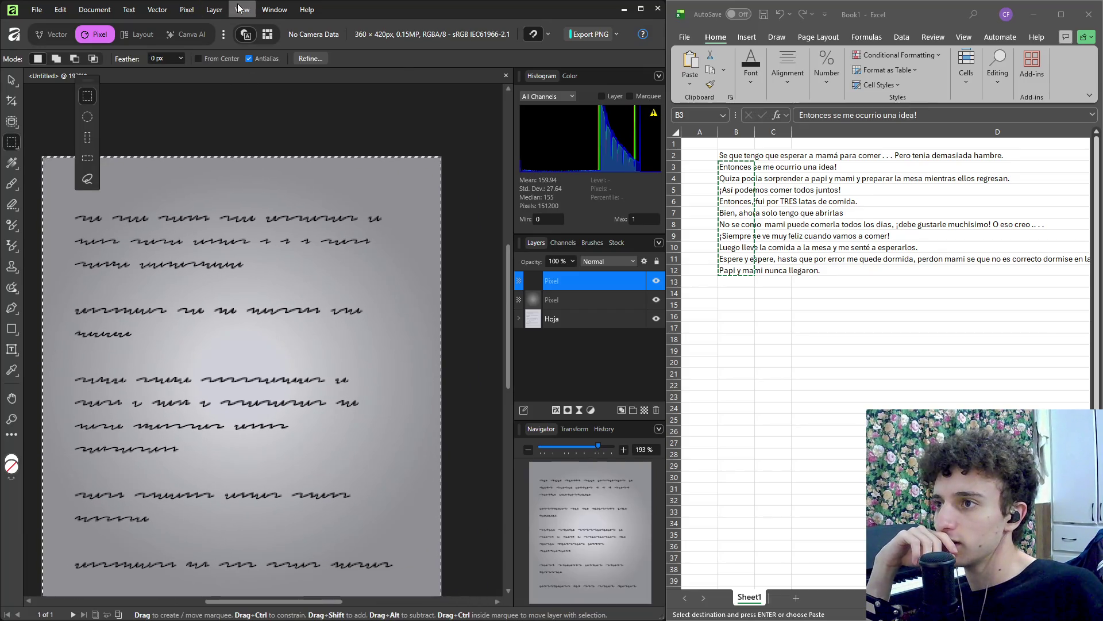
Reopen the Pixel > Filters > Noise submenu.
left_click(187, 10)
mouse_move(344, 24)
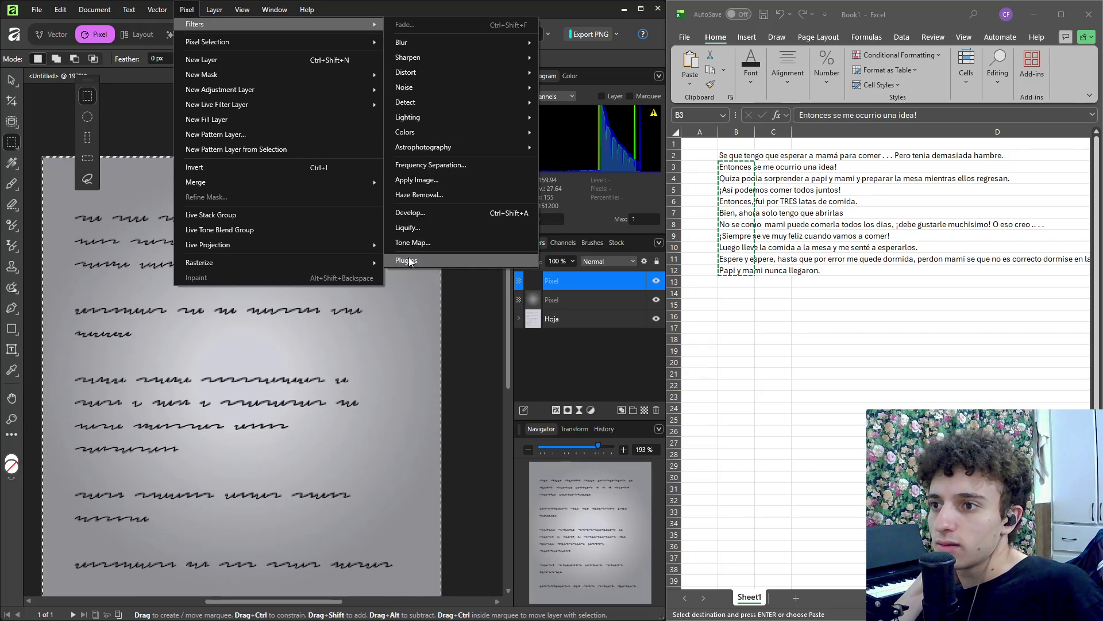
mouse_move(429, 87)
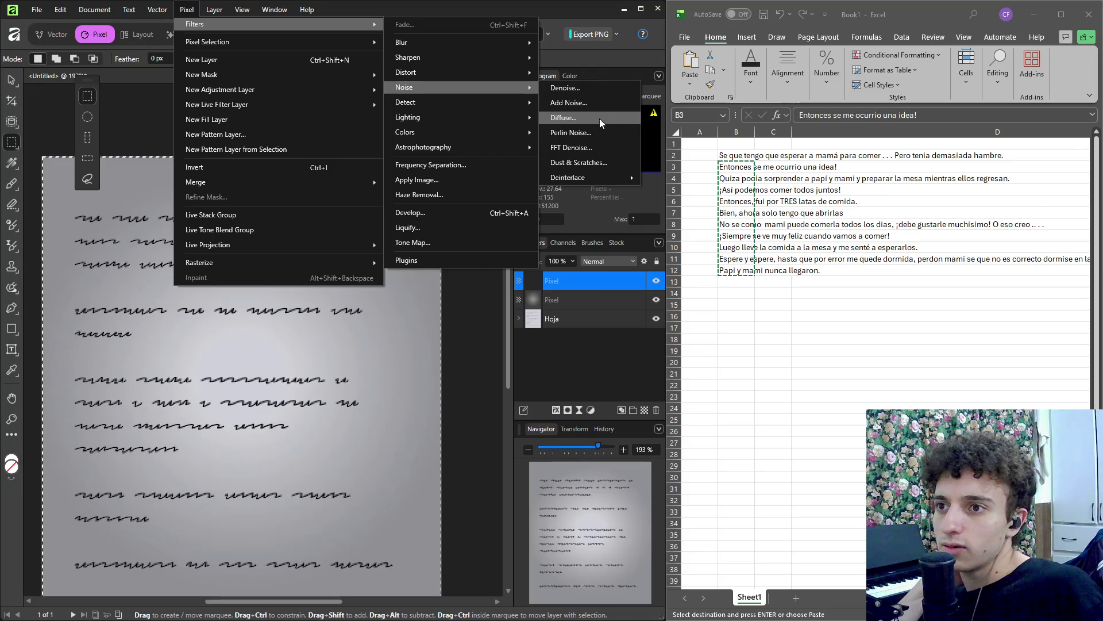
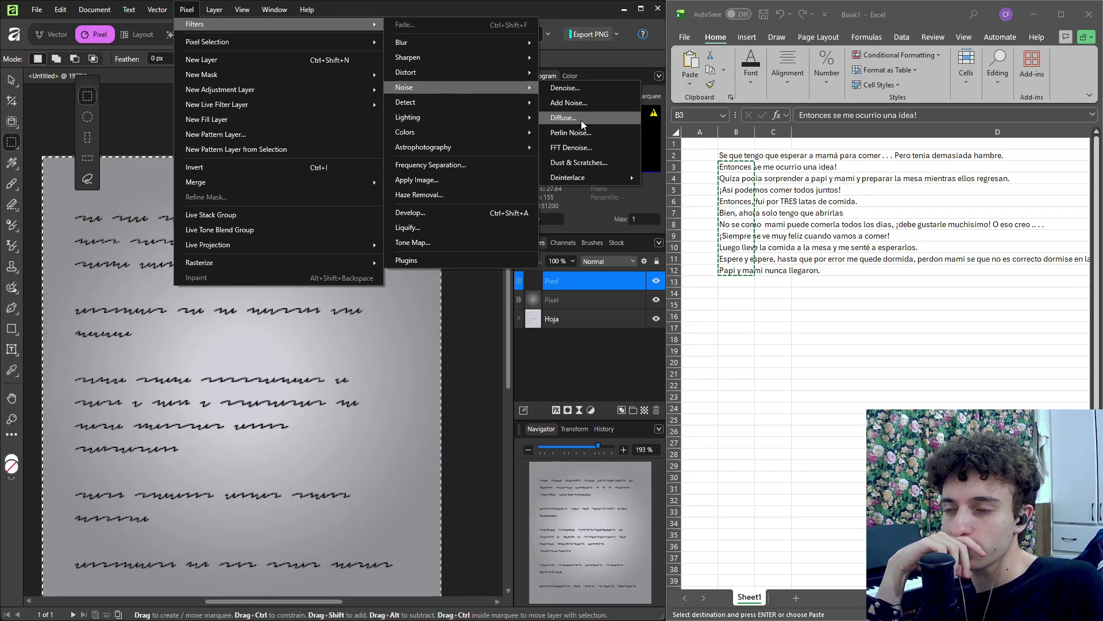
Flood-fill the top Pixel layer with white so the note page looks blank.
left_click(577, 285)
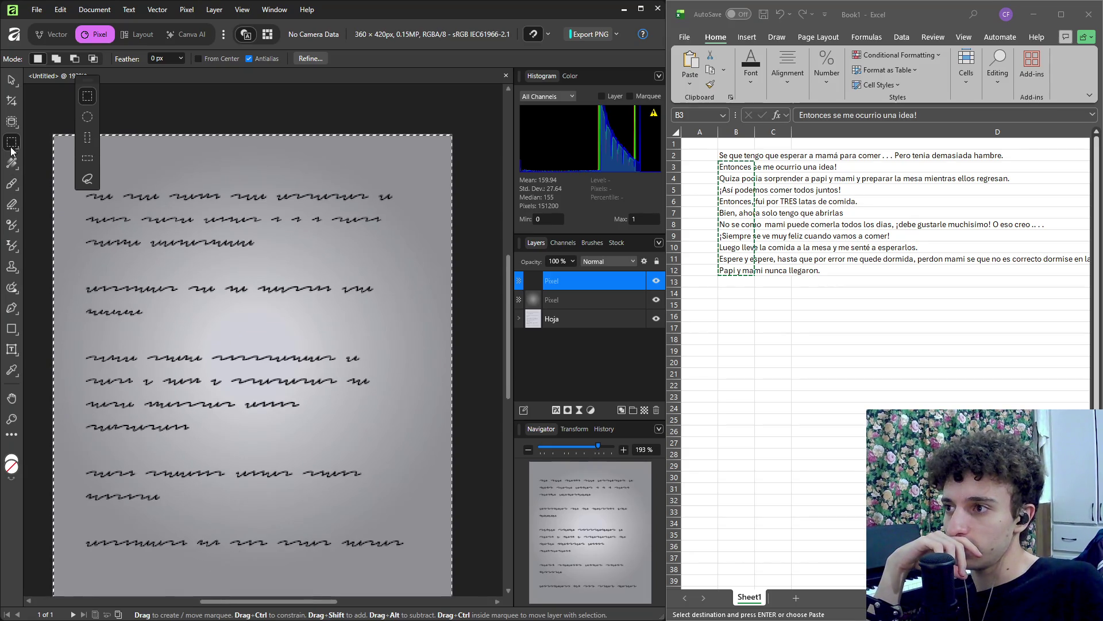
left_click(12, 167)
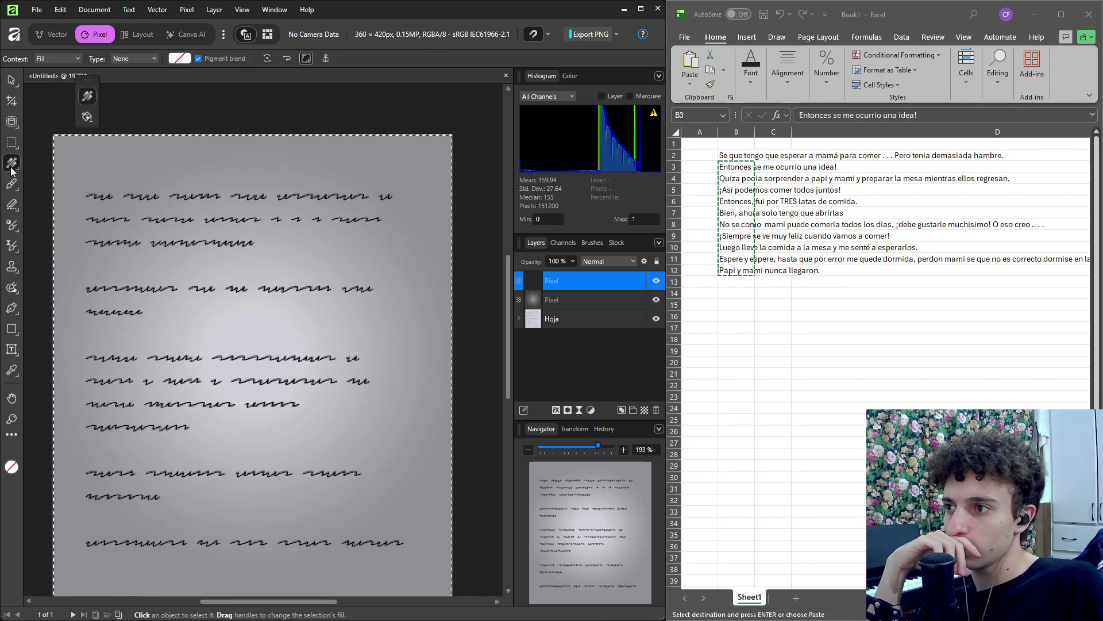
right_click(11, 167)
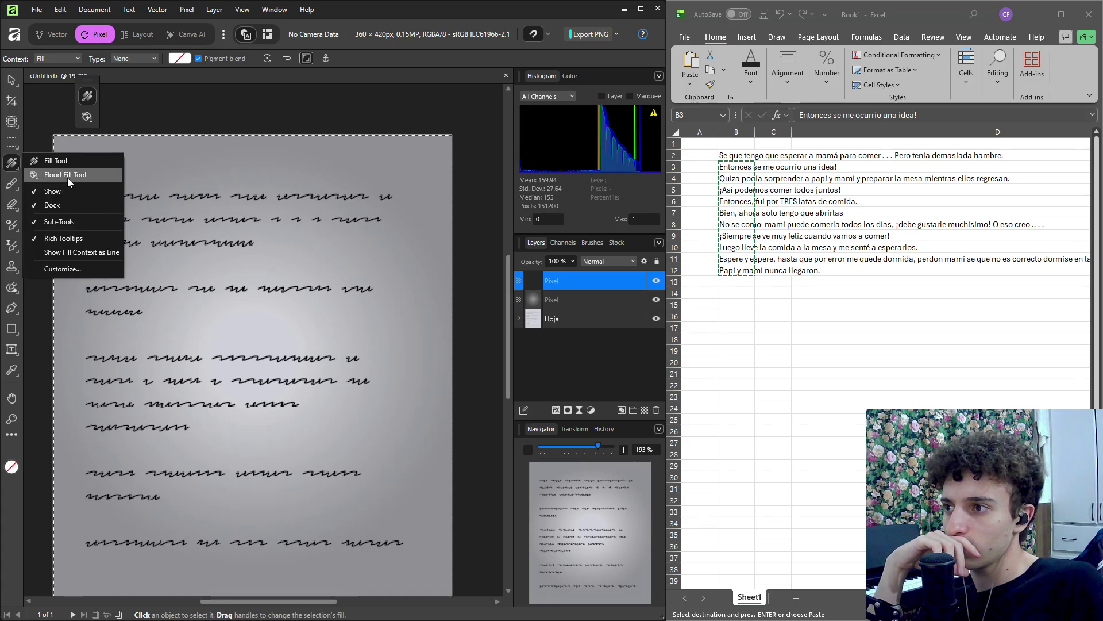
left_click(68, 182)
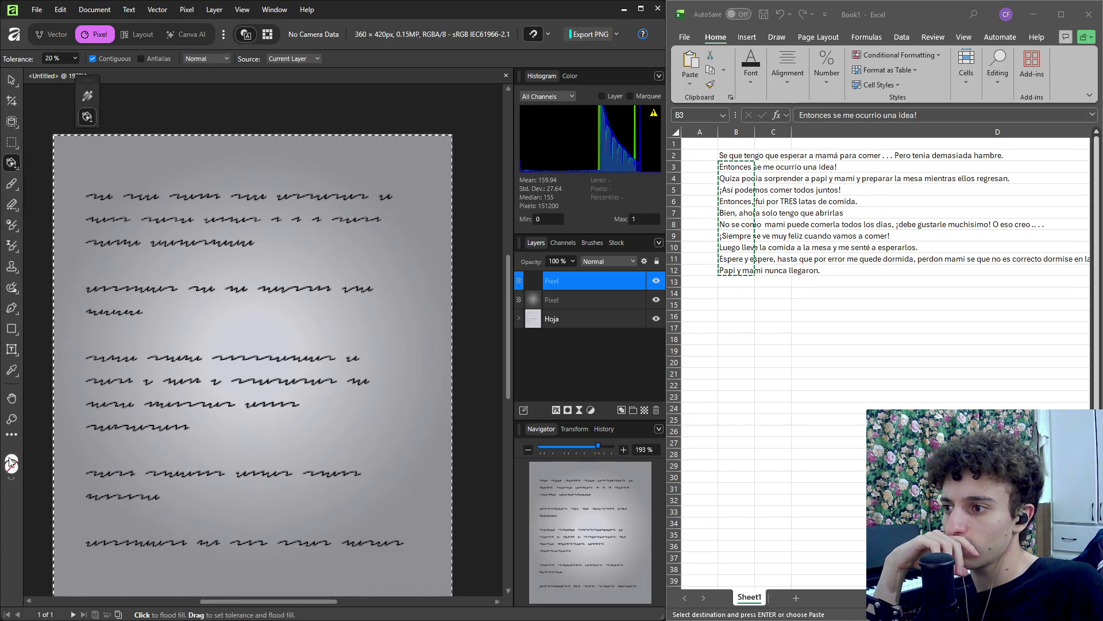
left_click(236, 344)
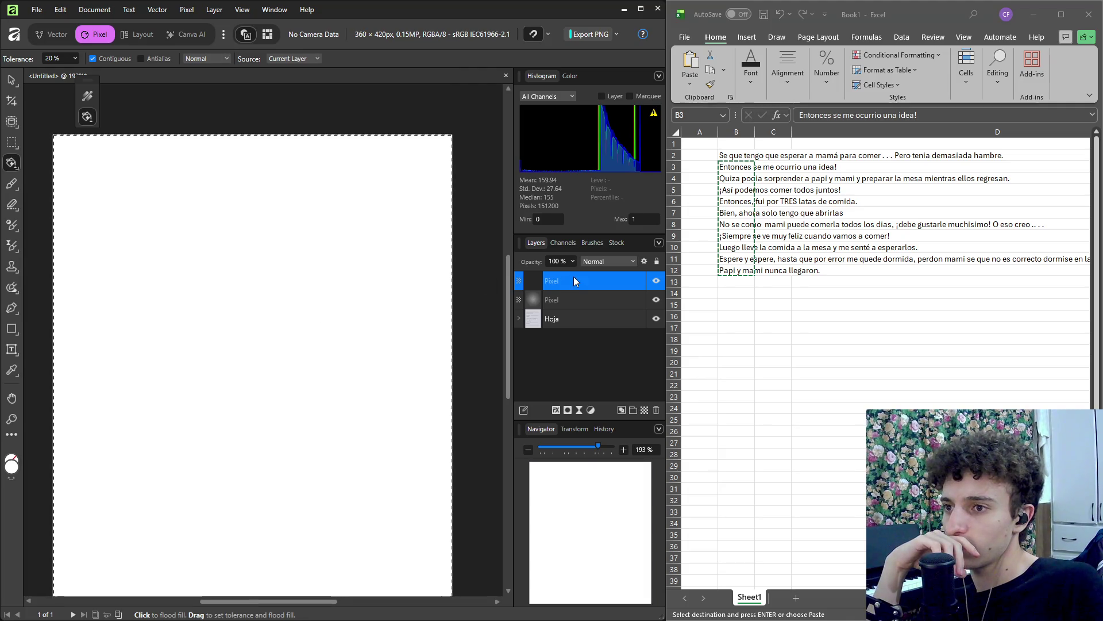
left_click(187, 10)
key("Escape")
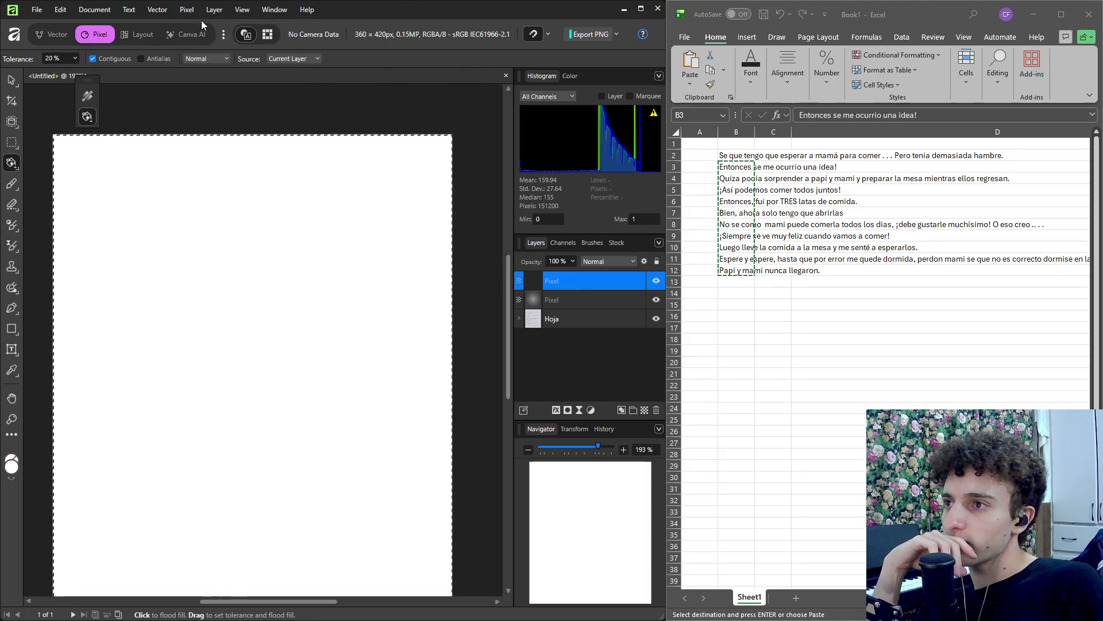
left_click(187, 10)
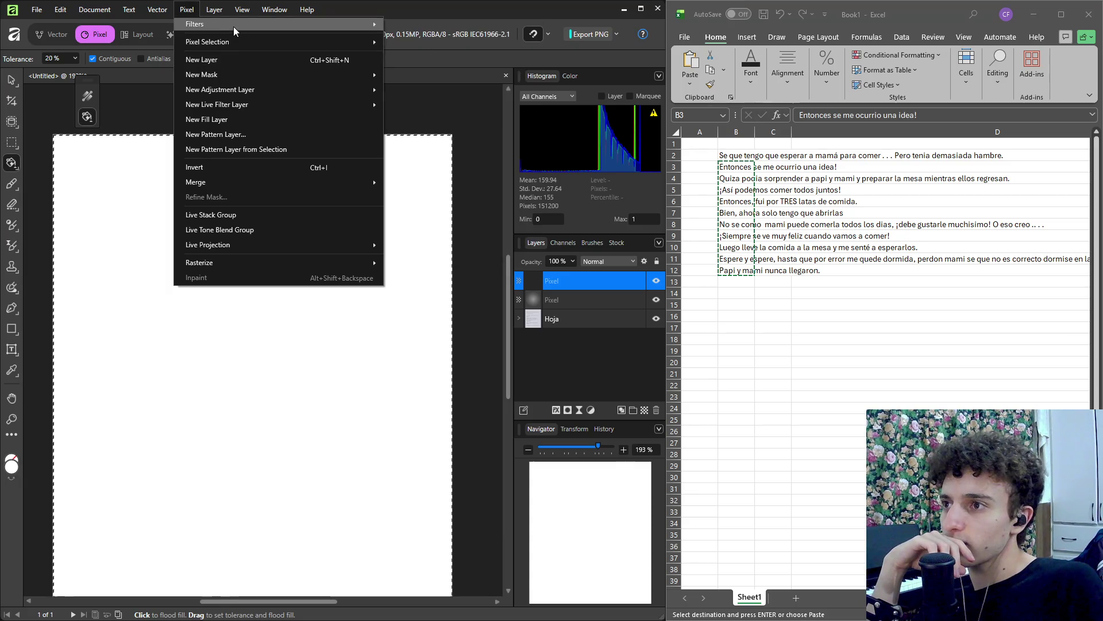
Apply Add Noise to the white layer: Gaussian, monochromatic, intensity lowered to 58%.
mouse_move(234, 27)
mouse_move(450, 87)
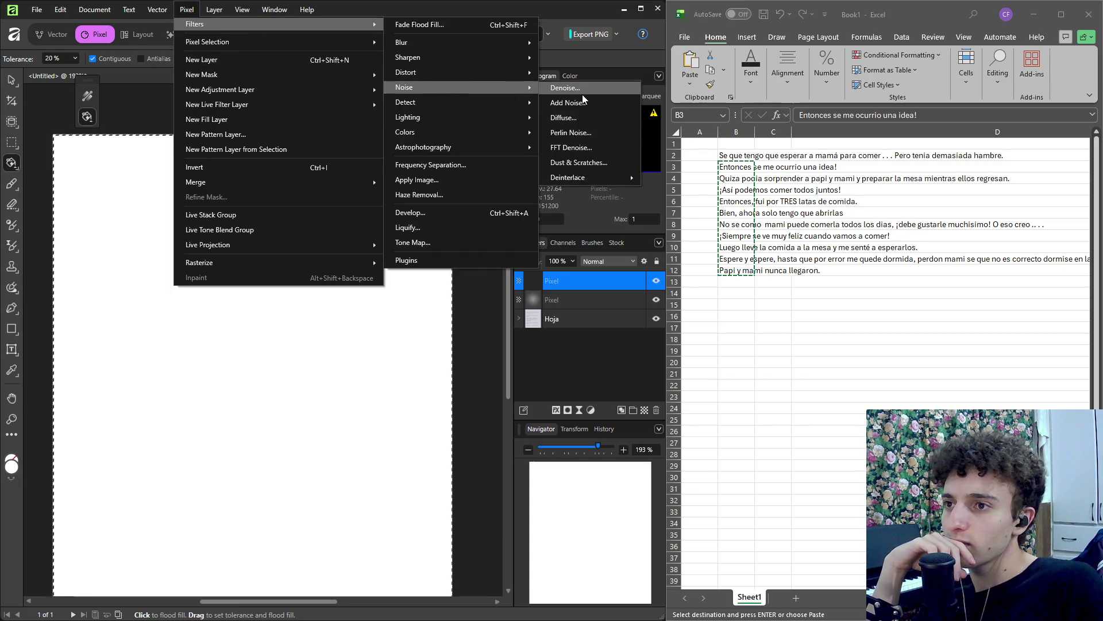
left_click(571, 103)
mouse_move(310, 493)
left_mouse_down()
mouse_move(454, 494)
mouse_move(422, 495)
mouse_move(442, 495)
left_mouse_up()
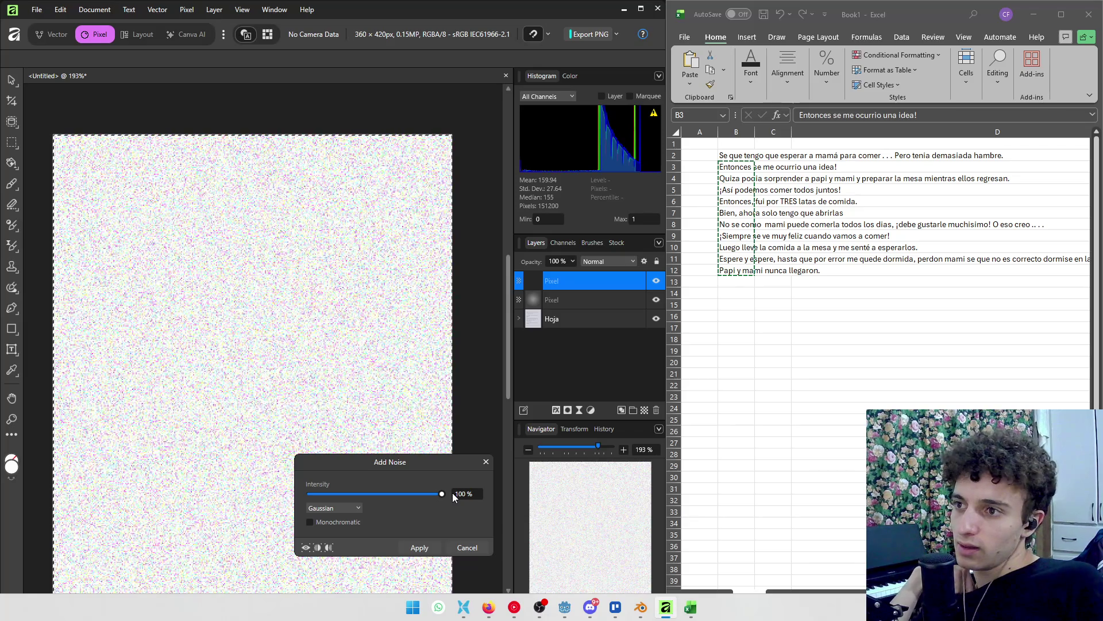
left_click(333, 534)
left_click(339, 508)
left_click(336, 521)
left_click(310, 523)
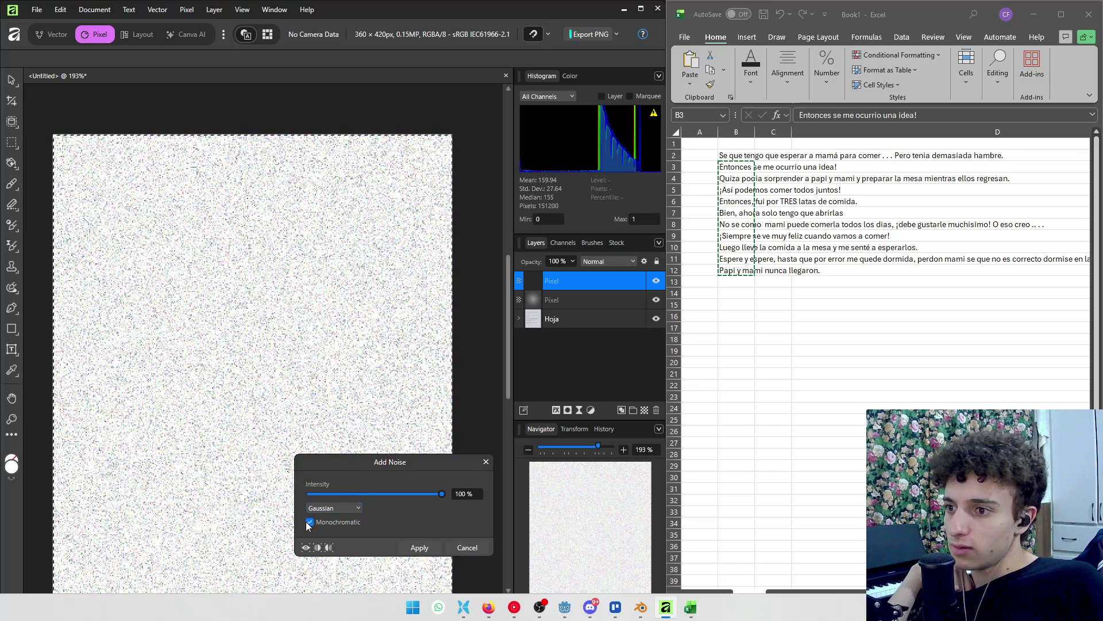
left_click_drag(444, 493, 359, 495)
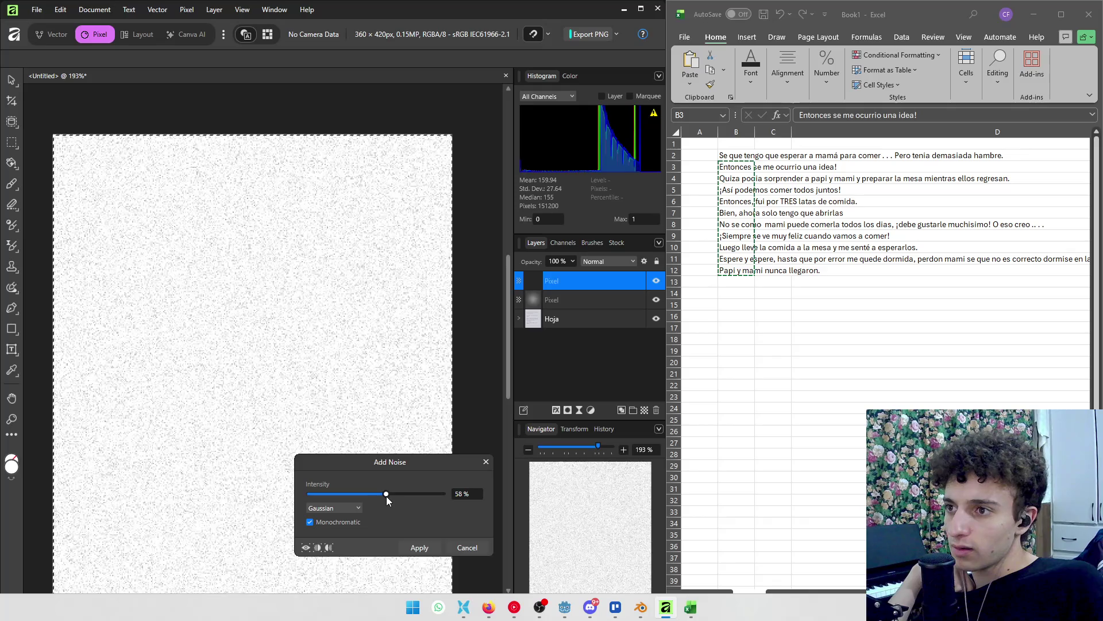
left_click(419, 547)
left_click(601, 262)
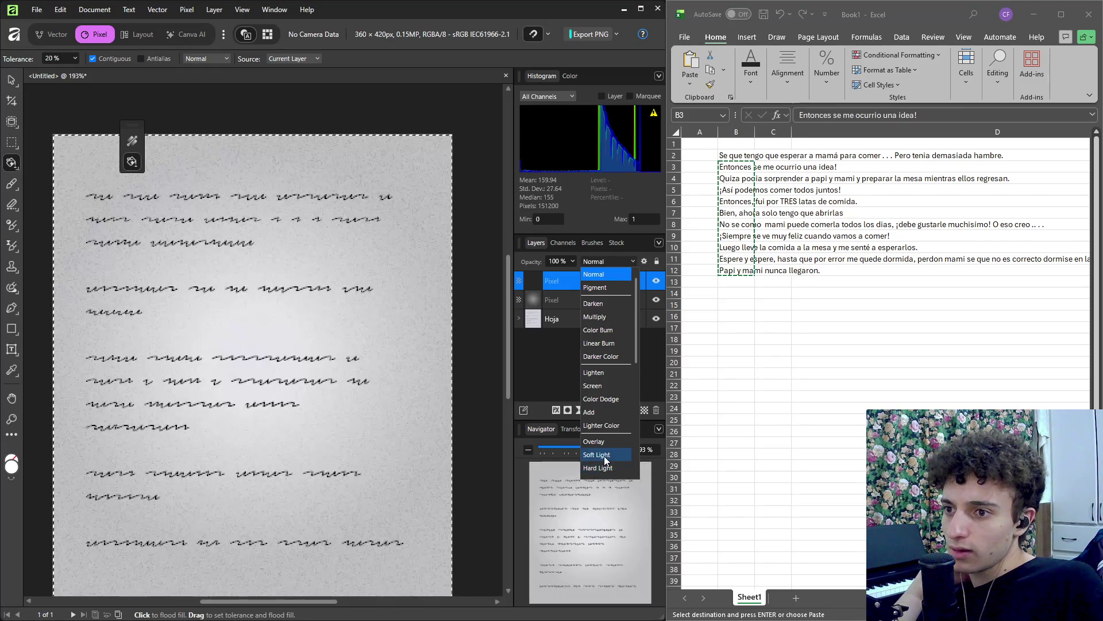
Set the noise layer's blend mode to Soft Light and its opacity to 71%.
left_click(596, 454)
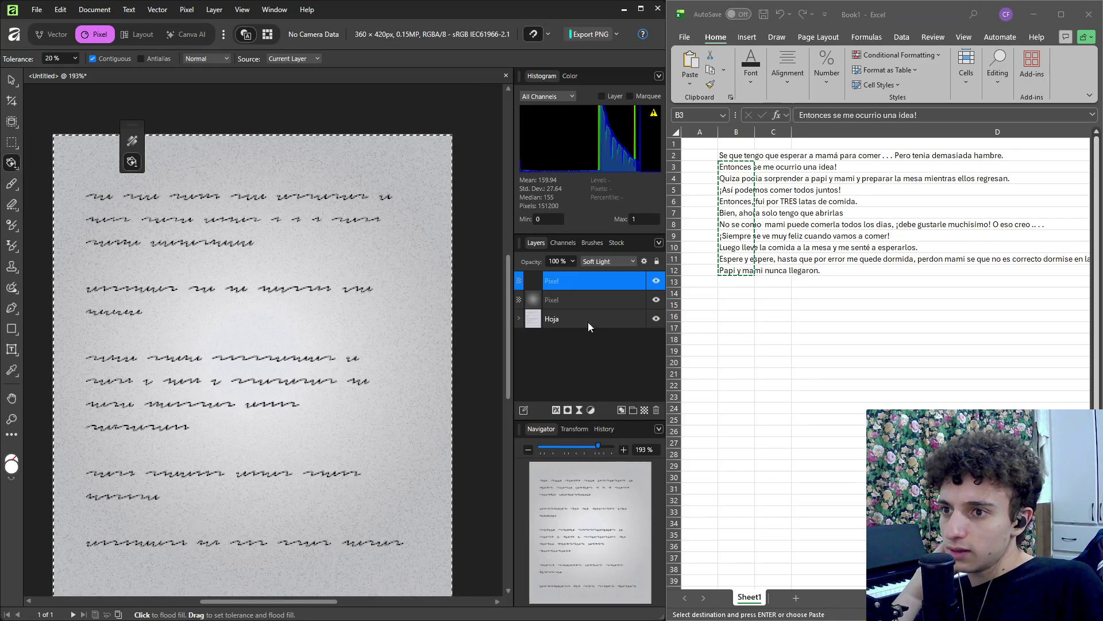
left_click(572, 262)
mouse_move(570, 273)
left_mouse_down()
mouse_move(539, 275)
mouse_move(551, 274)
left_mouse_up()
scroll(358, 331, "down", 2)
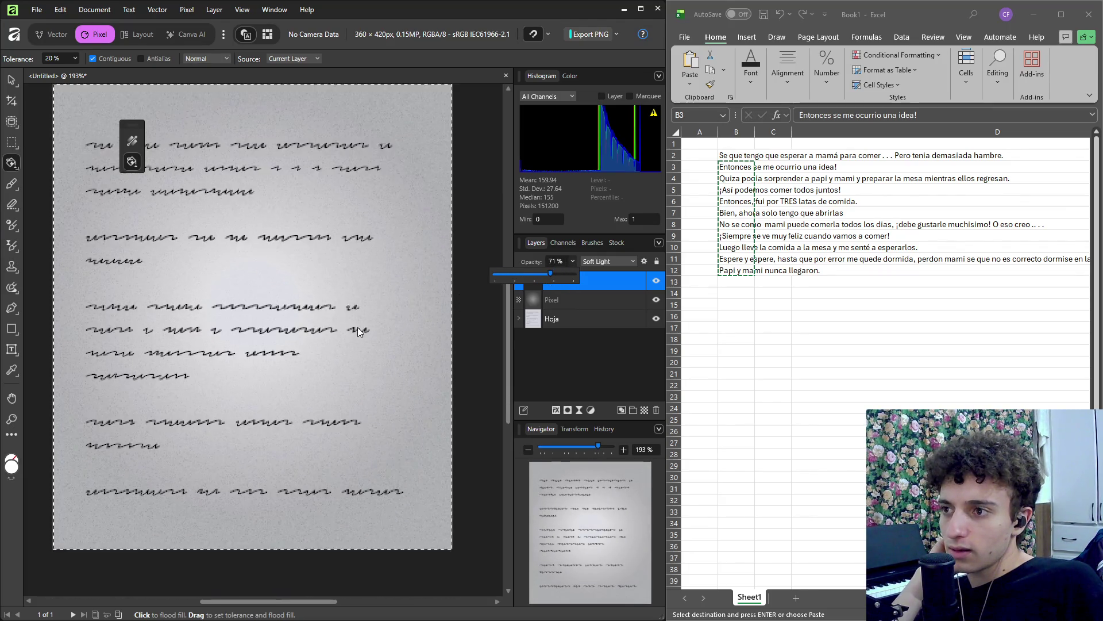
scroll(374, 247, "up", 1)
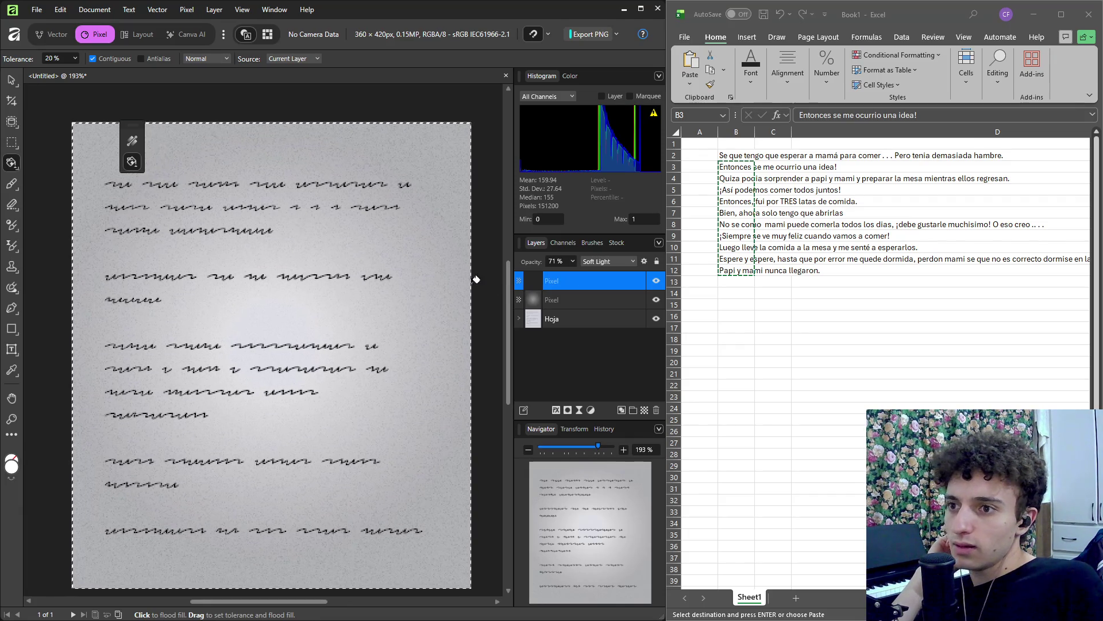
Toggle the vignette layer off and on to compare, then switch to the Move Tool.
left_click(655, 299)
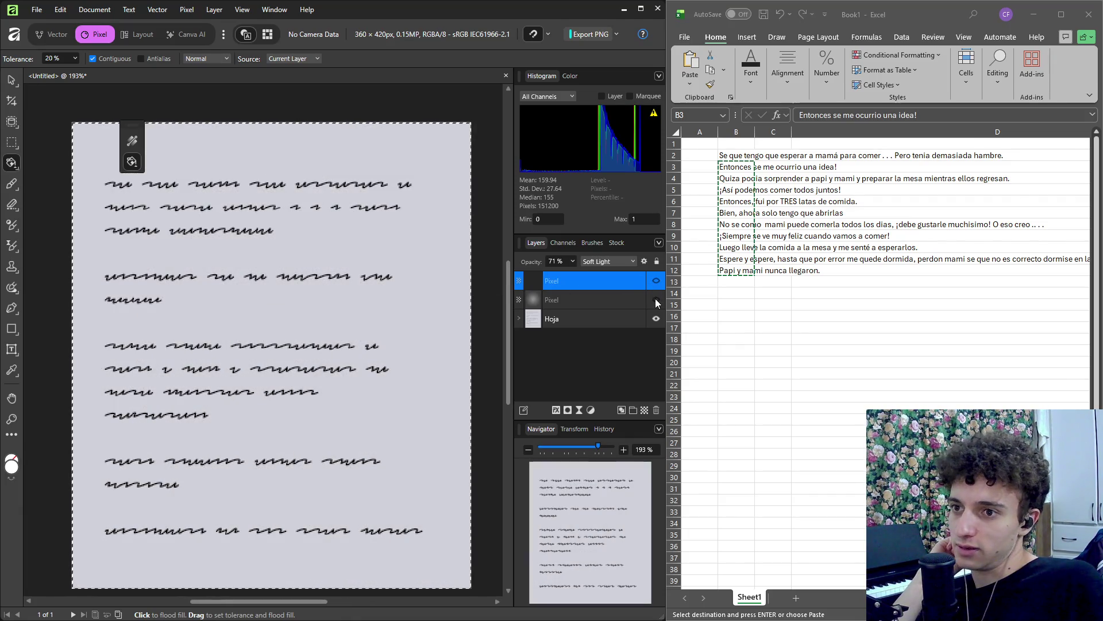
left_click(656, 299)
left_click(11, 80)
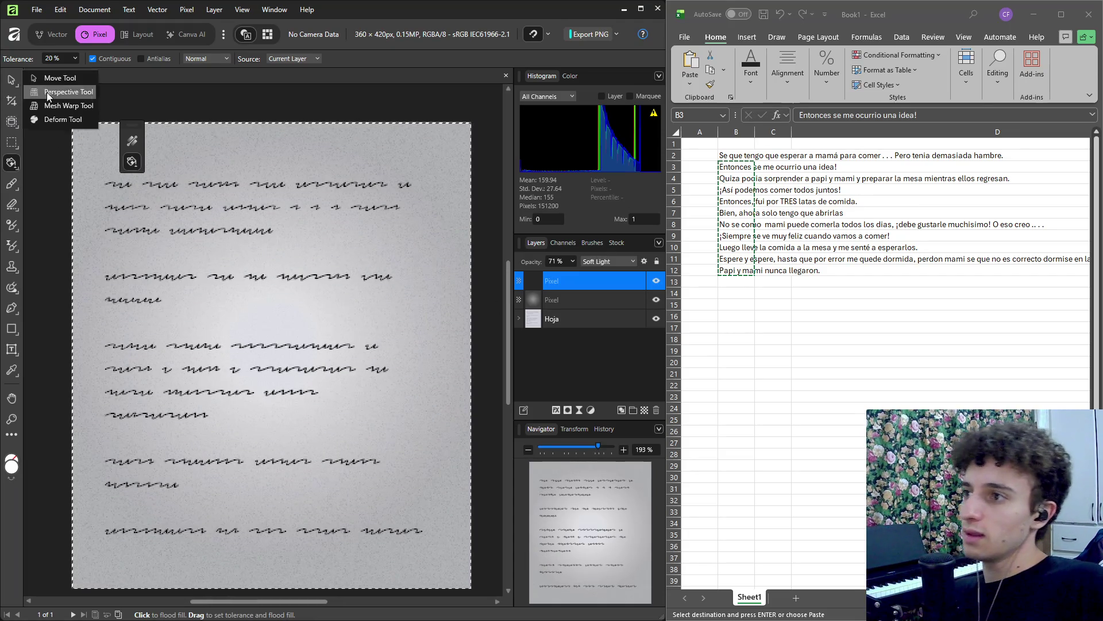
left_click(167, 95)
scroll(250, 199, "down", 3)
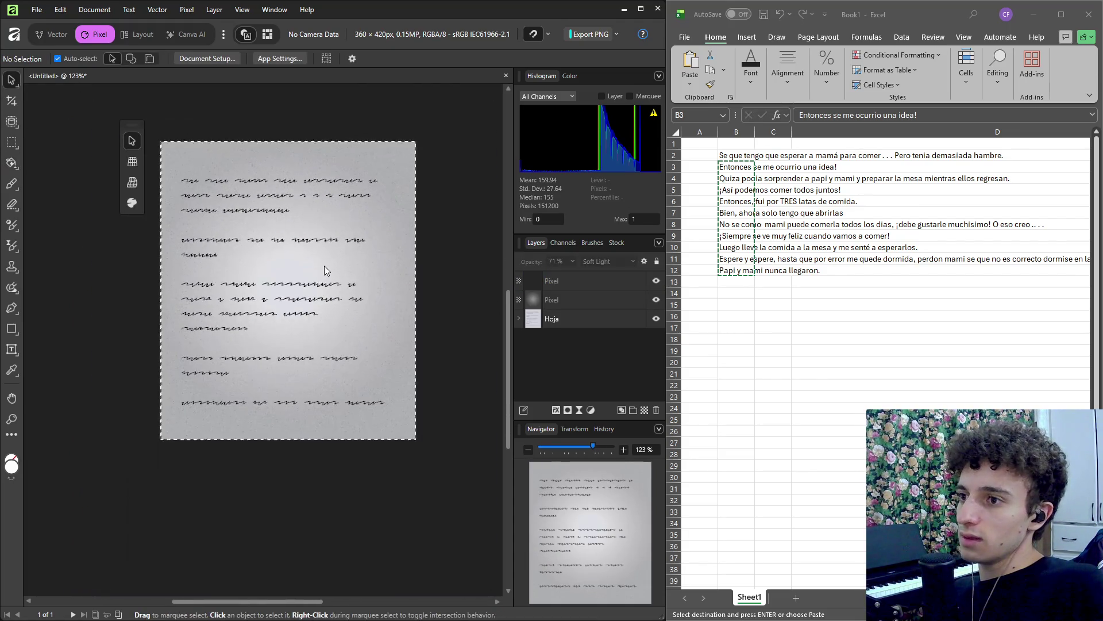
scroll(326, 300, "up", 3)
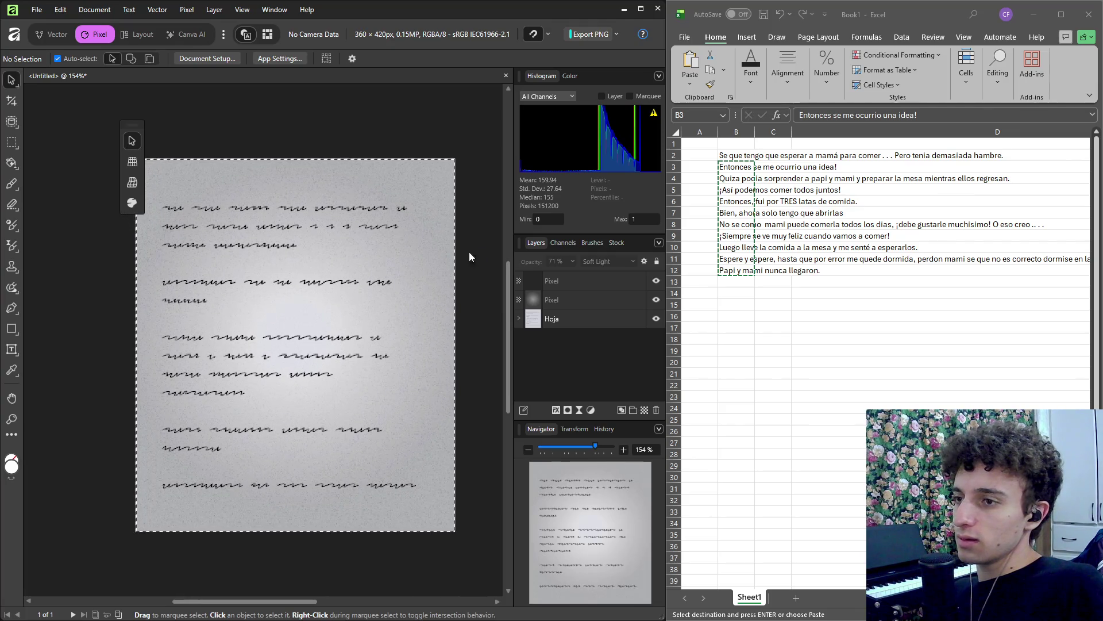
left_click(36, 9)
Export the textured page as a PNG named Nota.png into Downloads.
mouse_move(87, 333)
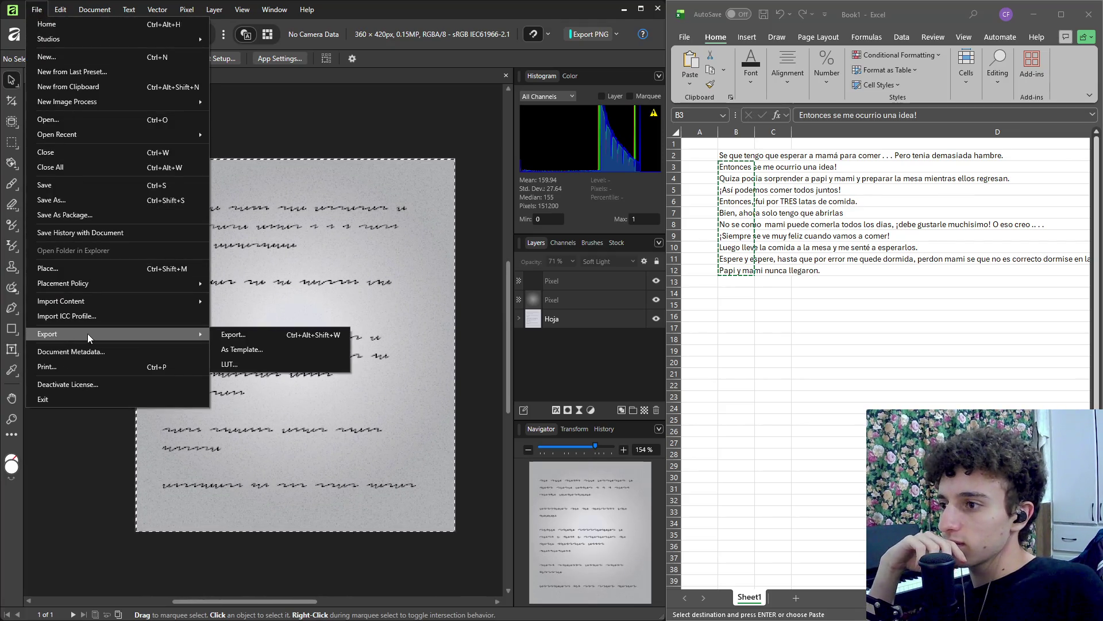
left_click(248, 339)
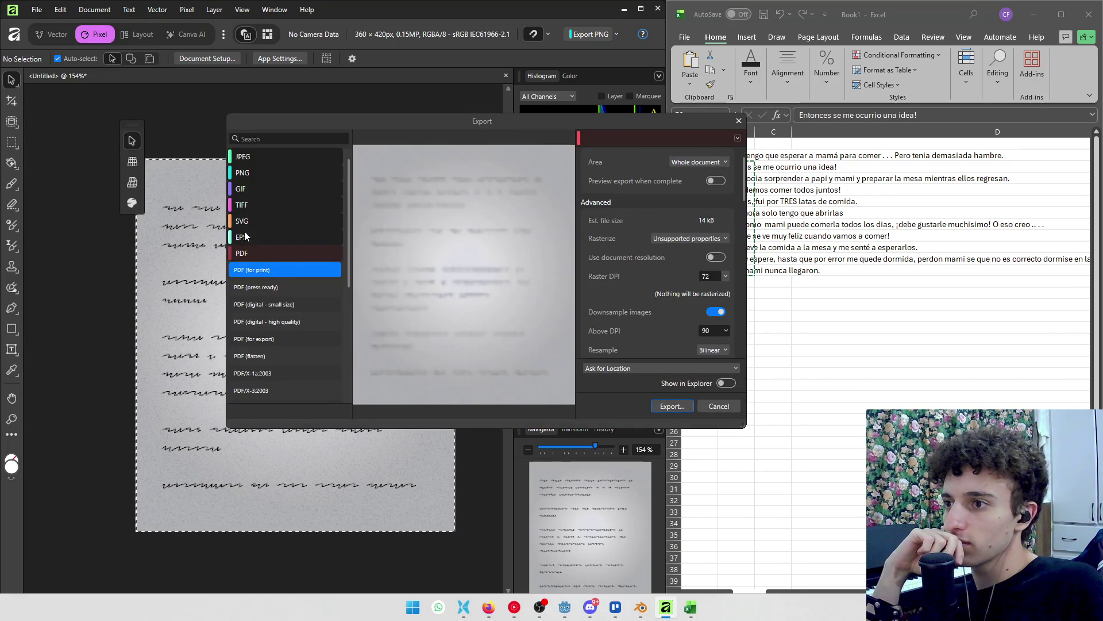
left_click(257, 174)
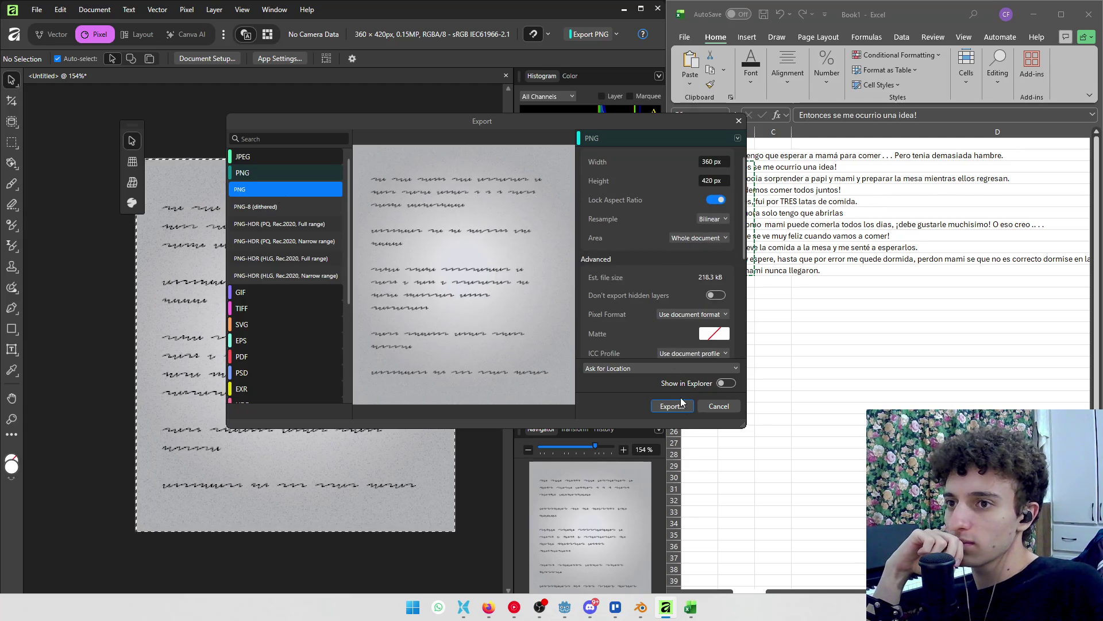
left_click(672, 406)
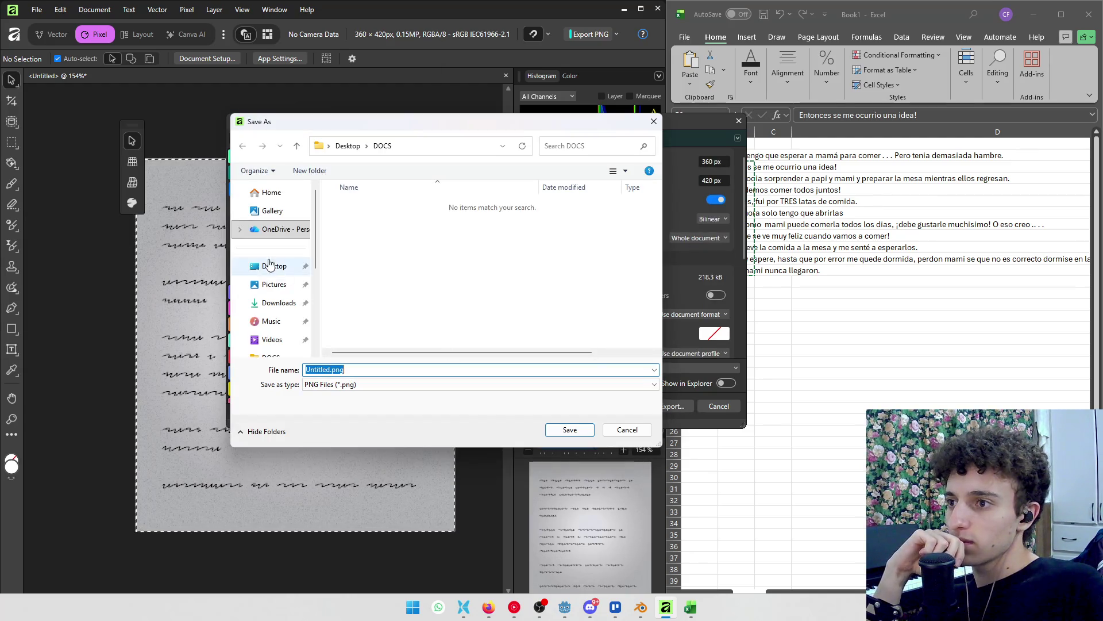
left_click(265, 304)
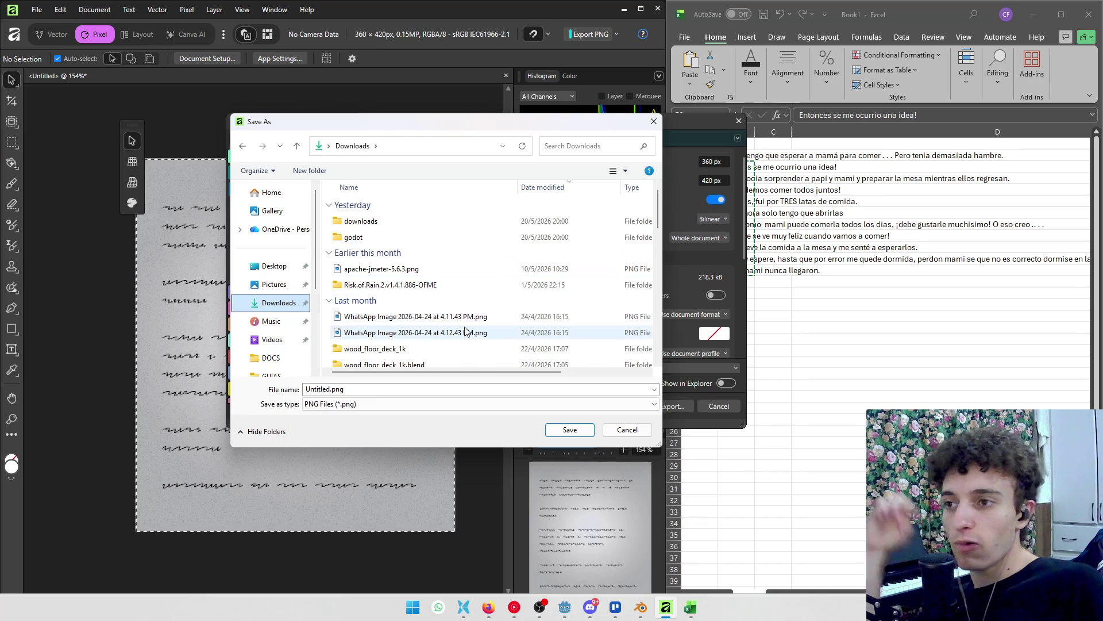
double_click(318, 389)
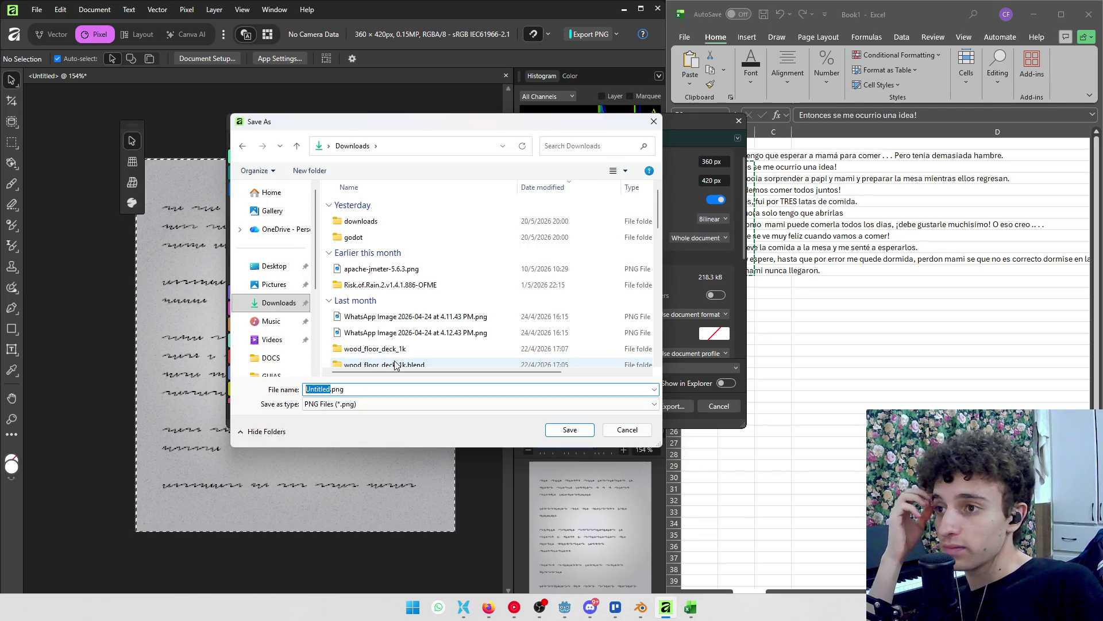
key("BackSpace")
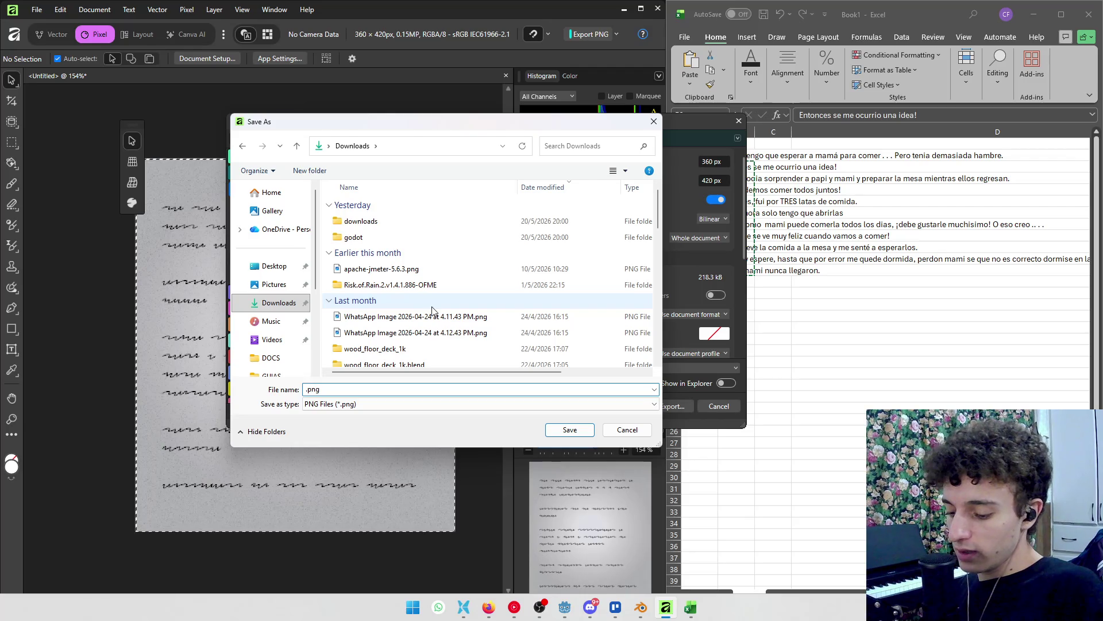
type("Nota")
key("Return")
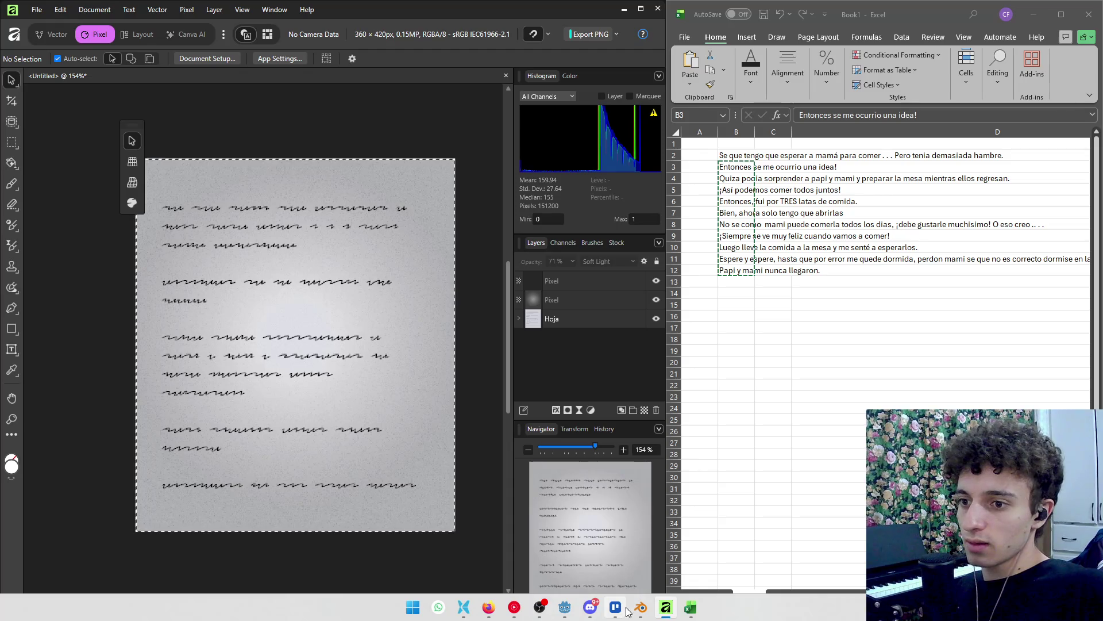
Close the casita5 Blender window, discarding its unsaved changes.
mouse_move(665, 607)
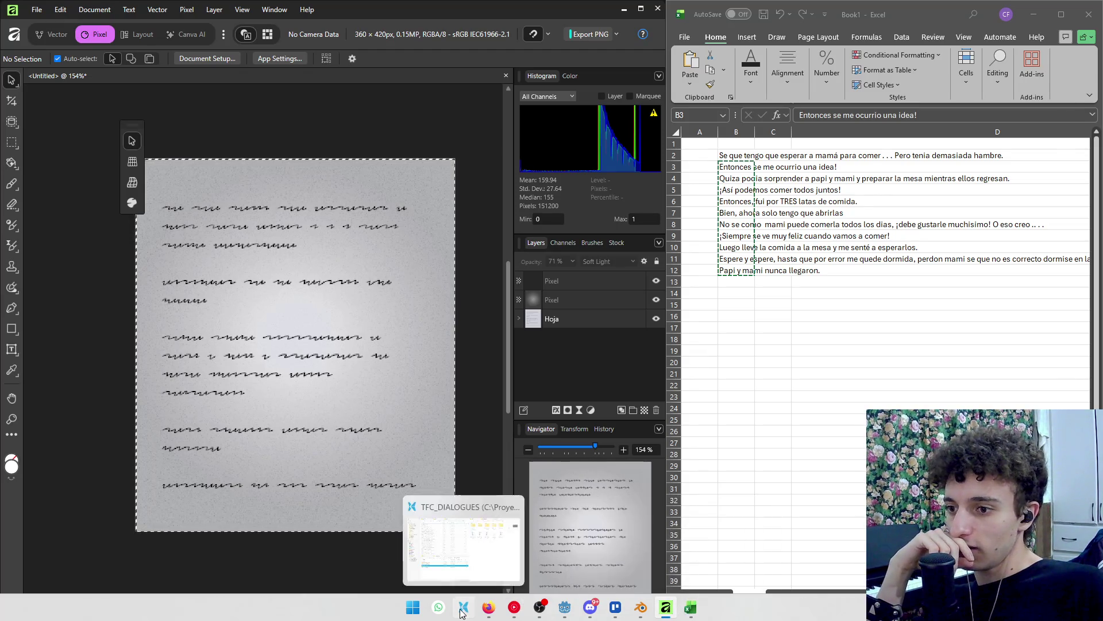
left_click(463, 606)
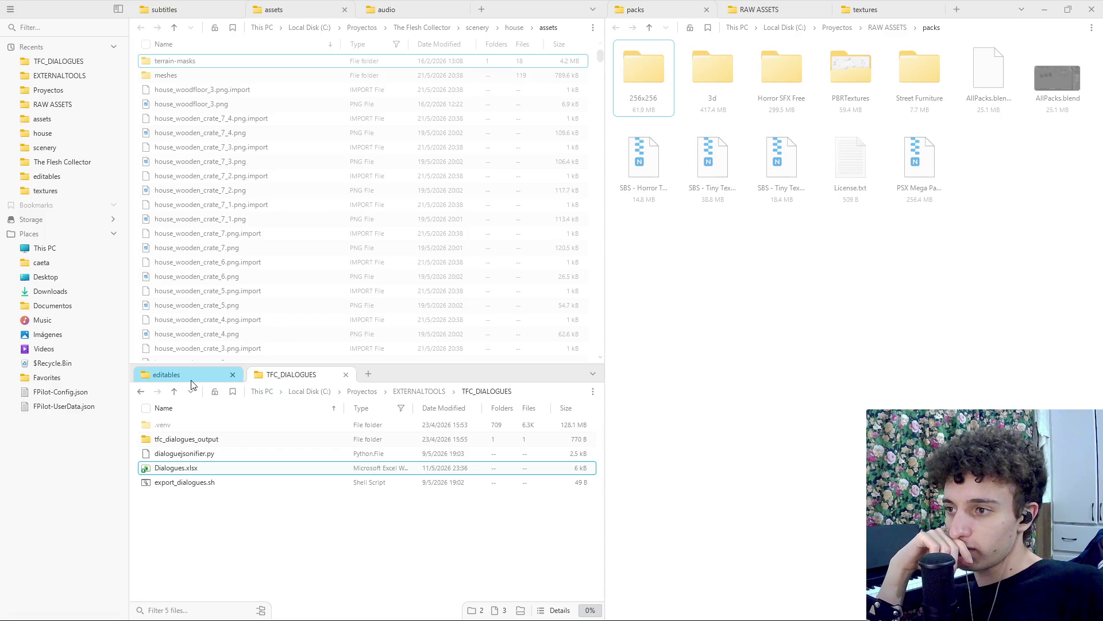
mouse_move(509, 603)
mouse_move(641, 607)
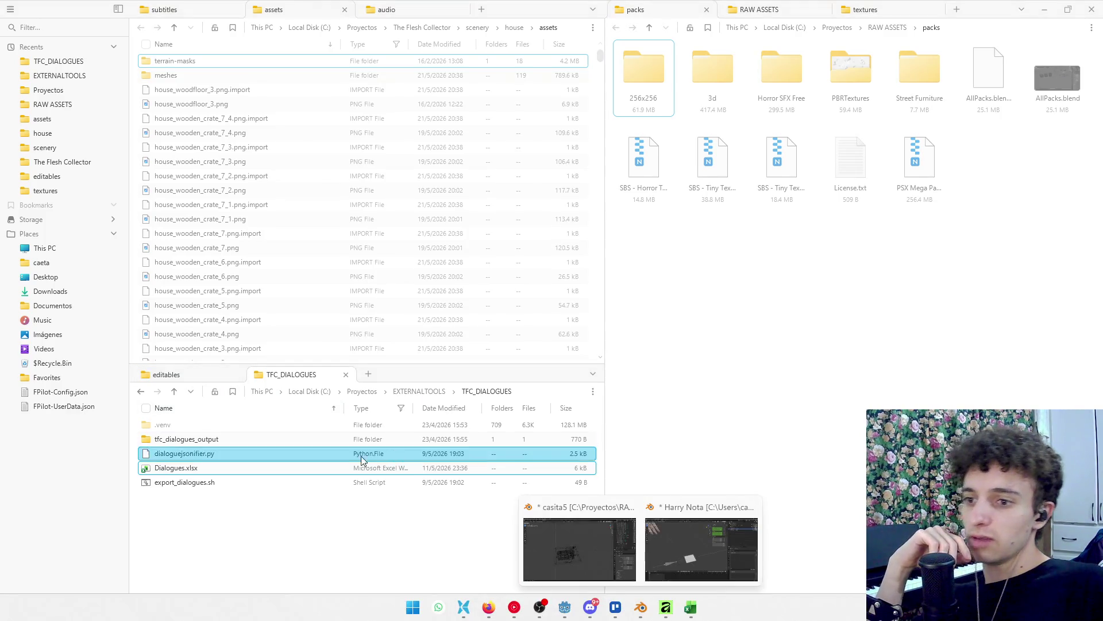
left_click(627, 509)
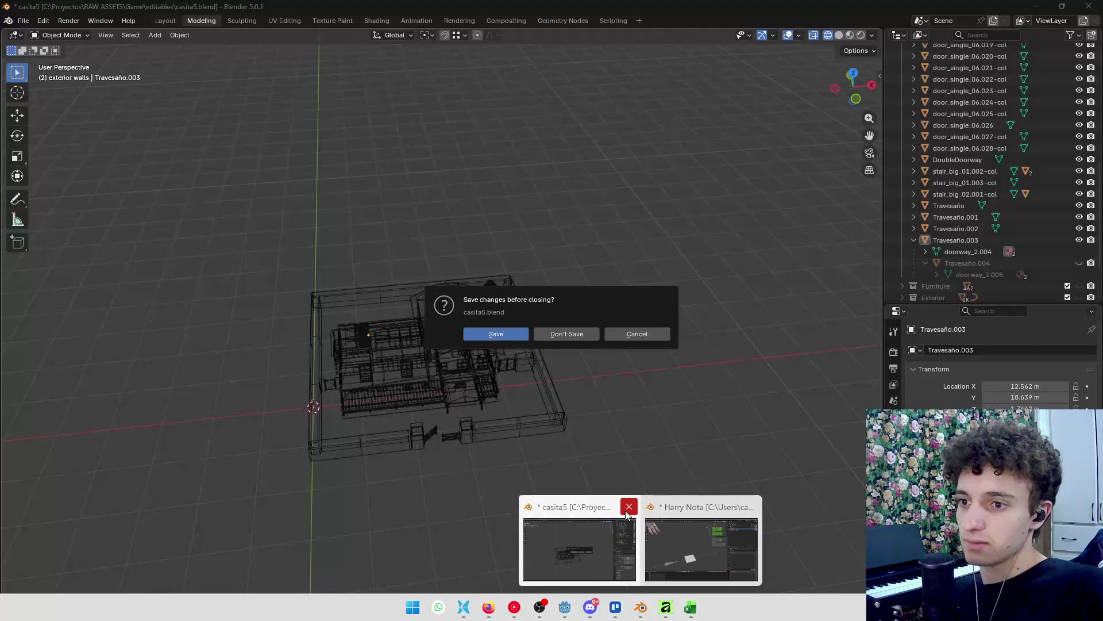
left_click(562, 333)
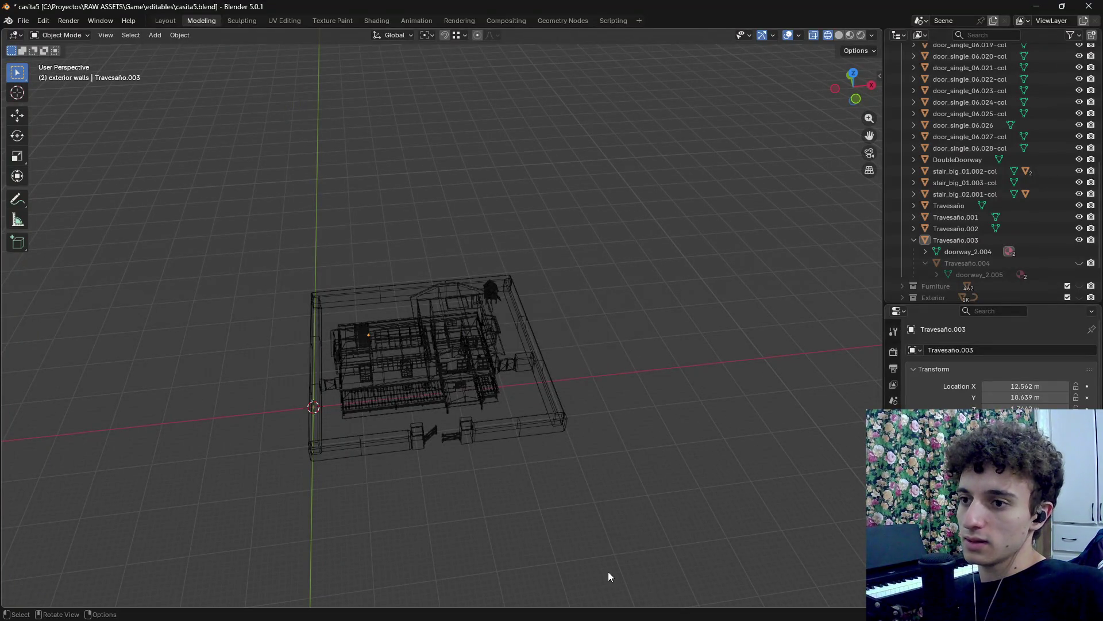
In Harry Nota, isolate the Nota plane in Local View and show it in UV Editing.
left_click(640, 606)
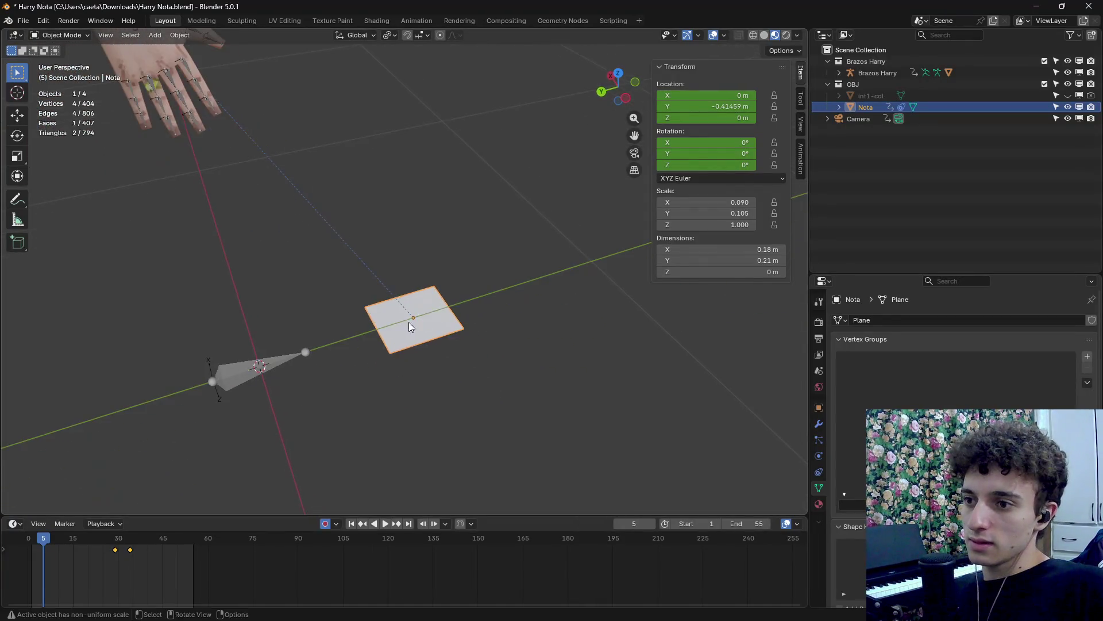
key("Tab")
key("slash")
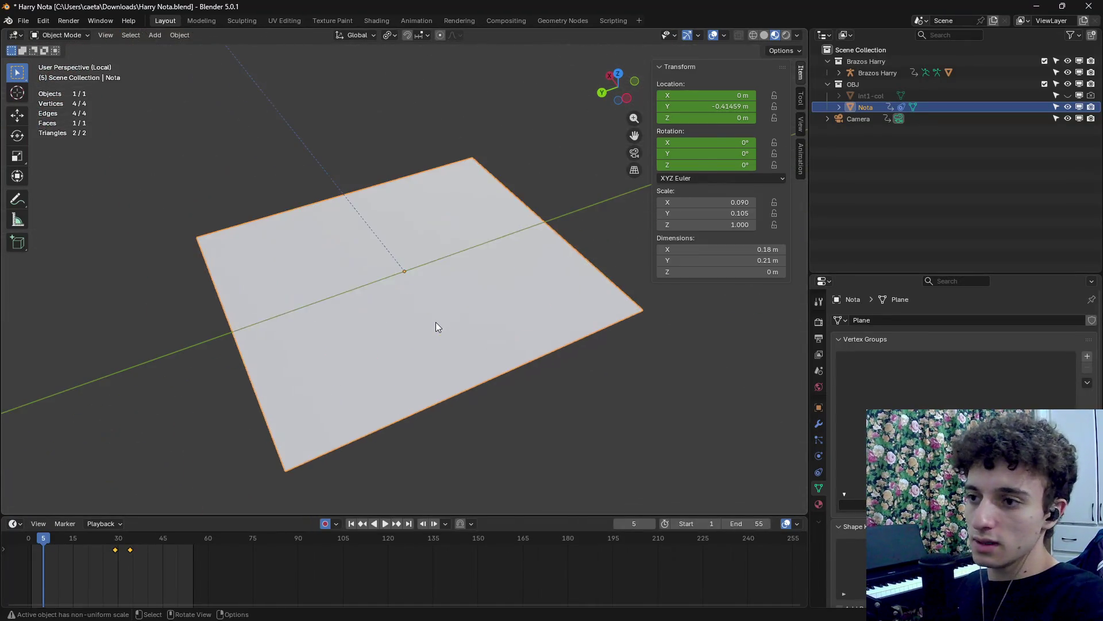
key("Tab")
left_click(285, 21)
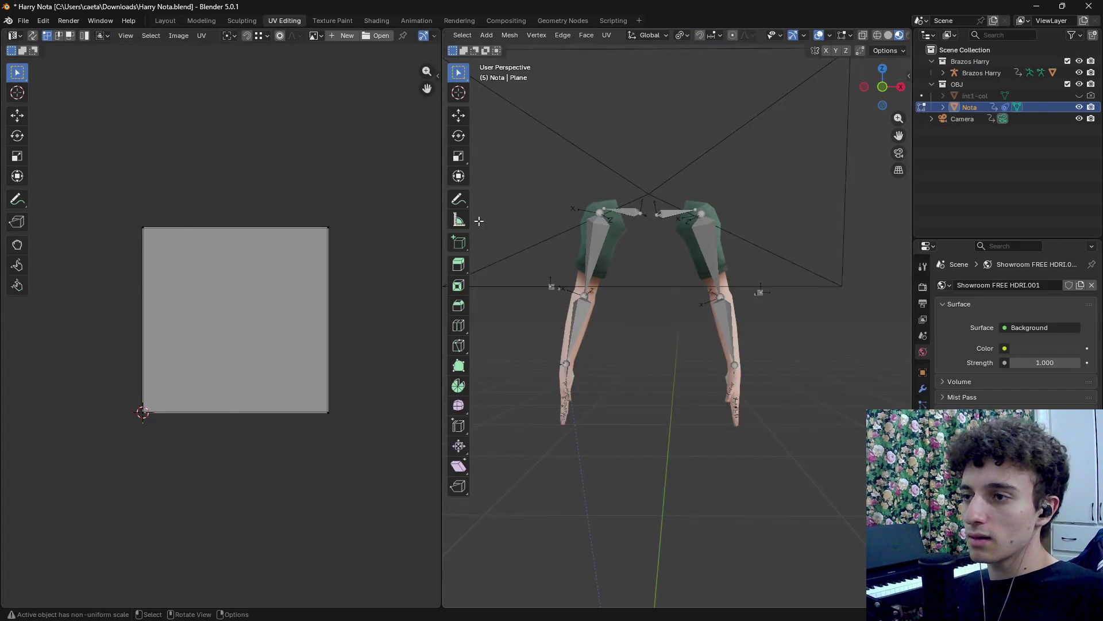
In the Shading workspace, create a new material for the isolated Nota plane.
left_click(377, 21)
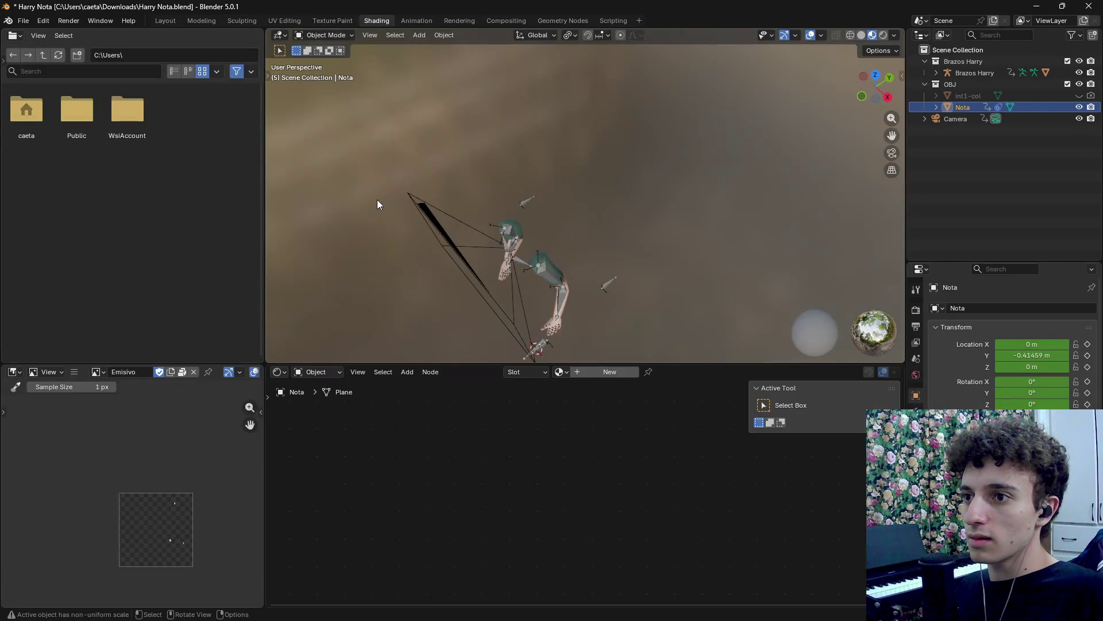
scroll(554, 307, "down", 2)
scroll(585, 250, "up", 4)
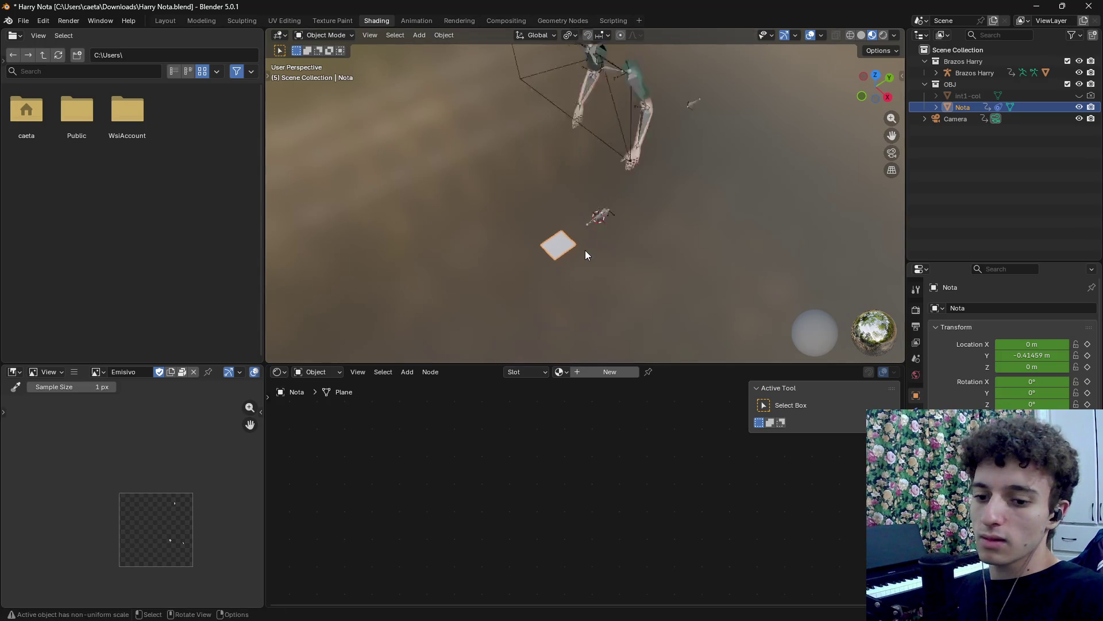
key("slash")
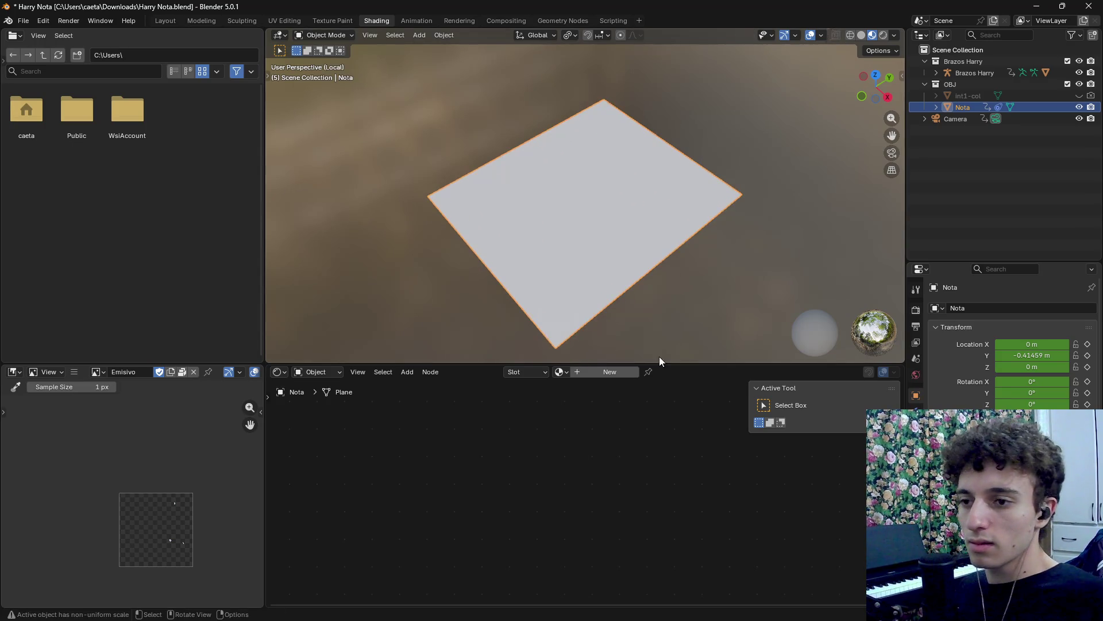
left_click(625, 374)
Add an Image Texture node linked to the material's Base Color.
scroll(531, 495, "up", 5)
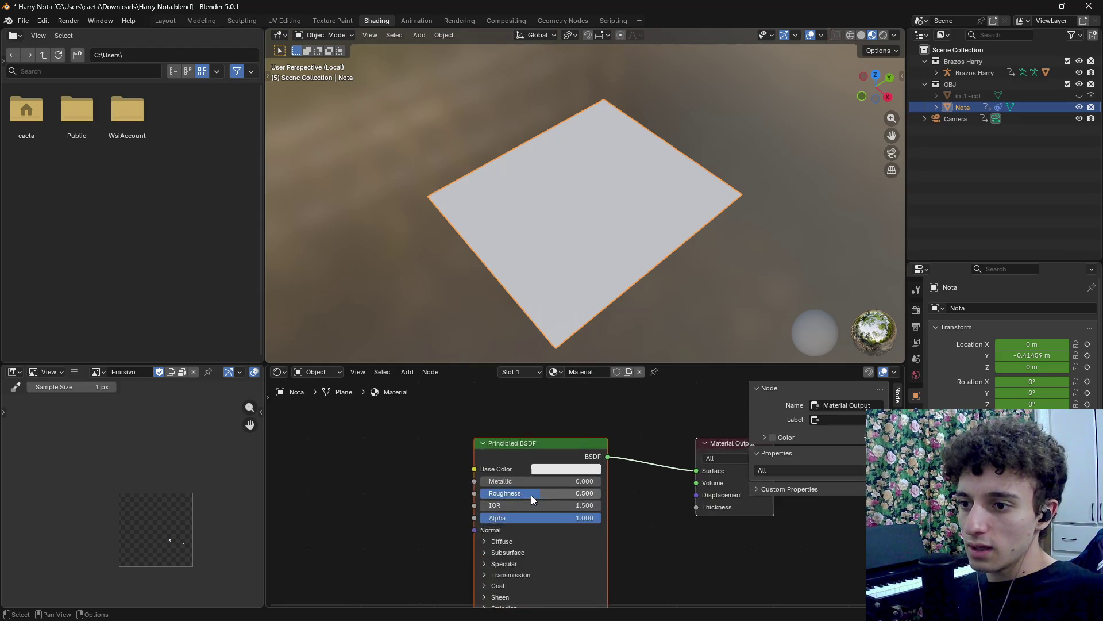
left_click_drag(402, 465, 401, 465)
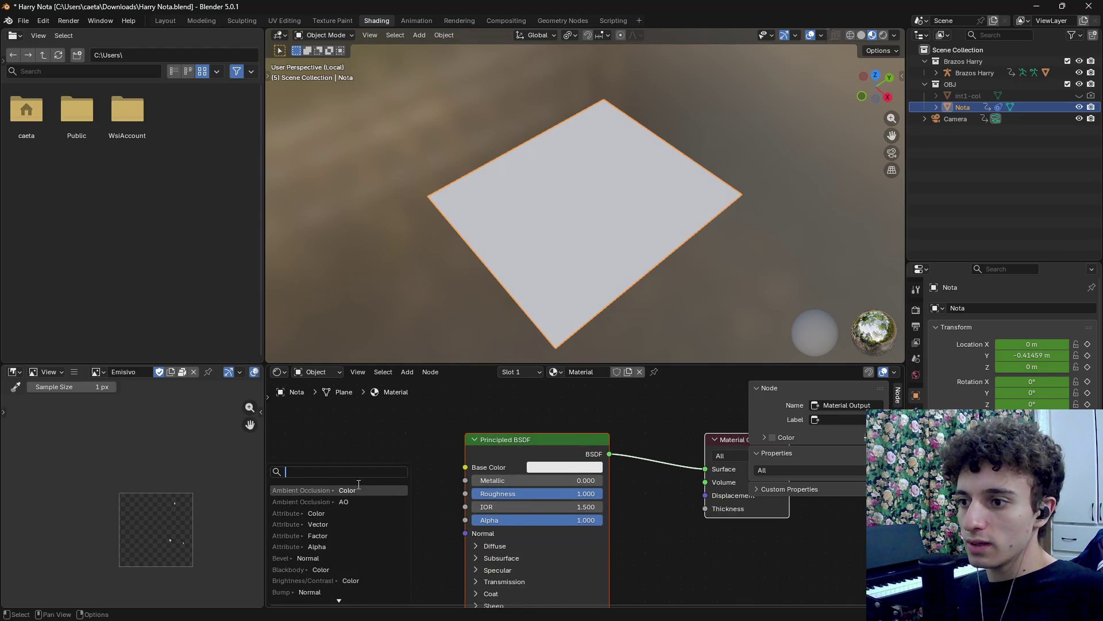
type("text")
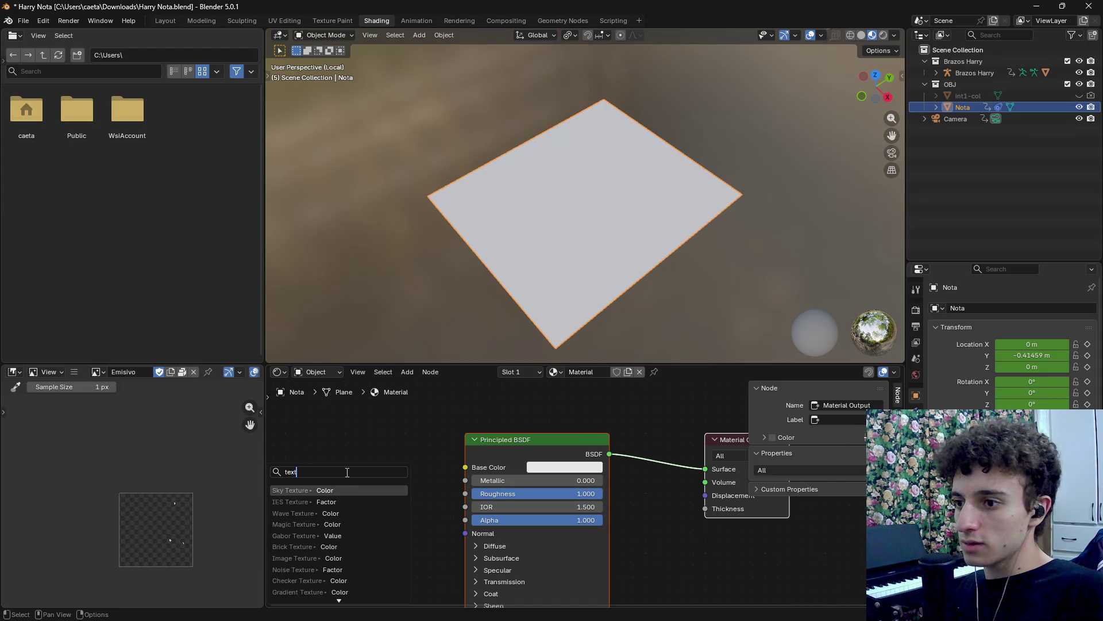
key("BackSpace")
key("BackSpace")
key("BackSpace")
type("color")
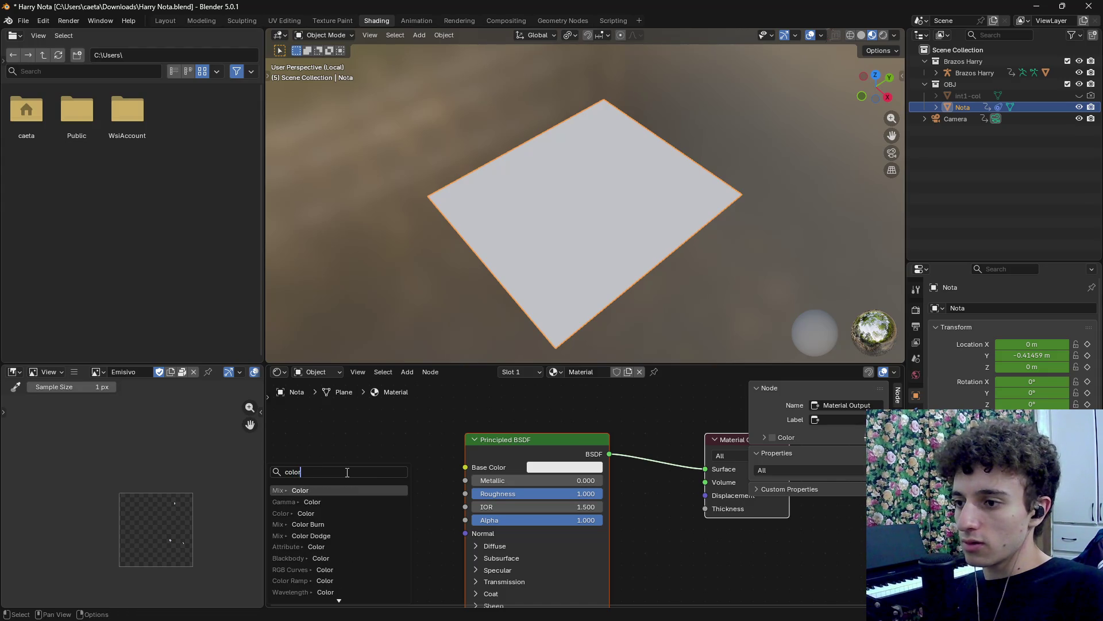
key("BackSpace")
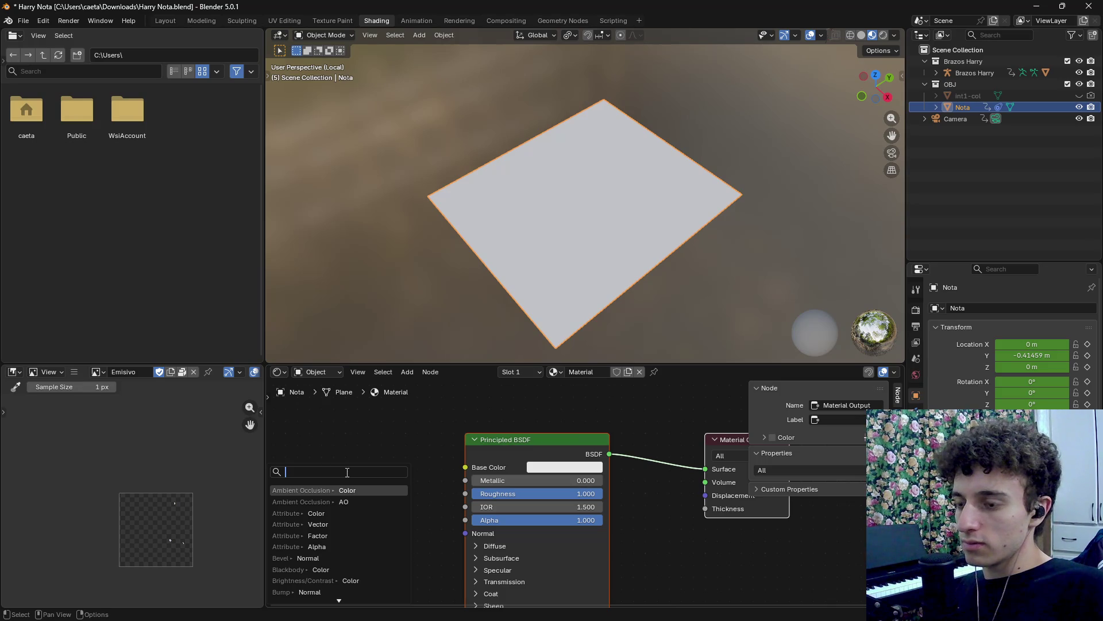
type("image")
key("Return")
left_click(352, 449)
Load Nota.png as the Image Texture's image.
left_click(381, 492)
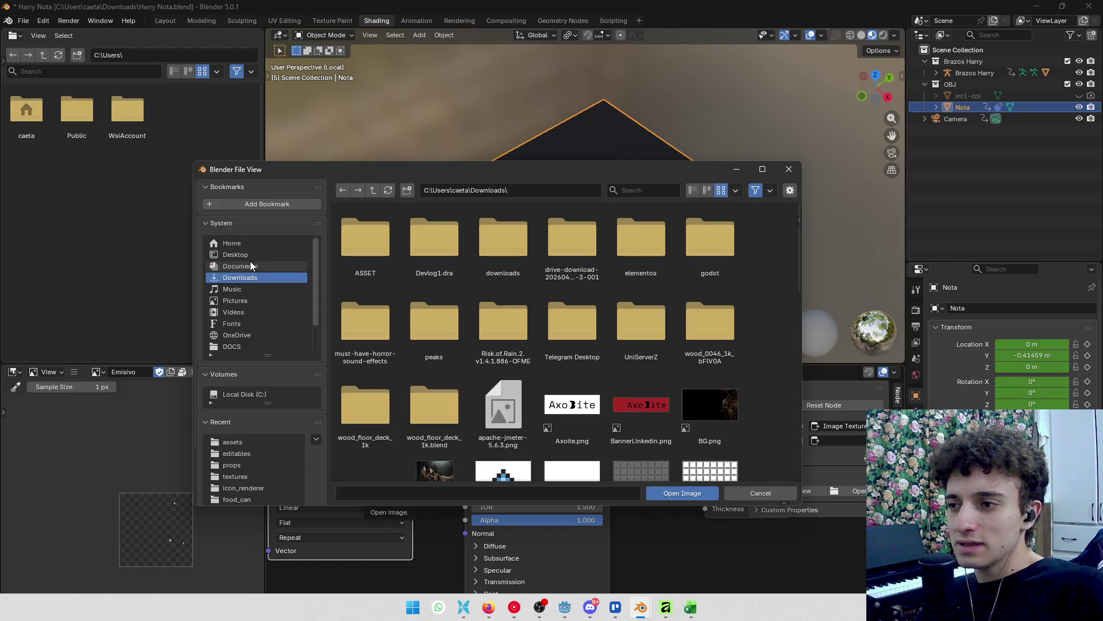
scroll(493, 322, "down", 2)
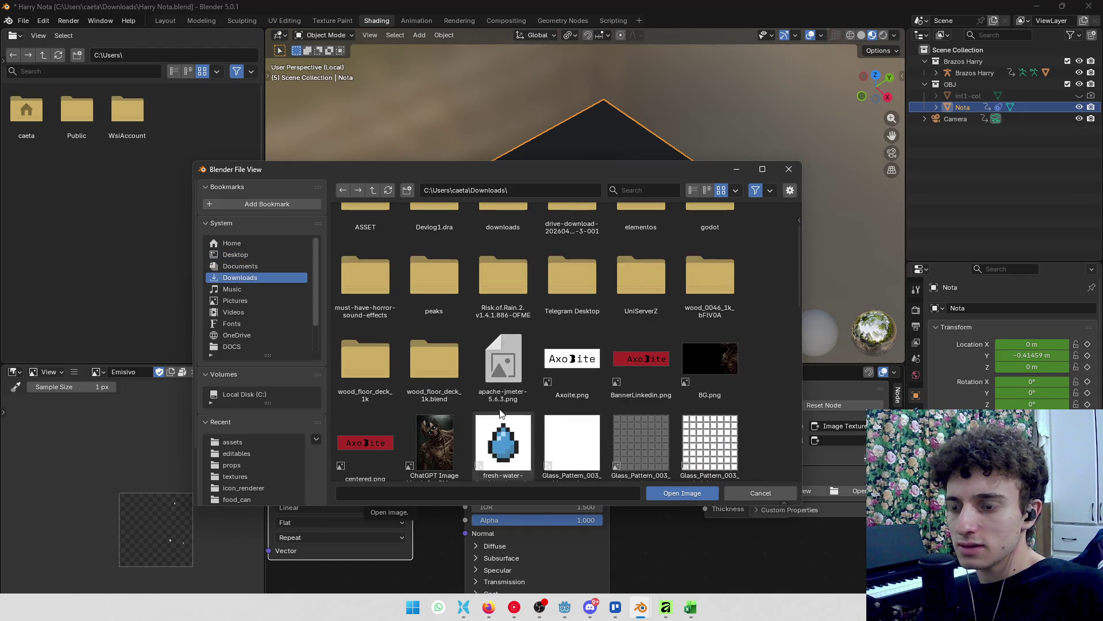
scroll(504, 406, "down", 5)
scroll(697, 356, "up", 7)
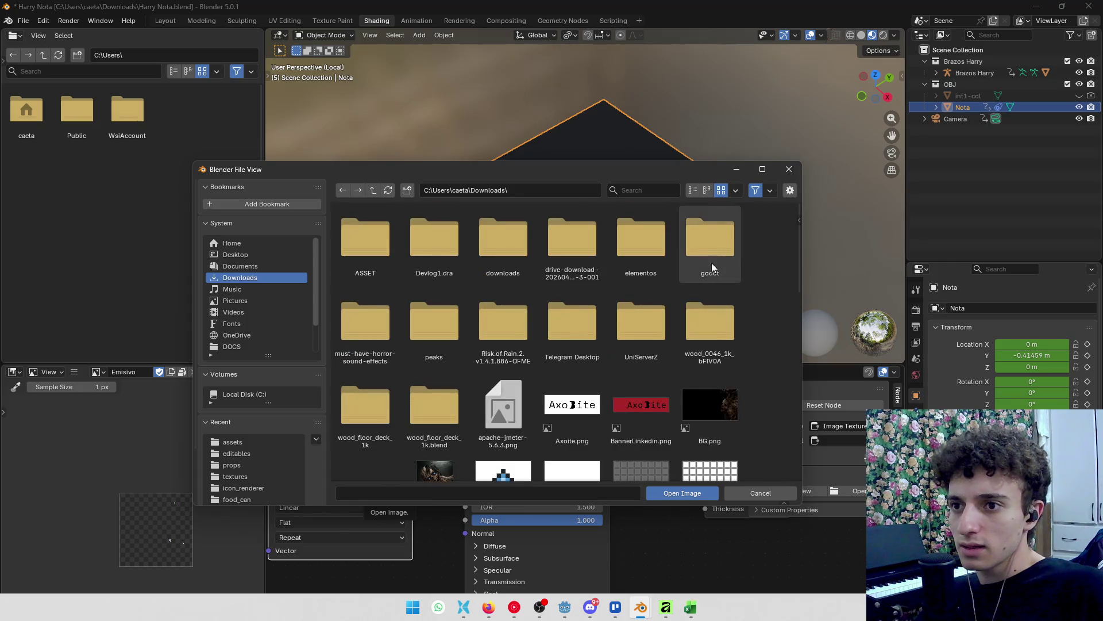
left_click(771, 191)
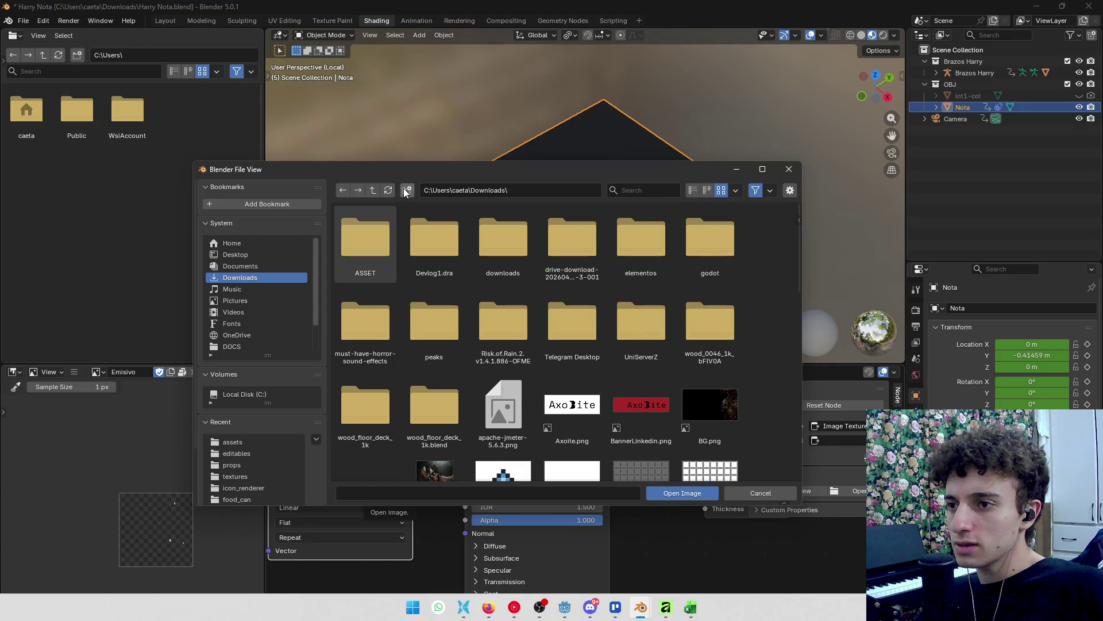
scroll(739, 351, "down", 10)
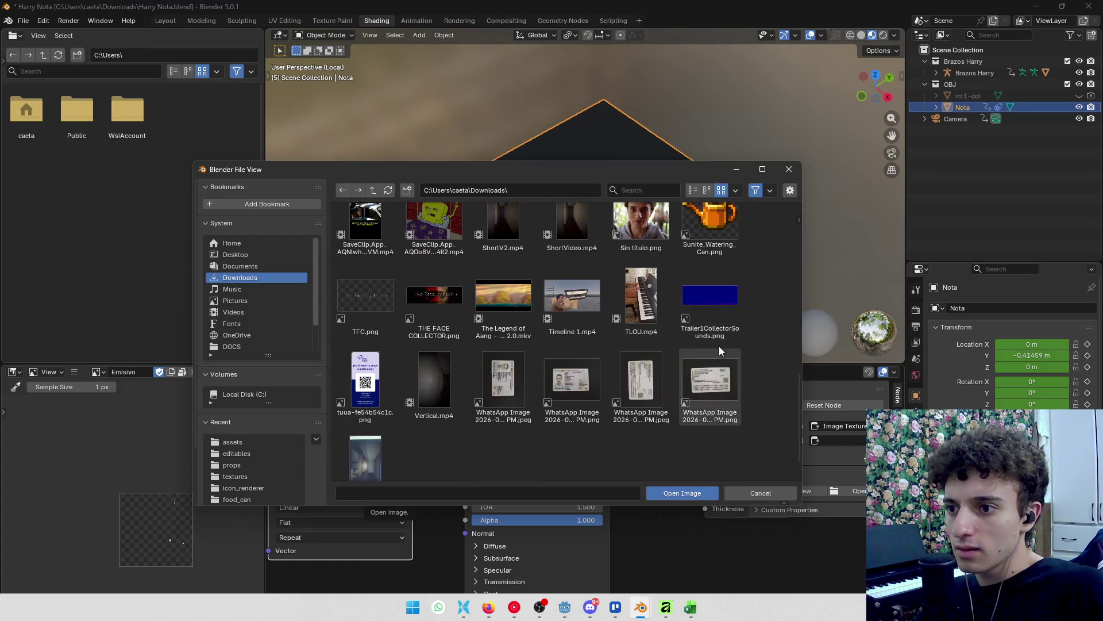
scroll(644, 430, "up", 5)
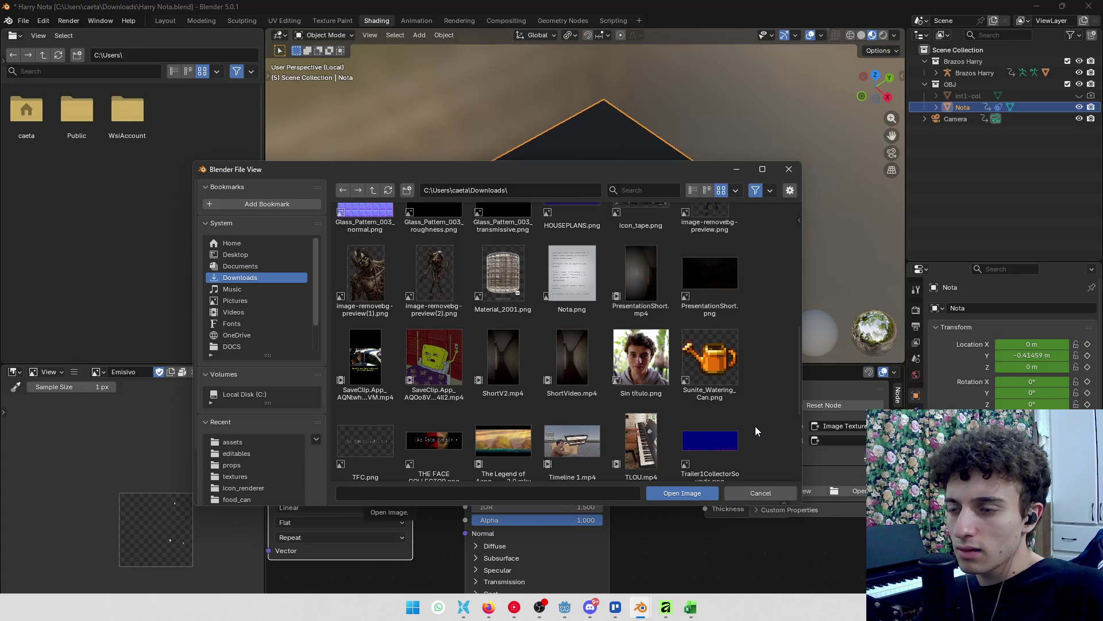
scroll(755, 426, "up", 1)
left_click(595, 380)
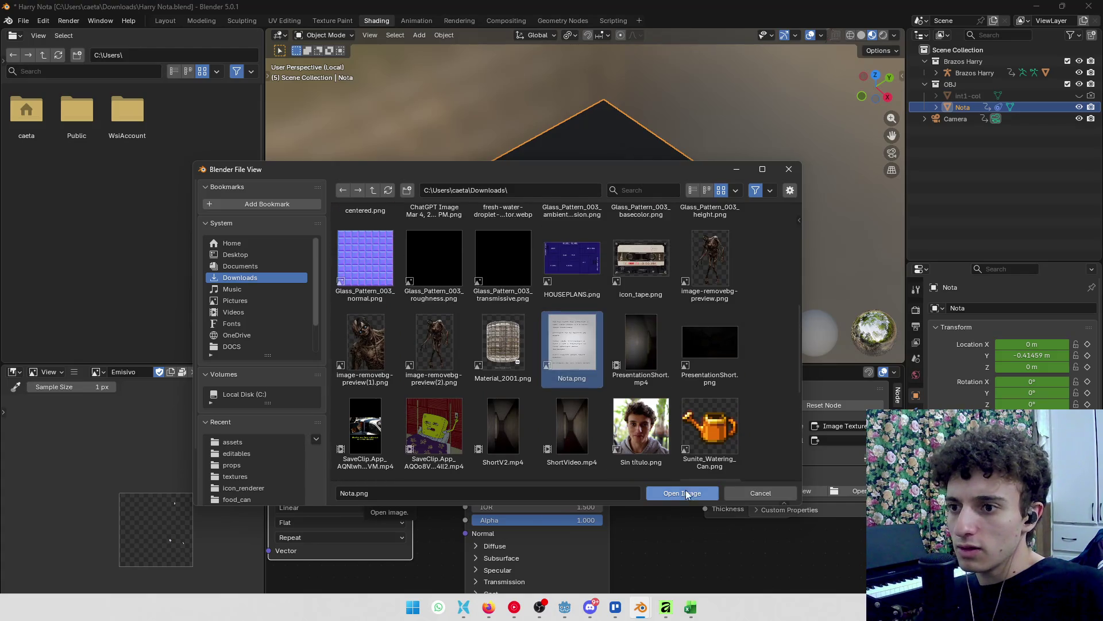
left_click(684, 492)
Set the texture interpolation to Closest for crisp, pixelated sampling.
scroll(598, 247, "up", 10)
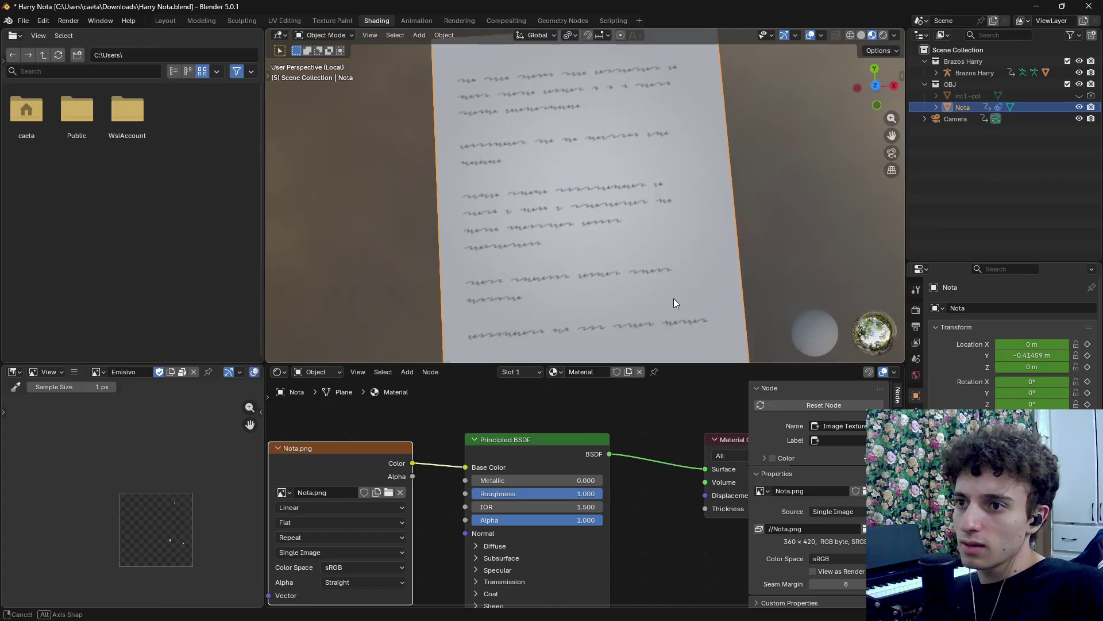
left_click(279, 509)
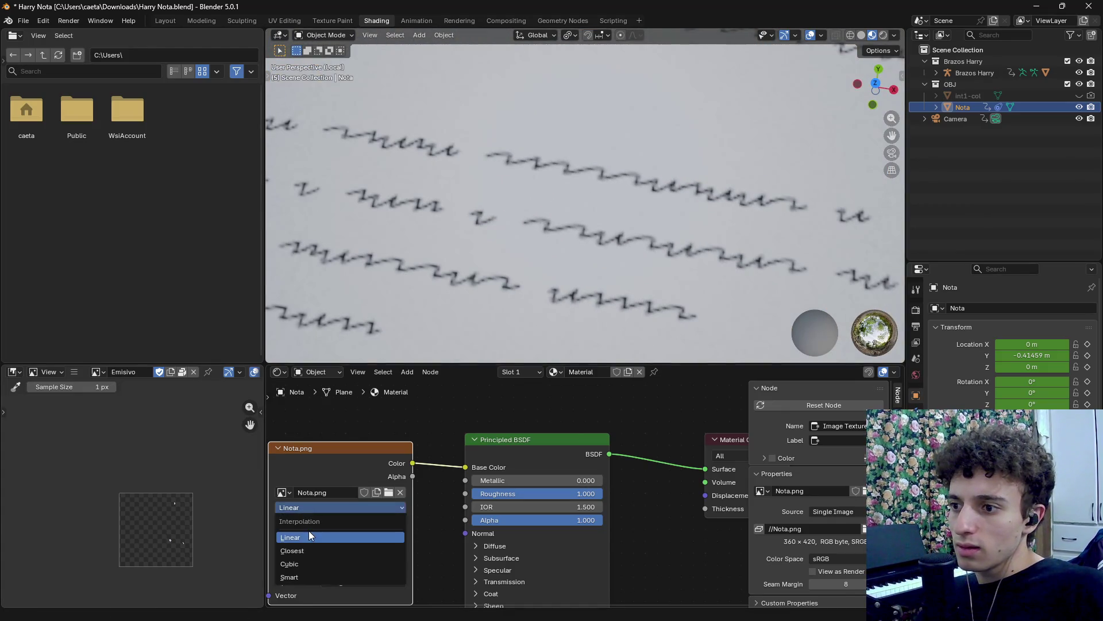
left_click(300, 547)
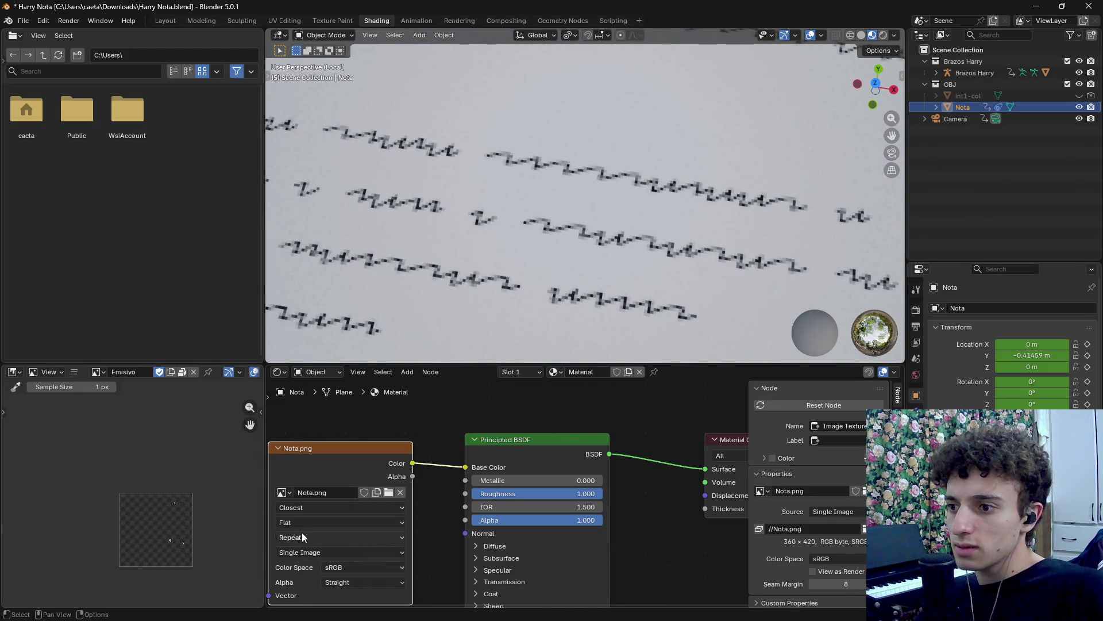
Frame the textured note in the viewport and save the Harry Nota file.
scroll(597, 236, "down", 8)
mouse_move(597, 237)
left_mouse_down()
mouse_move(647, 285)
mouse_move(609, 261)
mouse_move(633, 164)
mouse_move(638, 185)
mouse_move(609, 253)
mouse_move(642, 264)
left_mouse_up()
left_click(721, 265)
scroll(722, 265, "down", 1)
left_click_drag(730, 263, 683, 267)
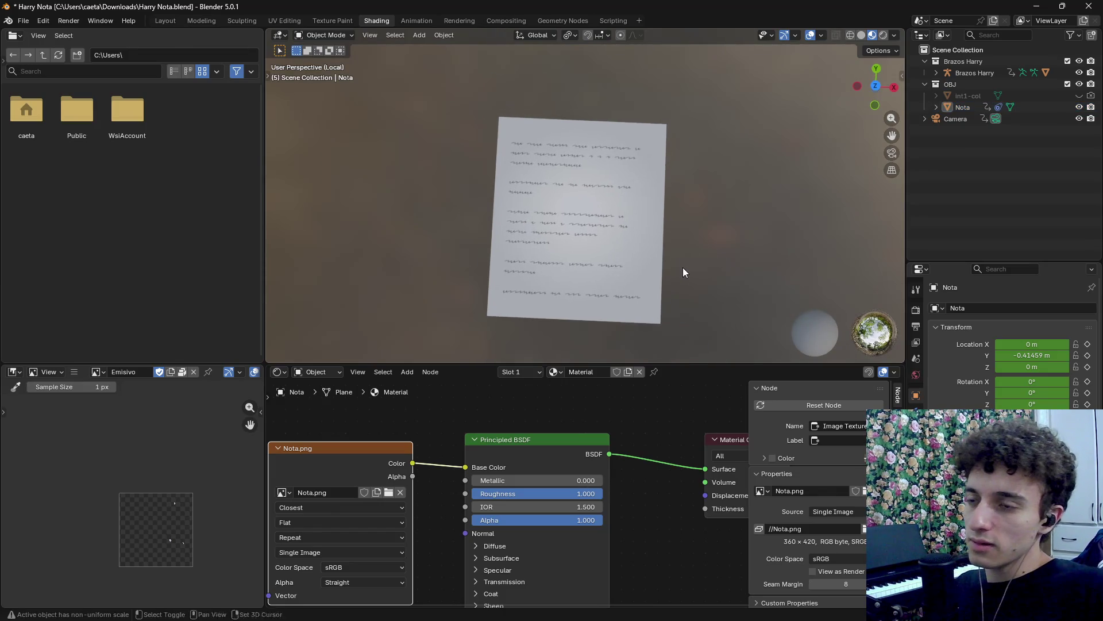
key("ctrl+s")
Save the scene as Harry Nota.blend in the RAW ASSETS\Game\editables folder.
left_click(166, 21)
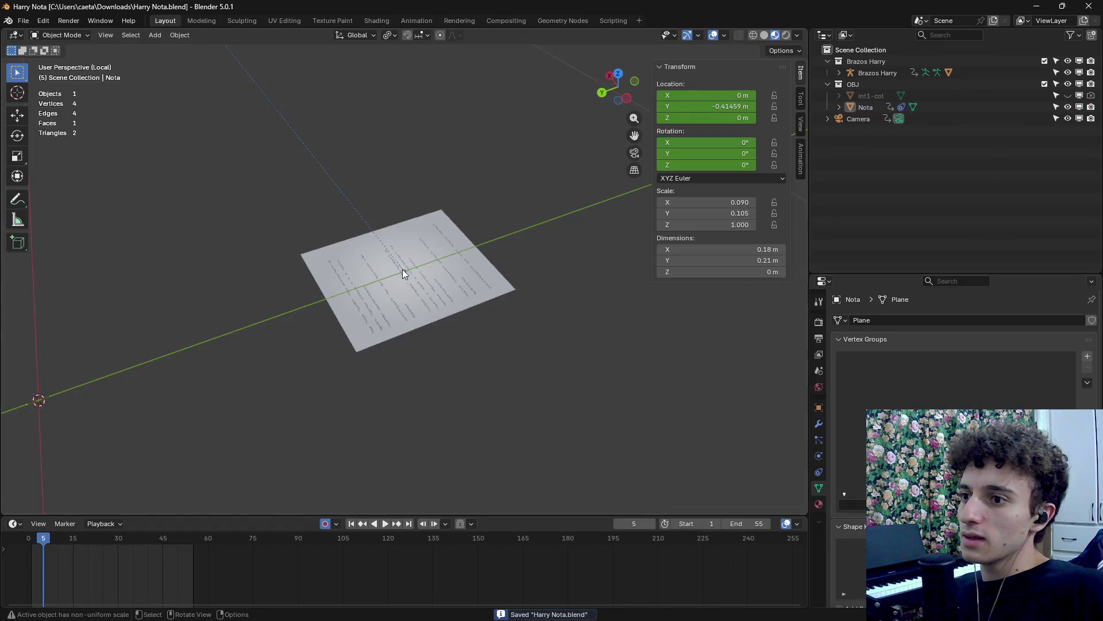
left_click(24, 22)
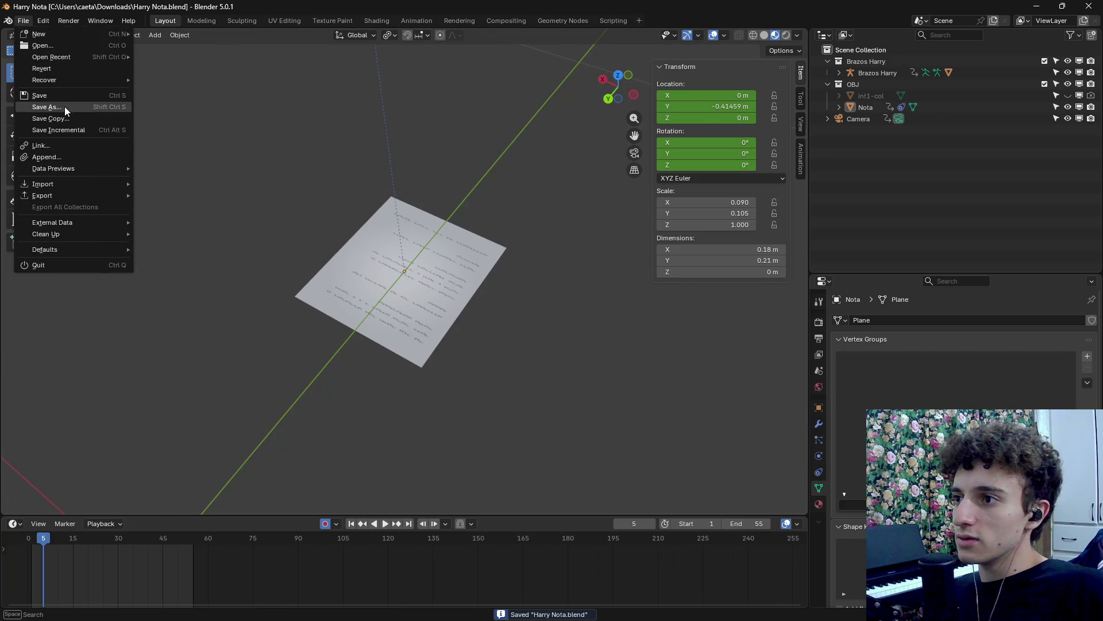
left_click(64, 106)
left_click(466, 609)
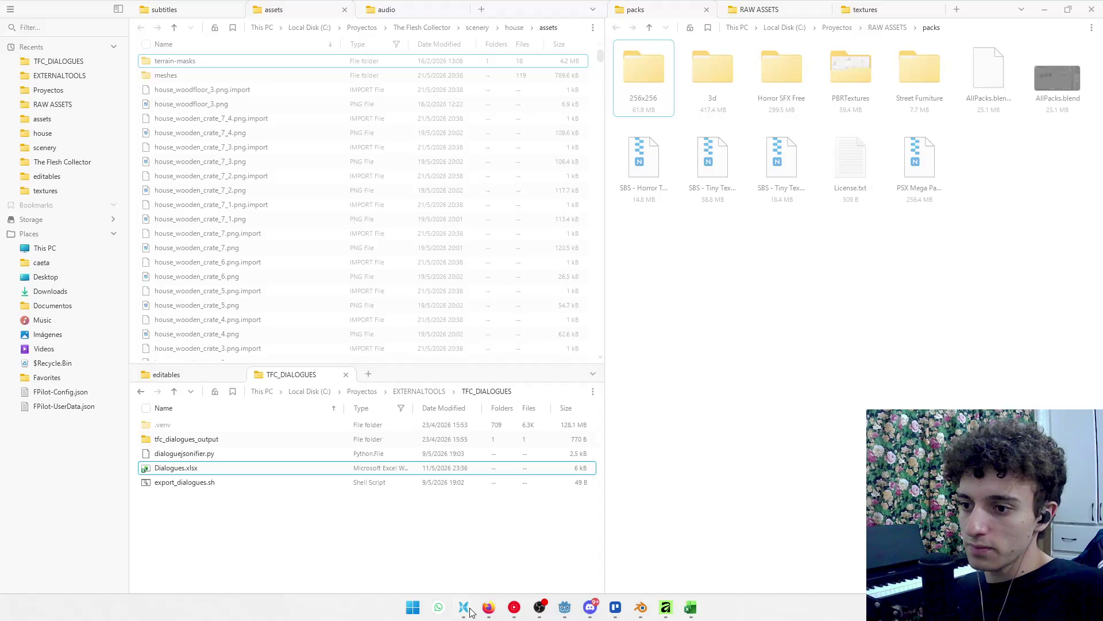
left_click(191, 376)
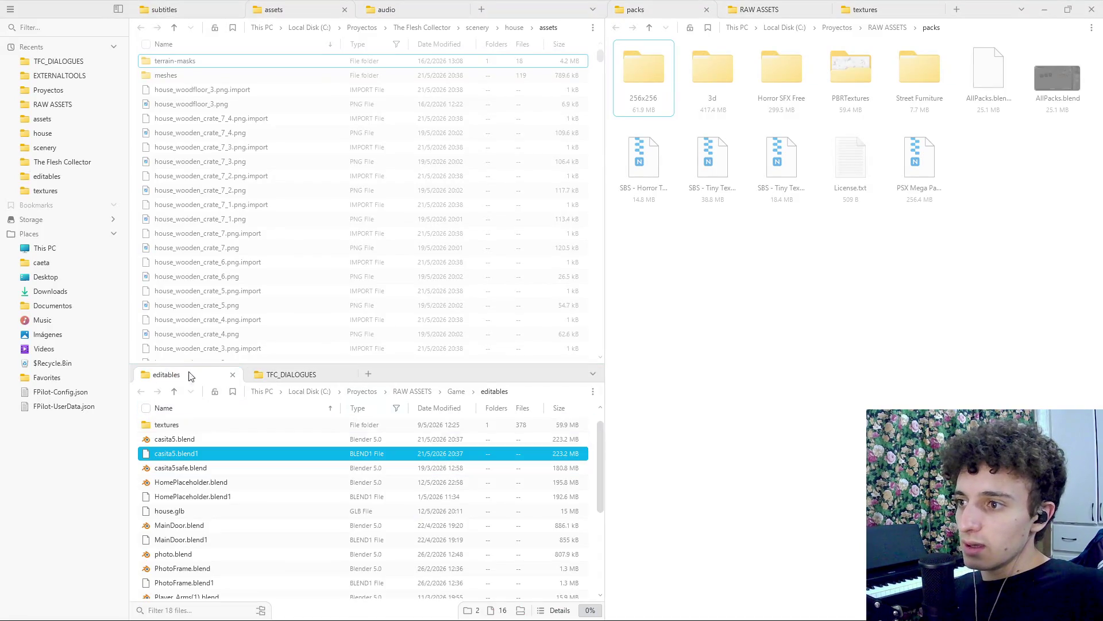
left_click(457, 392)
double_click(153, 428)
scroll(199, 536, "down", 5)
left_click_drag(498, 408, 525, 392)
key("alt+Tab")
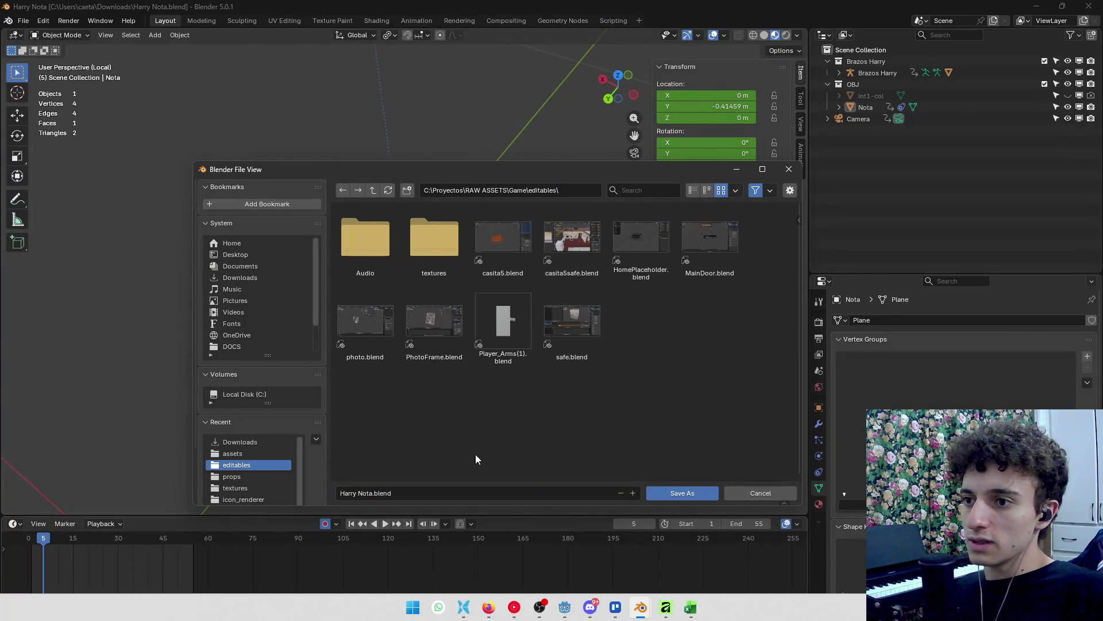
left_click(424, 491)
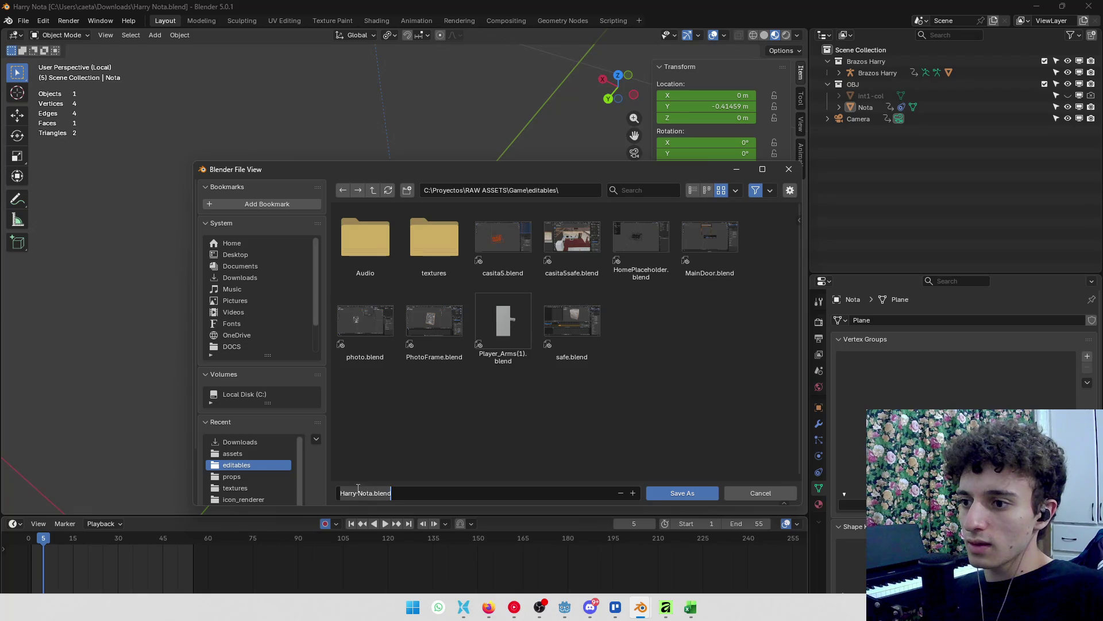
left_click(692, 493)
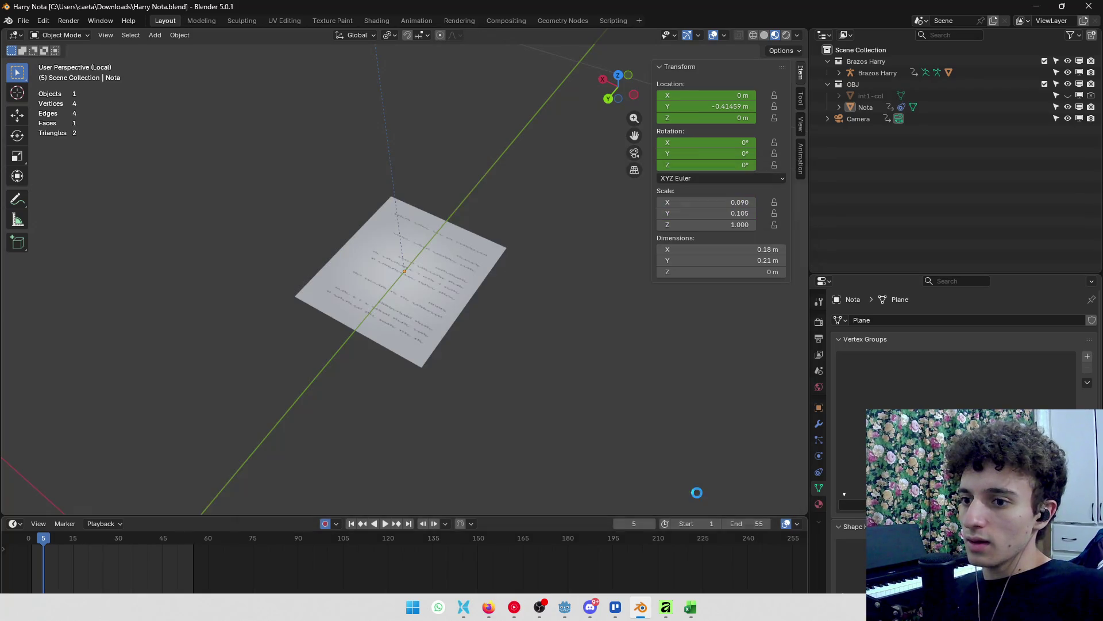
Pack all 7 external files into the blend with External Data > Pack Resources.
left_click(23, 20)
mouse_move(61, 223)
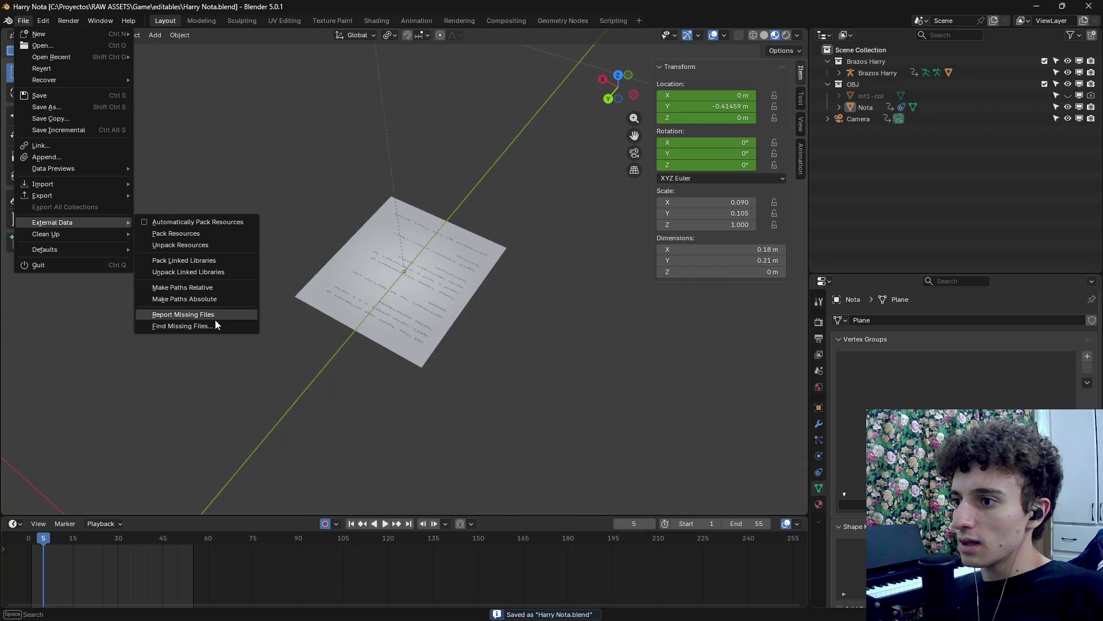
left_click(197, 234)
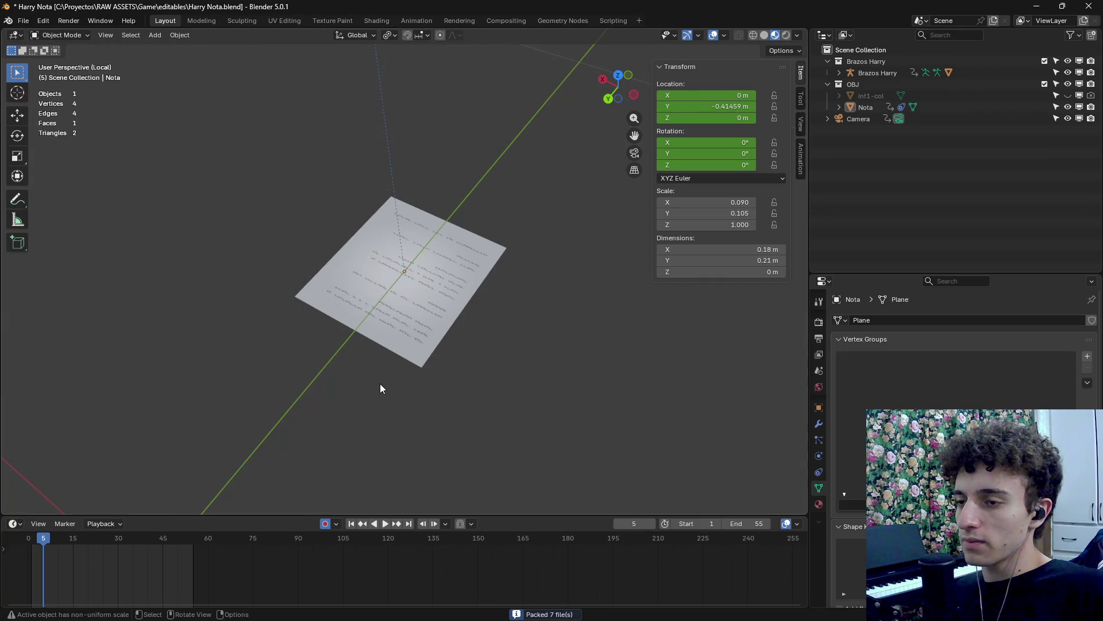
key("KP_Divide")
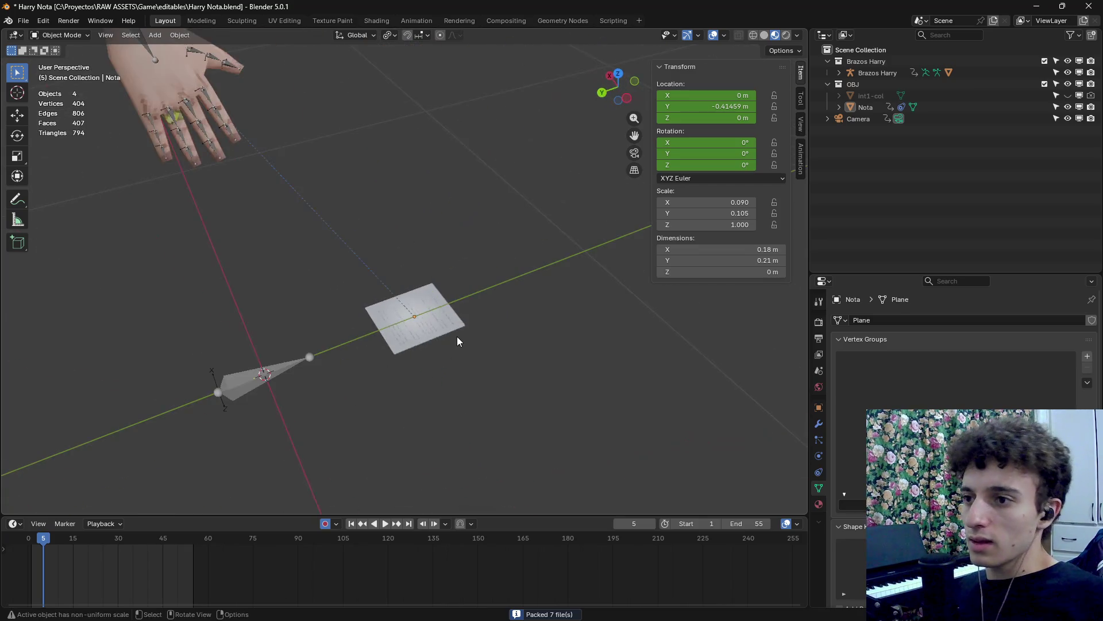
Inspect the int1-col walls, then delete the int1-col object from the Outliner.
scroll(457, 336, "down", 5)
mouse_move(433, 337)
left_mouse_down()
mouse_move(473, 340)
mouse_move(526, 367)
mouse_move(592, 339)
left_mouse_up()
left_click(1067, 96)
mouse_move(454, 267)
left_mouse_down()
mouse_move(462, 303)
mouse_move(518, 336)
mouse_move(529, 295)
mouse_move(616, 309)
mouse_move(578, 302)
mouse_move(509, 361)
mouse_move(563, 311)
mouse_move(481, 336)
mouse_move(539, 328)
mouse_move(496, 336)
mouse_move(450, 301)
mouse_move(447, 318)
mouse_move(460, 325)
left_mouse_up()
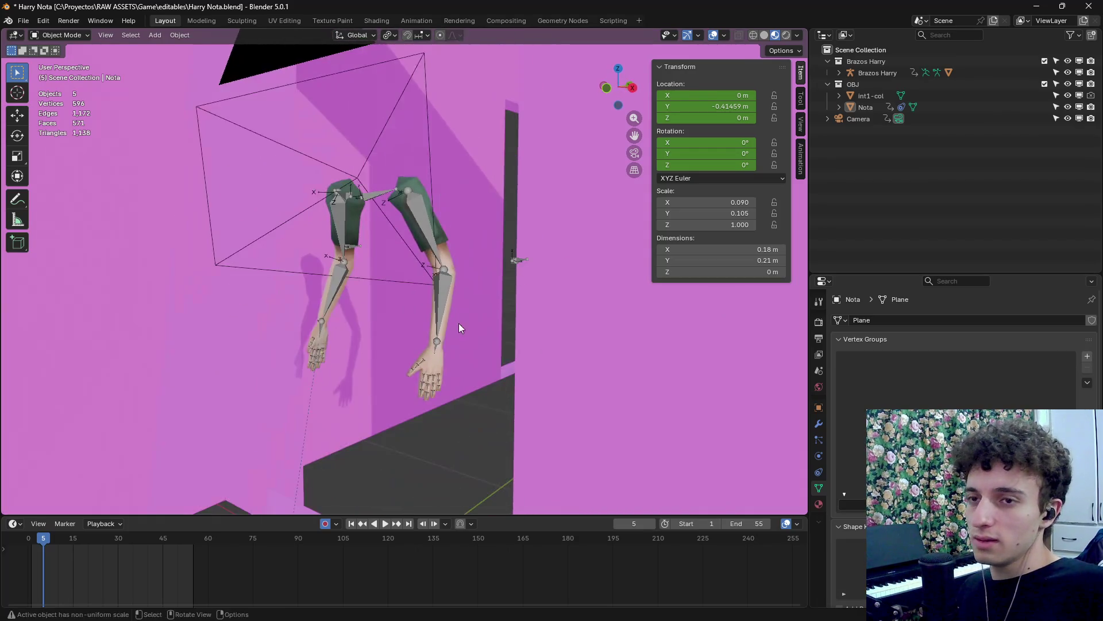
left_click(1068, 96)
left_click(928, 98)
key("Delete")
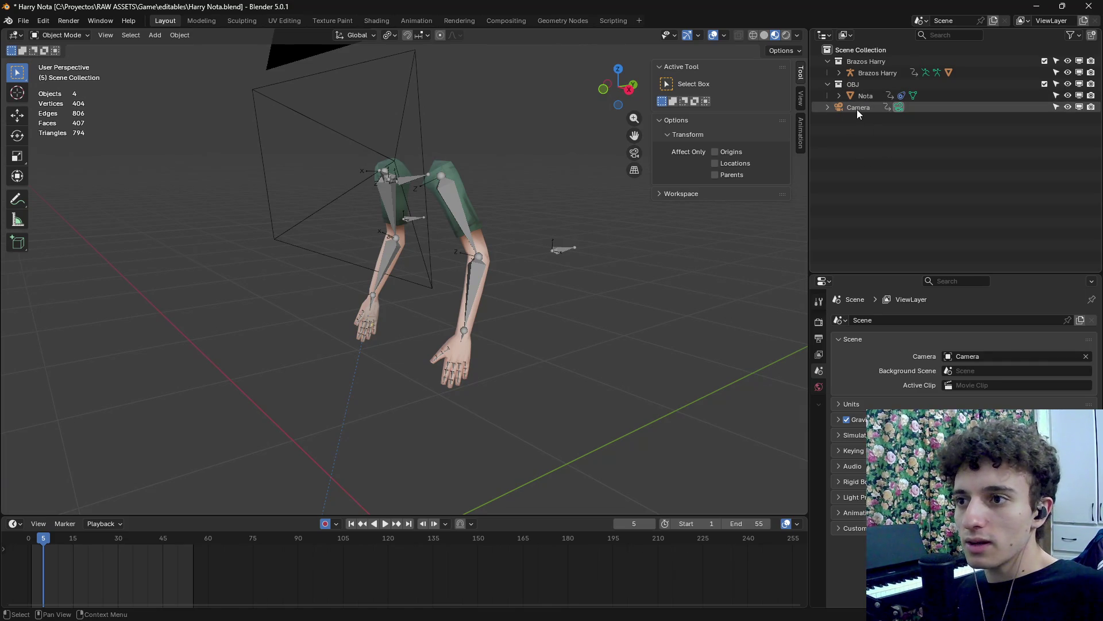
Select the Camera and view its Camera Nota action in the Animation workspace.
left_click(857, 109)
mouse_move(571, 336)
left_mouse_down()
mouse_move(623, 316)
mouse_move(537, 357)
left_mouse_up()
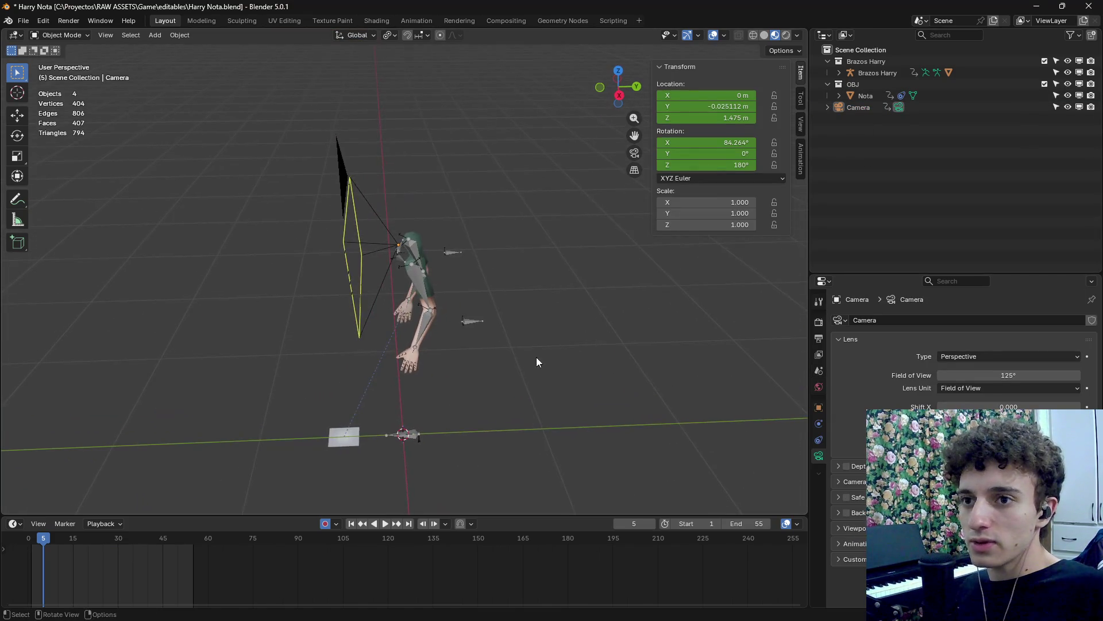
scroll(547, 356, "up", 3)
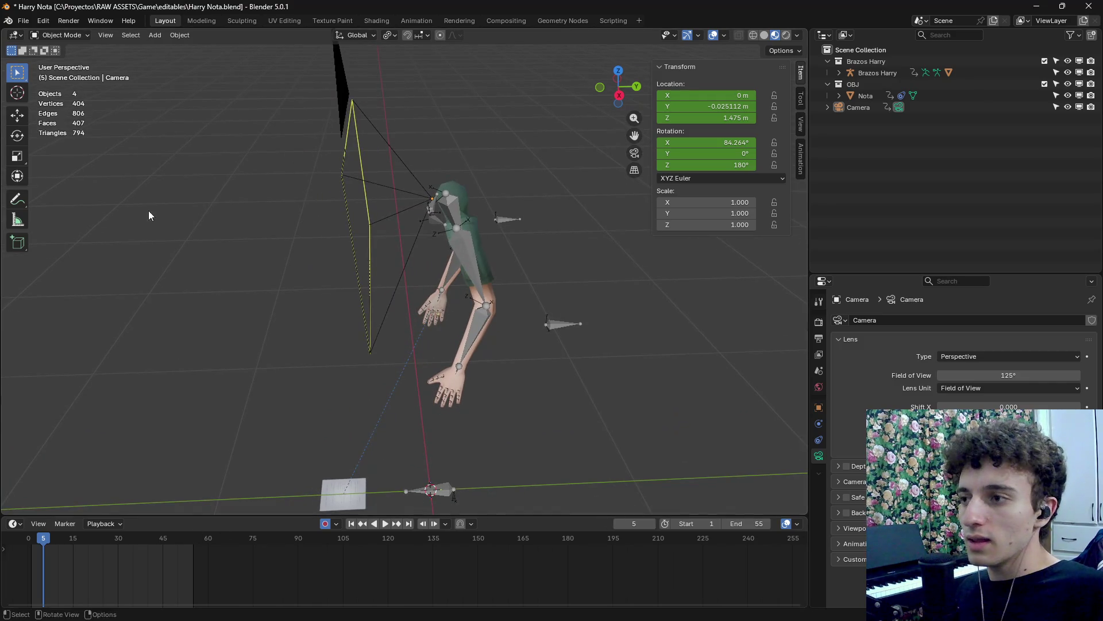
left_click(411, 23)
mouse_move(498, 331)
left_mouse_down()
mouse_move(579, 307)
mouse_move(583, 280)
mouse_move(637, 269)
mouse_move(612, 249)
mouse_move(483, 347)
mouse_move(542, 388)
mouse_move(595, 379)
mouse_move(315, 448)
left_mouse_up()
Turn the enlarged bottom area into the NLA editor and scrub the animation back to frame 54.
left_click(328, 443)
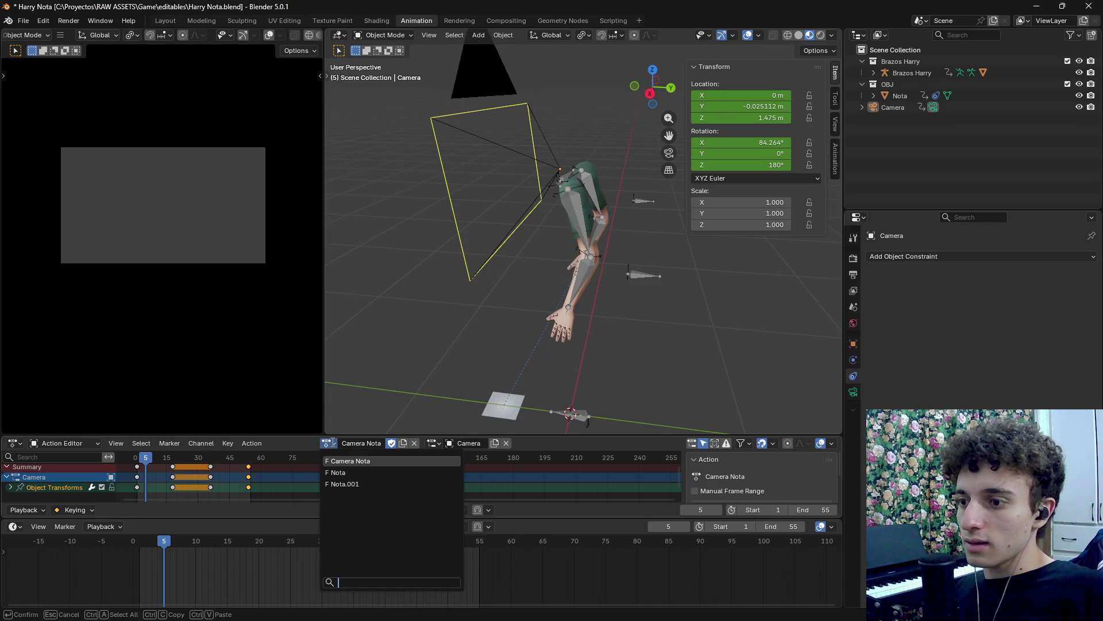
left_click(332, 443)
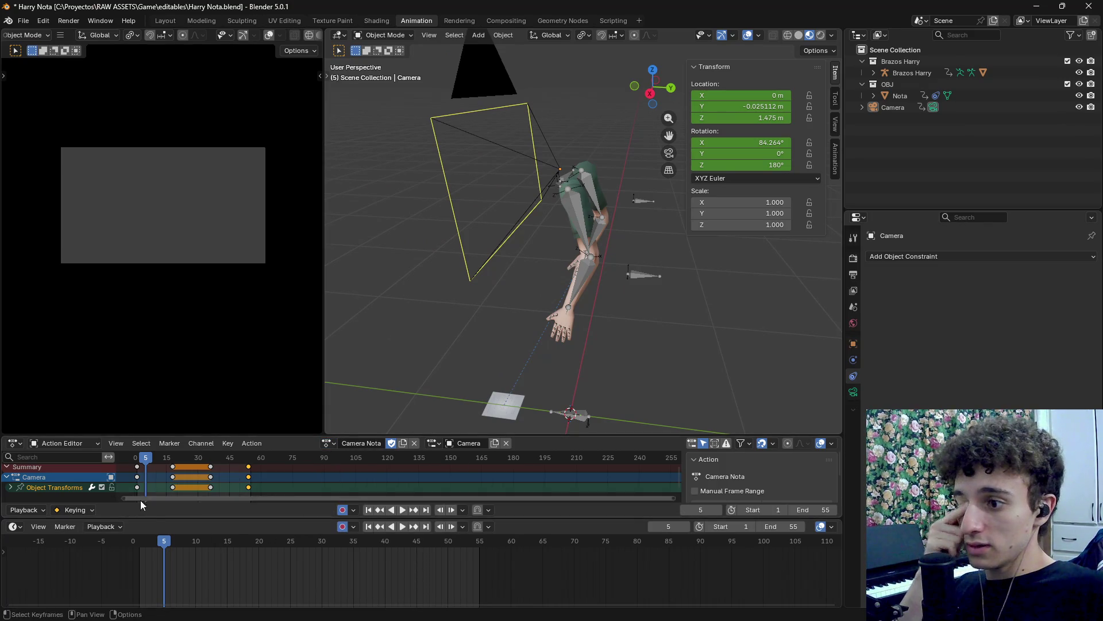
left_click_drag(165, 517, 164, 516)
left_click_drag(167, 504, 167, 503)
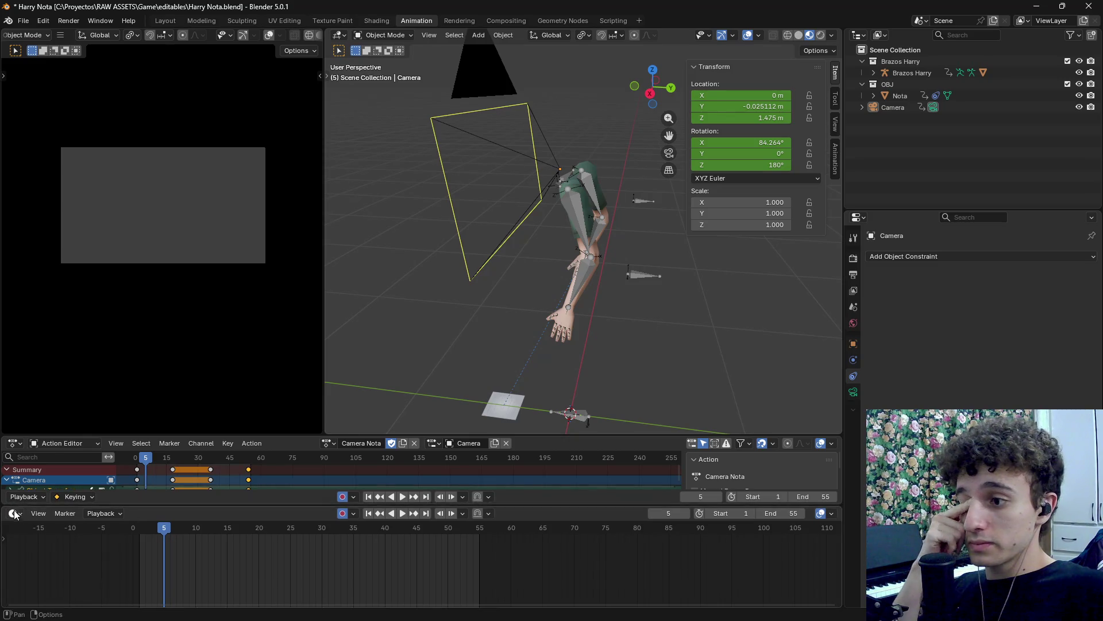
left_click(14, 513)
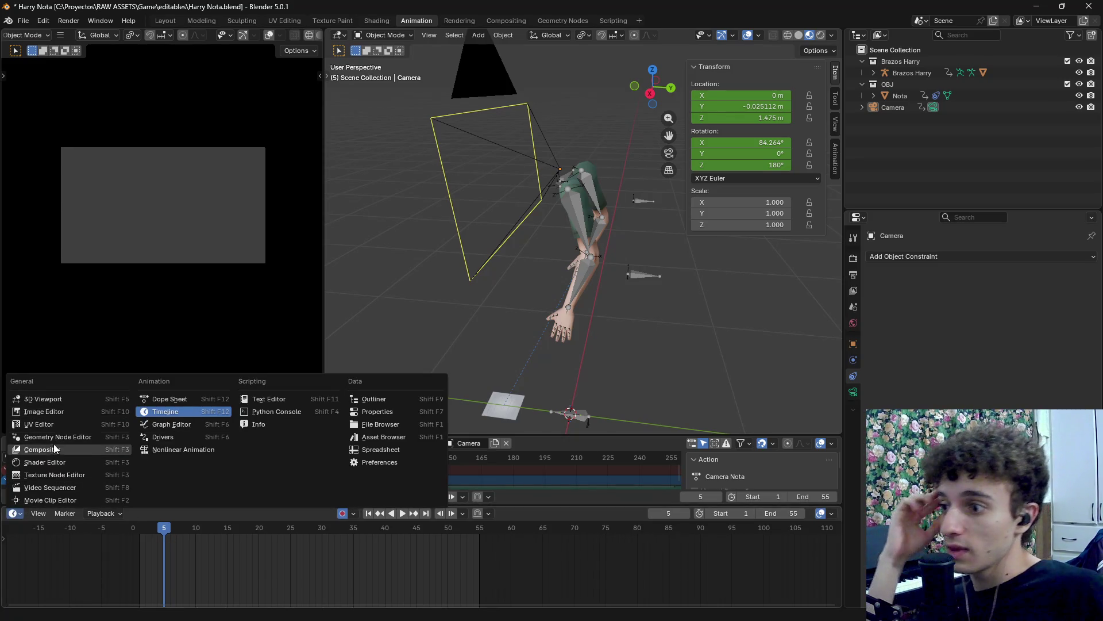
left_click(182, 449)
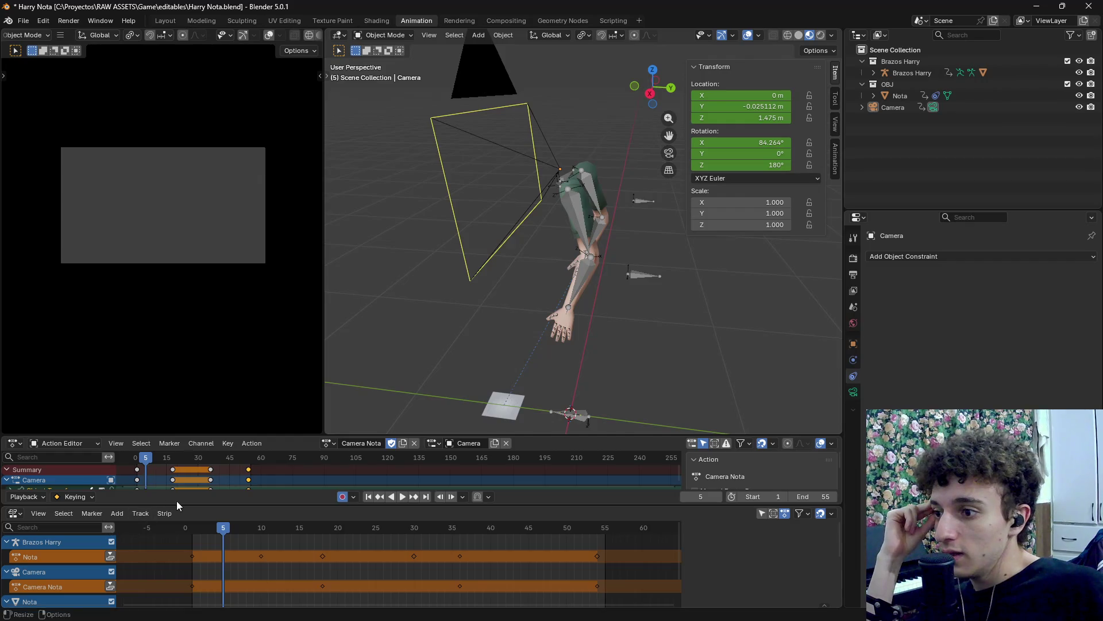
left_click_drag(180, 506, 182, 493)
scroll(181, 567, "up", 3)
scroll(182, 567, "down", 4)
scroll(91, 553, "down", 2)
scroll(50, 561, "up", 2)
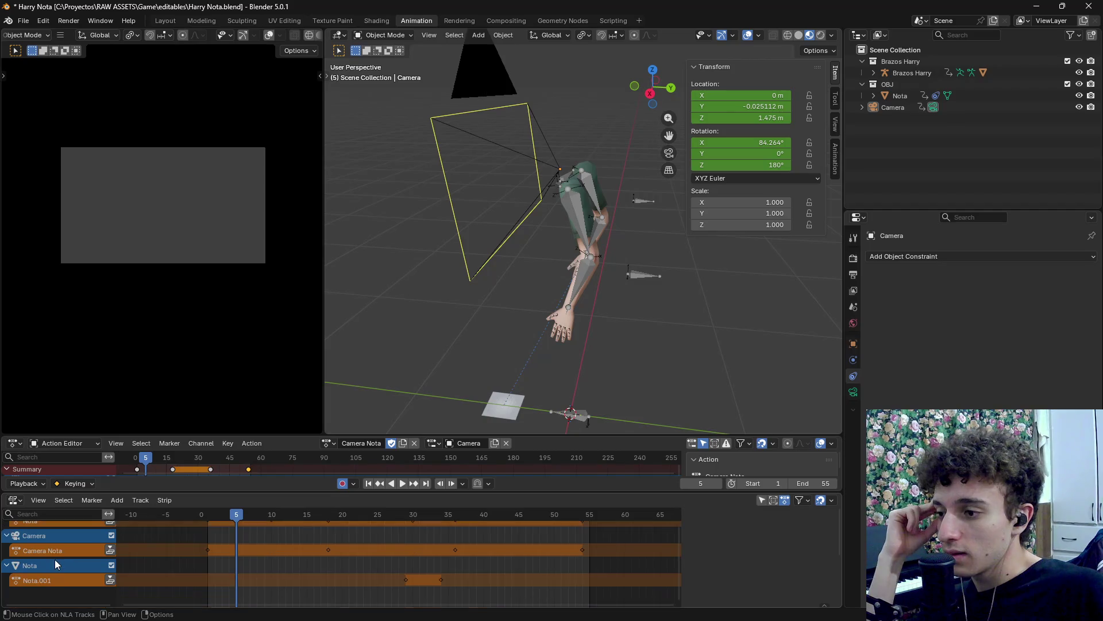
mouse_move(239, 518)
left_mouse_down()
mouse_move(203, 519)
mouse_move(397, 529)
mouse_move(255, 536)
mouse_move(267, 539)
mouse_move(595, 531)
mouse_move(218, 546)
mouse_move(624, 519)
left_mouse_up()
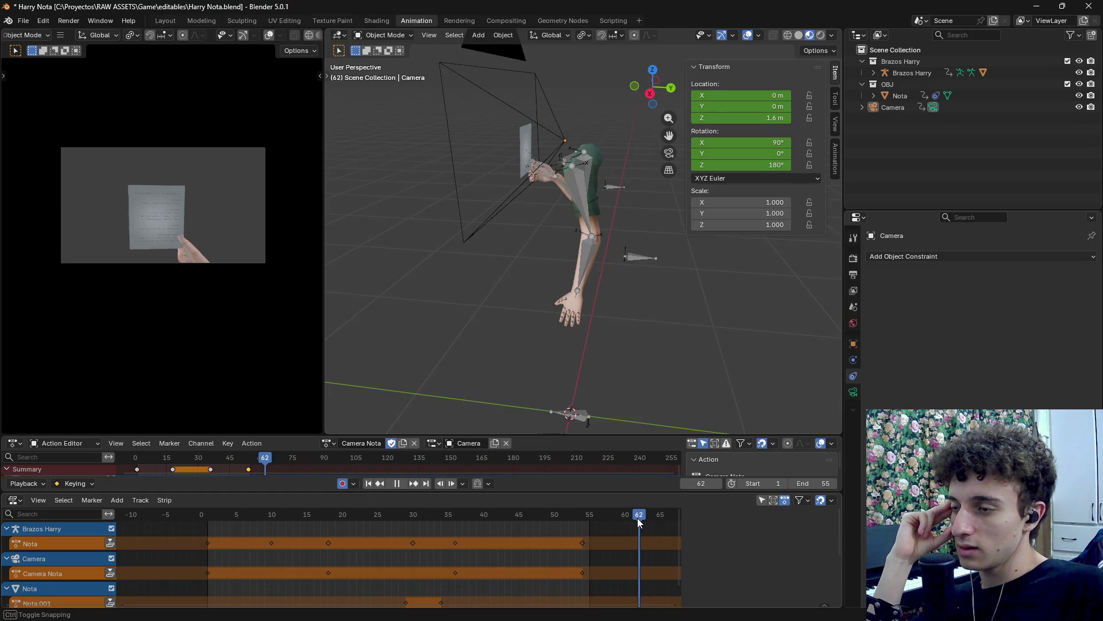
left_click_drag(638, 520, 584, 532)
Rename the arms, camera and note Nota tracks to pick_up_note.
left_click(83, 562)
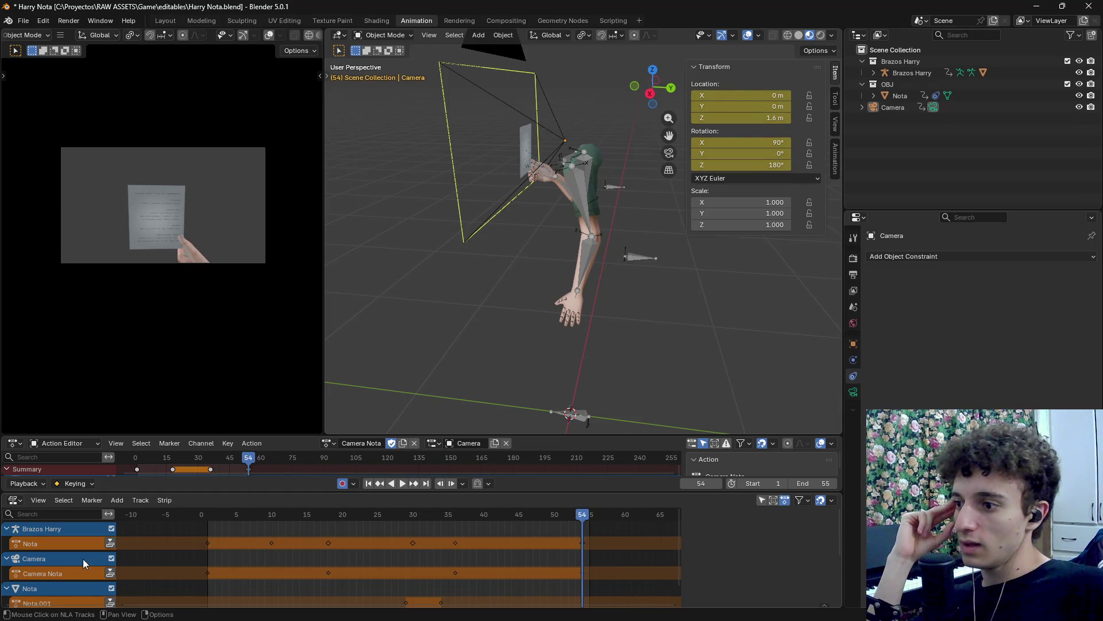
scroll(84, 562, "down", 1)
double_click(47, 533)
type("pick_up_note")
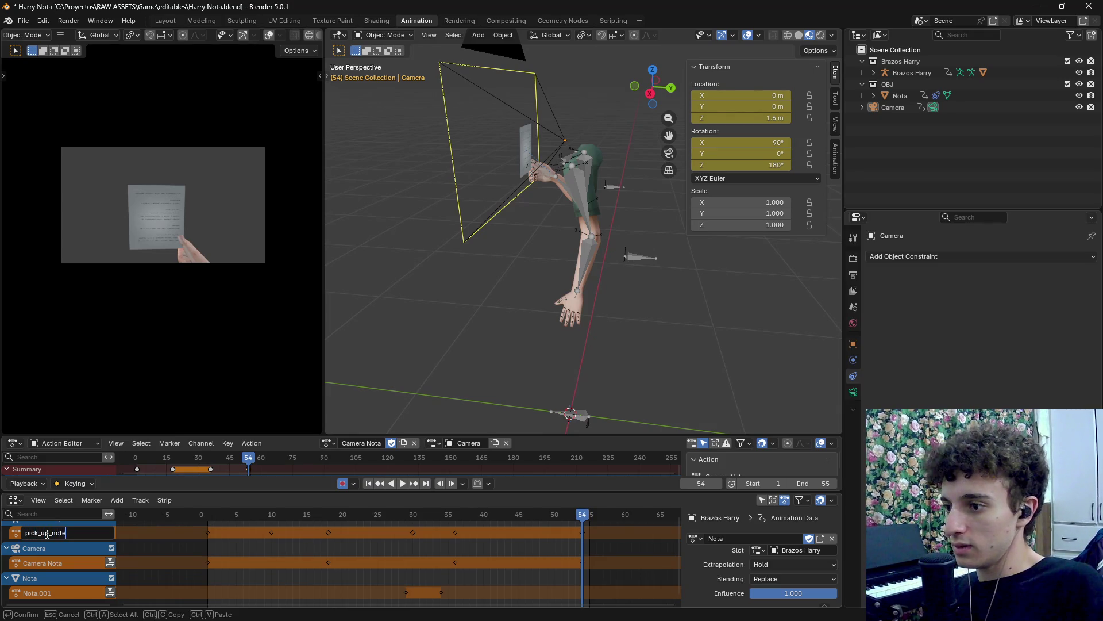
key("Return")
double_click(47, 533)
double_click(54, 563)
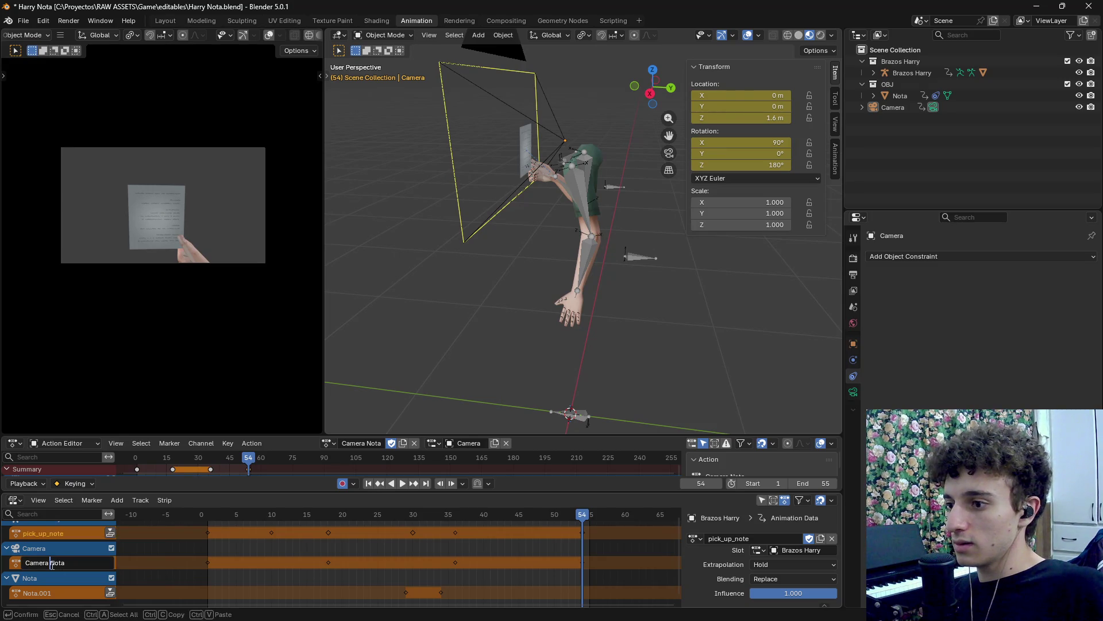
key("Return")
double_click(58, 592)
type("pick_up_note")
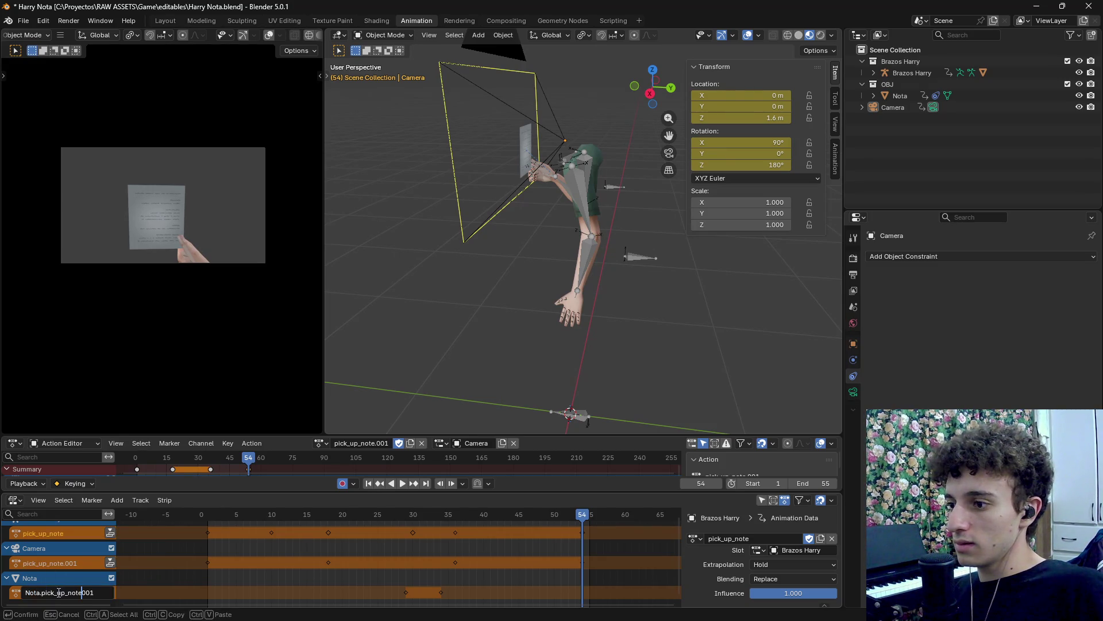
key("ctrl+a")
type("pick_up_note")
key("Return")
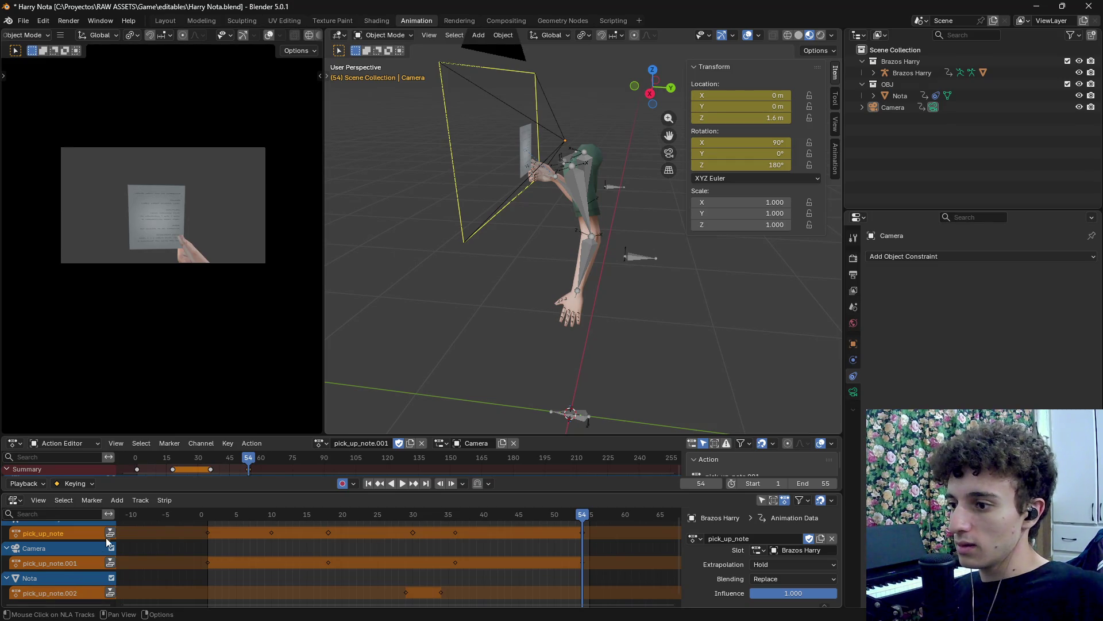
Push down the arms, camera and note actions into NLA strips.
left_click(111, 533)
left_click(111, 578)
scroll(112, 576, "down", 3)
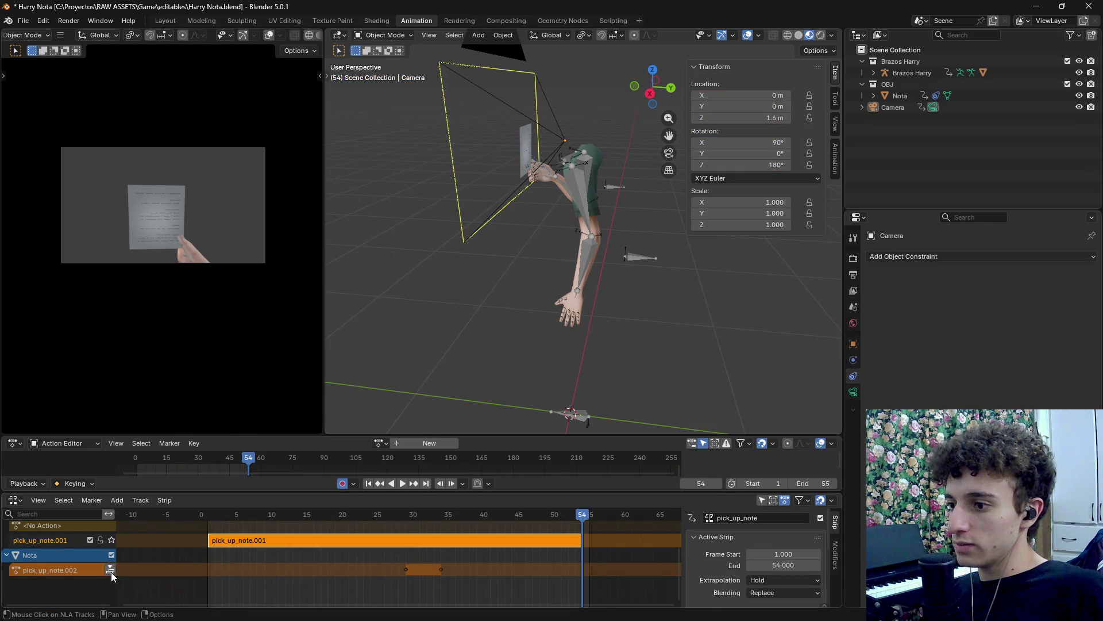
left_click(111, 570)
scroll(57, 569, "up", 3)
scroll(58, 587, "down", 1)
Rename the new camera and note NLA tracks to pick_up_note.
double_click(58, 582)
type("pick_up_note")
key("Return")
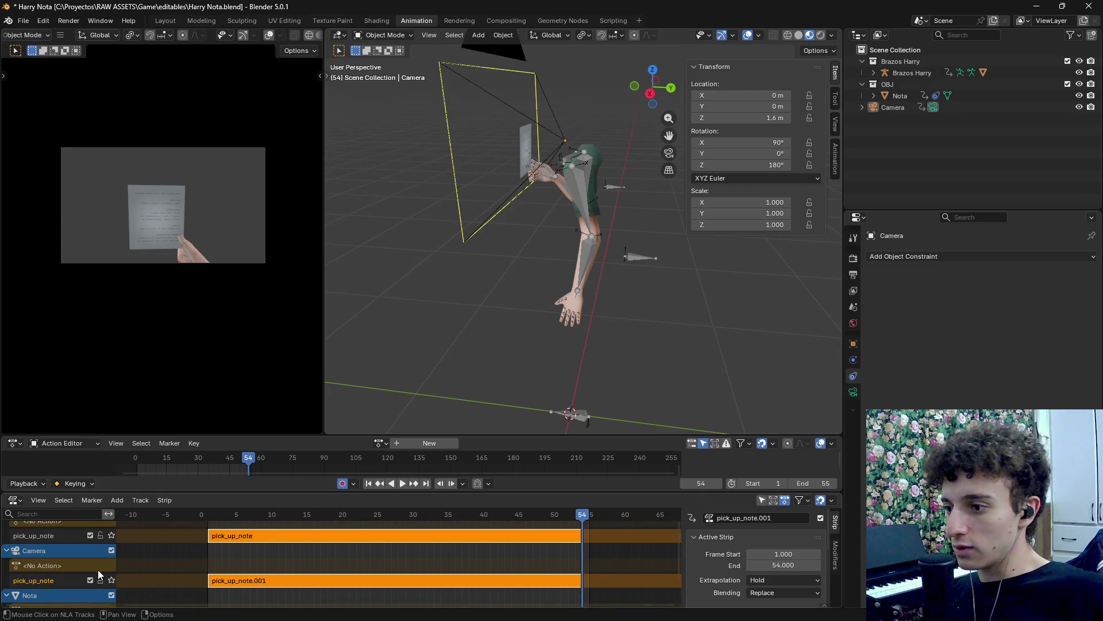
scroll(102, 568, "down", 1)
double_click(48, 570)
type("pick_up_note")
key("Return")
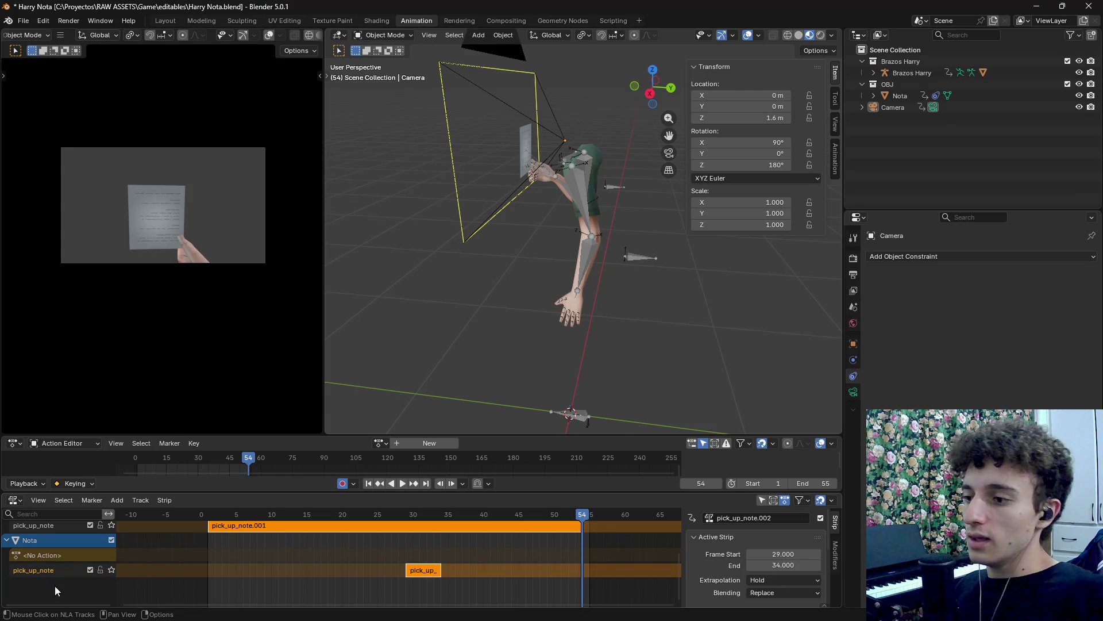
scroll(504, 343, "down", 2)
Return to frame 1 and, in wireframe view, select the arms, note and camera together.
mouse_move(504, 343)
left_mouse_down()
mouse_move(608, 295)
mouse_move(576, 305)
mouse_move(566, 322)
left_mouse_up()
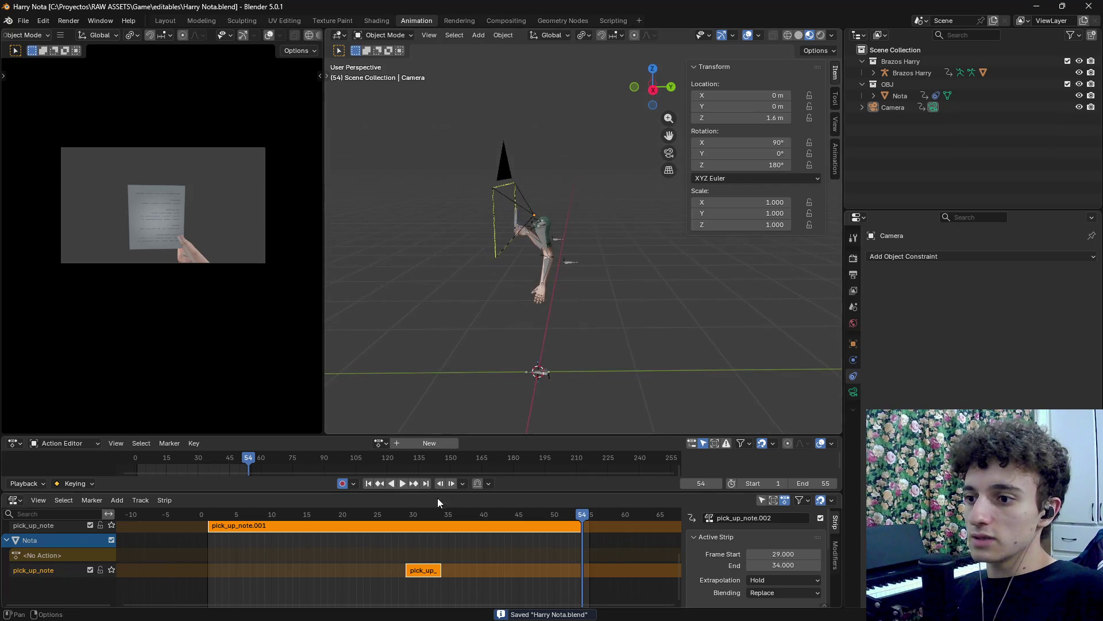
left_click_drag(394, 514, 205, 519)
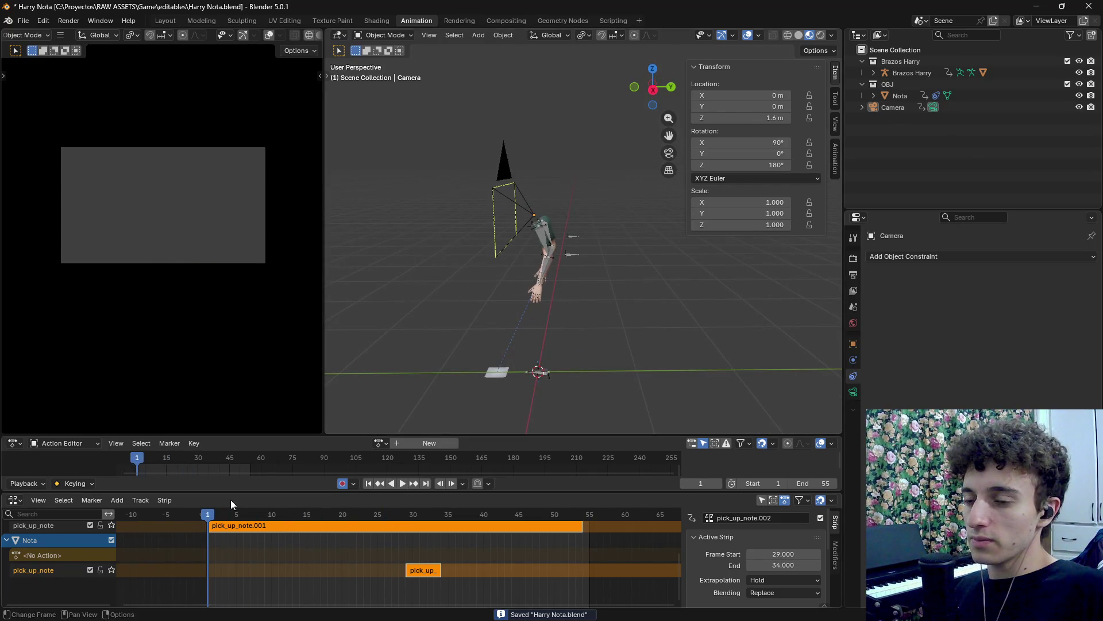
key("z")
left_click(512, 333)
left_click_drag(497, 137, 651, 326)
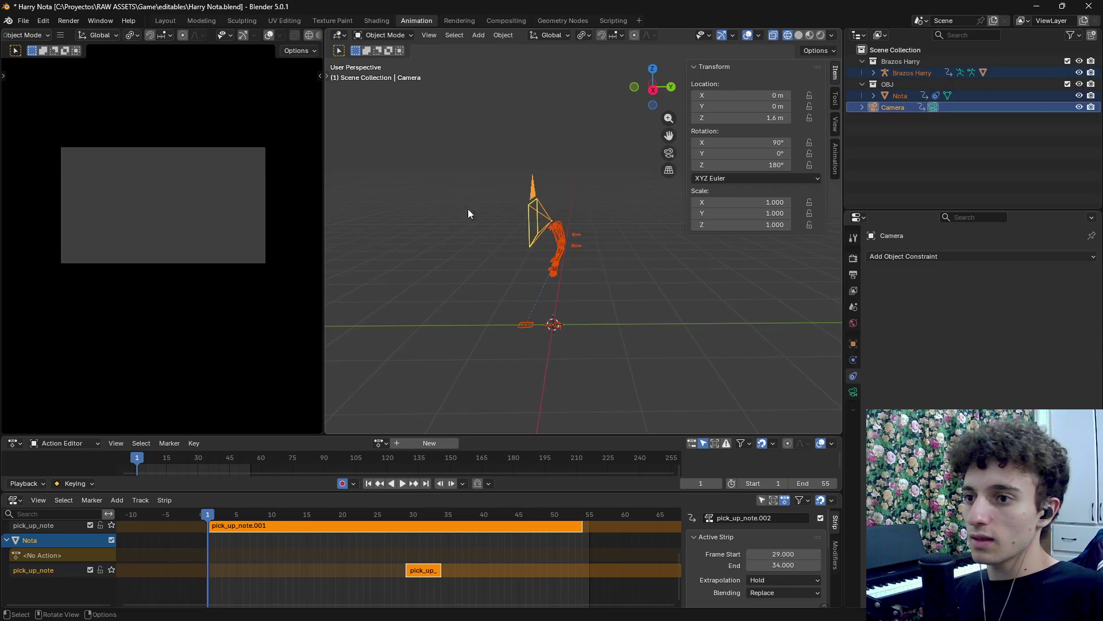
Start a glTF 2.0 export of the selected objects.
left_click(23, 21)
mouse_move(58, 195)
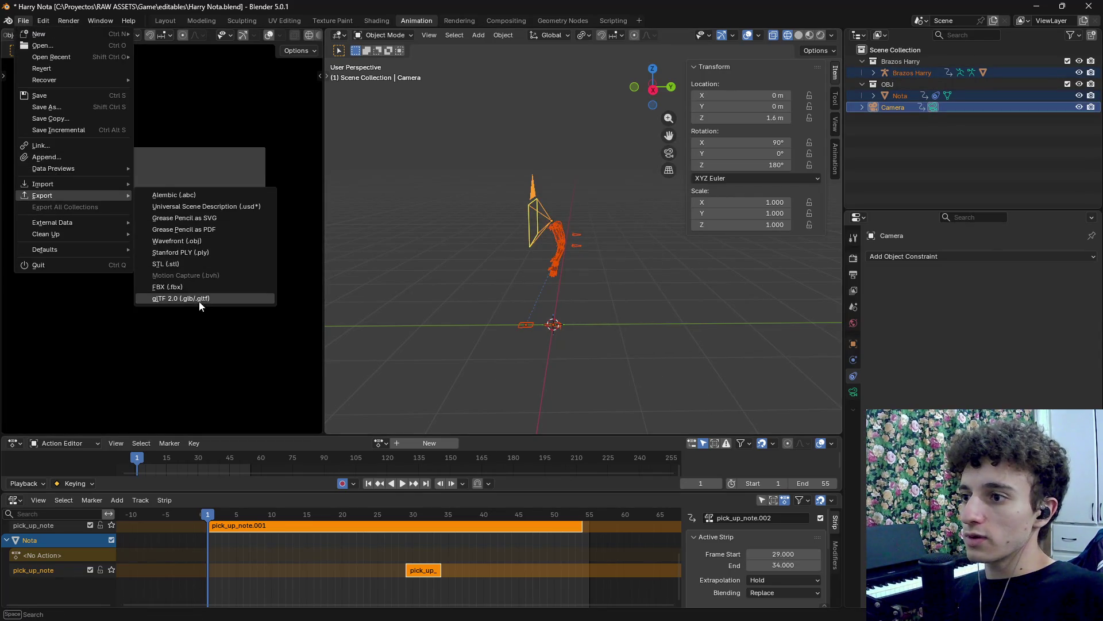
left_click(198, 299)
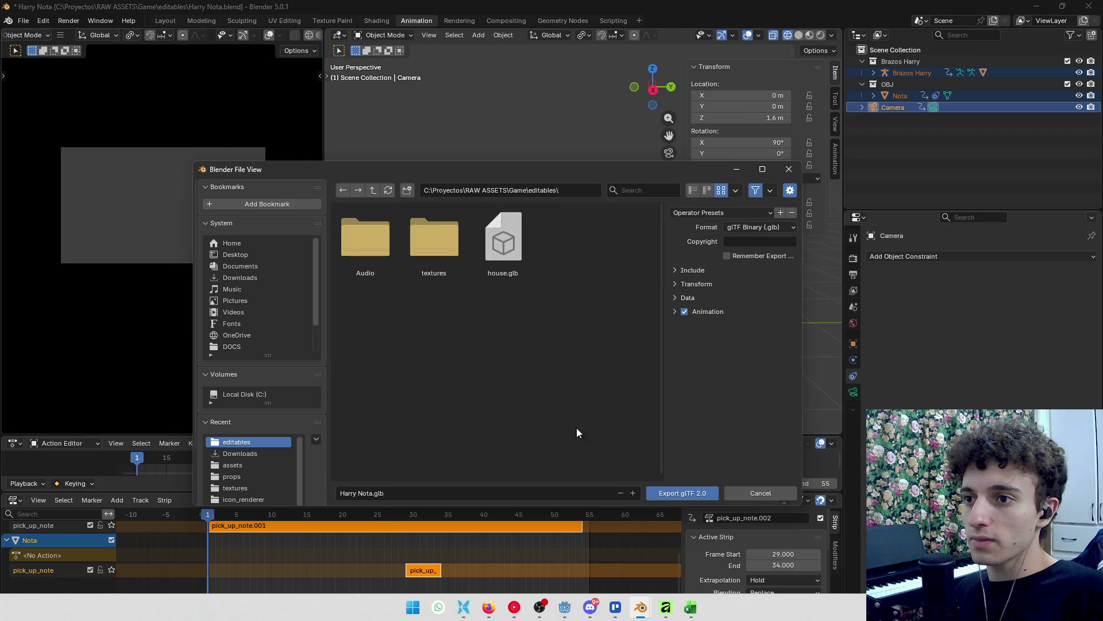
key("alt+Tab")
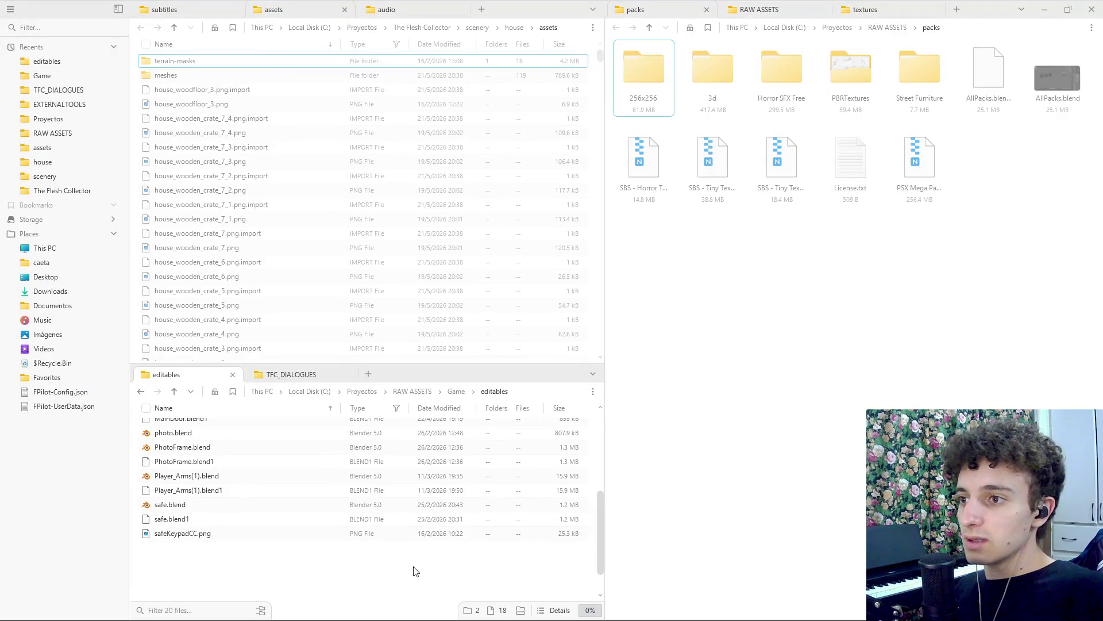
Browse to The Flesh Collector > scripted-events > Chapter1 > AliceFlashback.
left_click(382, 10)
left_click(298, 7)
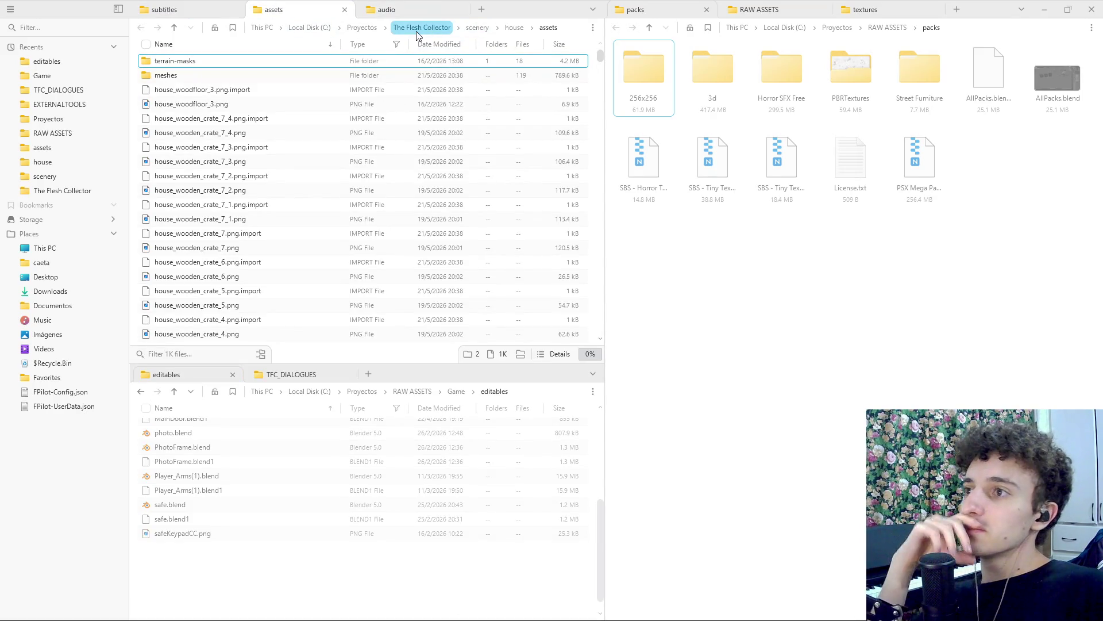
left_click(221, 10)
left_click(440, 33)
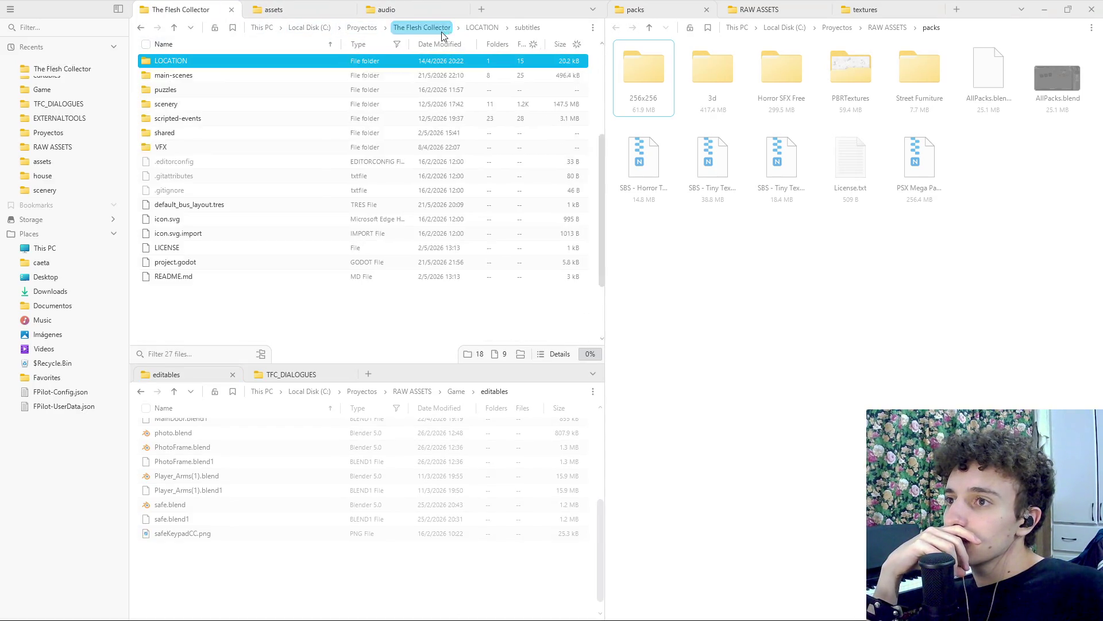
double_click(181, 117)
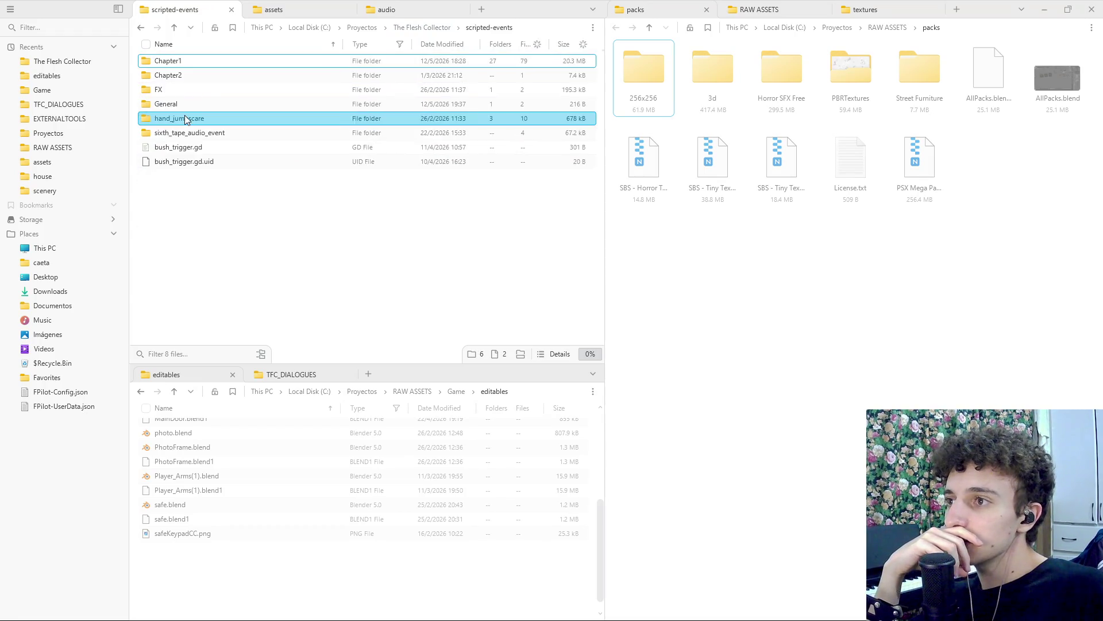
double_click(172, 62)
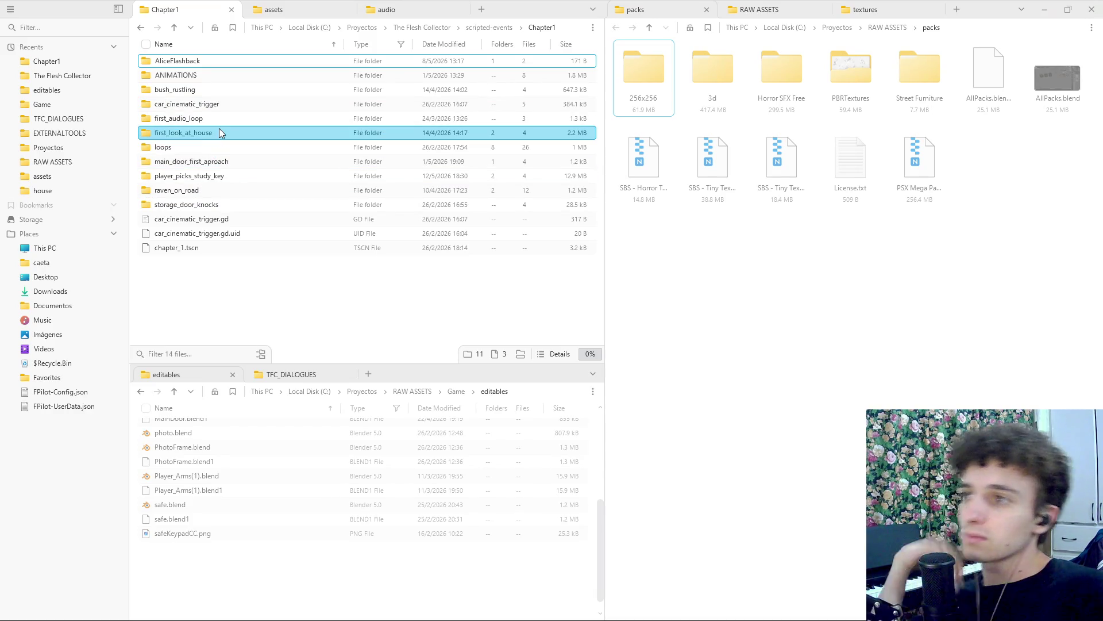
double_click(223, 60)
double_click(195, 57)
left_click(174, 27)
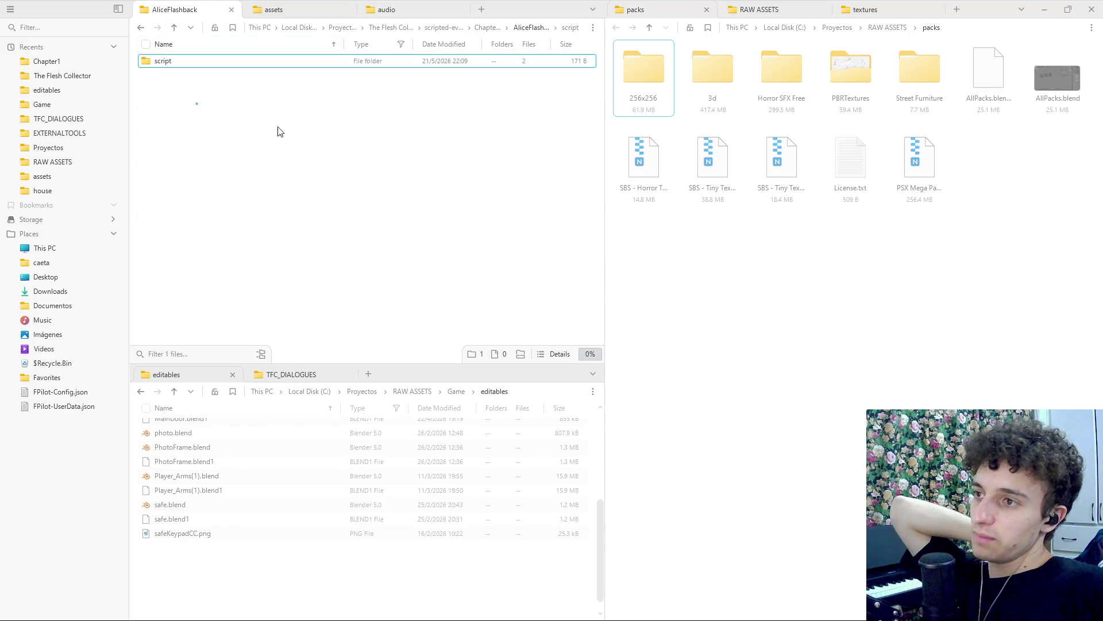
Create a new folder named assets in AliceFlashback and open it.
right_click(197, 103)
left_click(254, 132)
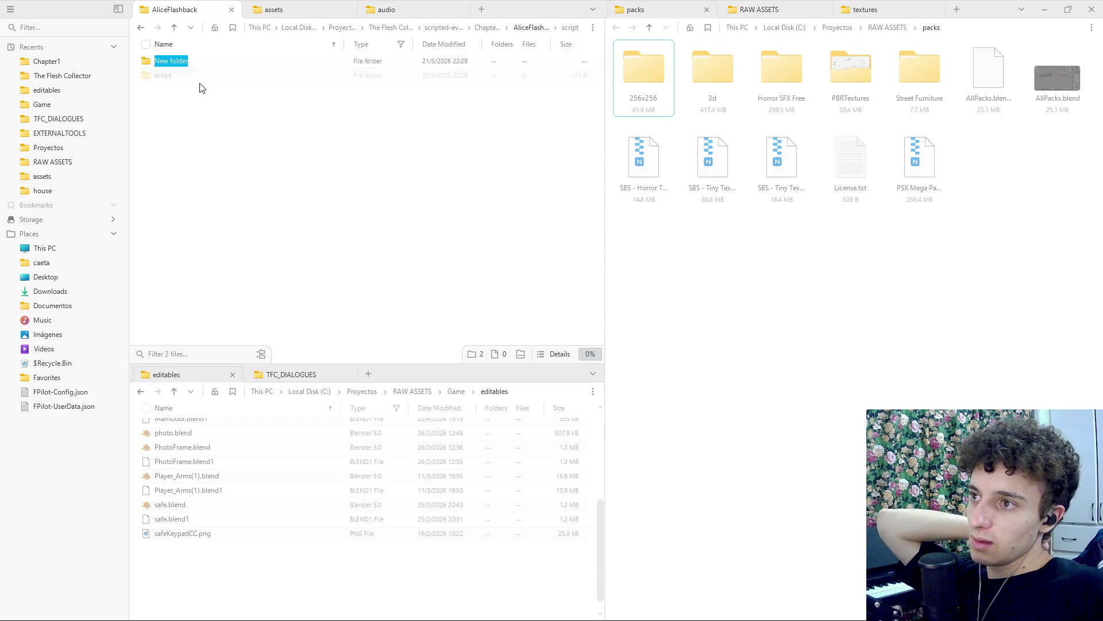
key("BackSpace")
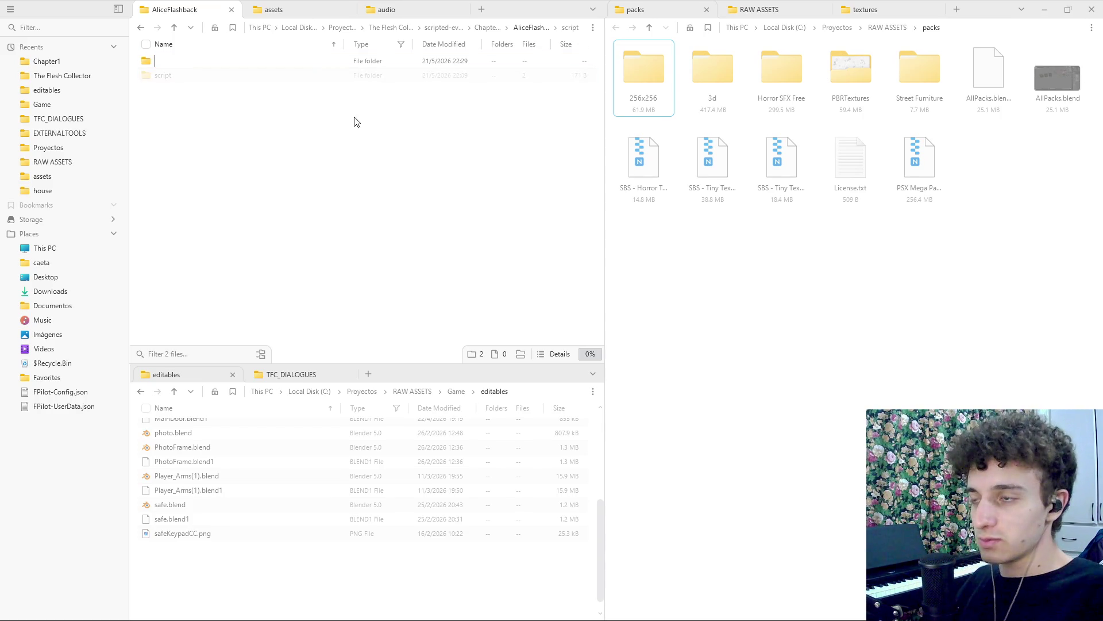
type("assets")
key("Return")
key("Return")
Copy the assets folder path and paste it as Blender's export destination.
left_click(593, 27)
left_click(583, 35)
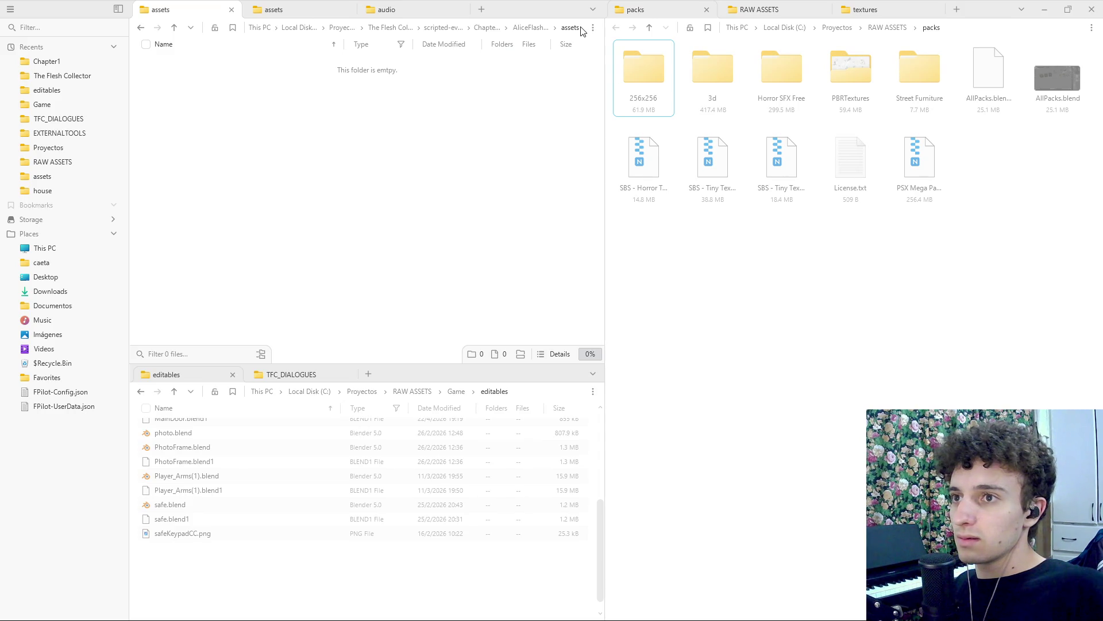
key("alt+Tab")
left_click(549, 187)
type("C:\\Proyectos\\The Flesh Collector\\scripted-events\\Chapter1\\AliceFlashback\\assets\\")
key("Return")
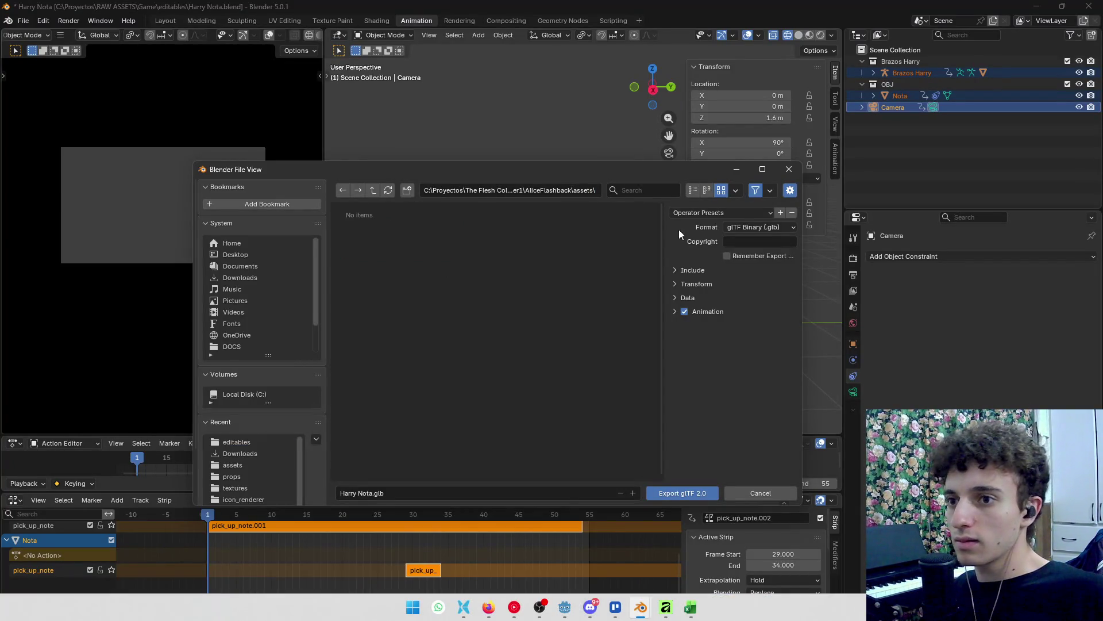
Apply the FullAnim export preset and review the Include, Transform and Data options.
left_click(709, 212)
left_click(705, 240)
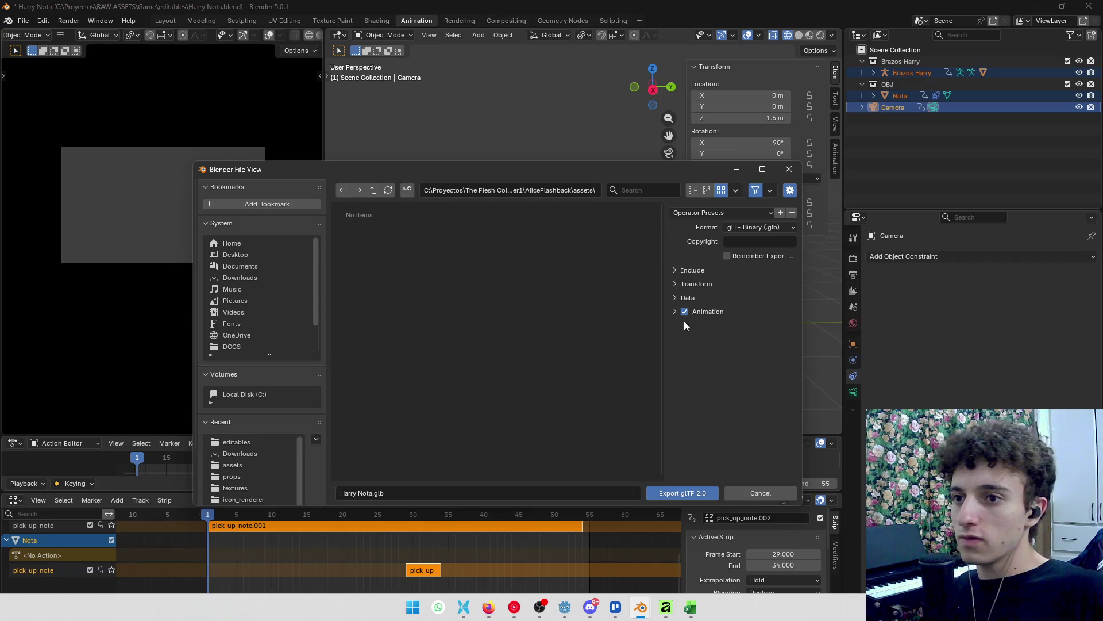
left_click(686, 273)
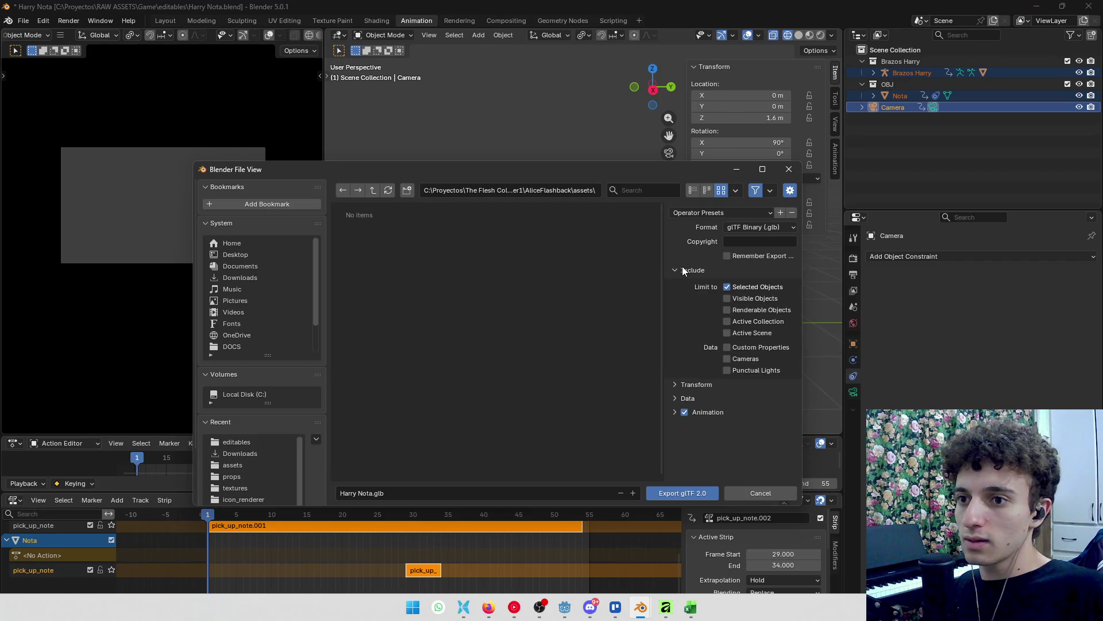
left_click(684, 270)
left_click(692, 283)
left_click(692, 299)
left_click(691, 297)
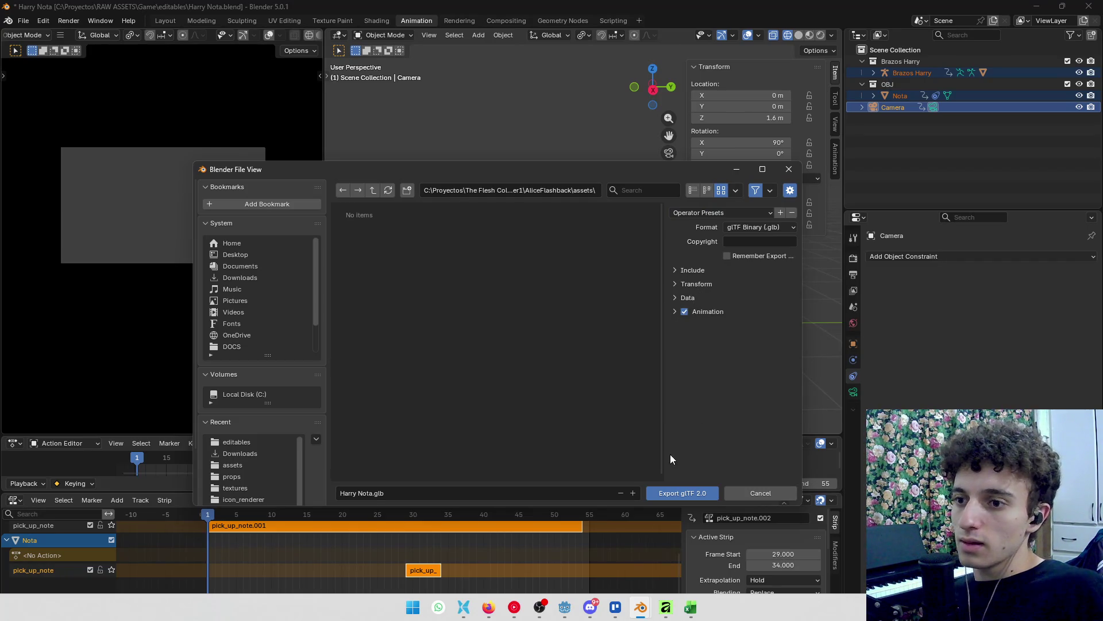
Rename the file to pick_up_note.glb and export it.
left_click(371, 493)
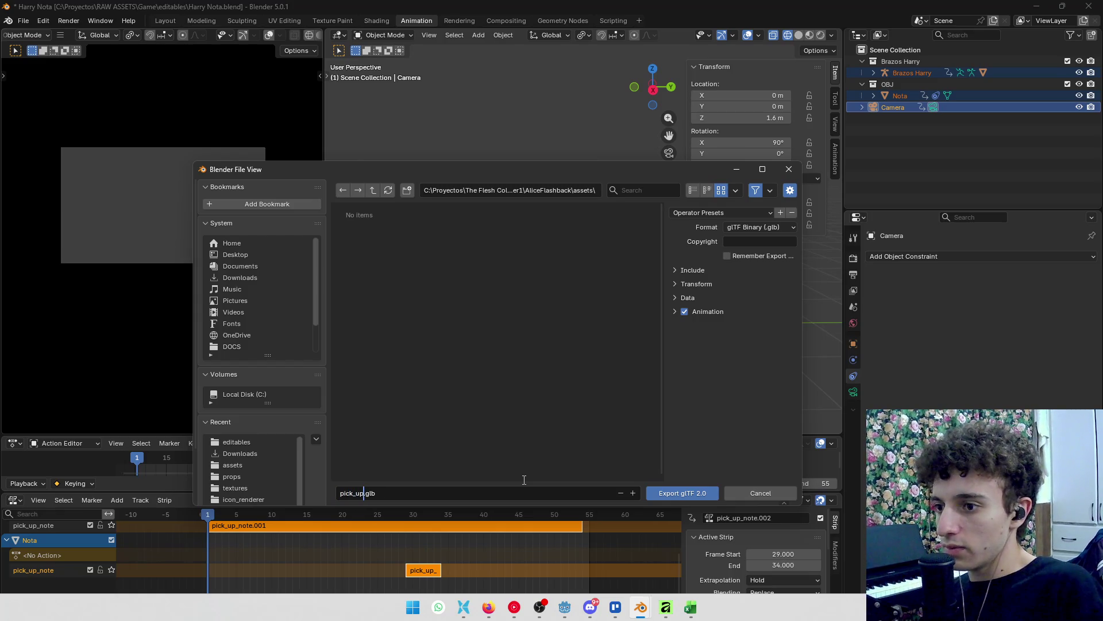
key("Return")
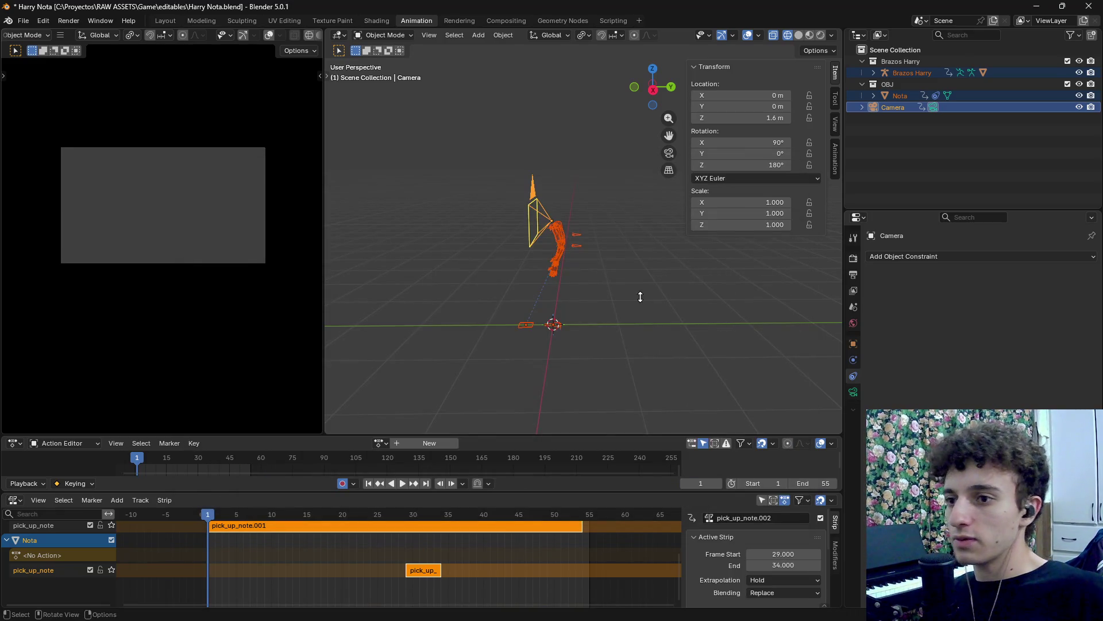
key("super+Tab")
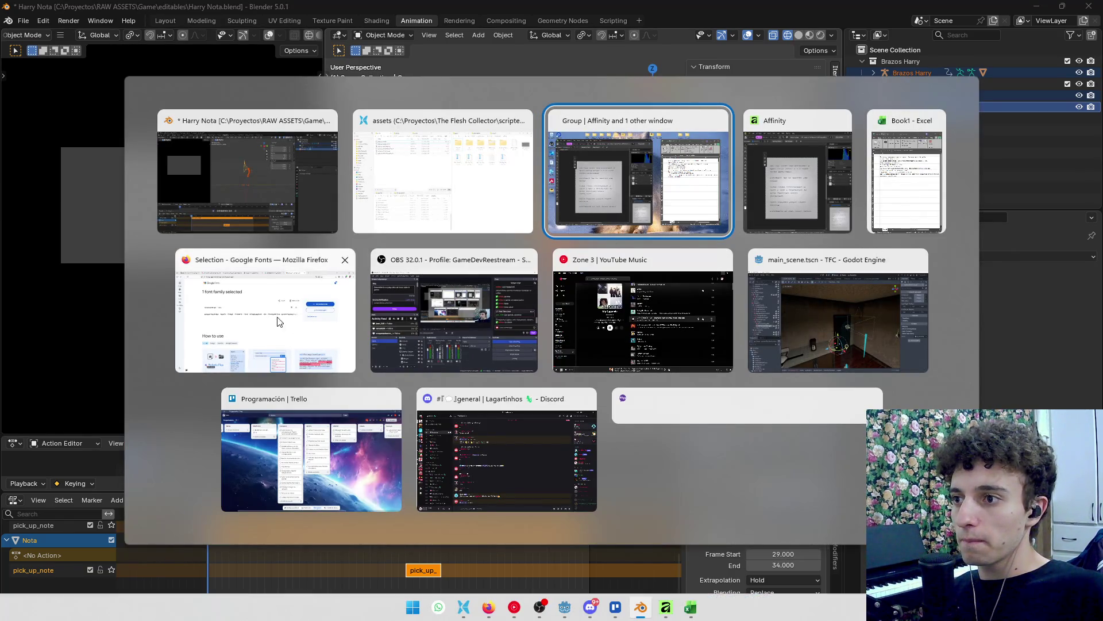
In Godot, raise FpAnimationManager along Y and save the scene.
left_click(495, 356)
key("super+Tab")
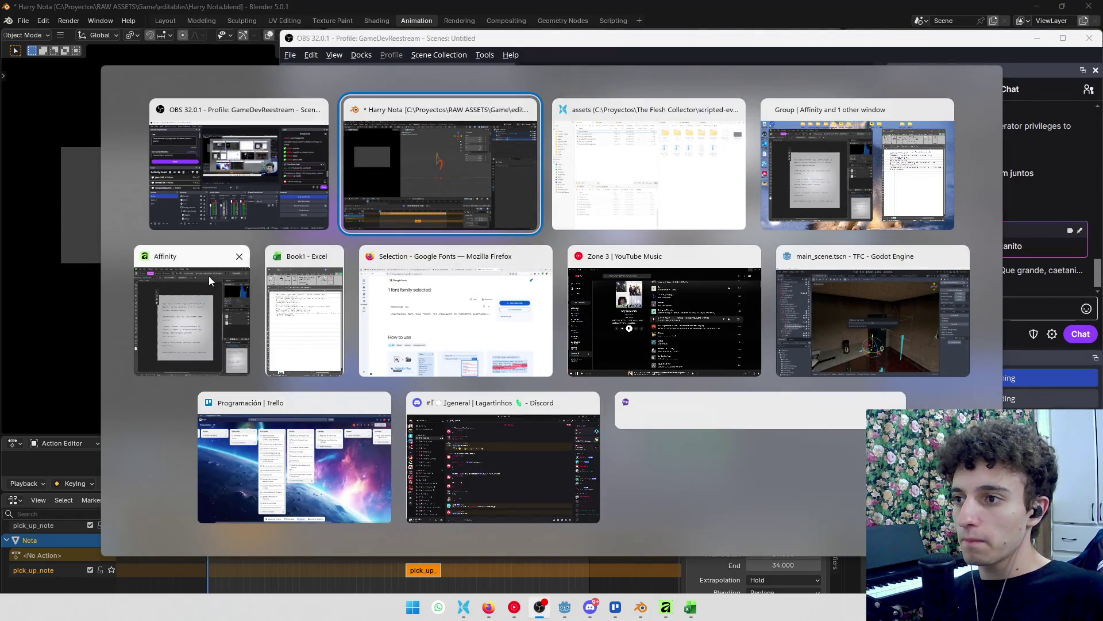
left_click(842, 337)
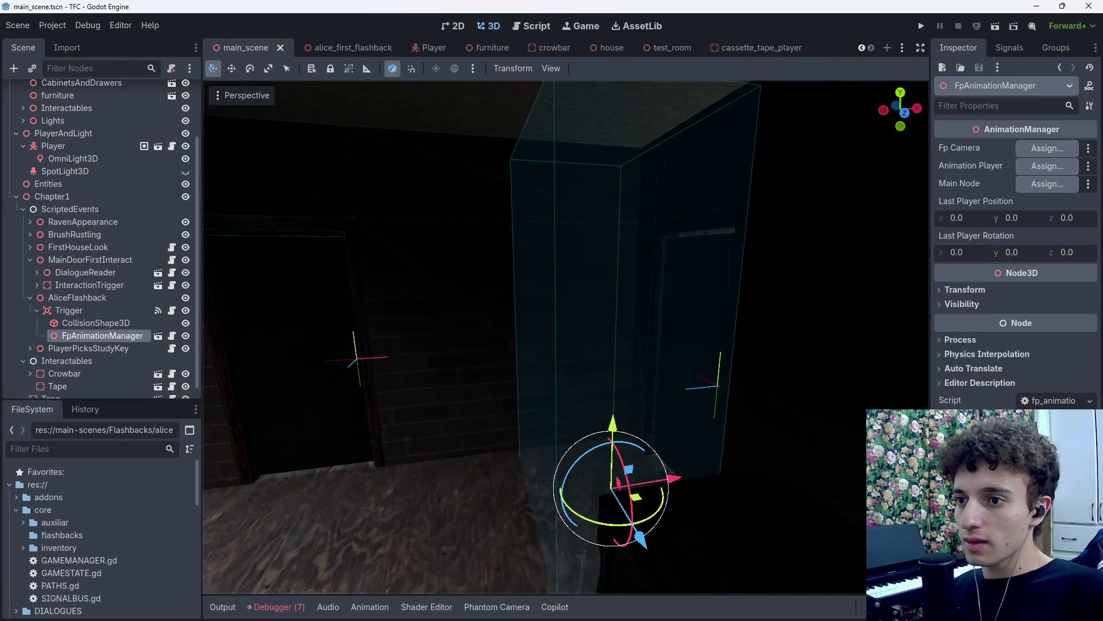
left_click_drag(569, 439, 569, 335)
key("ctrl+s")
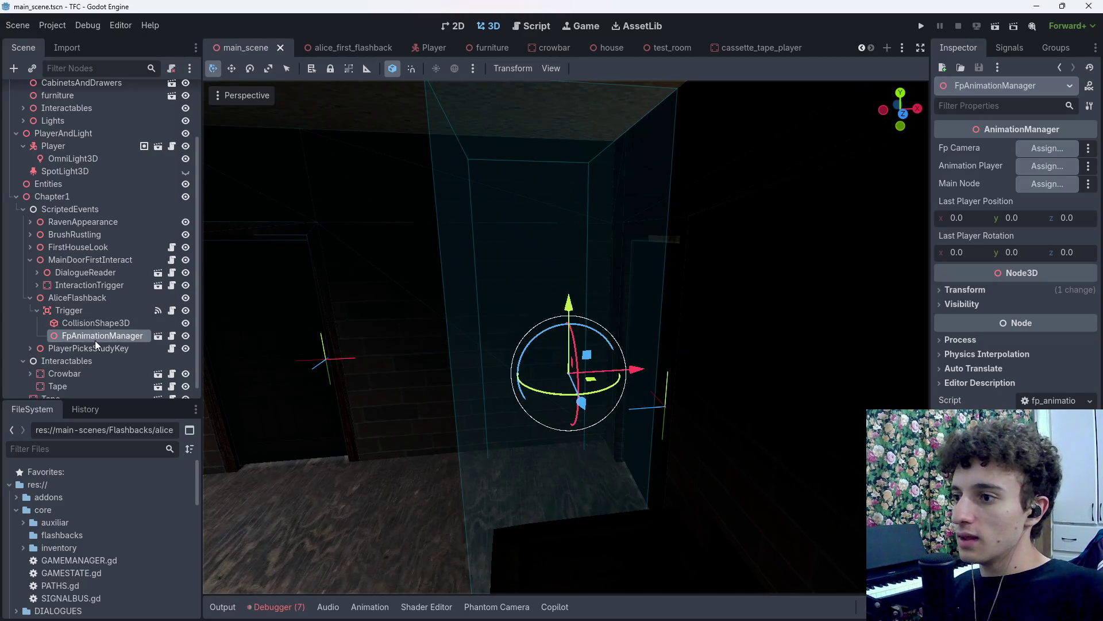
Instance pick_up_note.glb as a child and enable Editable Children on it.
key("ctrl+a")
key("Escape")
key("ctrl+shift+a")
type("pick")
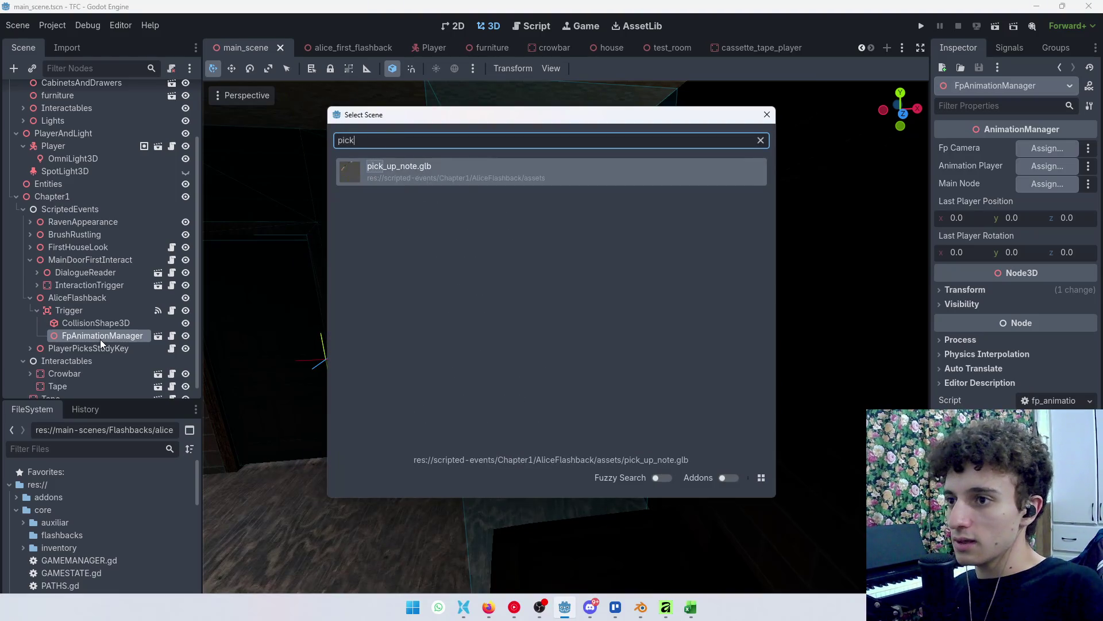
key("Return")
right_click(119, 329)
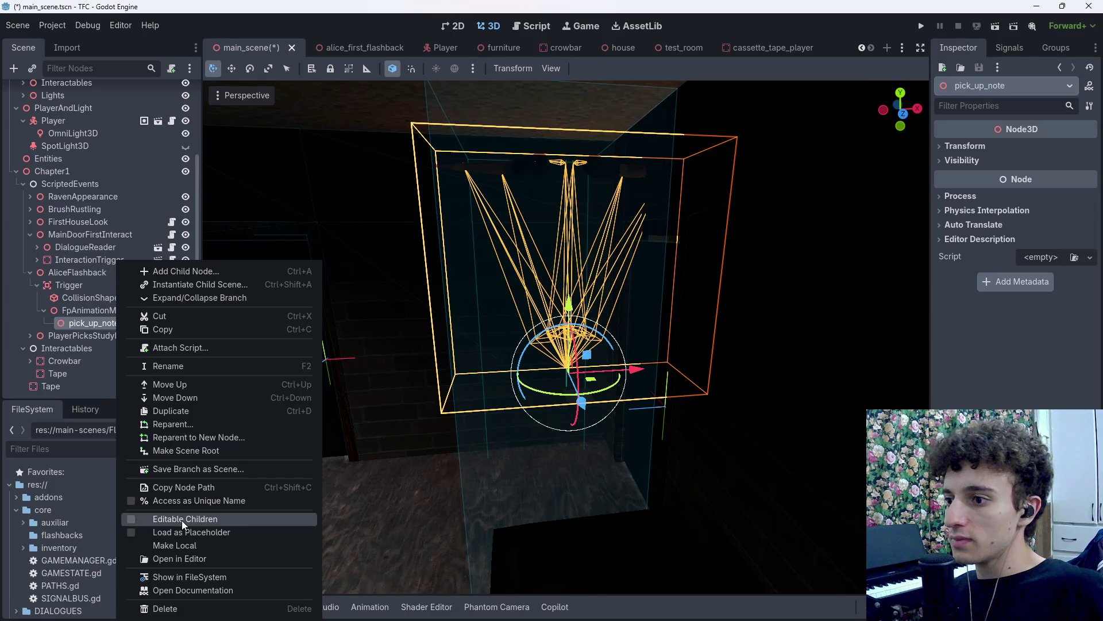
left_click(175, 523)
scroll(101, 274, "down", 2)
Select the imported AnimationPlayer and scrub pick_up_note to about 1.1 seconds.
left_click(94, 248)
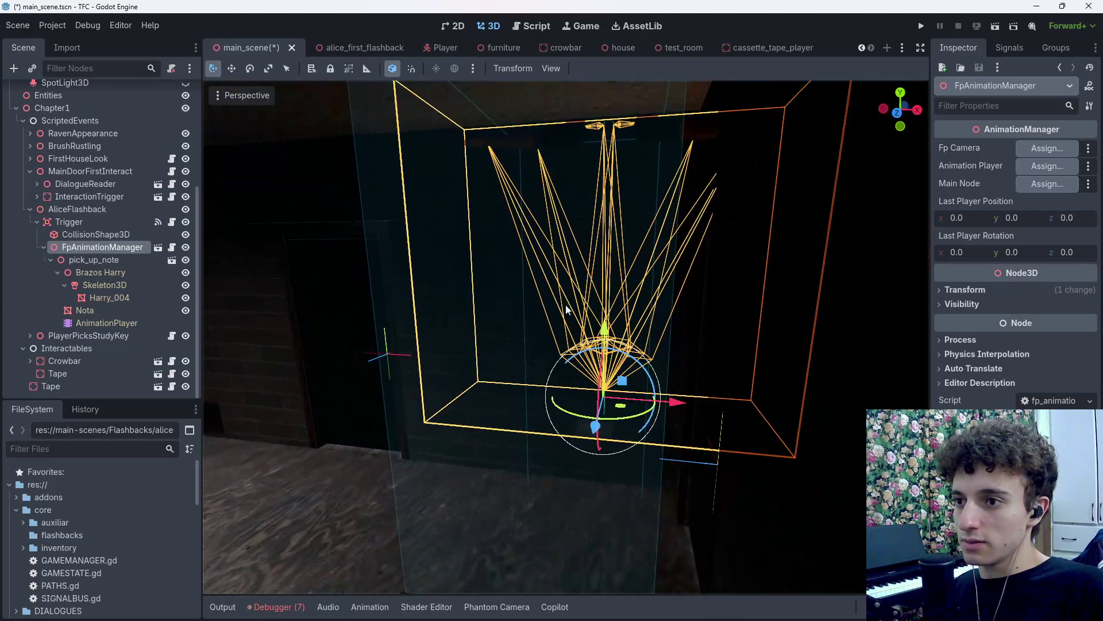
left_click(109, 323)
left_click_drag(325, 490, 373, 490)
Scrub pick_up_note and pick_up_note_002 on the hand rig to compare them, ending on pick_up_note.
left_click_drag(541, 368, 566, 381)
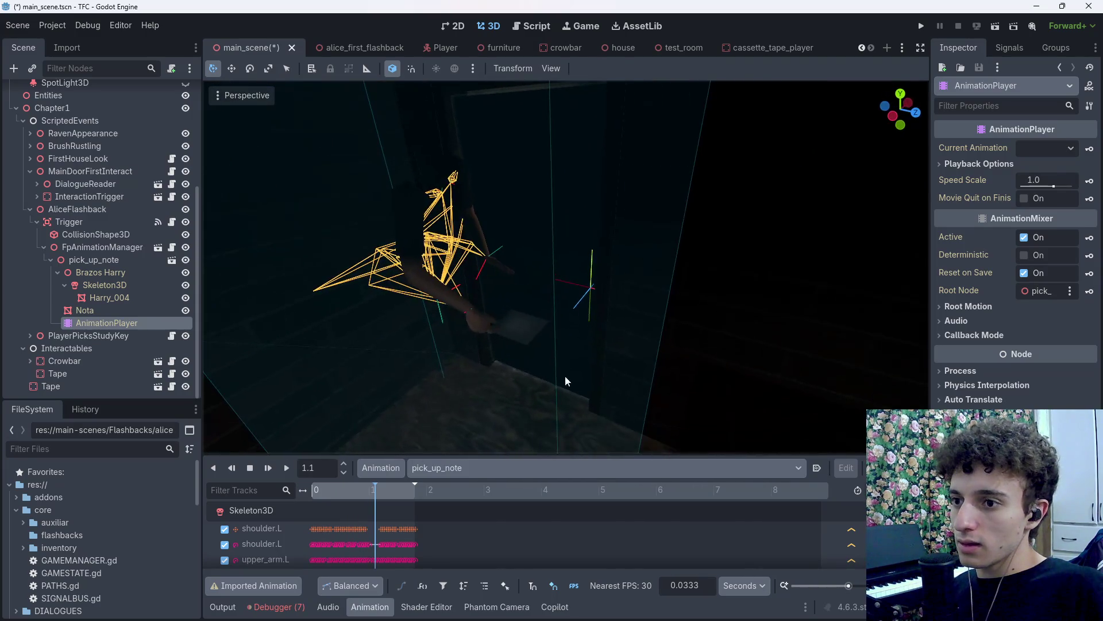
mouse_move(374, 497)
left_mouse_down()
mouse_move(408, 496)
mouse_move(374, 493)
left_mouse_up()
left_click(471, 467)
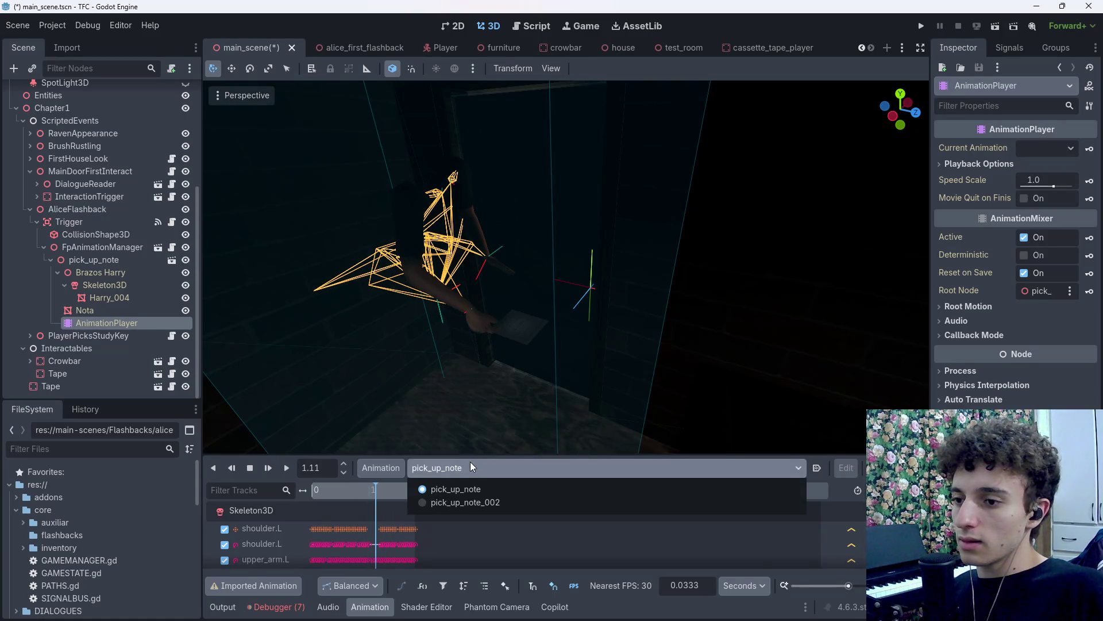
key("alt+Tab")
key("alt+Tab")
left_click(473, 468)
left_click(474, 503)
mouse_move(361, 492)
left_mouse_down()
mouse_move(398, 495)
mouse_move(324, 498)
mouse_move(377, 499)
left_mouse_up()
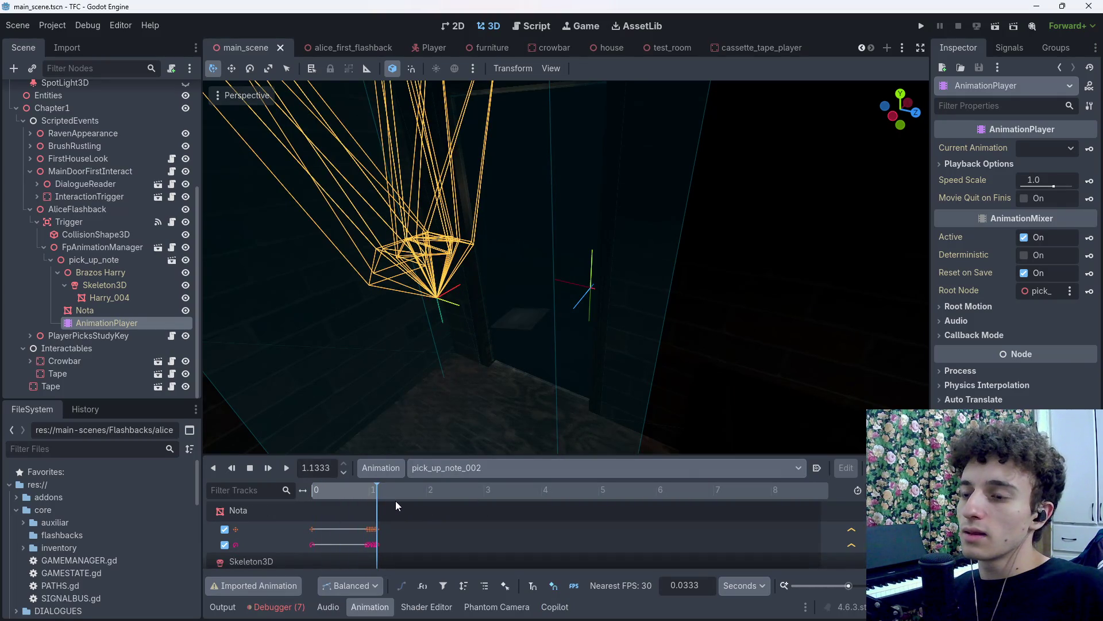
left_click(477, 468)
left_click(463, 485)
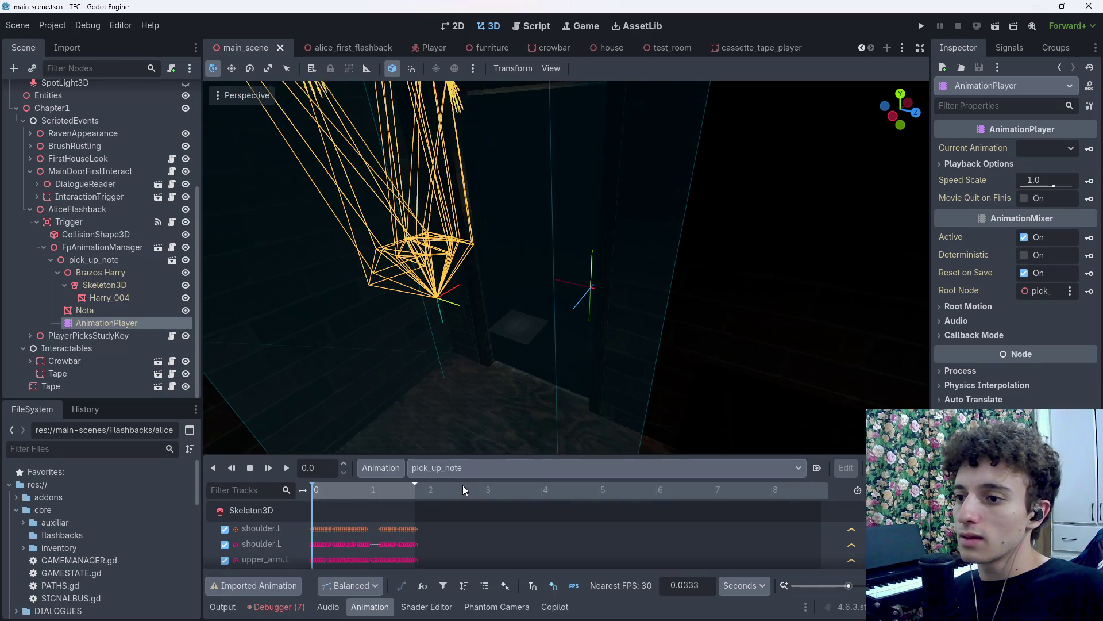
key("alt+Tab")
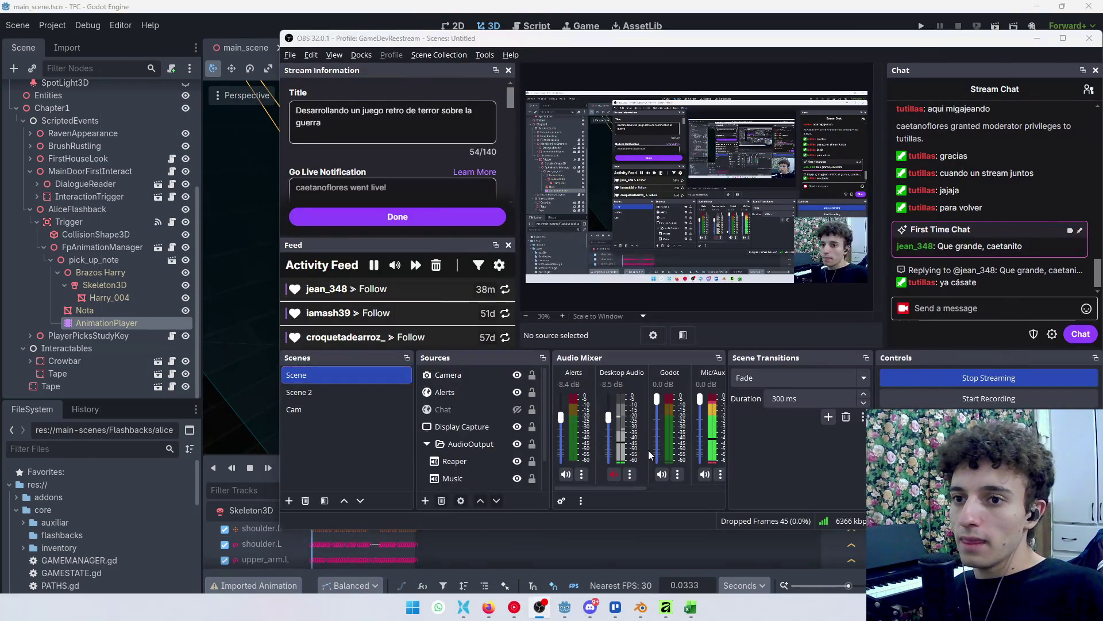
Back in Blender, start another glTF 2.0 export of the note scene.
left_click(539, 607)
left_click(641, 608)
left_click(23, 21)
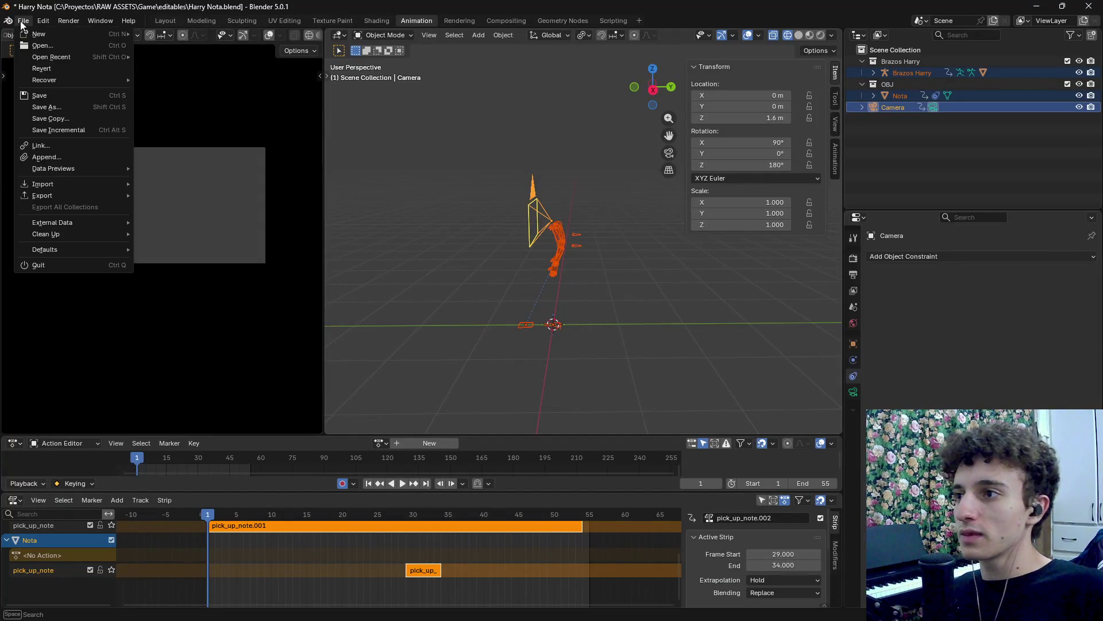
mouse_move(75, 198)
left_click(232, 301)
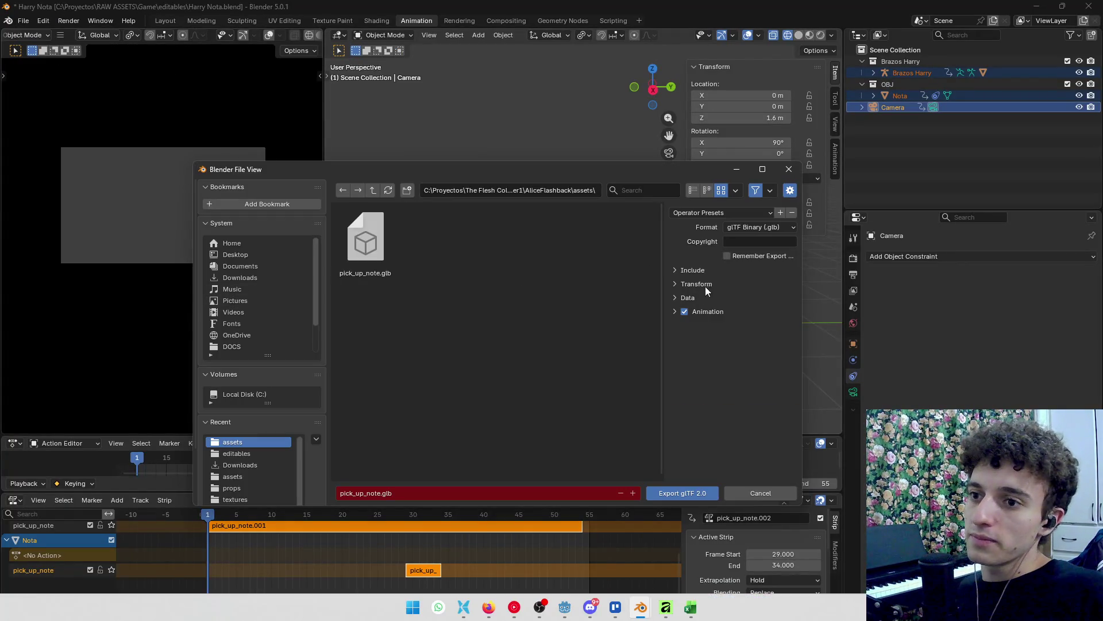
Apply the saved preset, merge animations by NLA track names, and overwrite pick_up_note.glb.
left_click(743, 213)
left_click(723, 246)
left_click(675, 312)
left_click(741, 374)
left_click(746, 388)
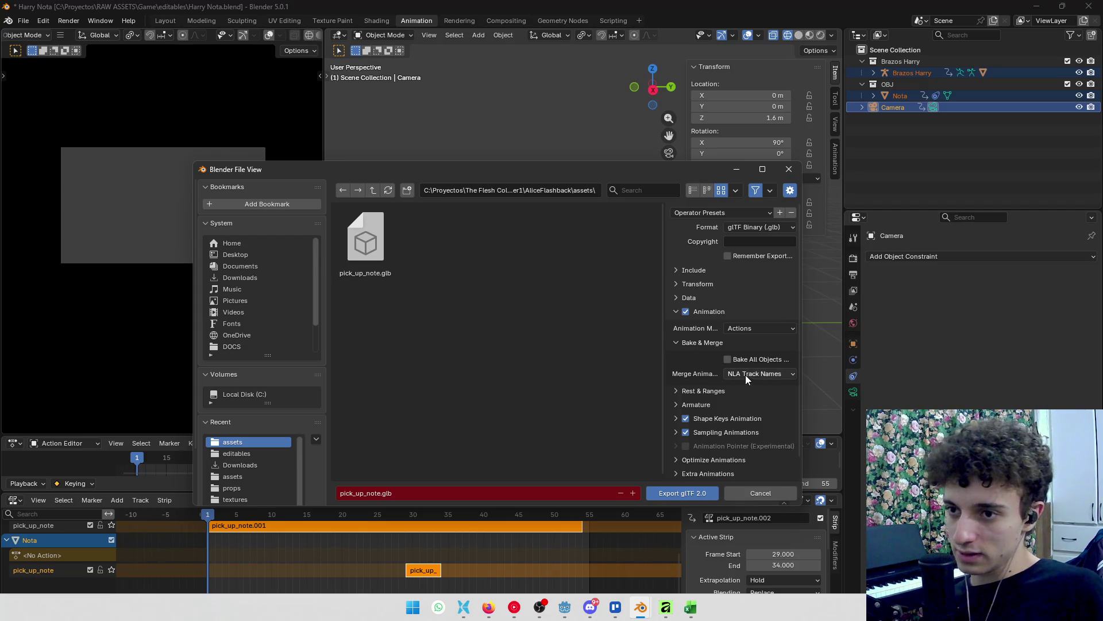
left_click(694, 272)
left_click(694, 271)
left_click(690, 297)
left_click(690, 298)
scroll(692, 340, "down", 1)
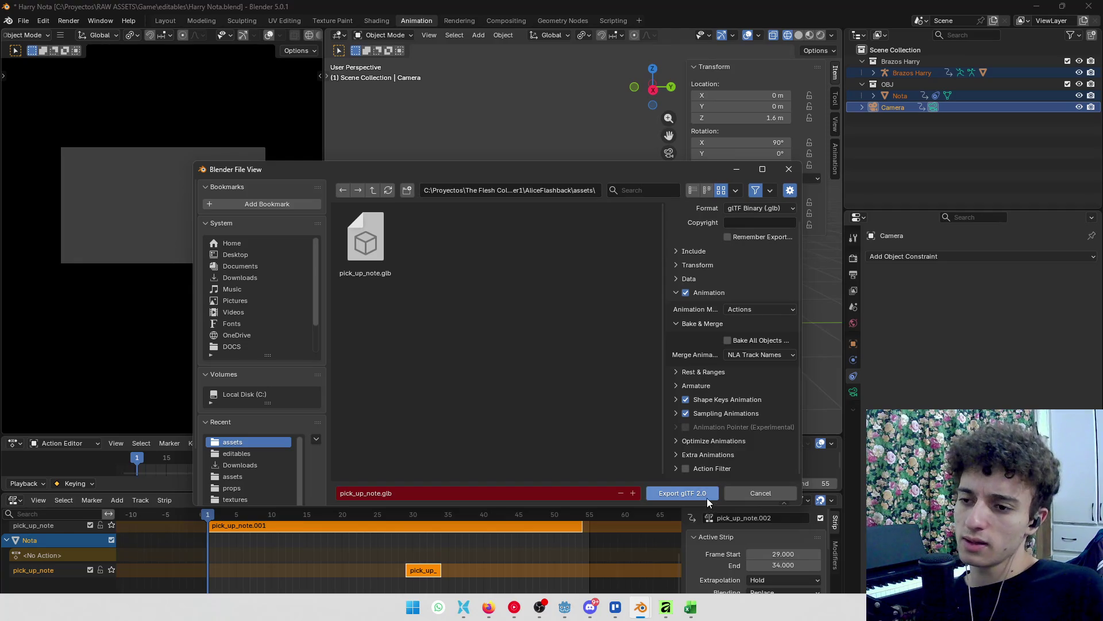
left_click(684, 493)
Adjust the NLA editor view to check the pick_up_note strips, then return to Godot.
mouse_move(641, 608)
scroll(391, 571, "up", 1)
scroll(391, 571, "down", 1)
left_click_drag(508, 490, 508, 473)
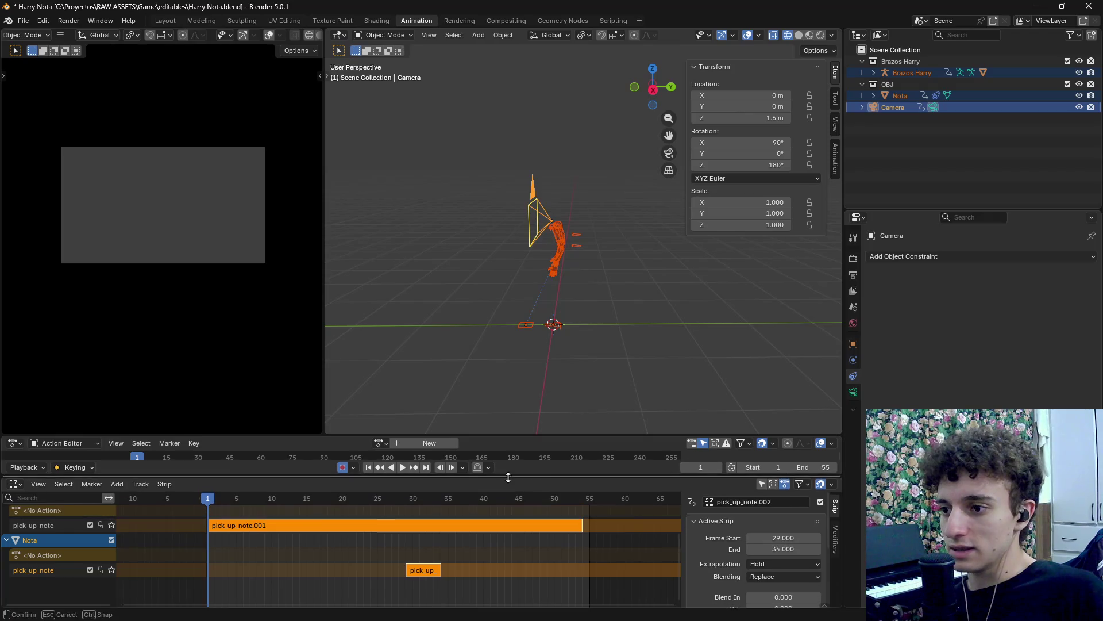
scroll(467, 546, "up", 2)
scroll(468, 547, "down", 1)
scroll(495, 586, "up", 3)
scroll(495, 586, "down", 3)
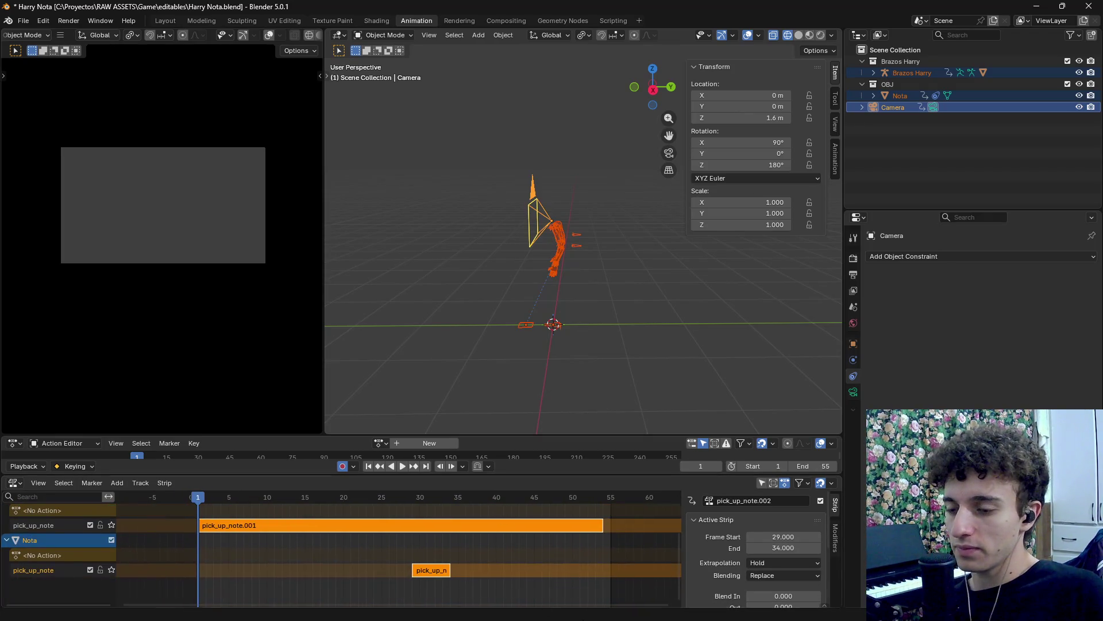
left_click(571, 608)
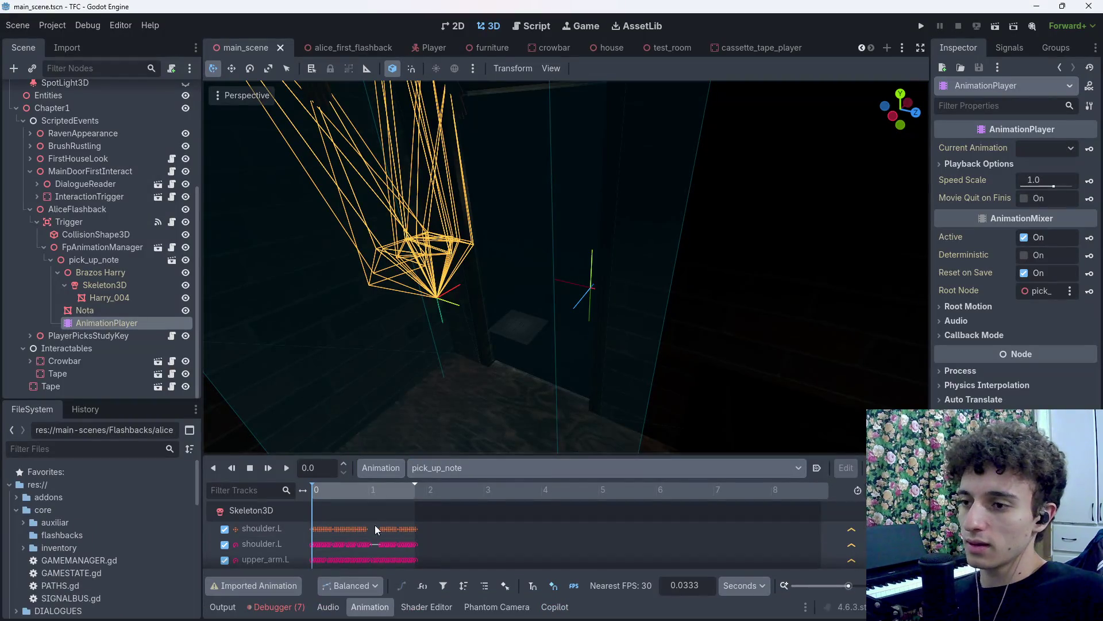
Play pick_up_note on the AnimationPlayer and scrub it from 1.09 to 1.36 s in an enlarged panel.
left_click(467, 470)
left_click(456, 489)
key("d")
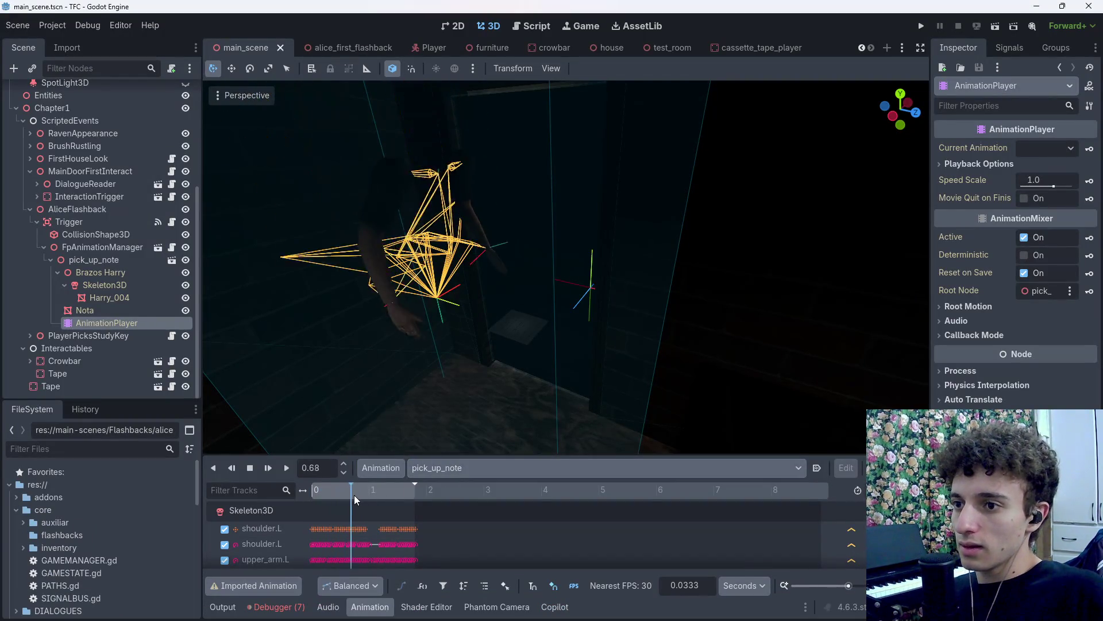
mouse_move(388, 504)
left_mouse_down()
mouse_move(402, 505)
mouse_move(365, 511)
mouse_move(422, 519)
mouse_move(363, 520)
left_mouse_up()
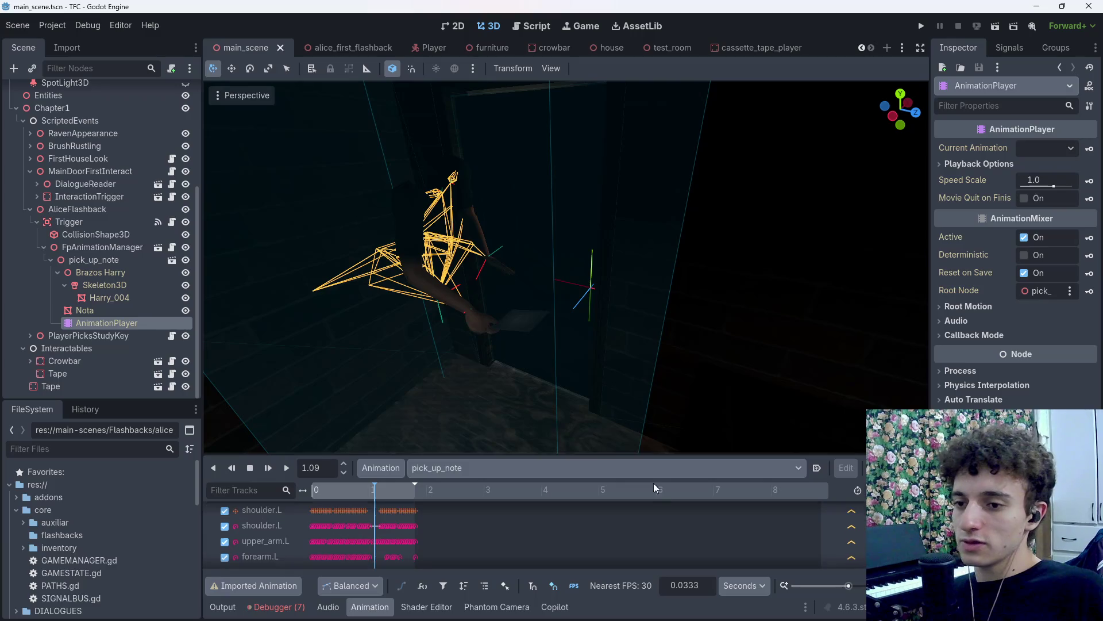
left_click_drag(623, 456, 633, 359)
scroll(516, 529, "down", 10)
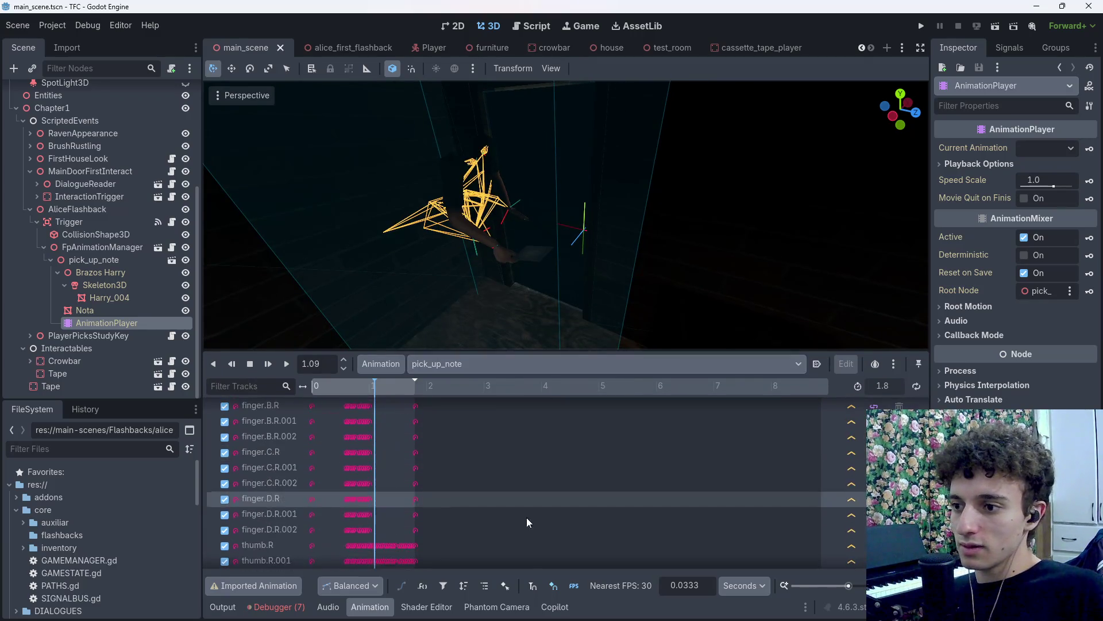
mouse_move(388, 396)
left_mouse_down()
mouse_move(372, 390)
mouse_move(390, 396)
left_mouse_up()
key("alt+Tab")
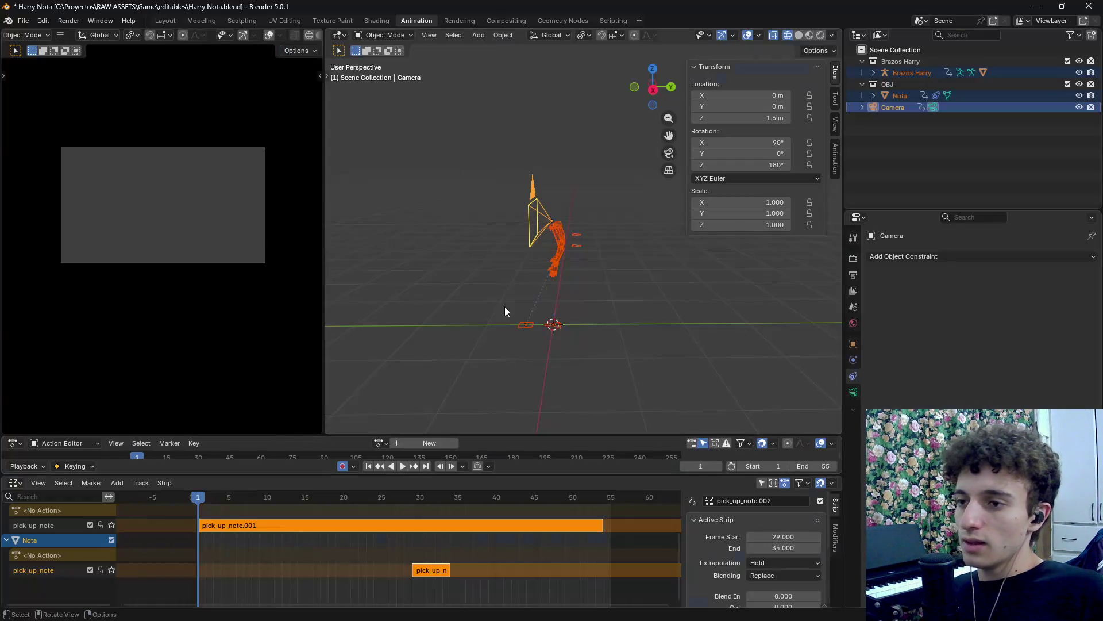
Re-export the scene as glTF 2.0 over pick_up_note.glb, with the animation options expanded.
left_click(23, 21)
mouse_move(64, 197)
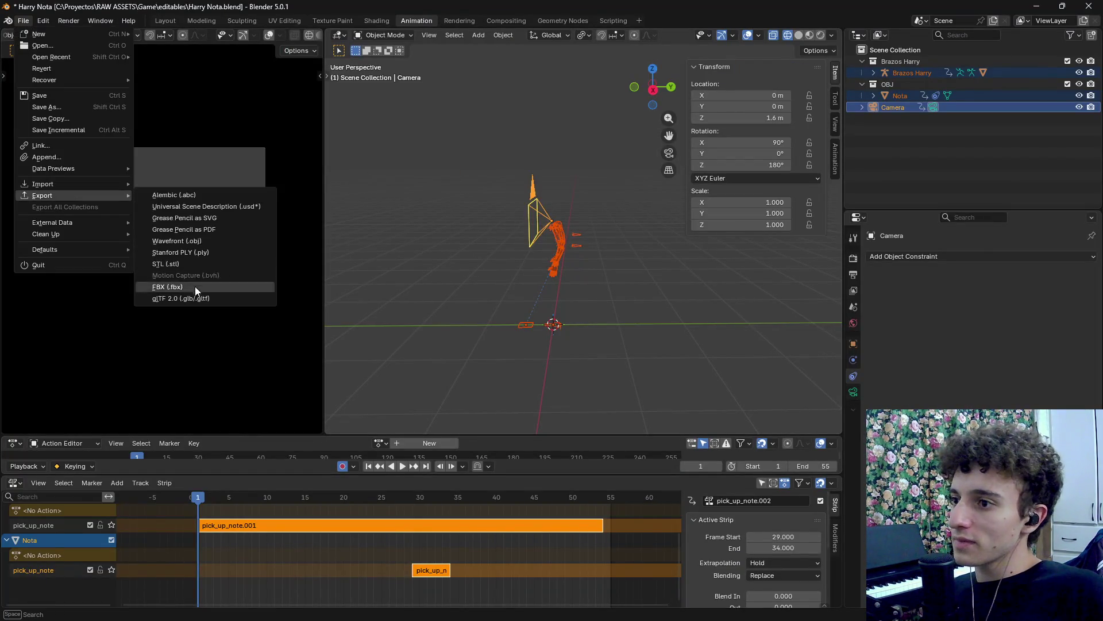
left_click(195, 287)
left_click(393, 240)
left_click(675, 312)
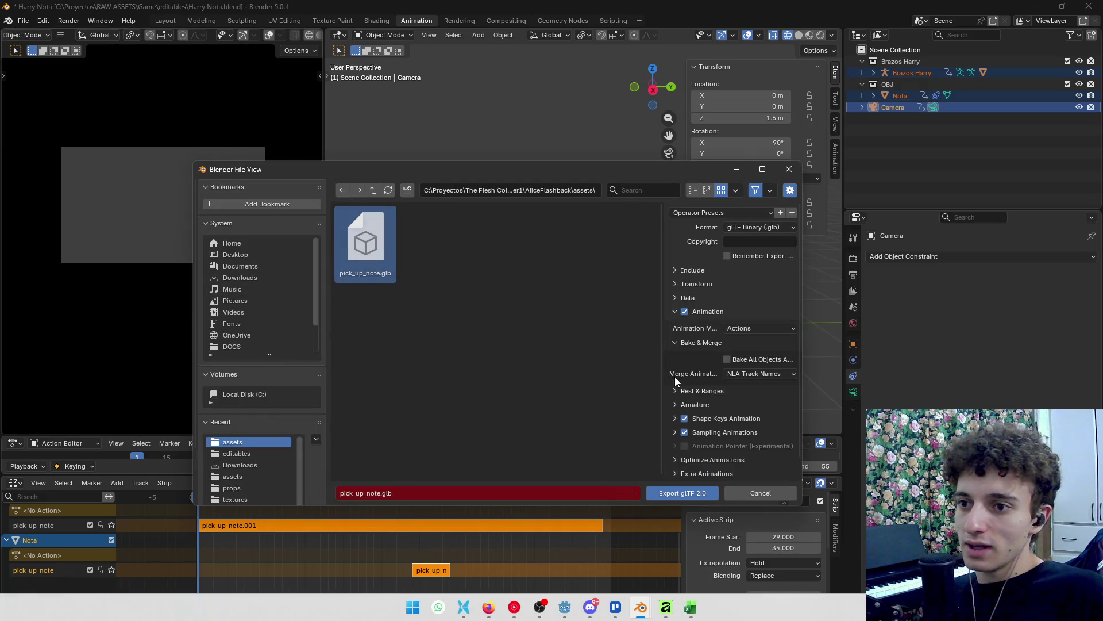
scroll(707, 342, "down", 1)
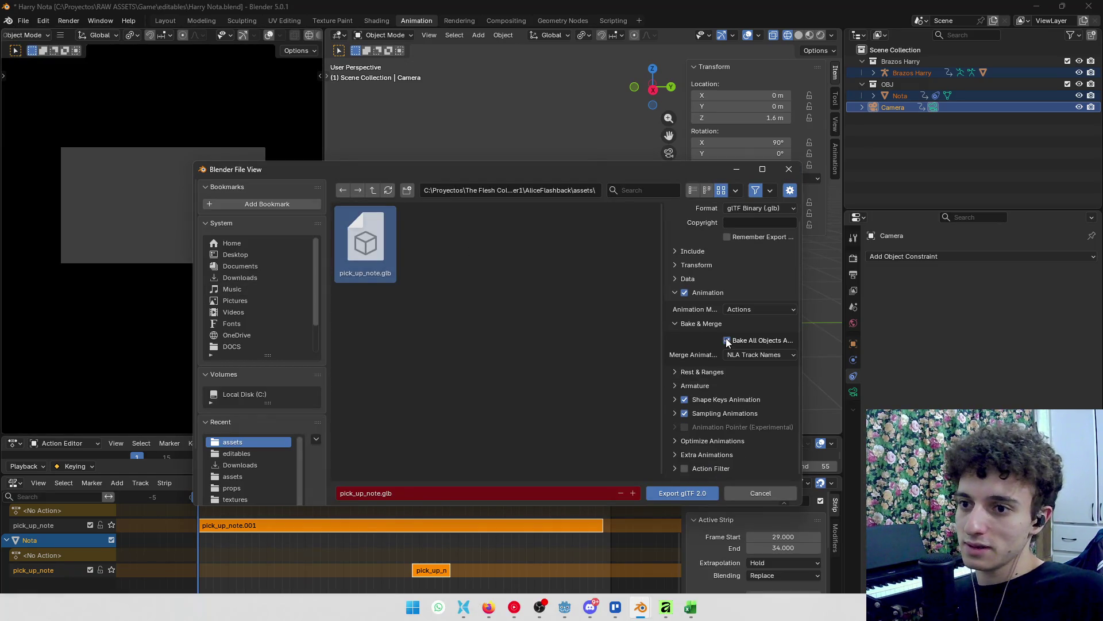
left_click(679, 493)
Scrub the reimported pick_up_note animation in Godot, then go back to Blender's export menu.
key("alt+Tab")
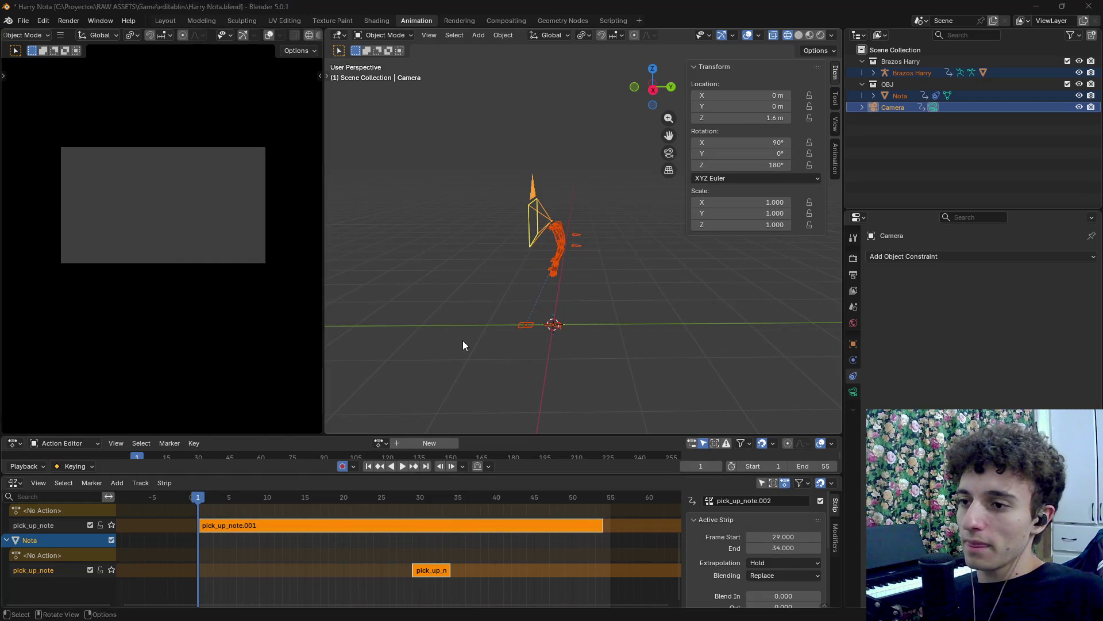
mouse_move(346, 385)
left_mouse_down()
mouse_move(415, 388)
mouse_move(446, 373)
left_mouse_up()
key("alt+Tab")
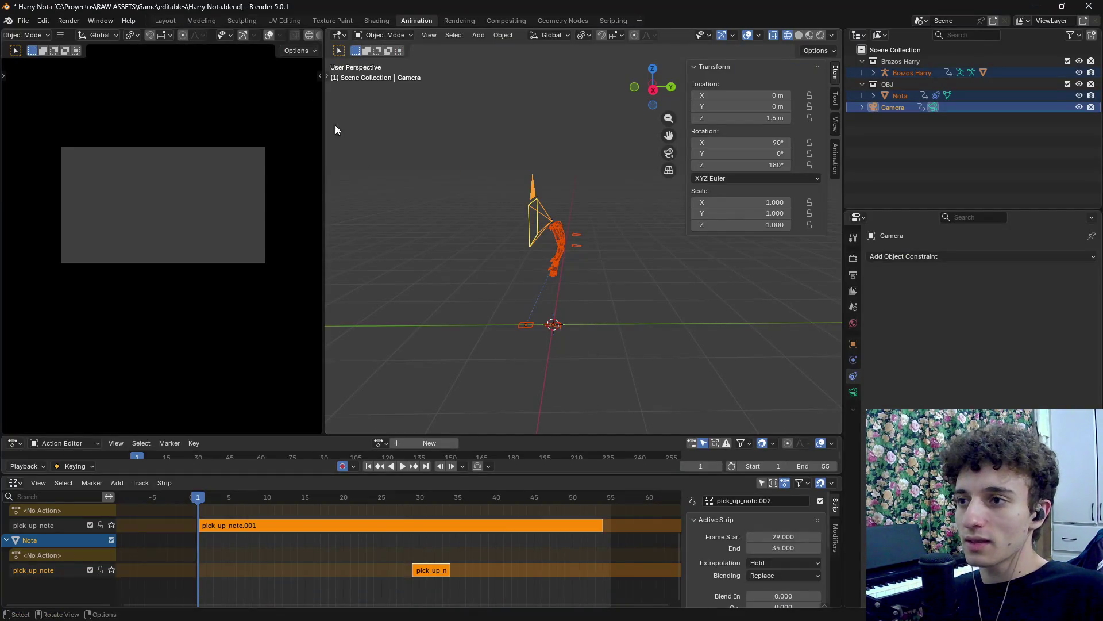
left_click(23, 20)
mouse_move(62, 197)
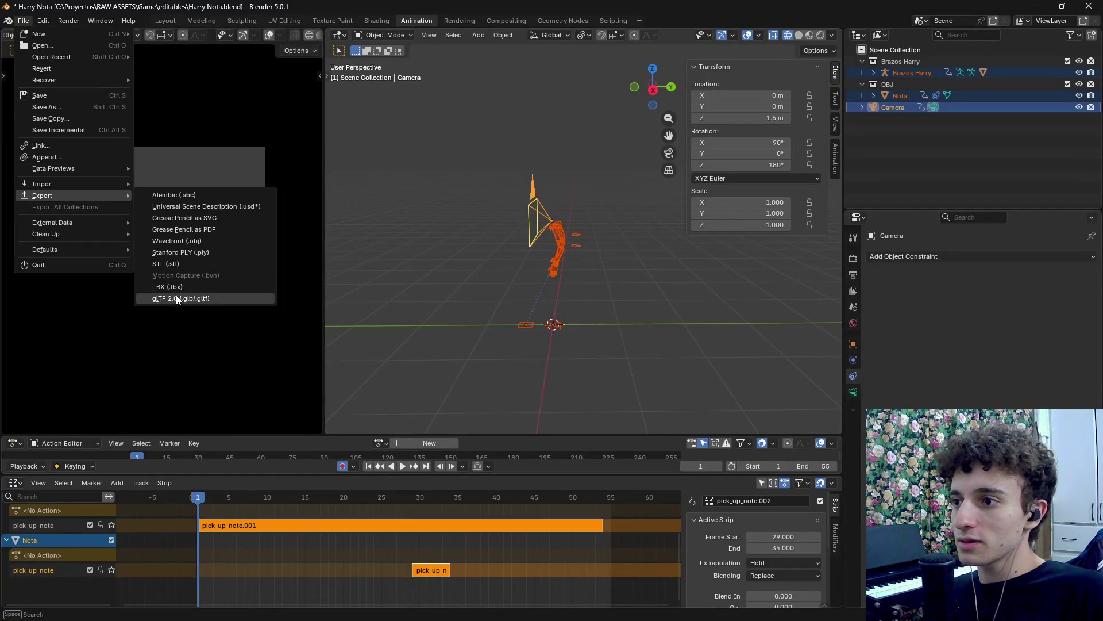
scroll(327, 569, "up", 4)
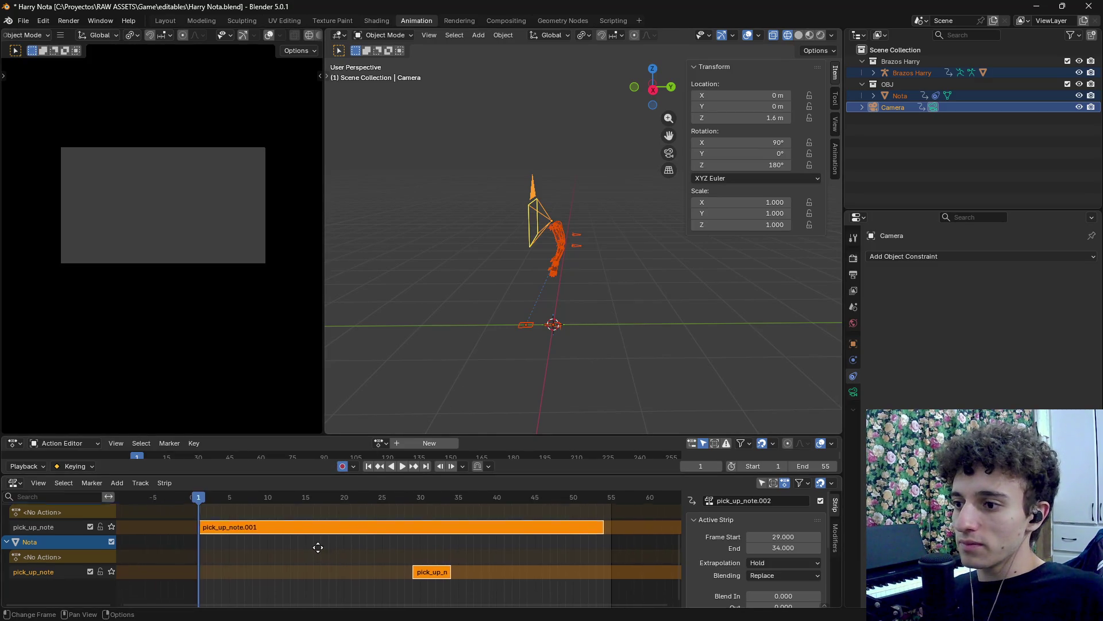
scroll(285, 563, "down", 3)
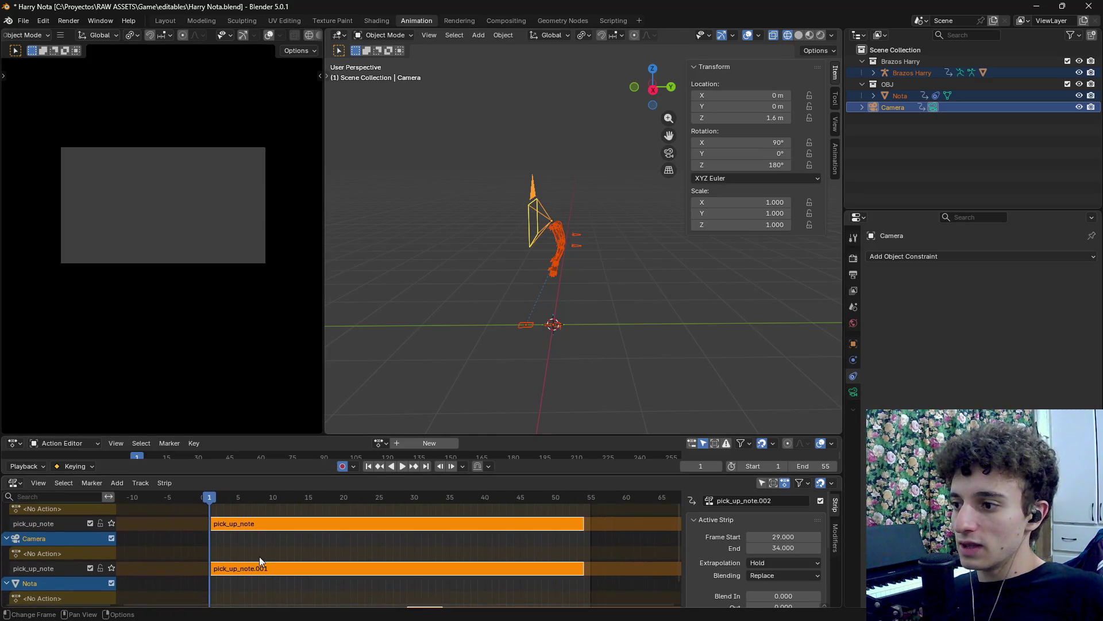
Select the Nota strip, jump to the end, and enter tweak mode, scrubbing back to frame 34.
left_click(412, 582)
key("Up")
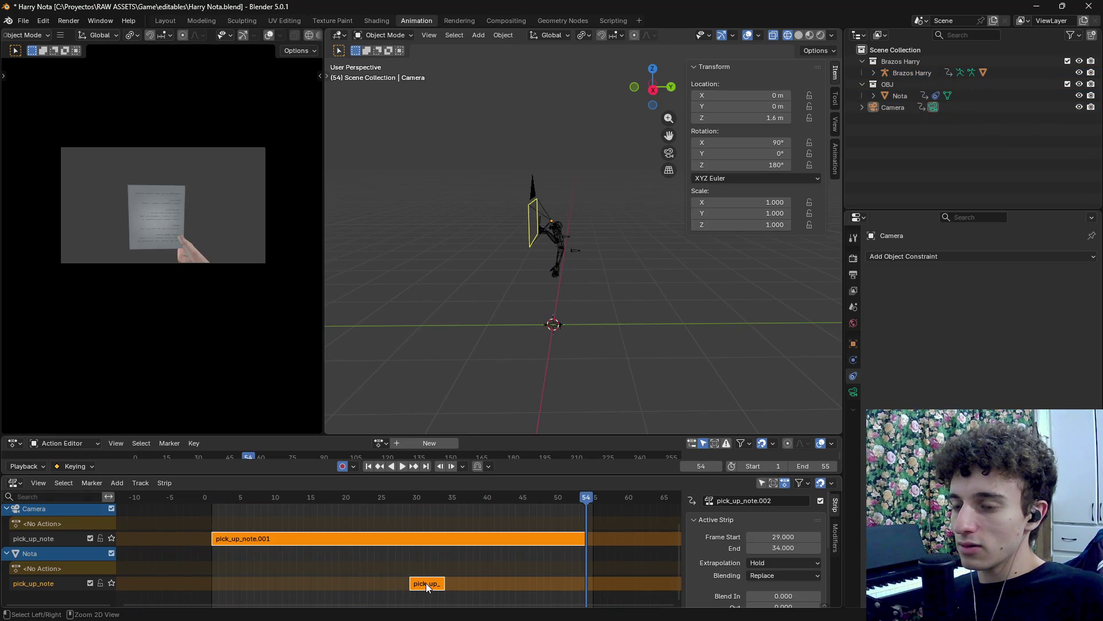
key("Tab")
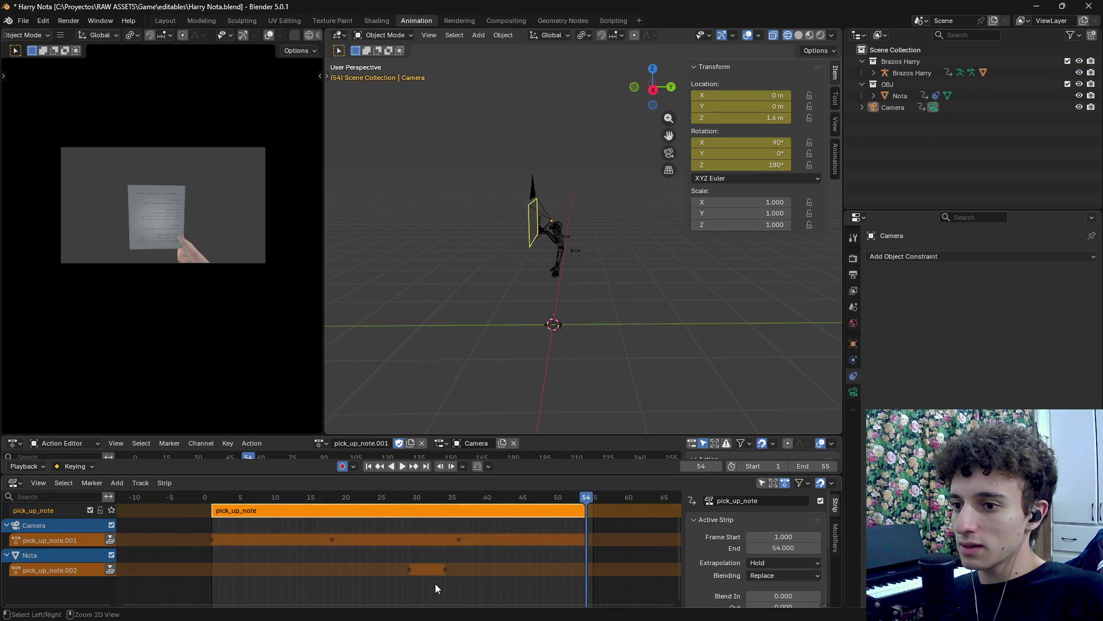
mouse_move(431, 493)
left_mouse_down()
mouse_move(385, 502)
mouse_move(440, 514)
left_mouse_up()
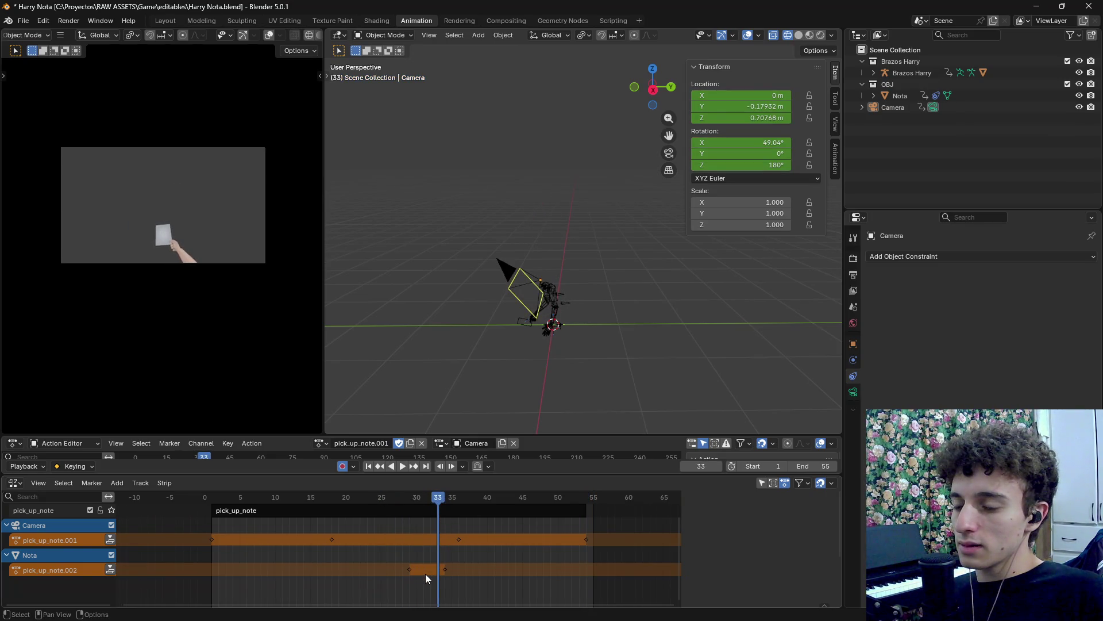
Enlarge the Action Editor and select the Nota plane to see its Child Of influence at frame 54.
left_click_drag(294, 435, 287, 298)
left_click(512, 311)
left_click_drag(572, 495, 587, 498)
scroll(402, 391, "up", 2)
scroll(489, 172, "up", 3)
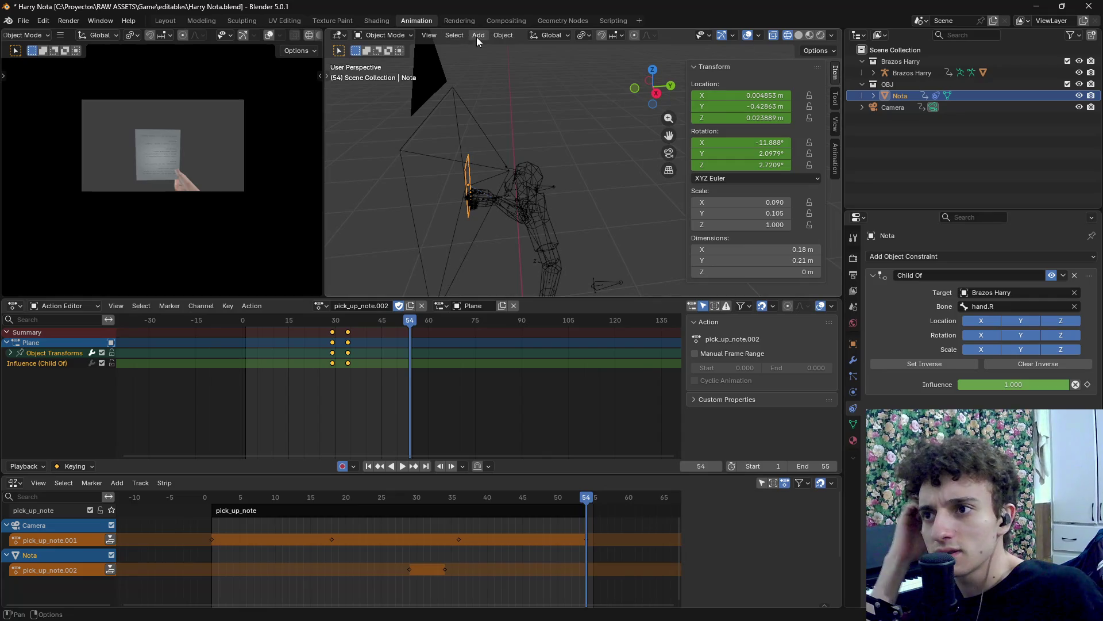
Bake Nota's action over frames 1–55 with Visual Keying, Clear Constraints and Overwrite Current Action.
left_click(501, 36)
mouse_move(544, 337)
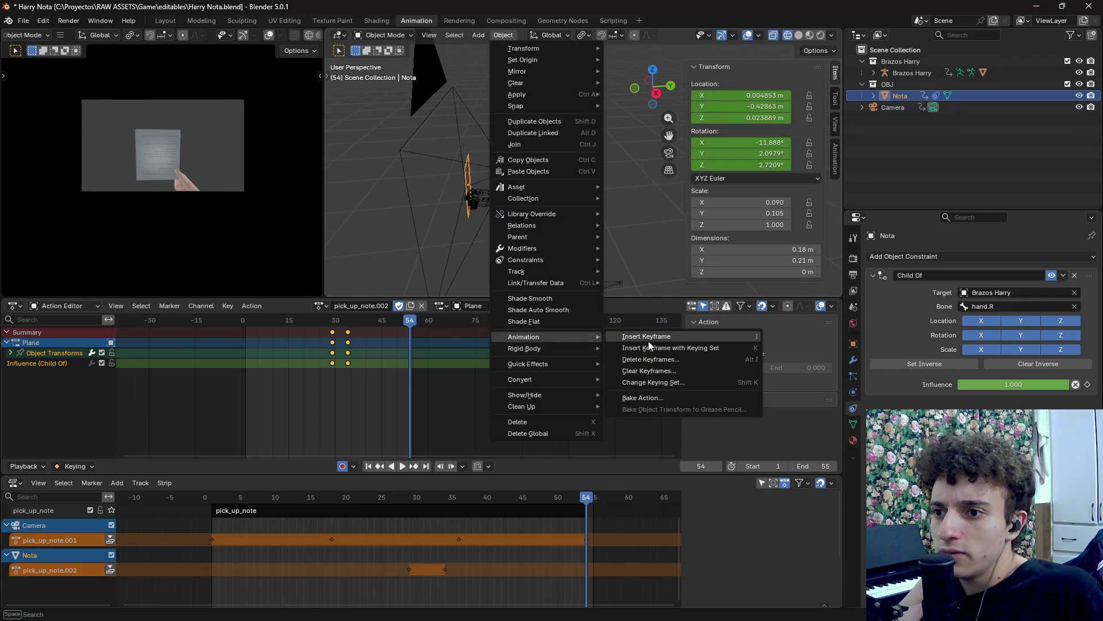
left_click(646, 389)
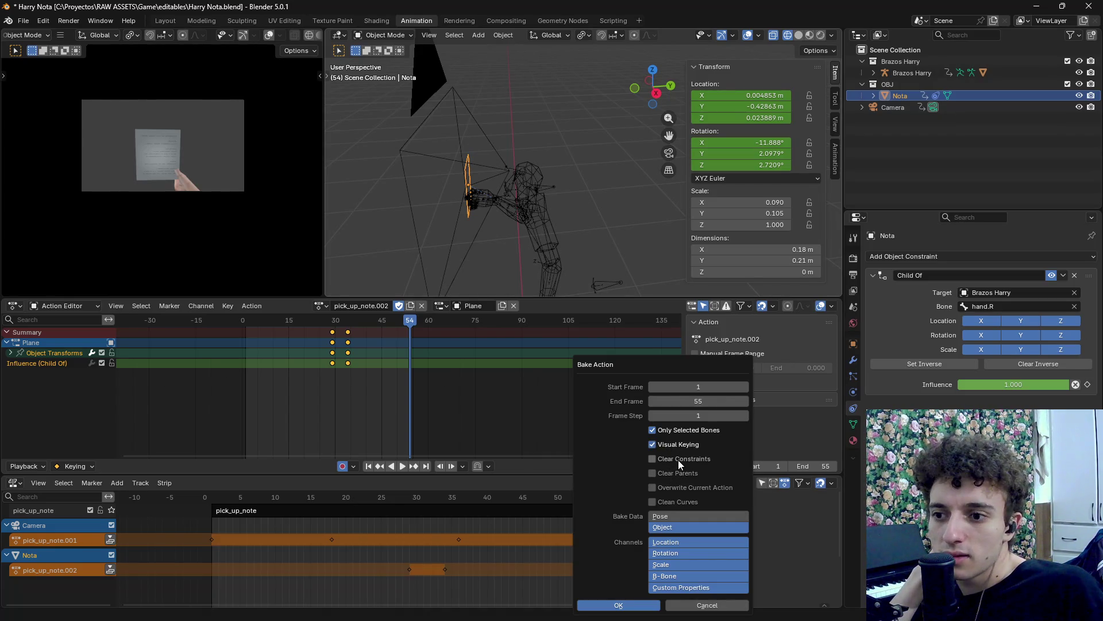
left_click(662, 488)
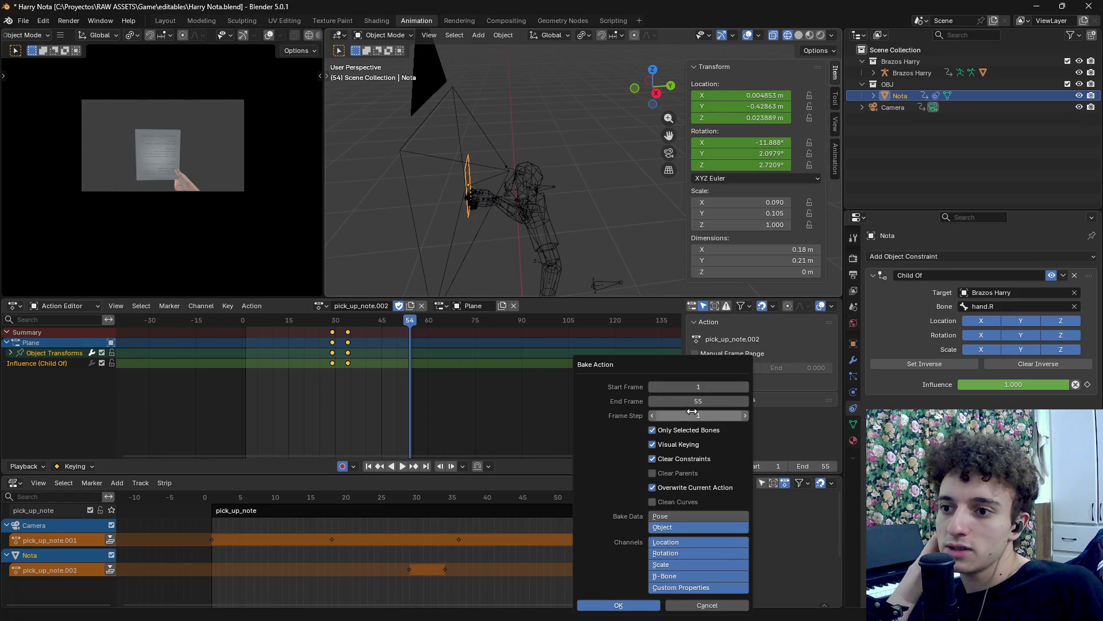
left_click(633, 608)
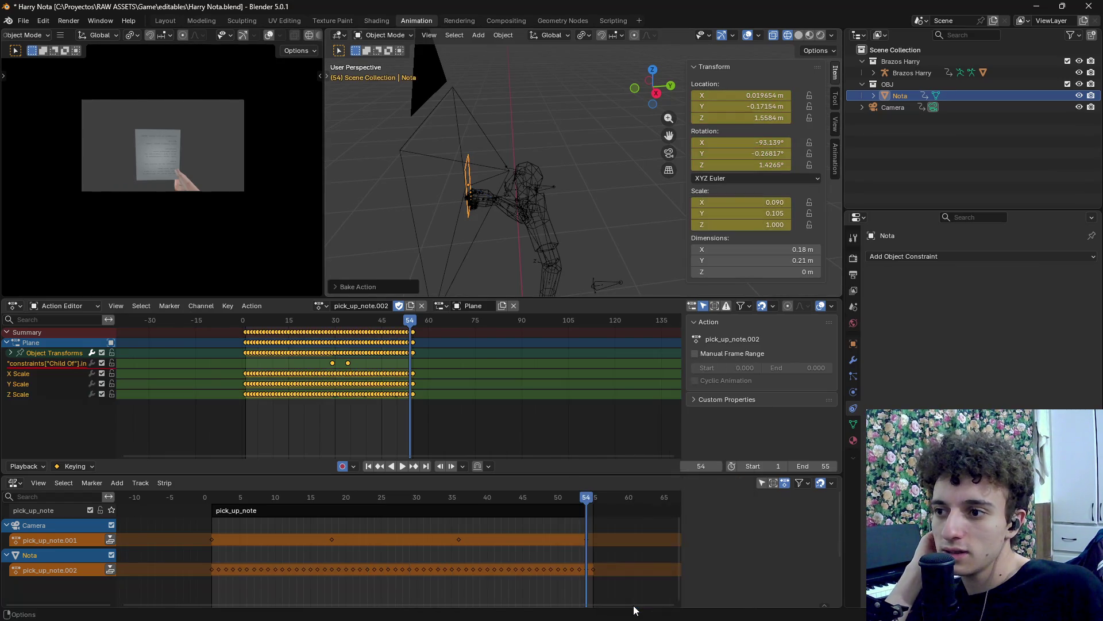
Play and scrub the baked note animation to check it.
key("space")
left_click_drag(408, 323, 318, 334)
key("Escape")
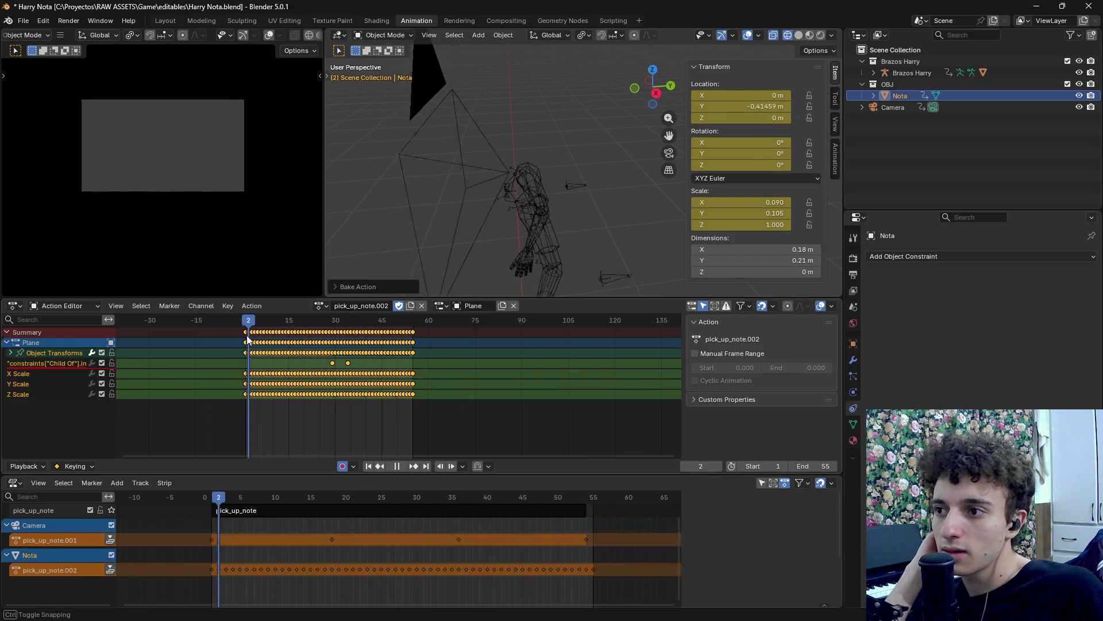
right_click(435, 212)
key("Escape")
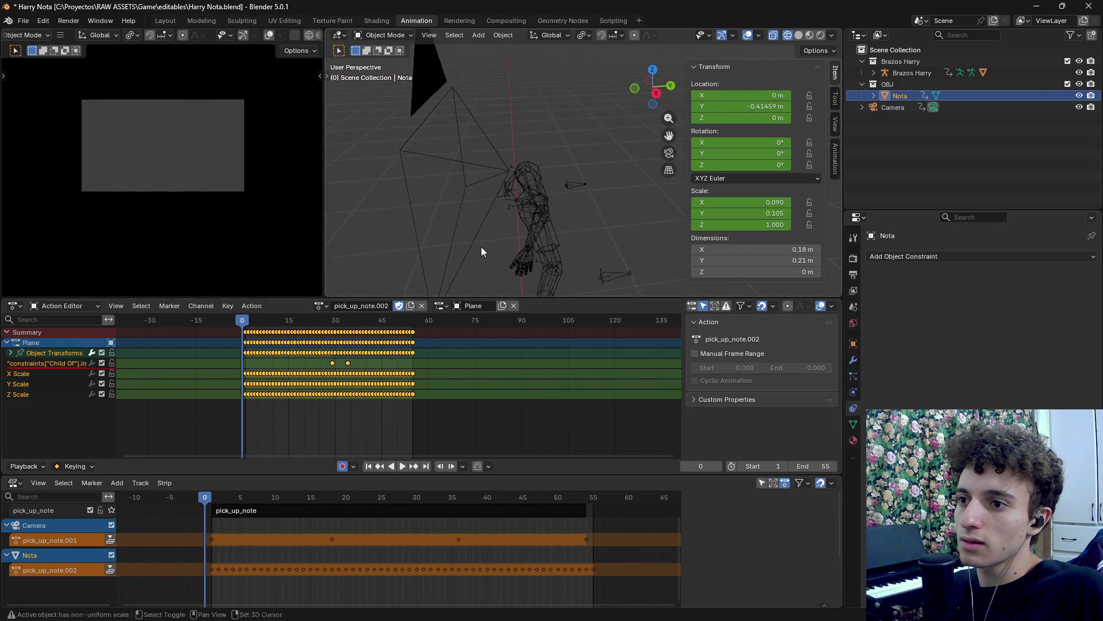
Check frame 15, then push the camera and note actions down into NLA strips.
scroll(492, 204, "down", 5)
mouse_move(243, 322)
left_mouse_down()
mouse_move(314, 322)
mouse_move(289, 322)
left_mouse_up()
scroll(180, 540, "up", 2)
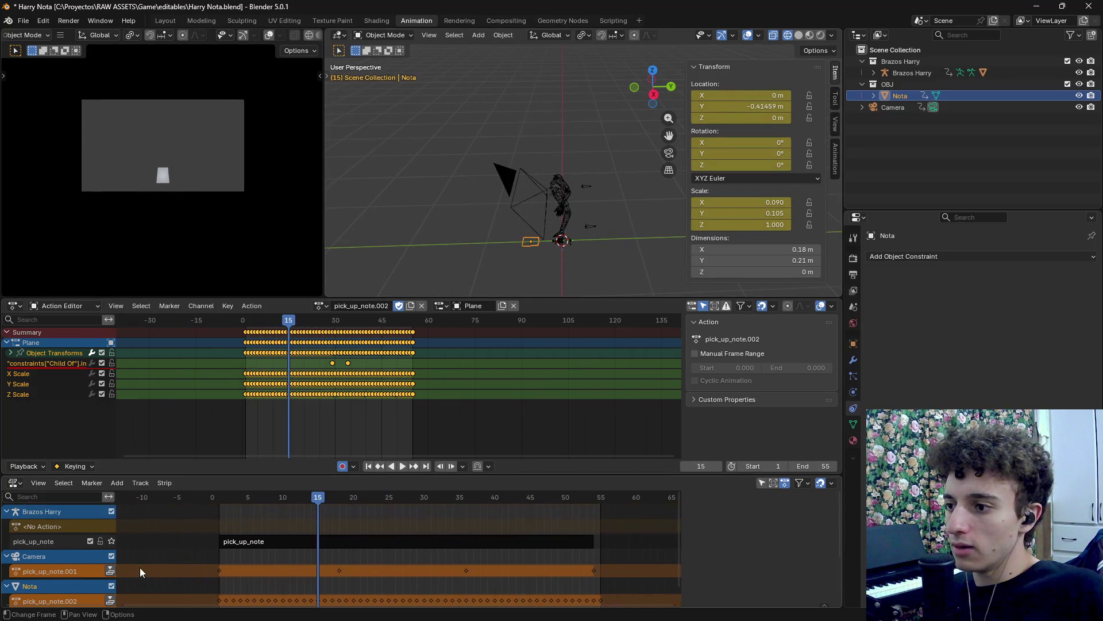
double_click(49, 540)
key("Return")
left_click(110, 571)
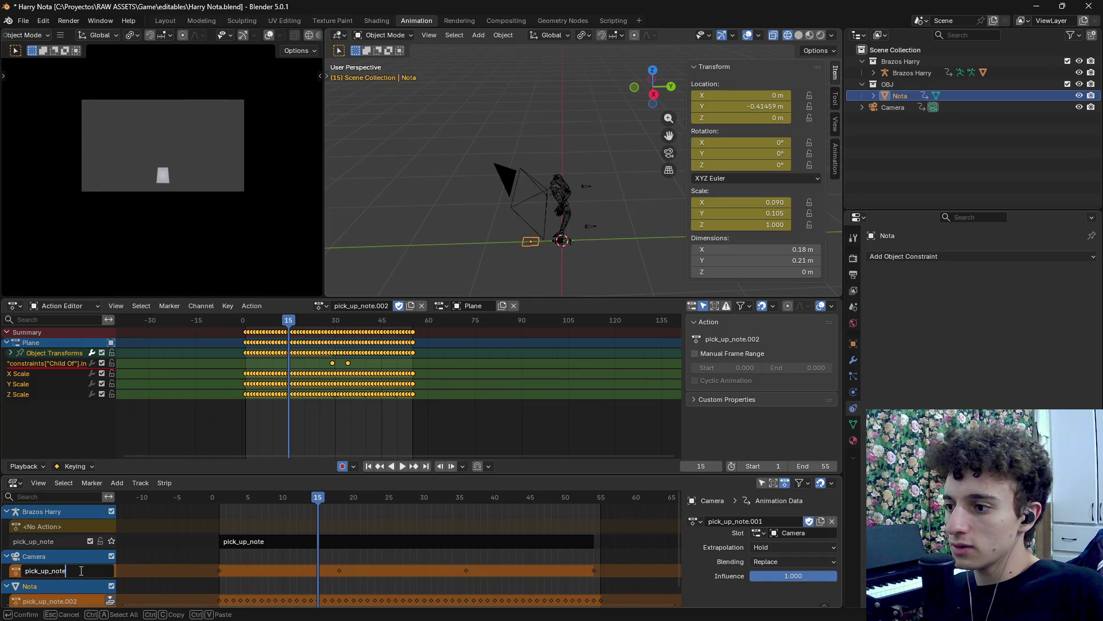
left_click(73, 578)
scroll(74, 578, "down", 2)
left_click(105, 571)
Rename both the camera and note NLA tracks to 'pick_up_note' and save the Blender file.
double_click(71, 543)
type("pick_up_note")
key("Return")
double_click(58, 585)
type("pick_up_note")
key("Return")
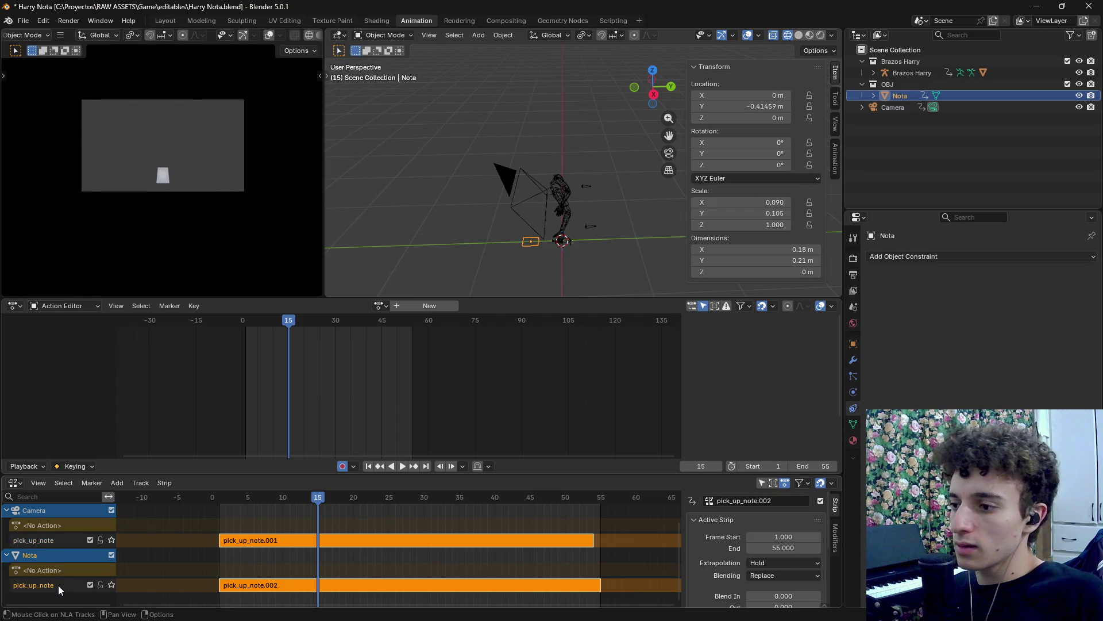
key("ctrl+s")
Export over pick_up_note.glb as glTF 2.0 and switch to Godot for the reimport.
left_click(23, 21)
mouse_move(60, 194)
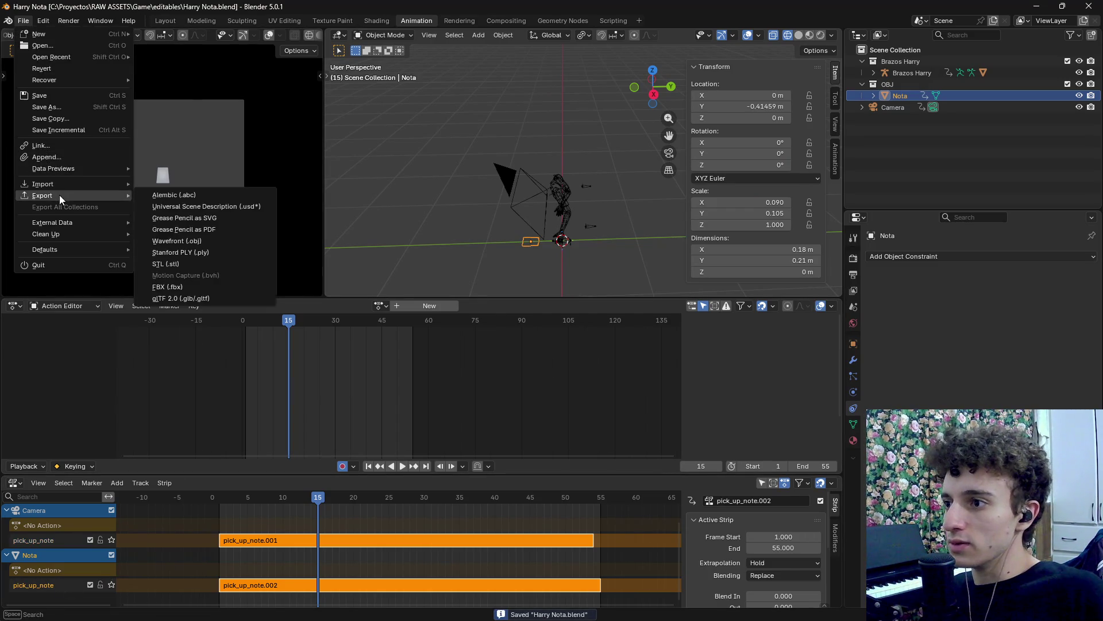
left_click(190, 294)
left_click(391, 262)
left_click(675, 311)
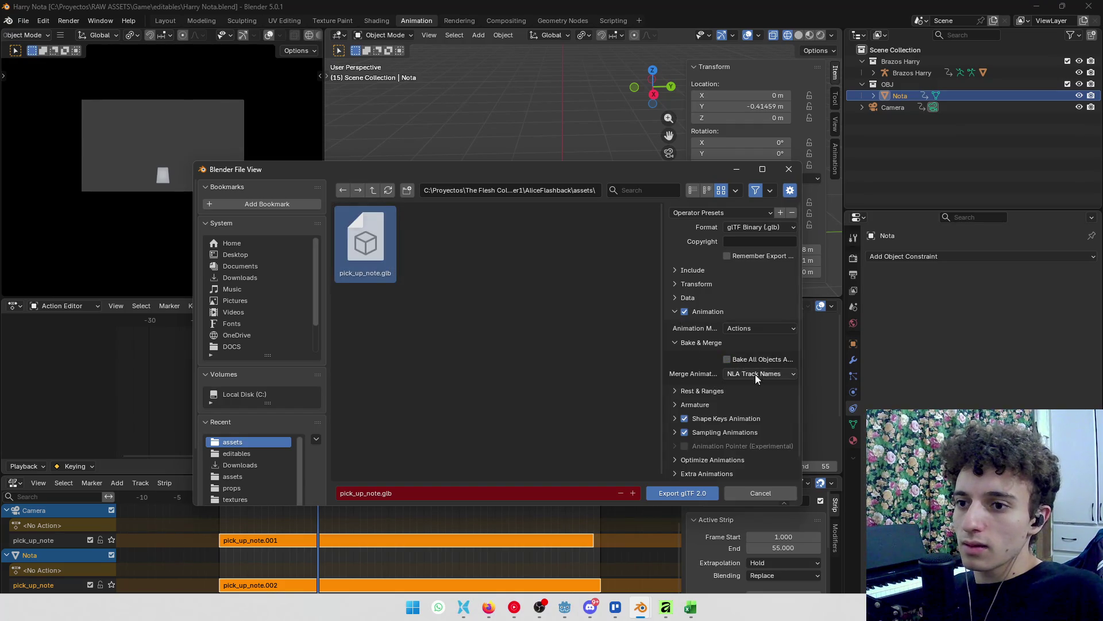
left_click(694, 490)
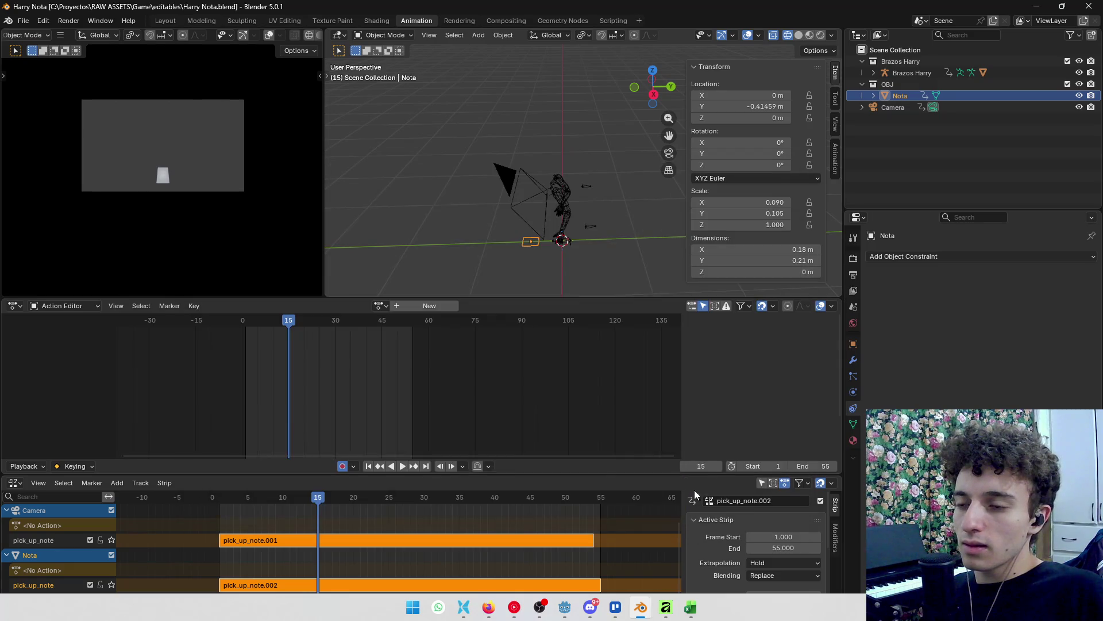
key("alt+Tab")
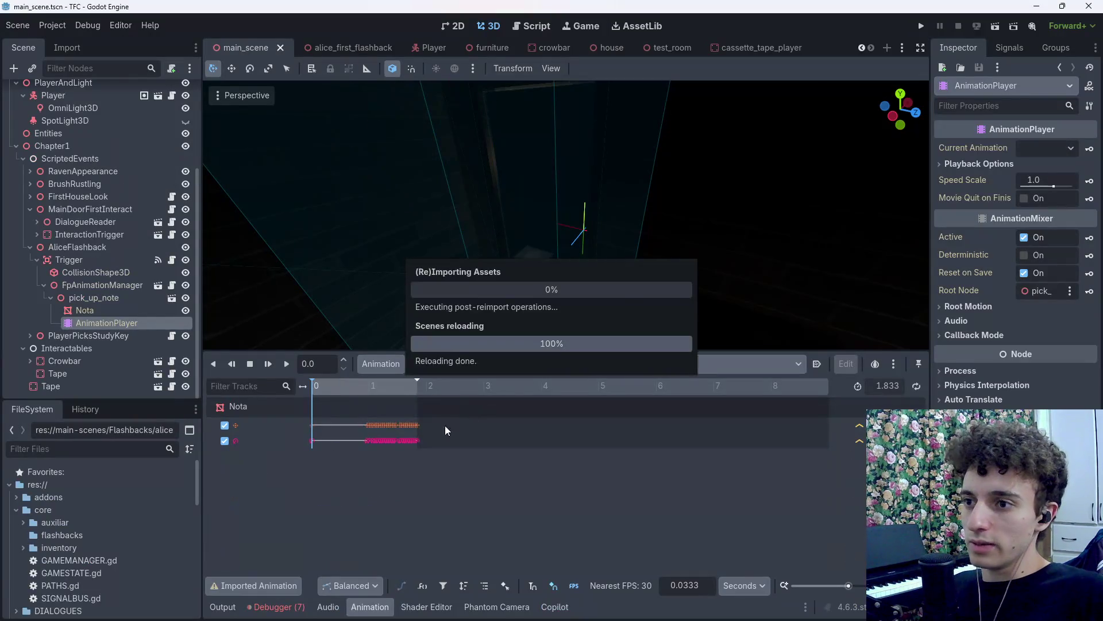
Select all objects in Blender and re-export pick_up_note.glb so Godot reimports the arm rig.
left_click_drag(368, 391, 403, 393)
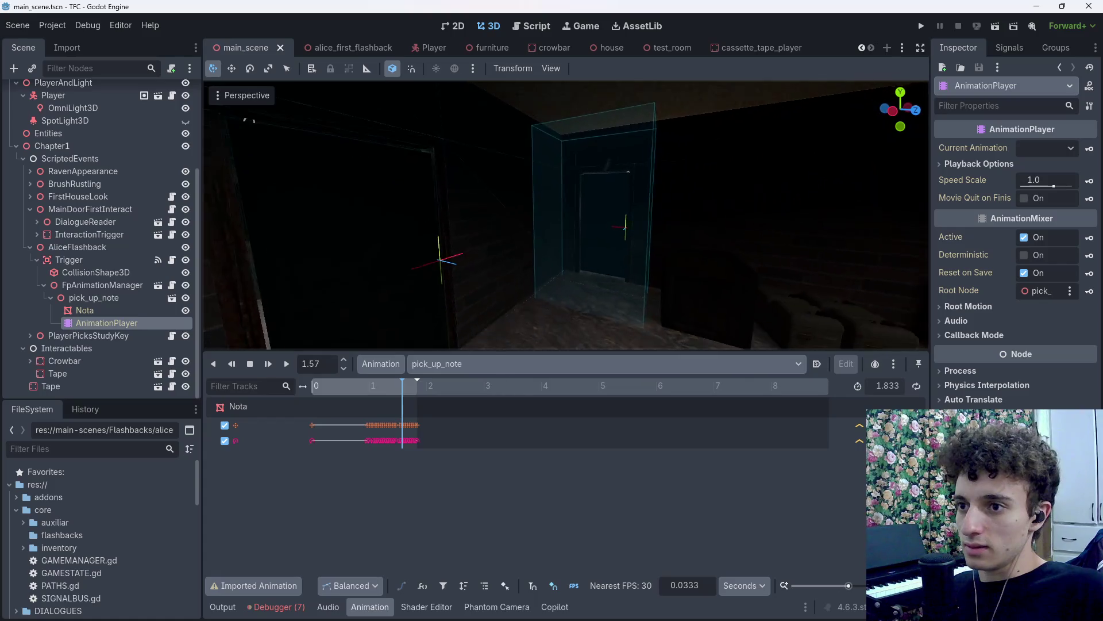
key("alt+Tab")
key("a")
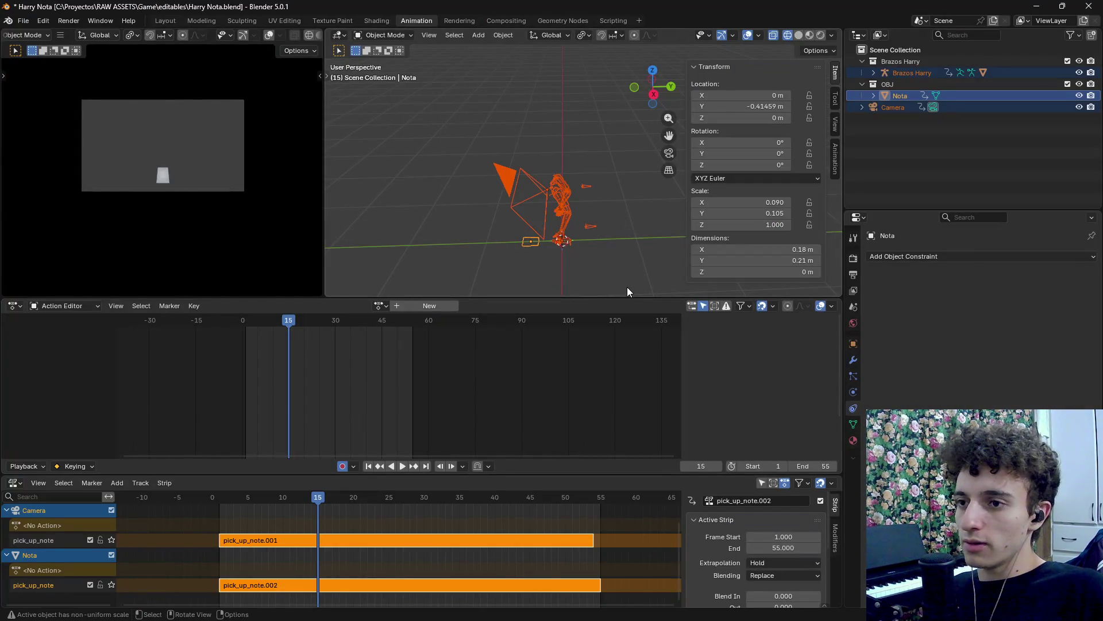
left_click(59, 36)
mouse_move(80, 195)
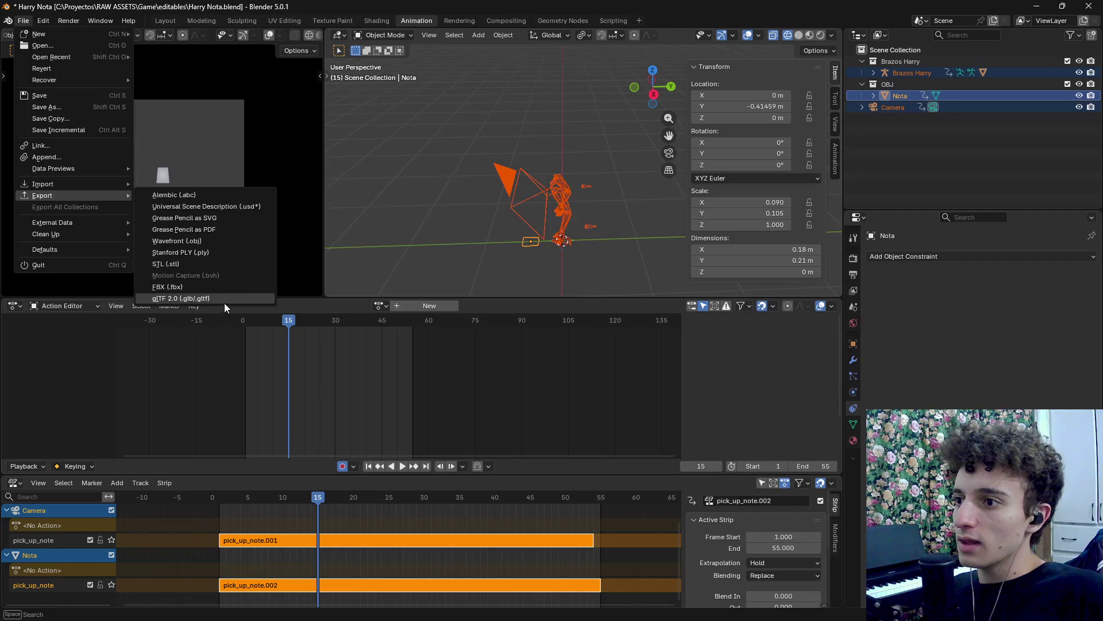
left_click(224, 300)
left_click(679, 493)
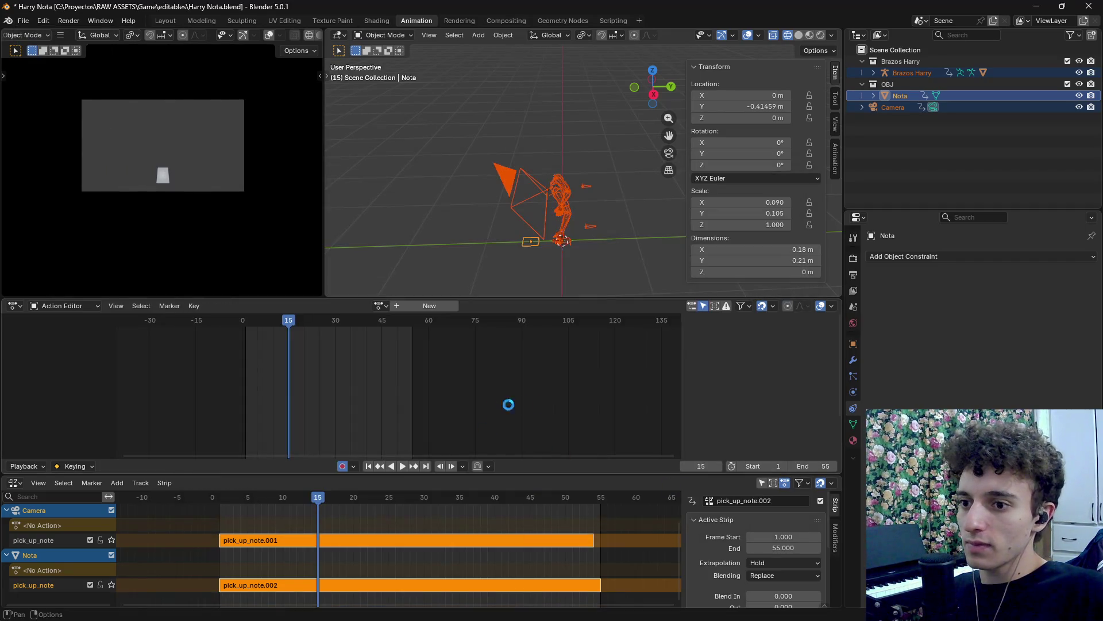
key("alt+Tab")
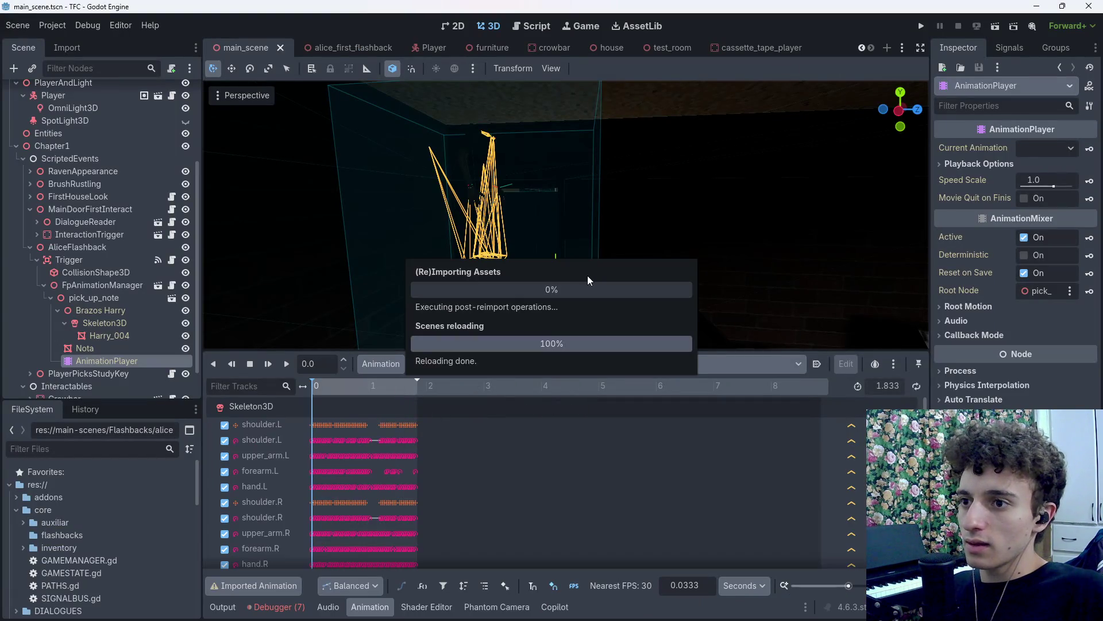
Scrub the arm animation in Godot and orbit the enlarged 3D view around the rig.
left_click(330, 386)
mouse_move(333, 387)
left_mouse_down()
mouse_move(422, 398)
mouse_move(440, 427)
mouse_move(306, 390)
left_mouse_up()
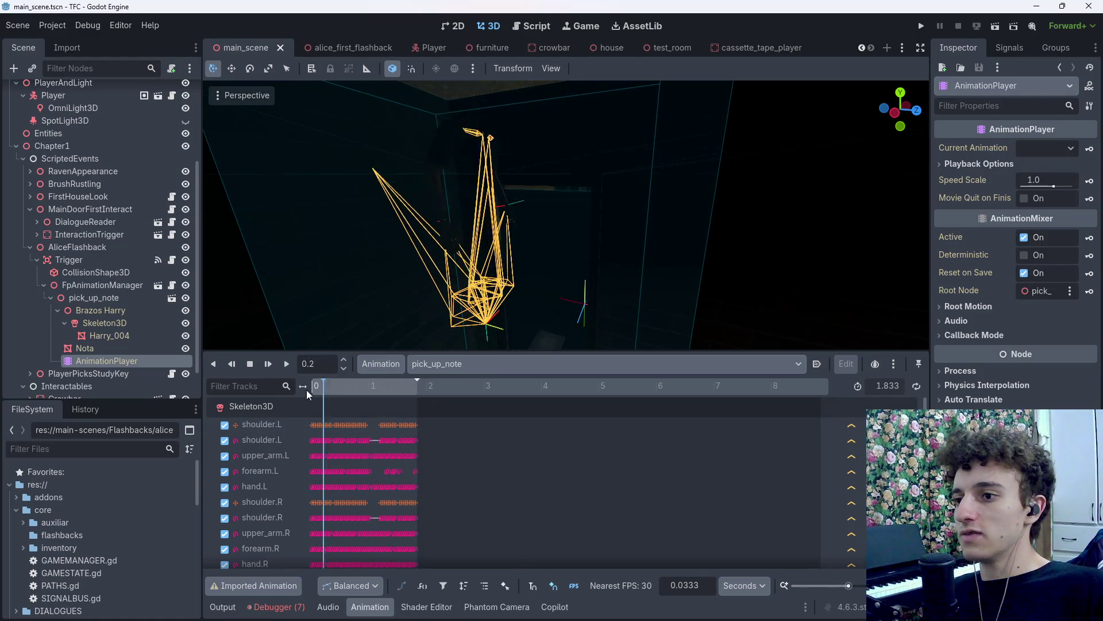
left_click_drag(335, 339, 552, 247)
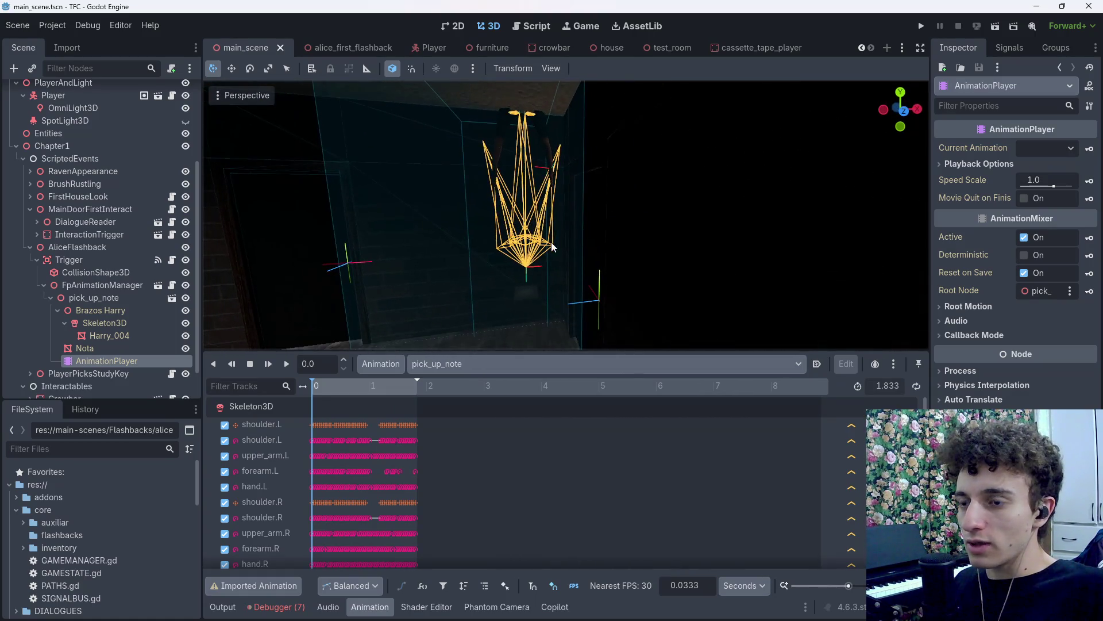
left_click_drag(502, 350, 502, 454)
left_click_drag(502, 287, 489, 327)
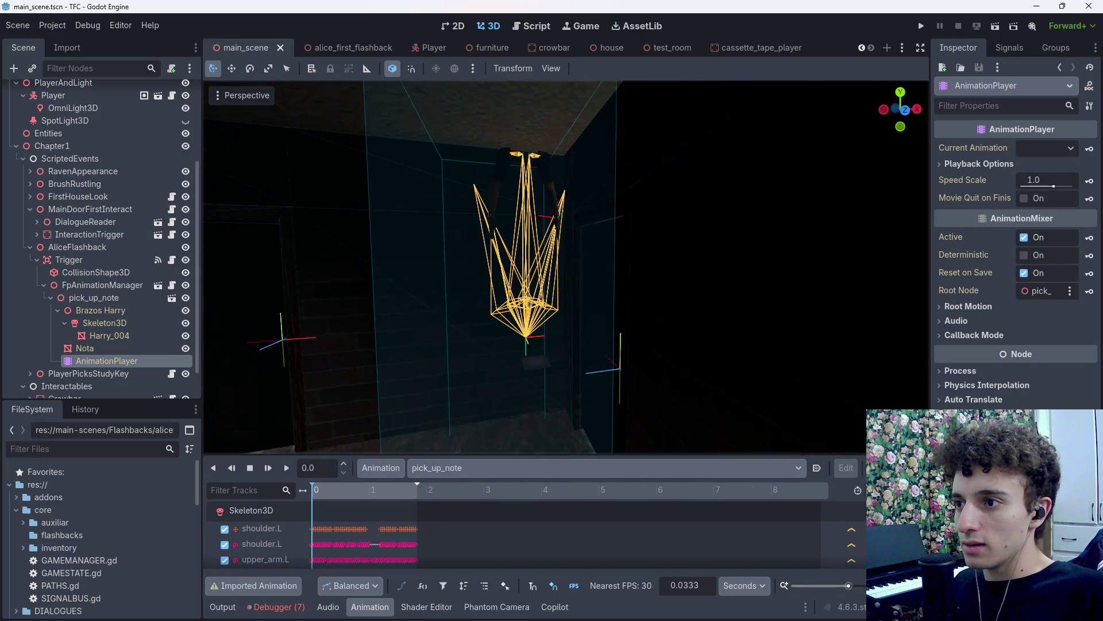
Rotate pick_up_note by -75 degrees, lower it 0.3, save the scene, and hide the rig.
left_click(100, 298)
mouse_move(557, 360)
left_mouse_down()
mouse_move(516, 366)
mouse_move(568, 168)
mouse_move(557, 242)
mouse_move(557, 172)
mouse_move(499, 324)
left_mouse_up()
mouse_move(556, 138)
left_mouse_down()
mouse_move(543, 274)
mouse_move(472, 256)
left_mouse_up()
left_click_drag(433, 322, 593, 264)
key("ctrl+s")
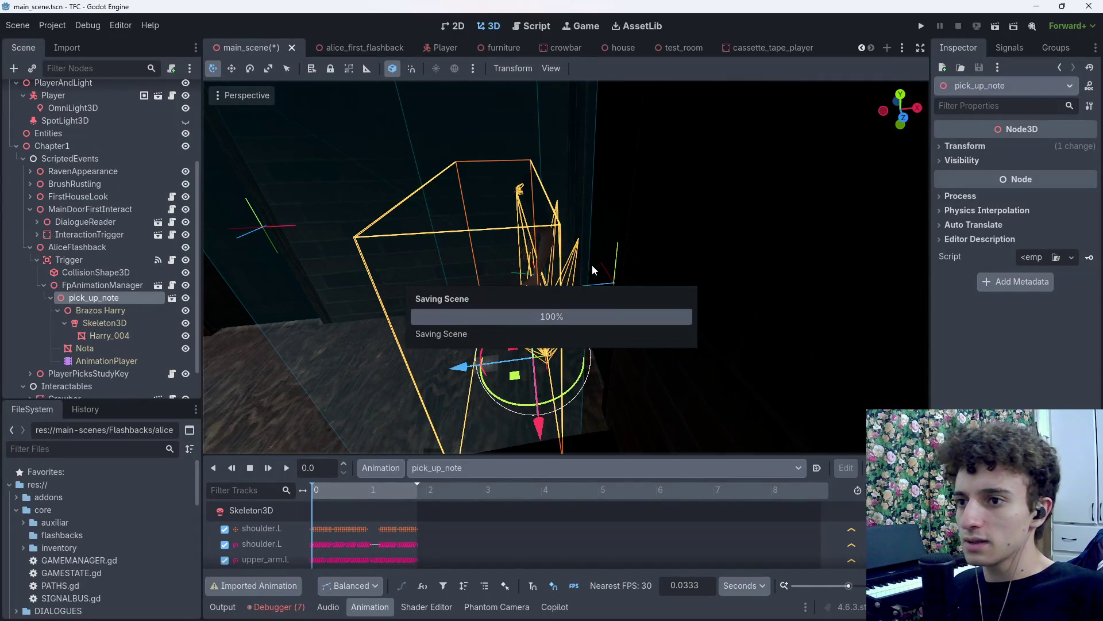
left_click(181, 298)
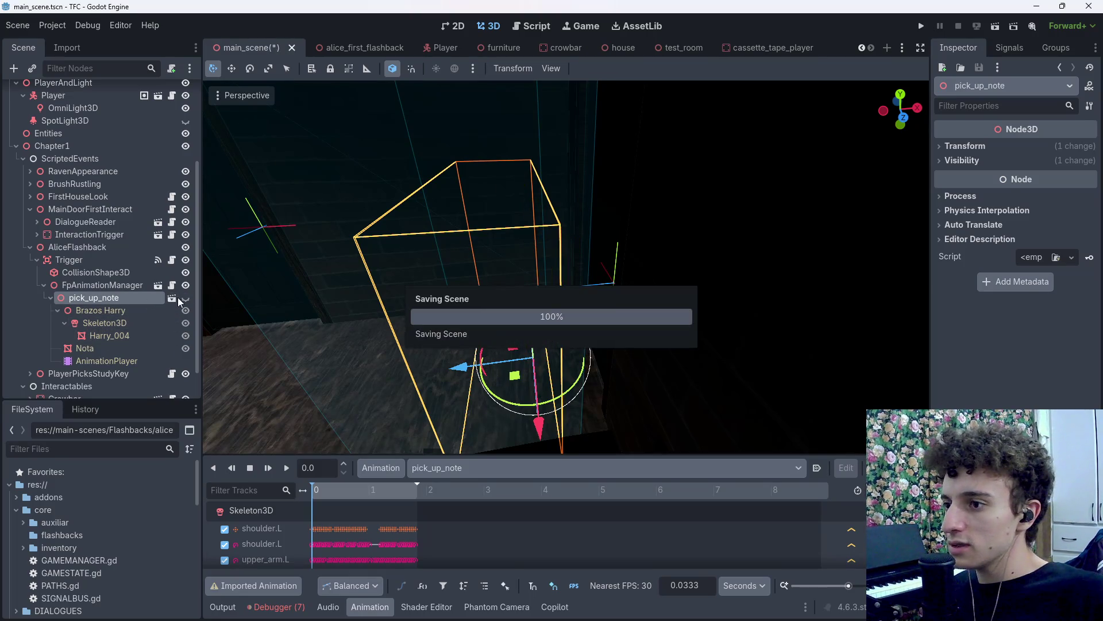
left_click(103, 284)
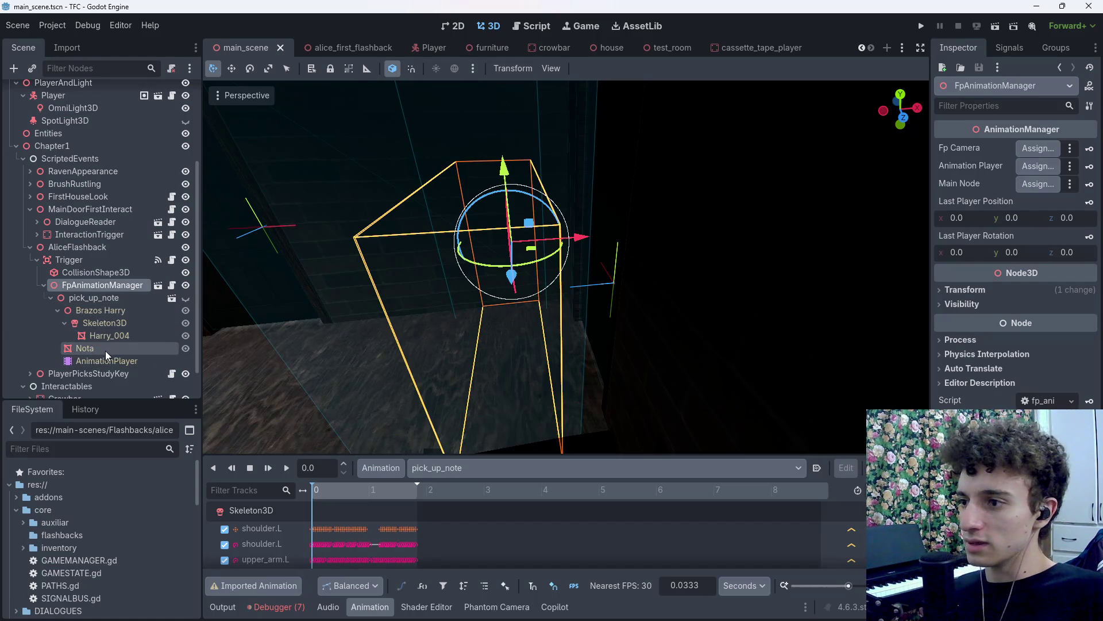
left_click(641, 608)
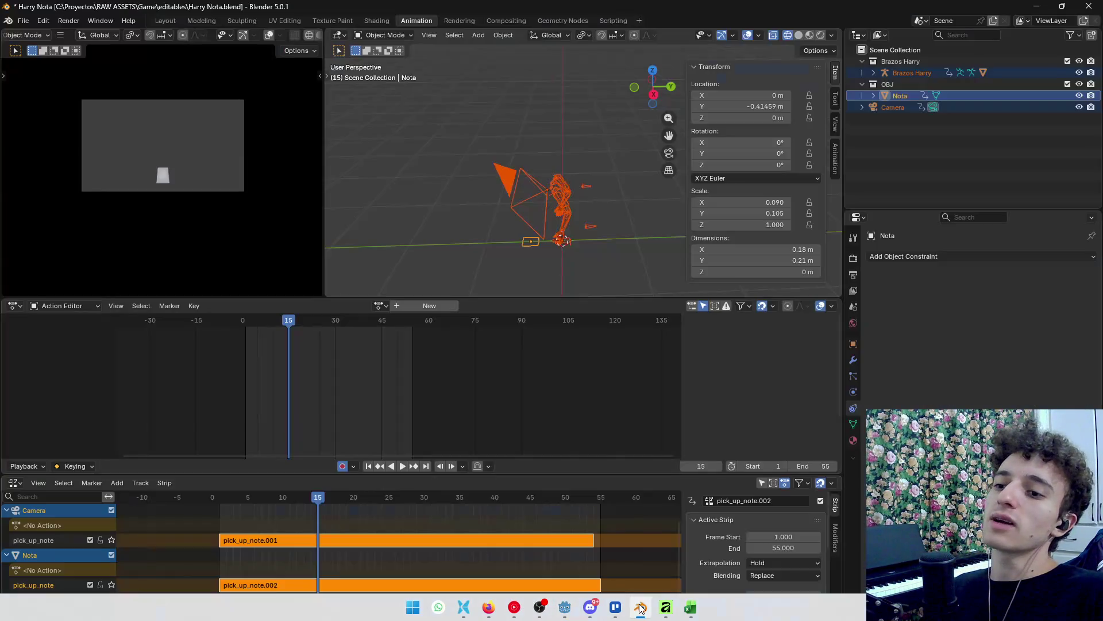
Re-export pick_up_note.glb as glTF 2.0 with the Include options checked, then return to Godot.
left_click(25, 20)
mouse_move(55, 197)
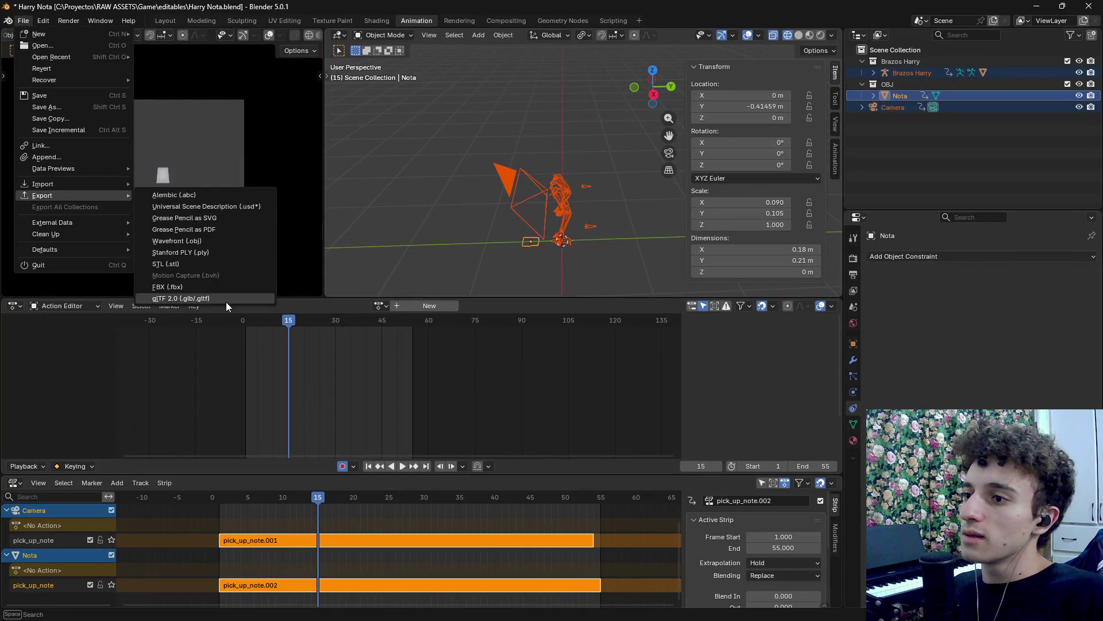
left_click(211, 301)
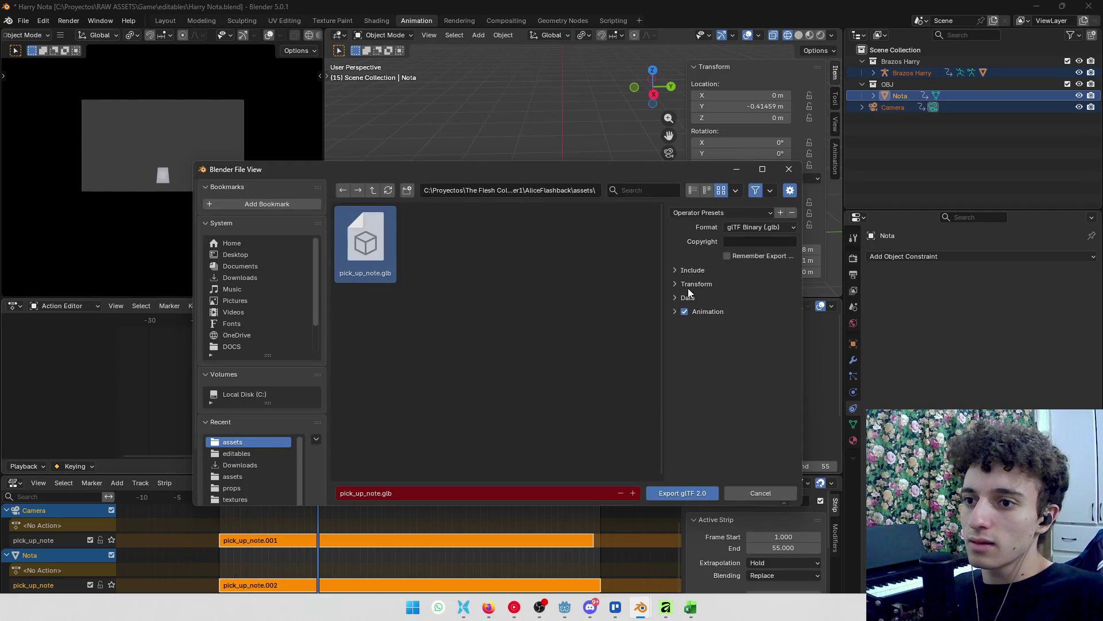
left_click(690, 270)
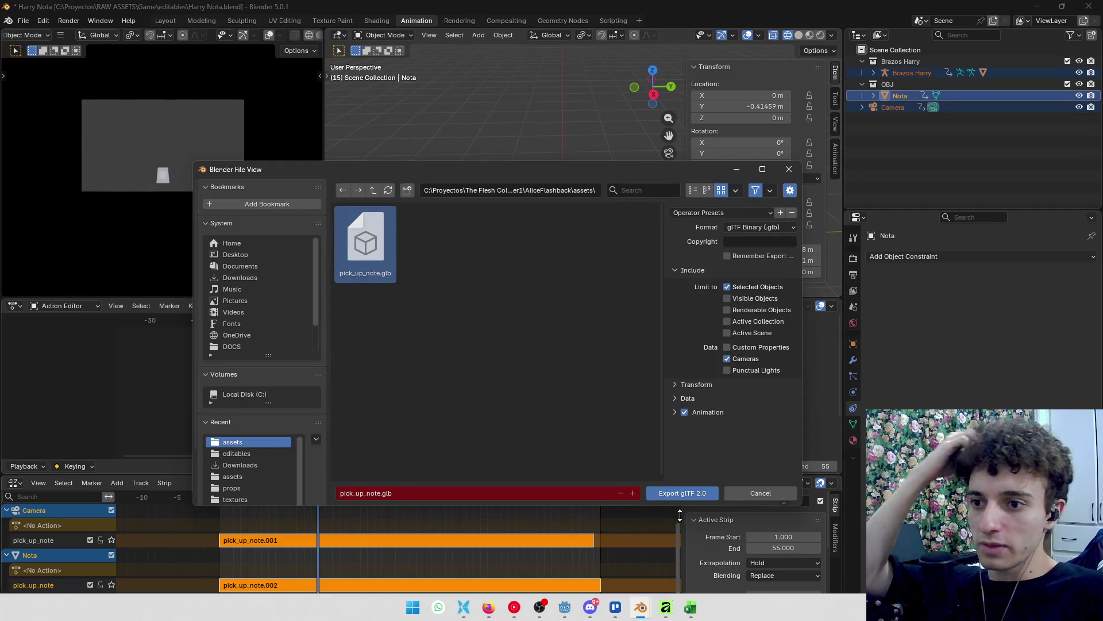
left_click(682, 492)
mouse_move(649, 612)
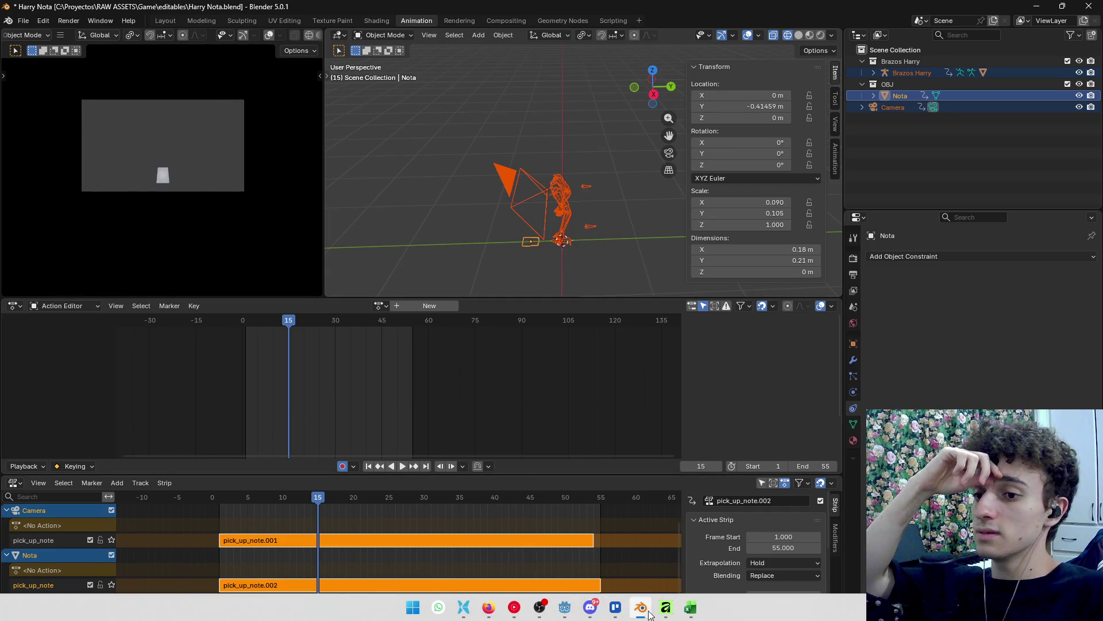
left_click(690, 608)
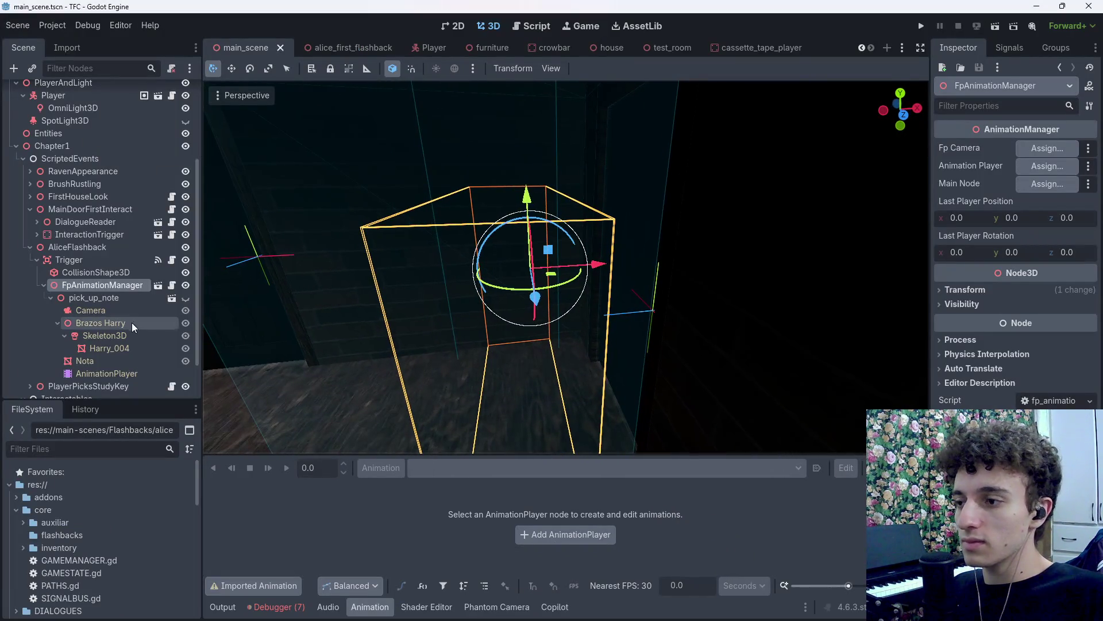
left_click(118, 310)
left_click(115, 374)
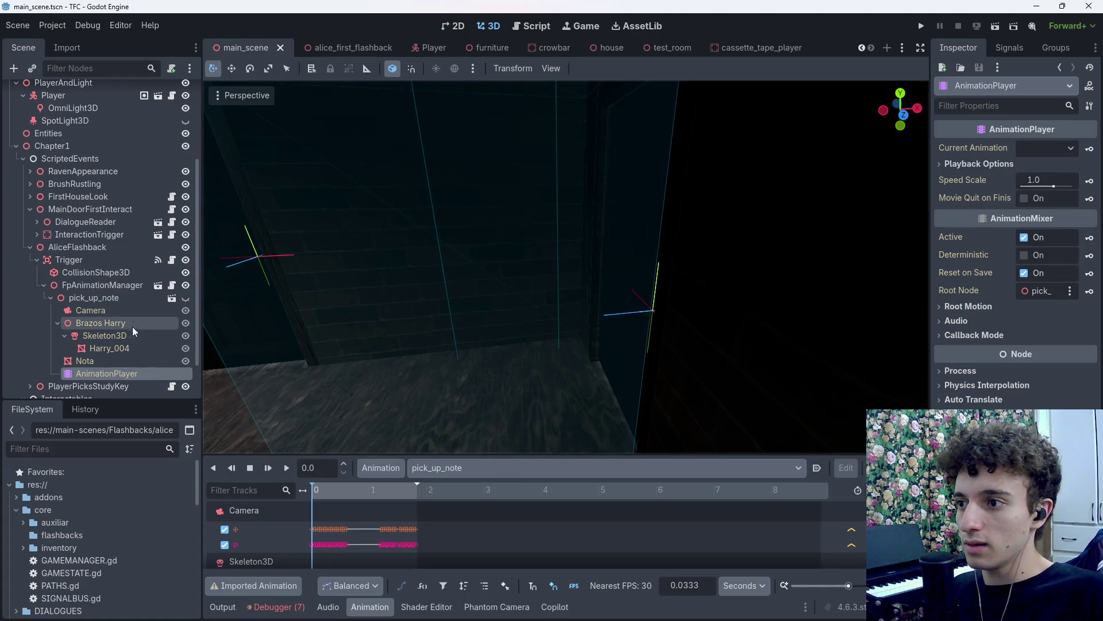
left_click(114, 313)
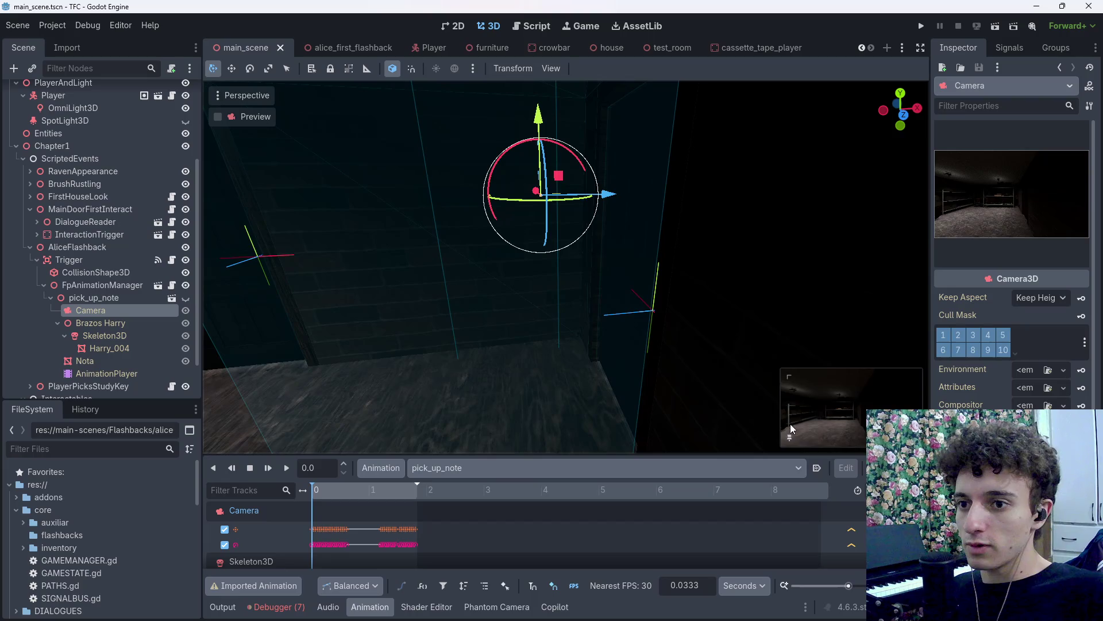
left_click(107, 374)
mouse_move(316, 488)
left_mouse_down()
mouse_move(419, 494)
mouse_move(301, 506)
left_mouse_up()
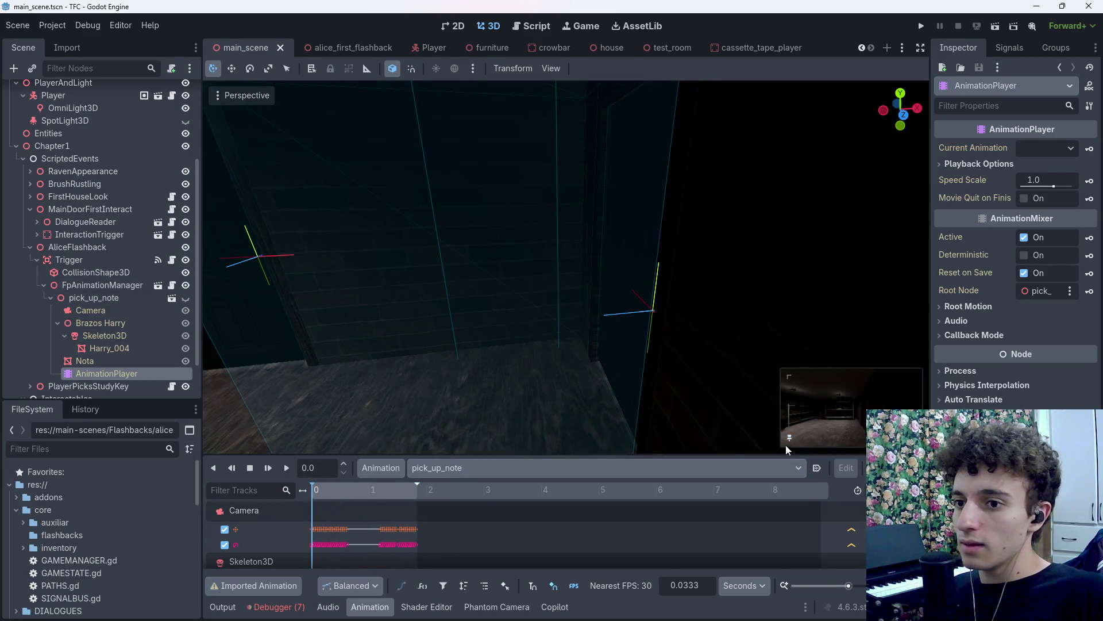
left_click(107, 311)
Add a PhantomCamera3D child under the Camera and save the scene.
key("ctrl+a")
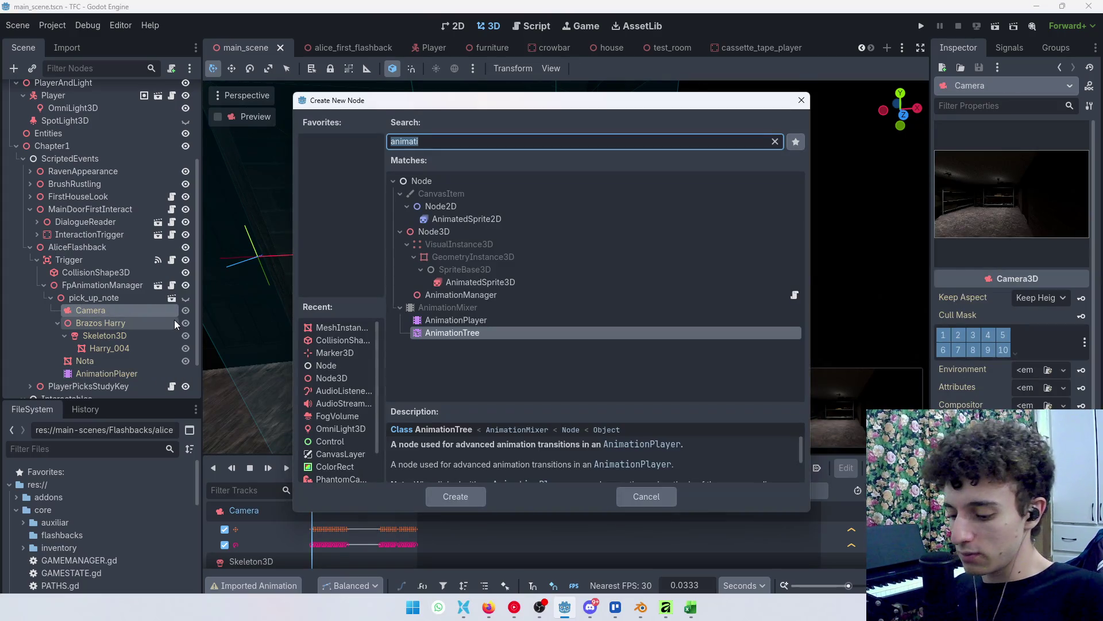
type("phantom")
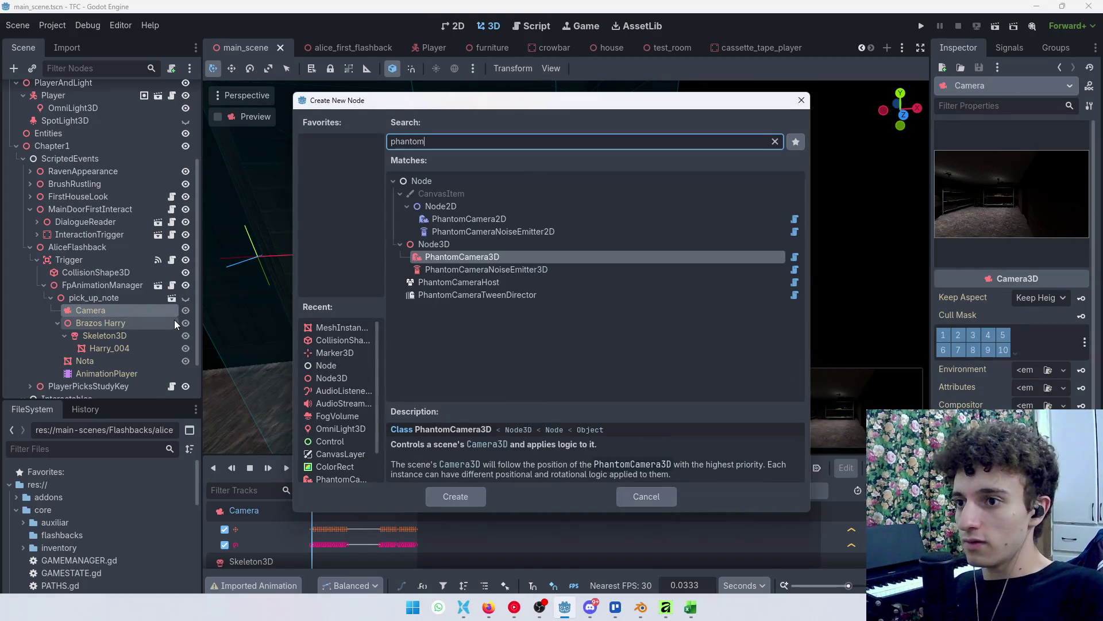
key("Return")
key("ctrl+s")
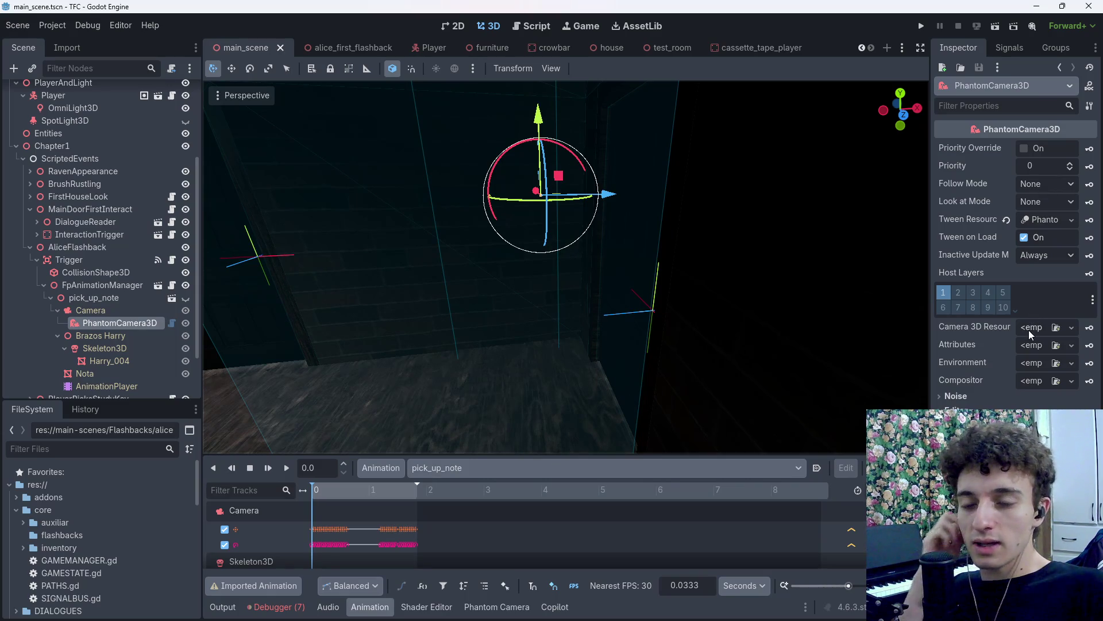
Set the PhantomCamera3D tween duration to 0.4 with a Sine transition, and save.
left_click(1038, 219)
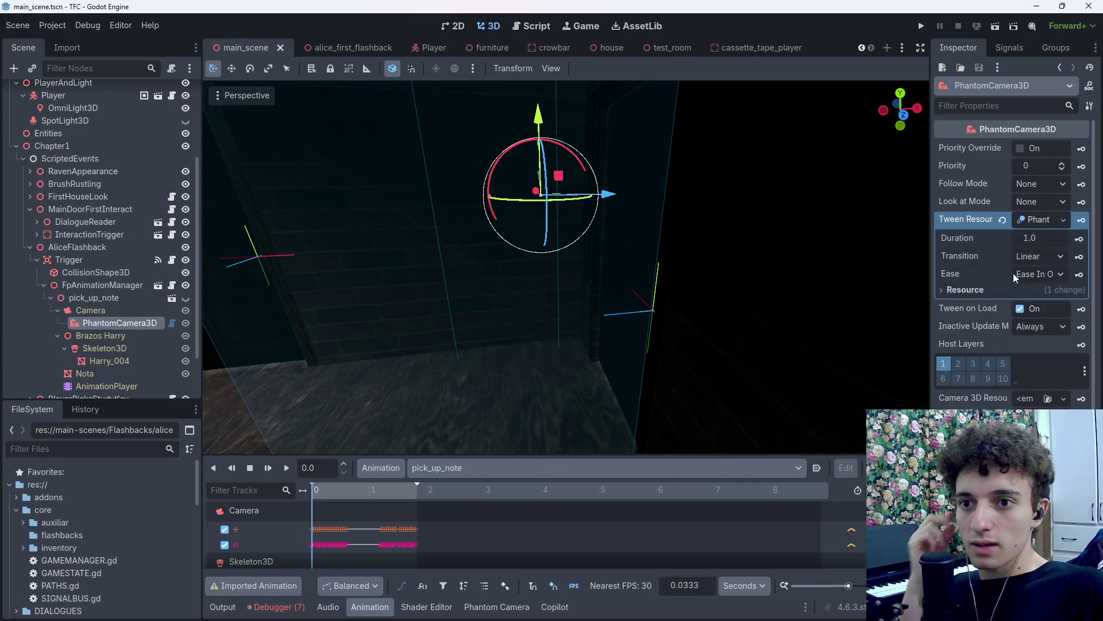
left_click(1039, 242)
type("0.5")
key("Return")
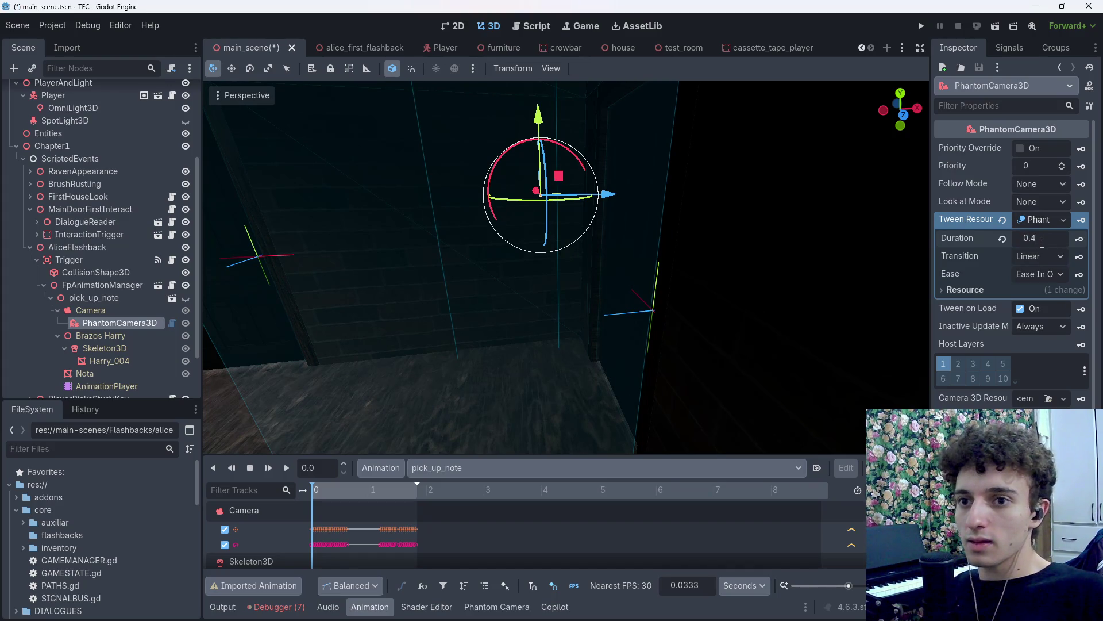
left_click(1042, 256)
left_click(1050, 292)
key("ctrl+s")
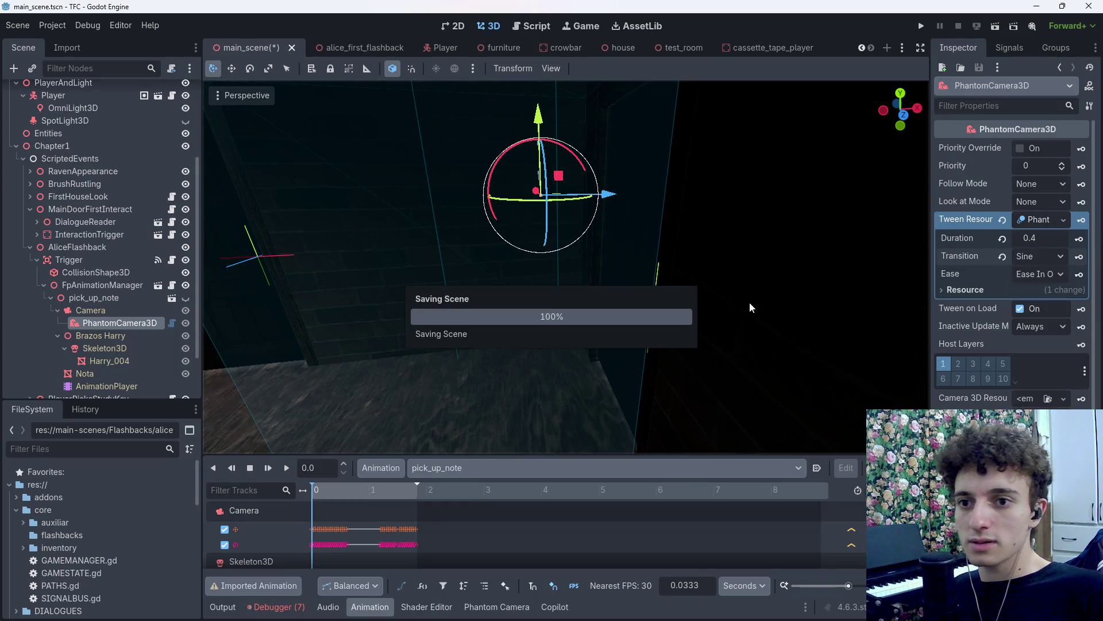
key("ctrl+s")
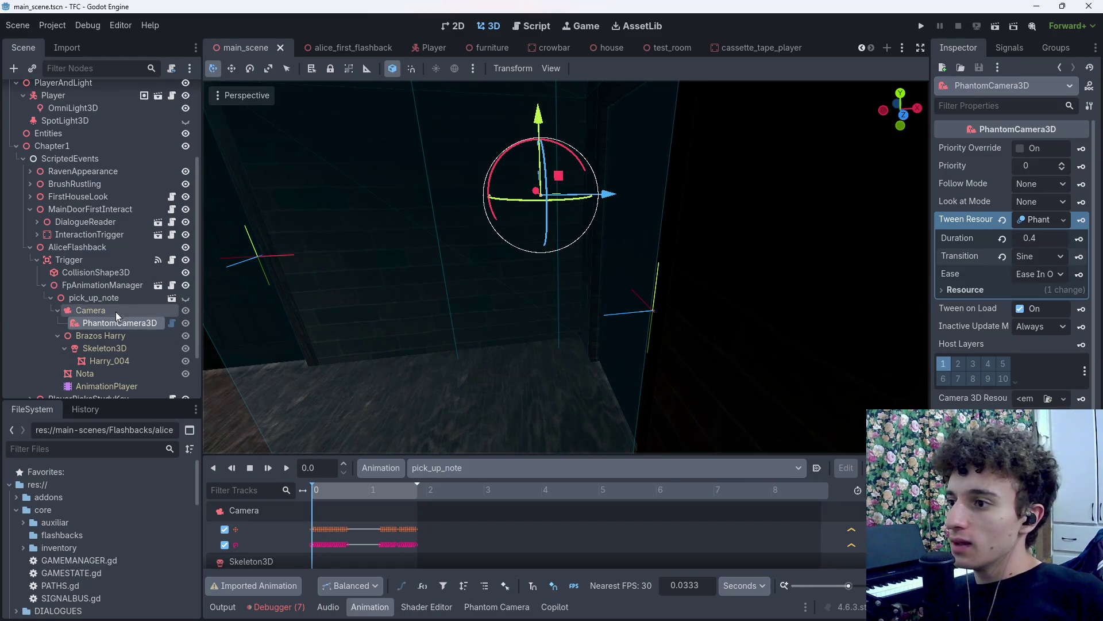
Assign PhantomCamera3D as FpAnimationManager's camera and AnimationPlayer as its animation player.
mouse_move(116, 325)
left_mouse_down()
mouse_move(798, 208)
mouse_move(157, 318)
mouse_move(133, 310)
mouse_move(913, 161)
mouse_move(1038, 149)
left_mouse_up()
left_click(92, 287)
left_click_drag(323, 355, 1047, 164)
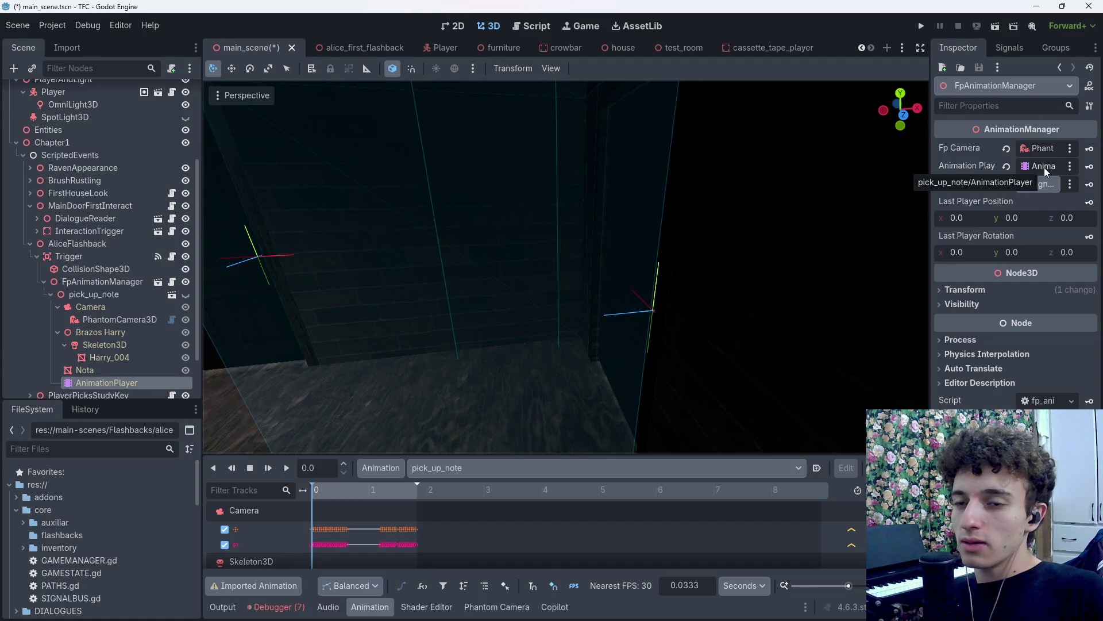
Review the start_animation code in FpAnimationManager's script, save, and return to the 3D view.
left_click(173, 282)
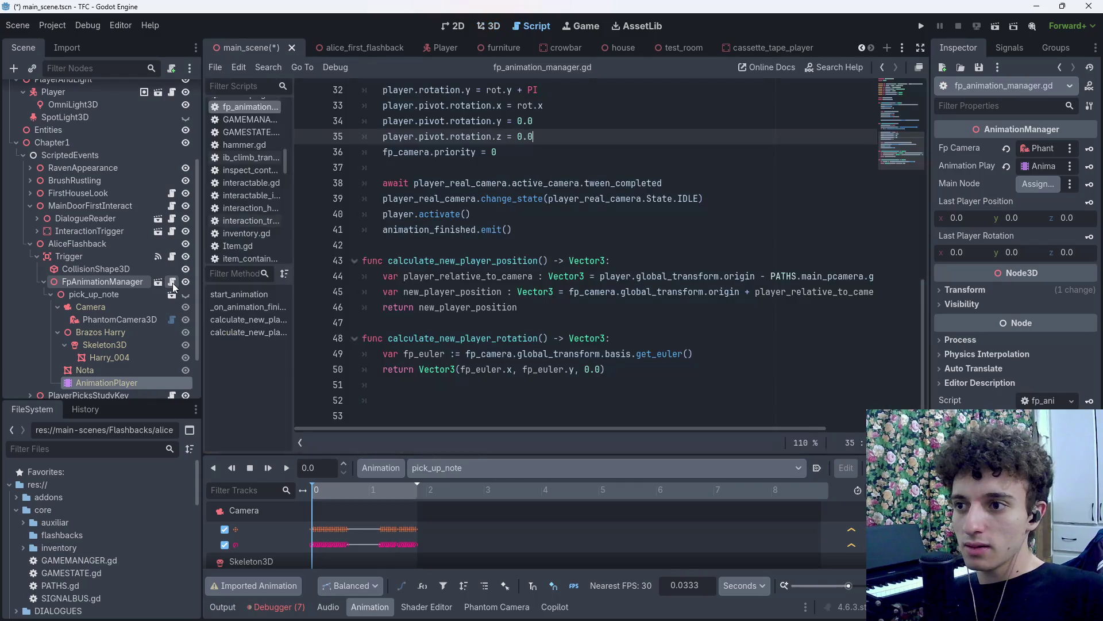
scroll(544, 312, "up", 8)
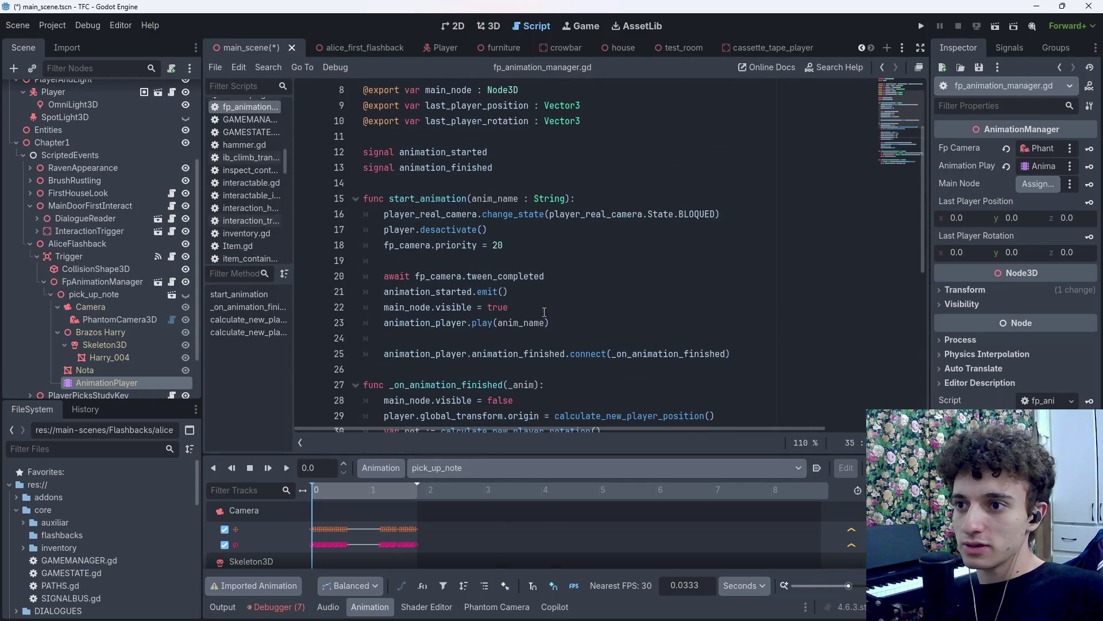
scroll(512, 326, "up", 2)
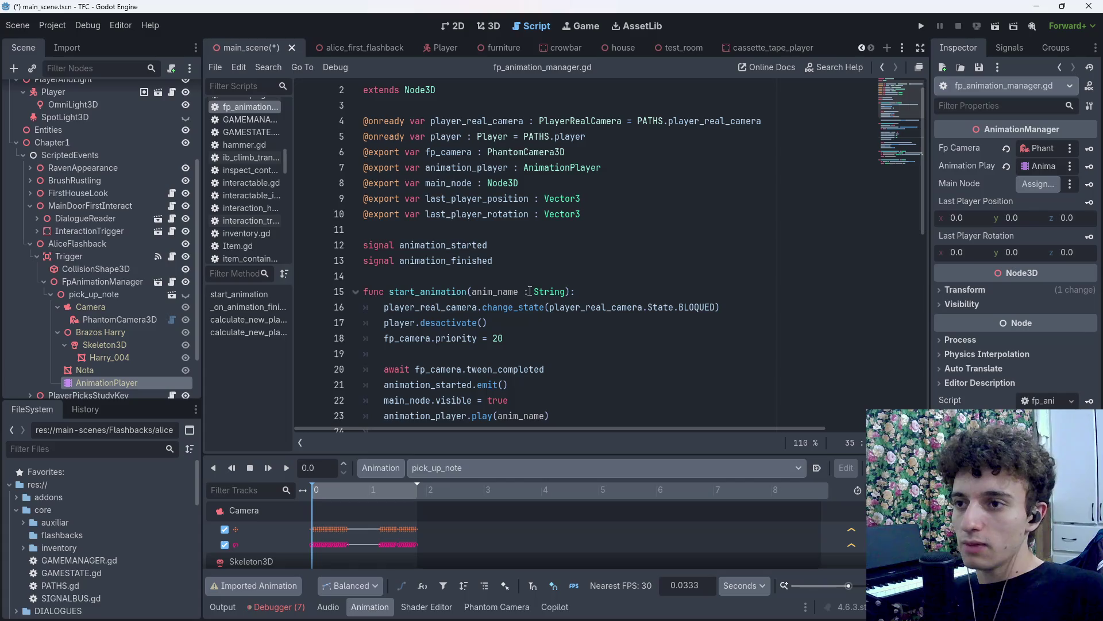
left_click(883, 68)
left_click(883, 68)
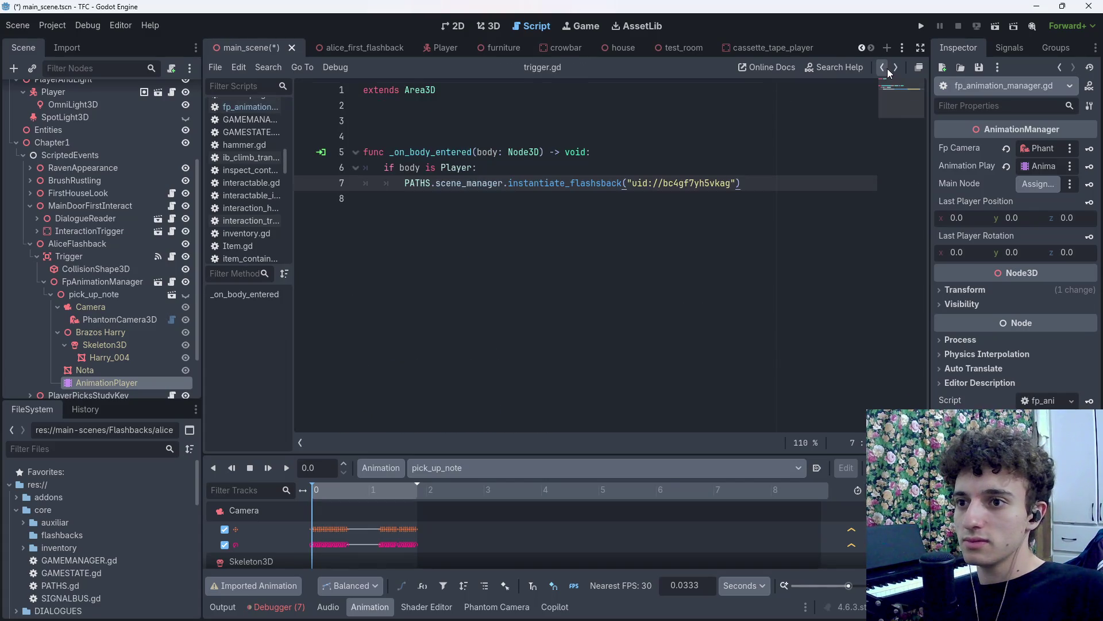
left_click(894, 68)
left_click(894, 68)
key("ctrl+s")
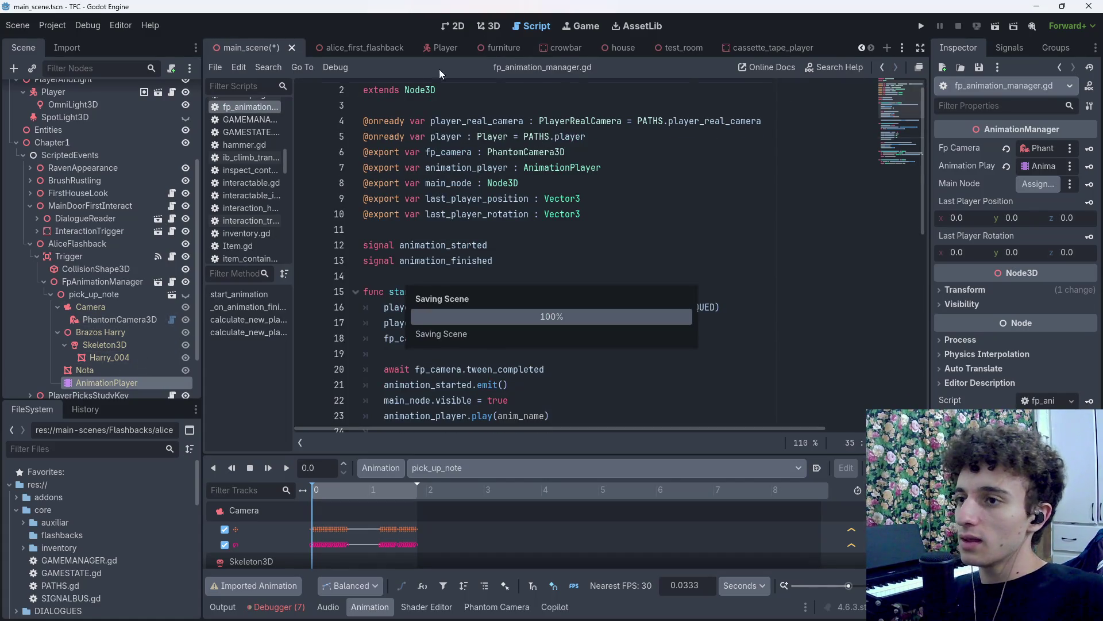
left_click(494, 30)
left_click(94, 280)
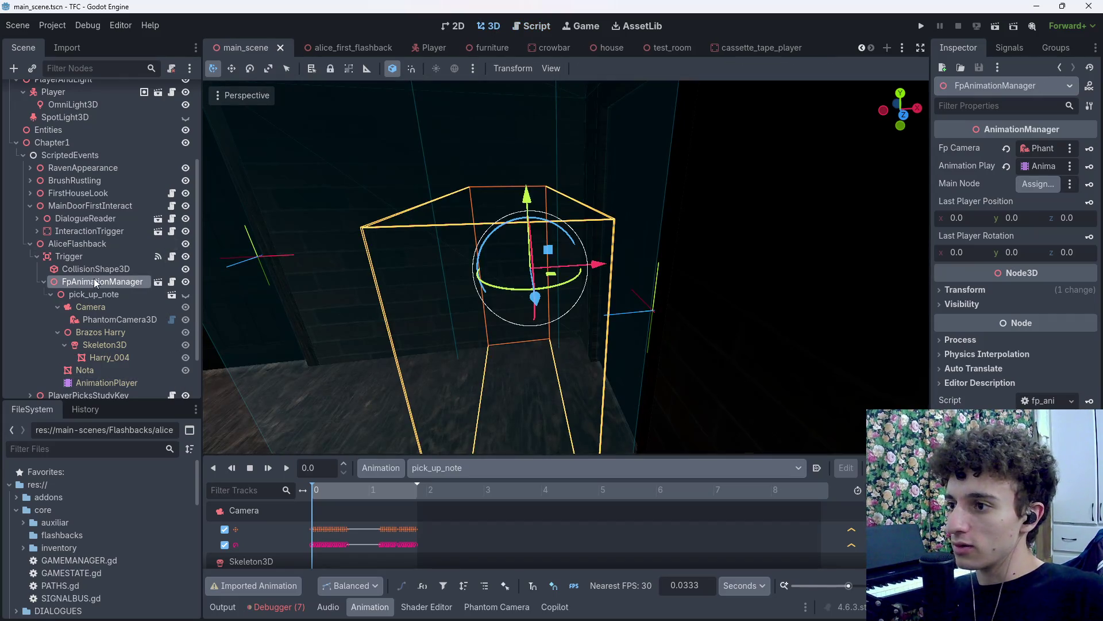
Undo a wrong Main Node assignment and inspect the trigger's CollisionShape3D.
left_click_drag(104, 281, 1029, 188)
key("ctrl+s")
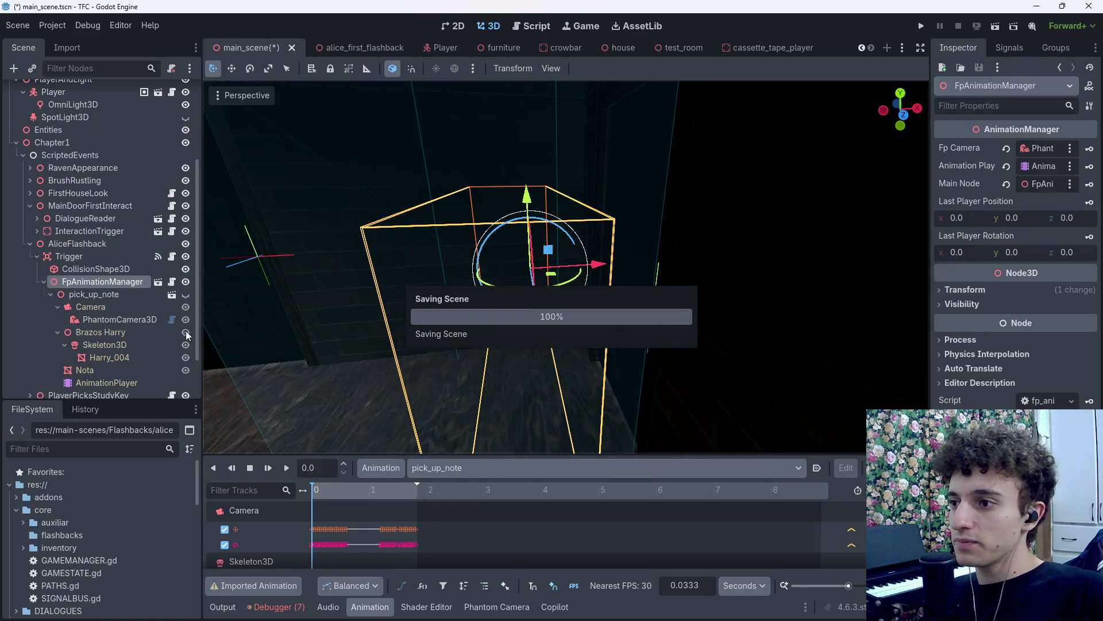
key("ctrl+z")
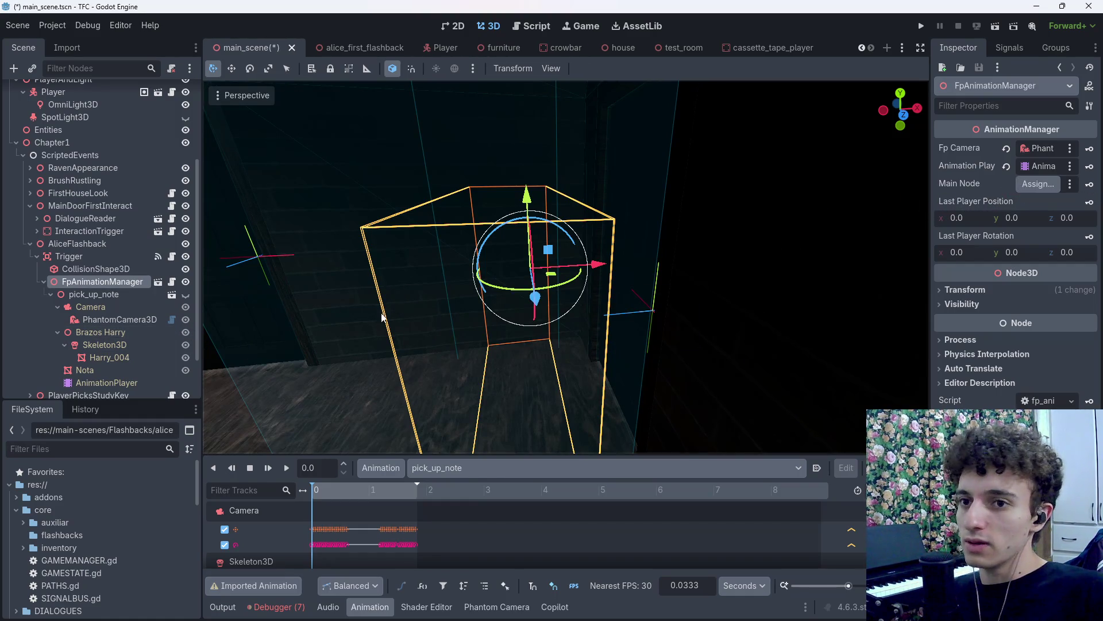
left_click(91, 335)
left_click(57, 333)
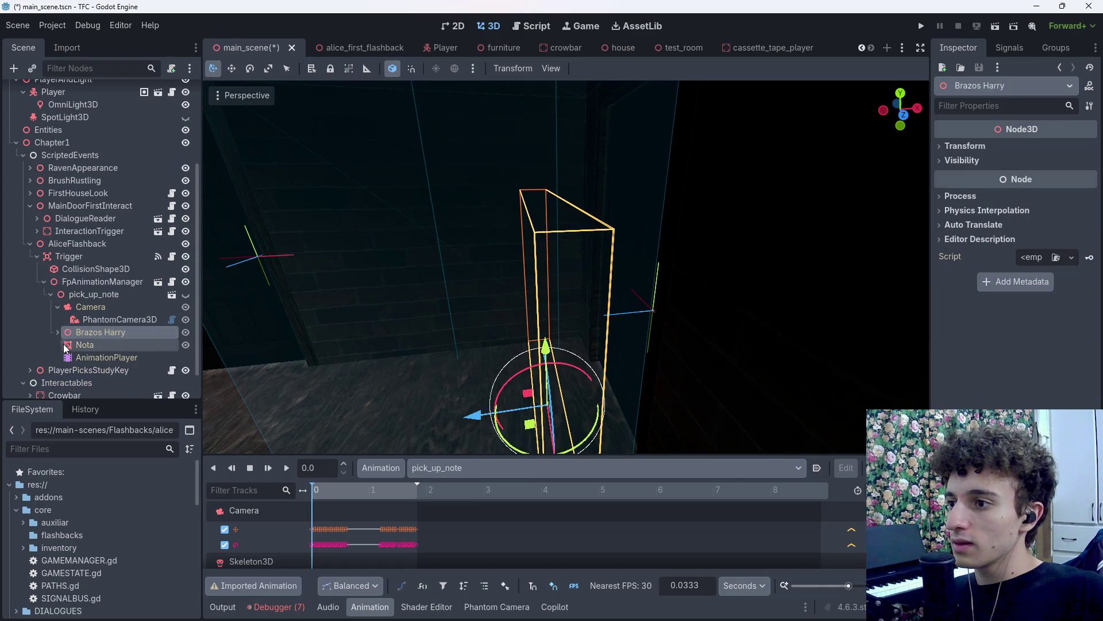
left_click(83, 294)
left_click(98, 270)
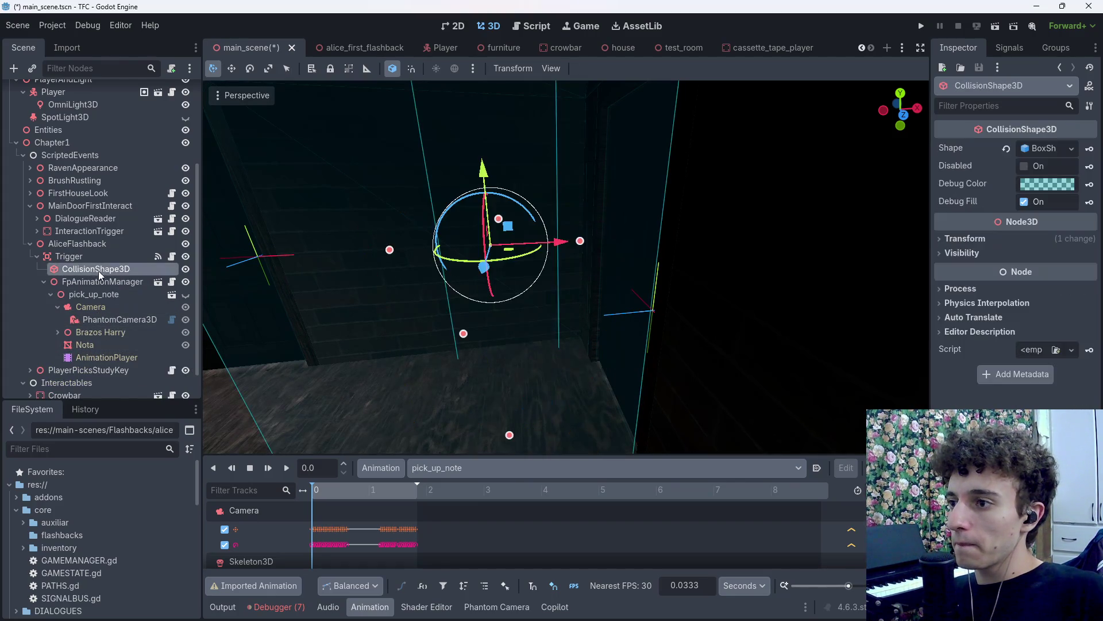
Set pick_up_note as FpAnimationManager's Main Node, save, and open the trigger script.
left_click(98, 284)
mouse_move(94, 294)
left_mouse_down()
mouse_move(270, 296)
mouse_move(1043, 184)
left_mouse_up()
key("ctrl+s")
left_click(51, 294)
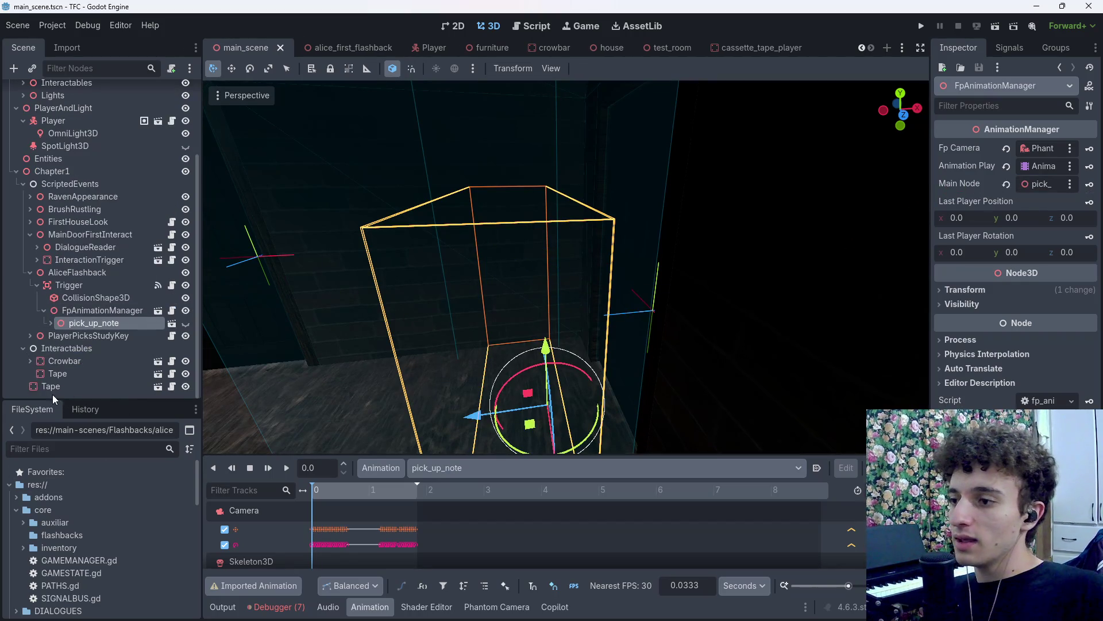
key("ctrl+s")
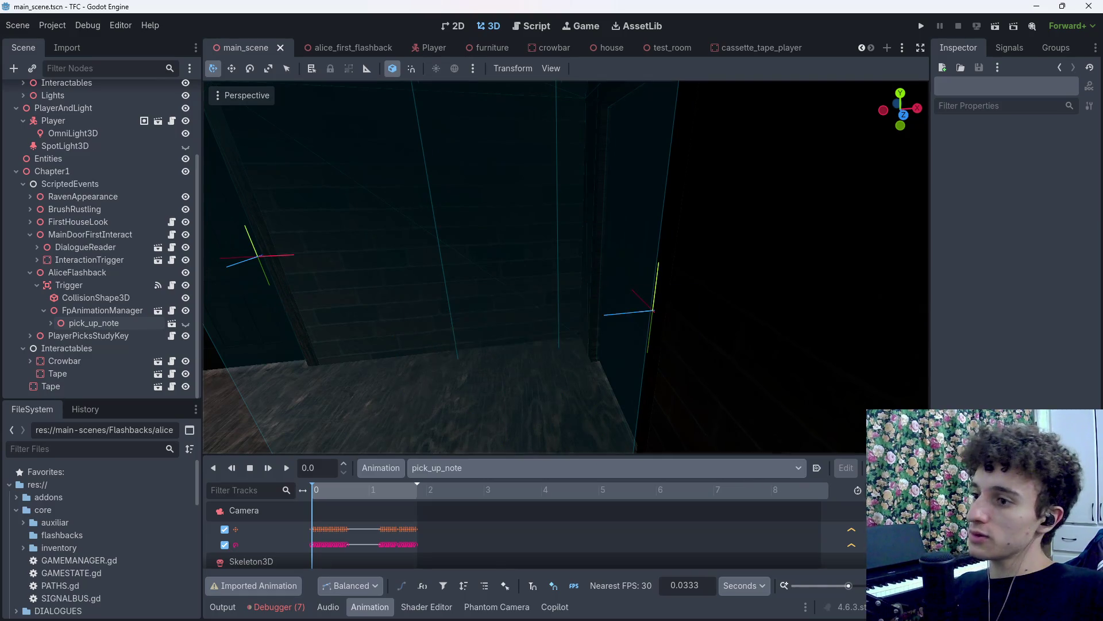
left_click(172, 285)
left_click(422, 117)
Replace the Trigger reference in trigger.gd with an onready FpAnimationManager variable and save.
left_click_drag(93, 287, 414, 124)
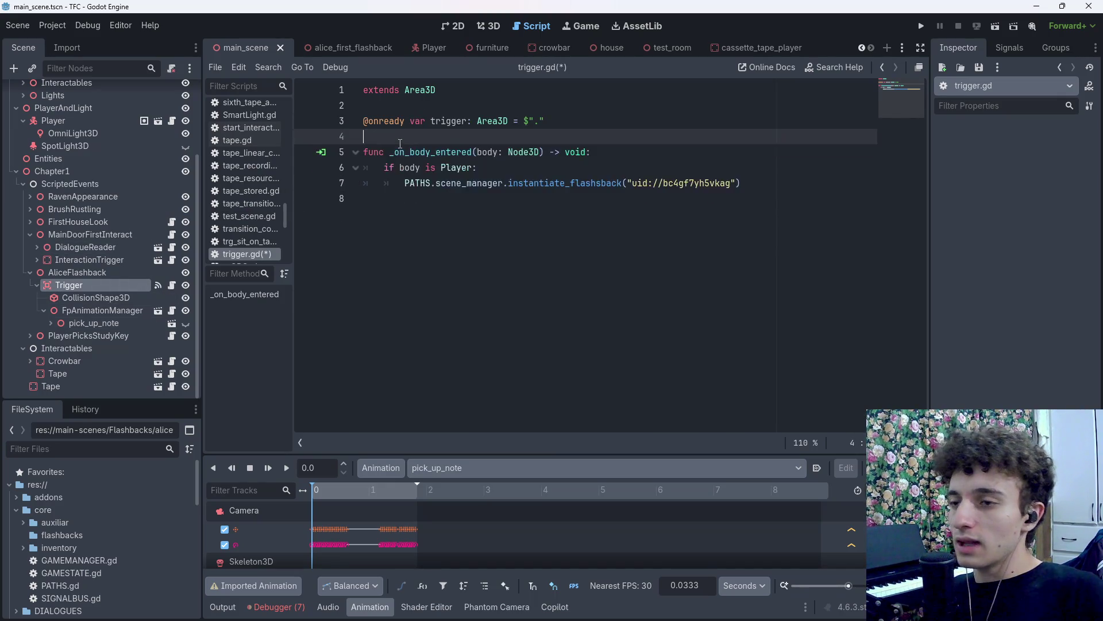
left_click(401, 141)
key("ctrl+s")
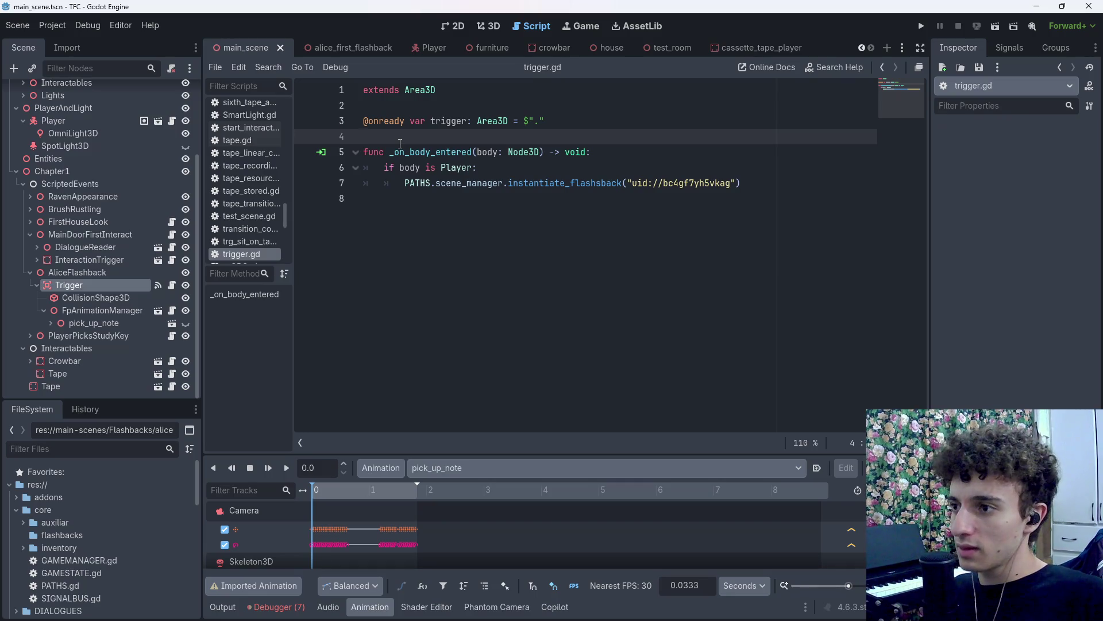
left_click(108, 275)
left_click(90, 287)
mouse_move(109, 309)
left_mouse_down()
mouse_move(368, 121)
mouse_move(397, 137)
left_mouse_up()
left_click_drag(545, 121, 313, 118)
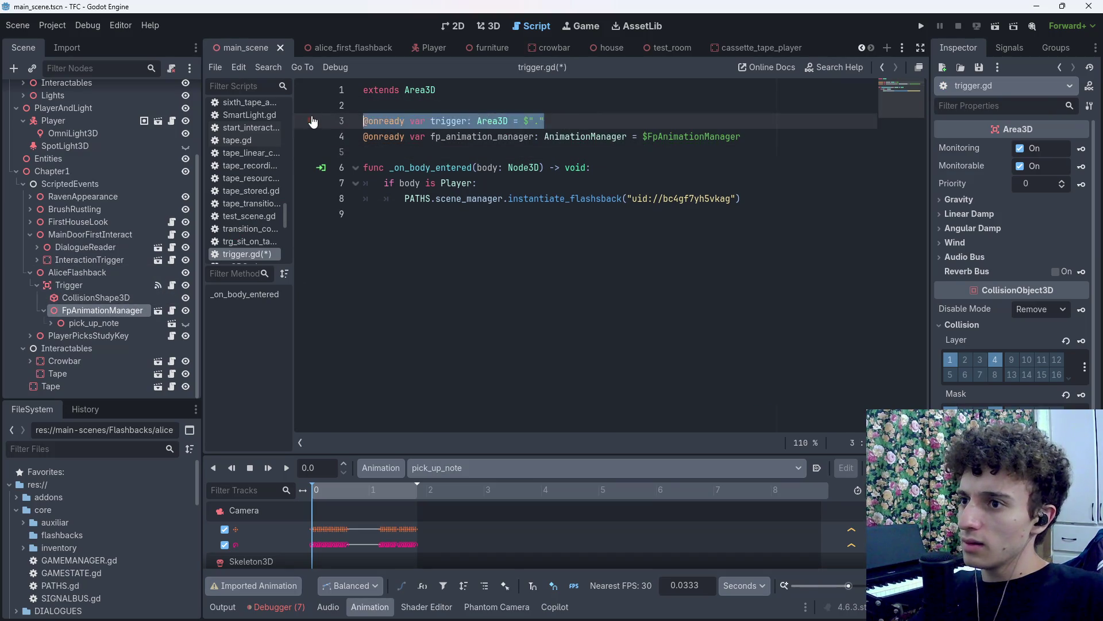
key("BackSpace")
key("BackSpace")
key("BackSpace")
left_click(632, 131)
key("ctrl+s")
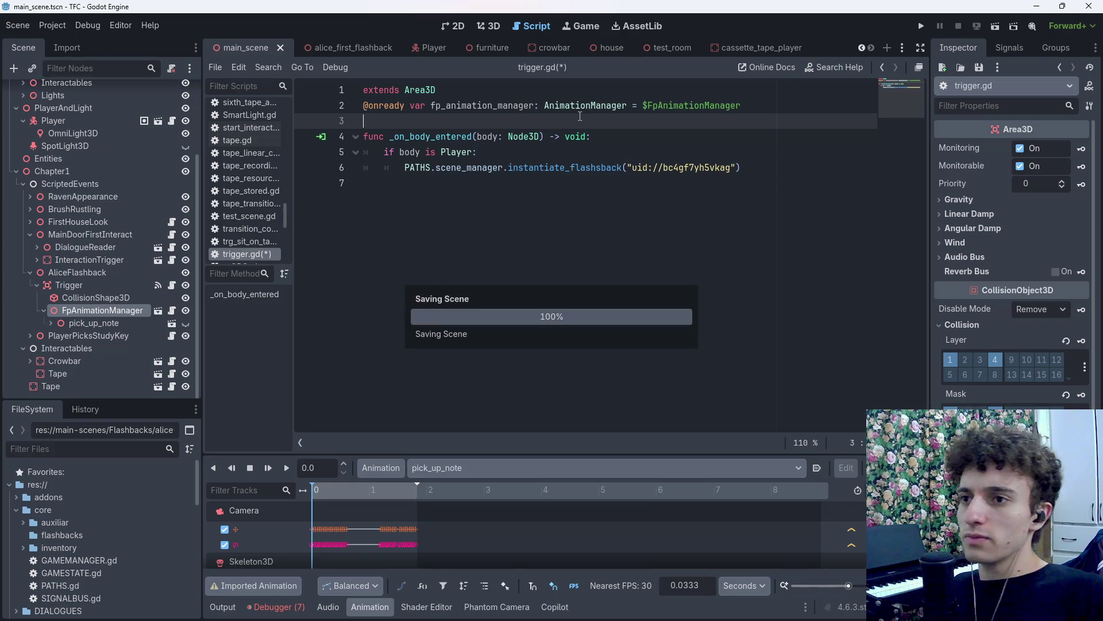
Inside the Player check, add a call to fp_animation_manager.start_animation.
left_click(771, 168)
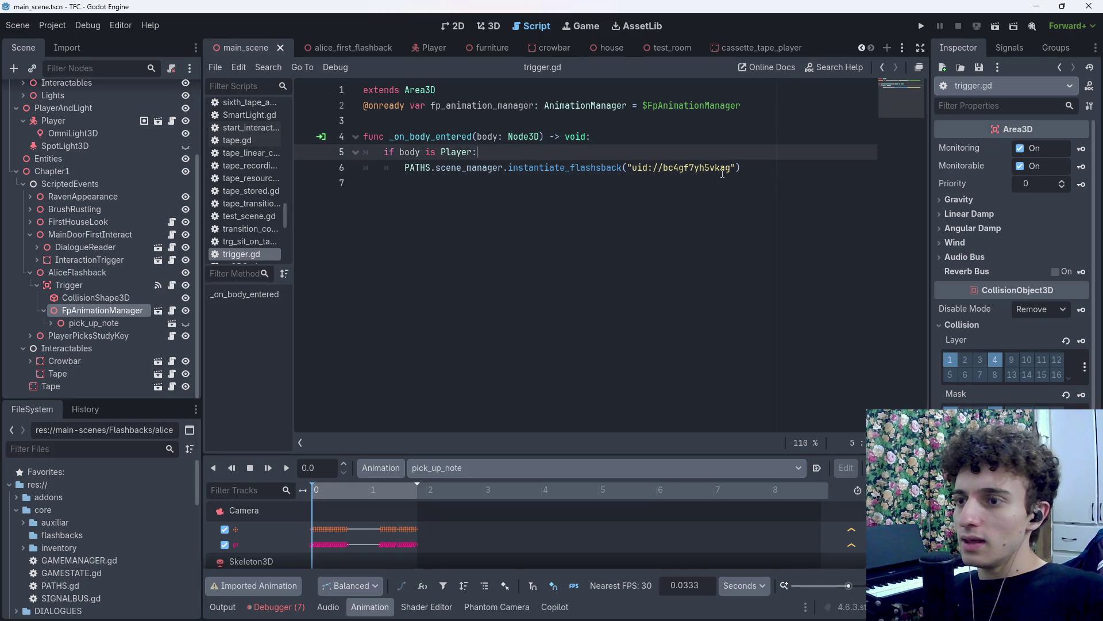
key("ctrl+shift+Return")
type("fp_ani")
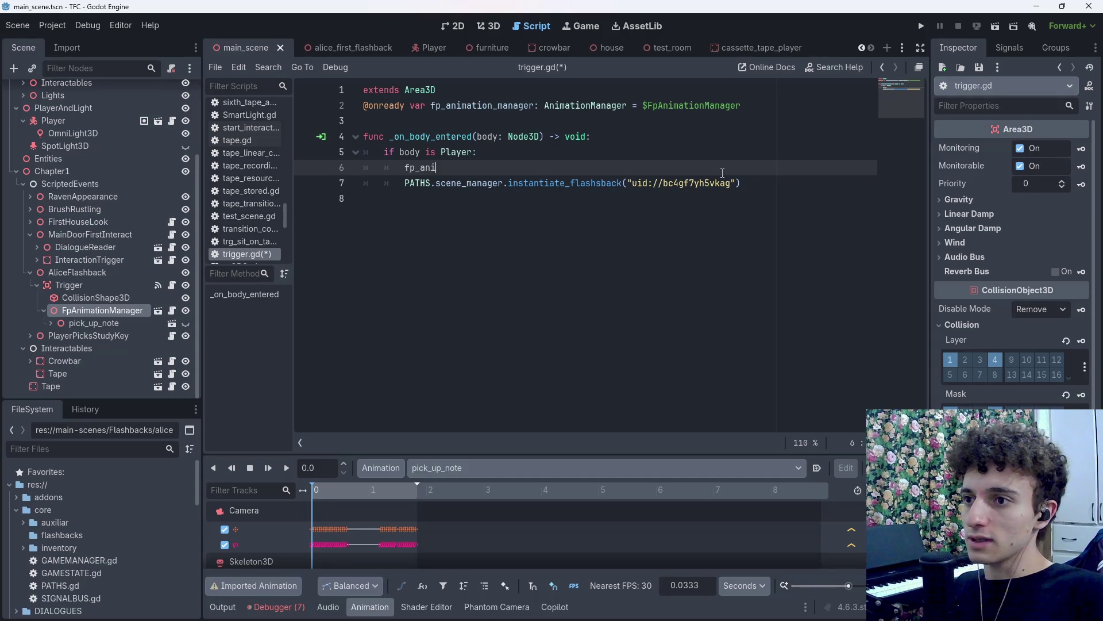
type("m")
key("Return")
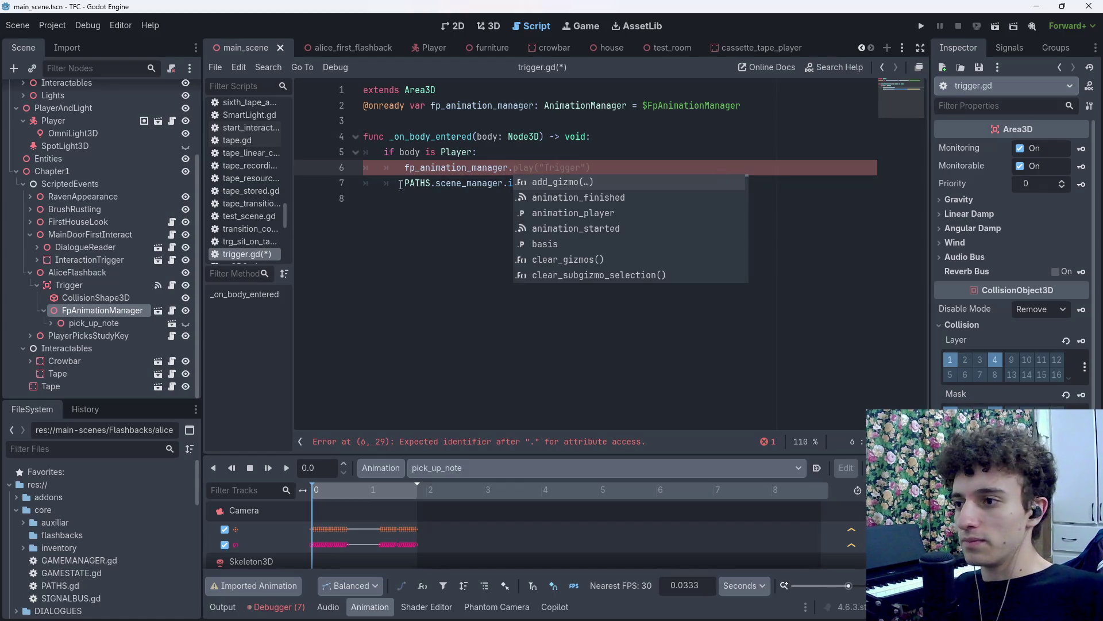
left_click(171, 311)
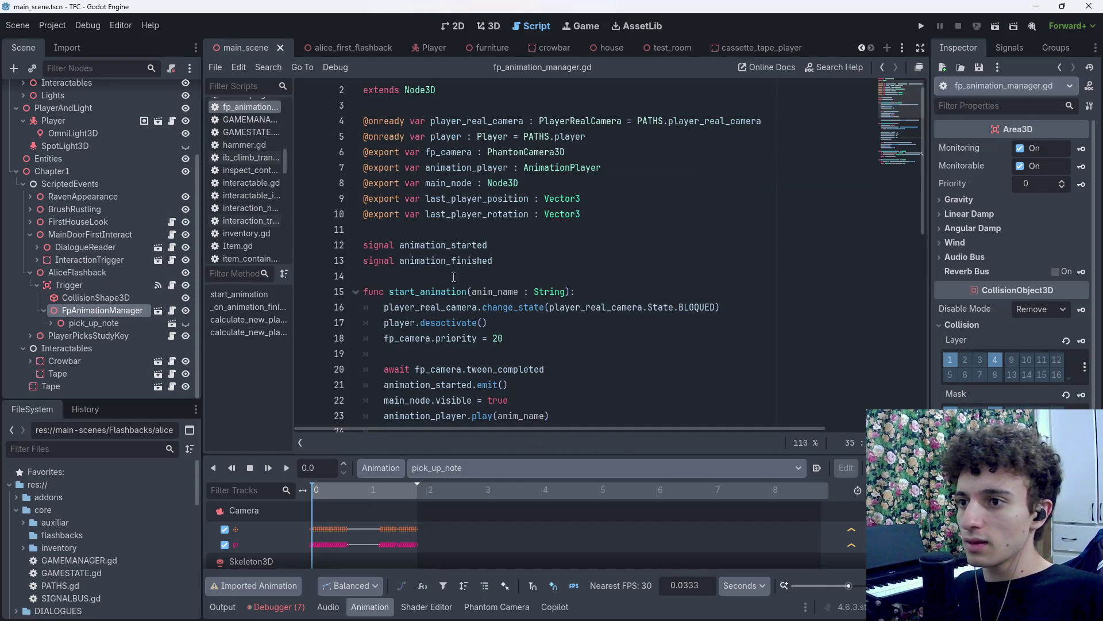
left_click(881, 67)
type("start")
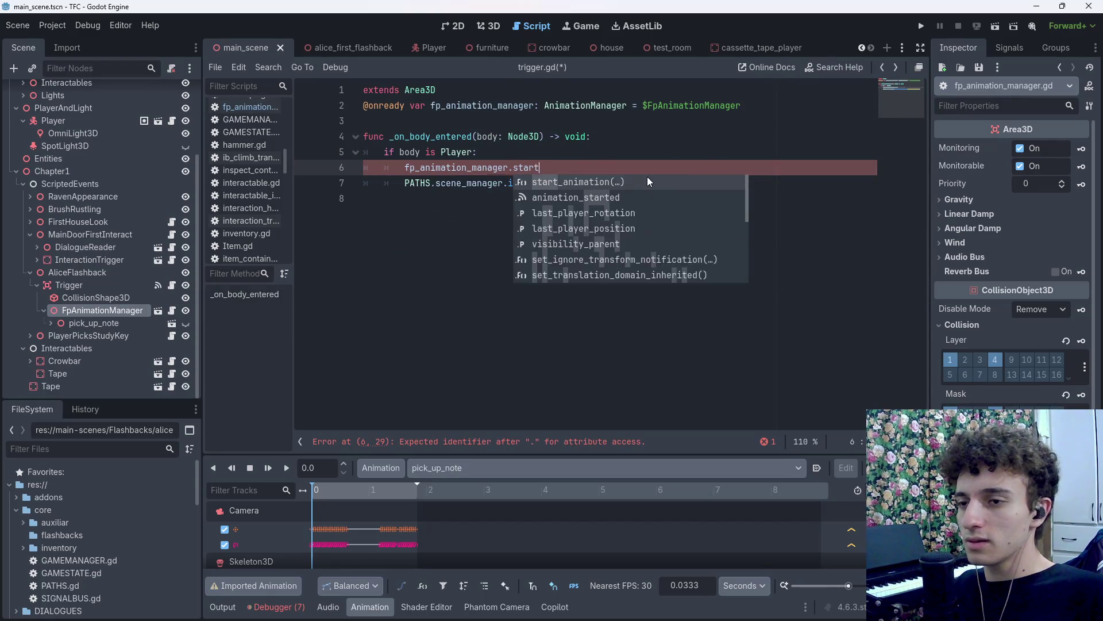
key("Return")
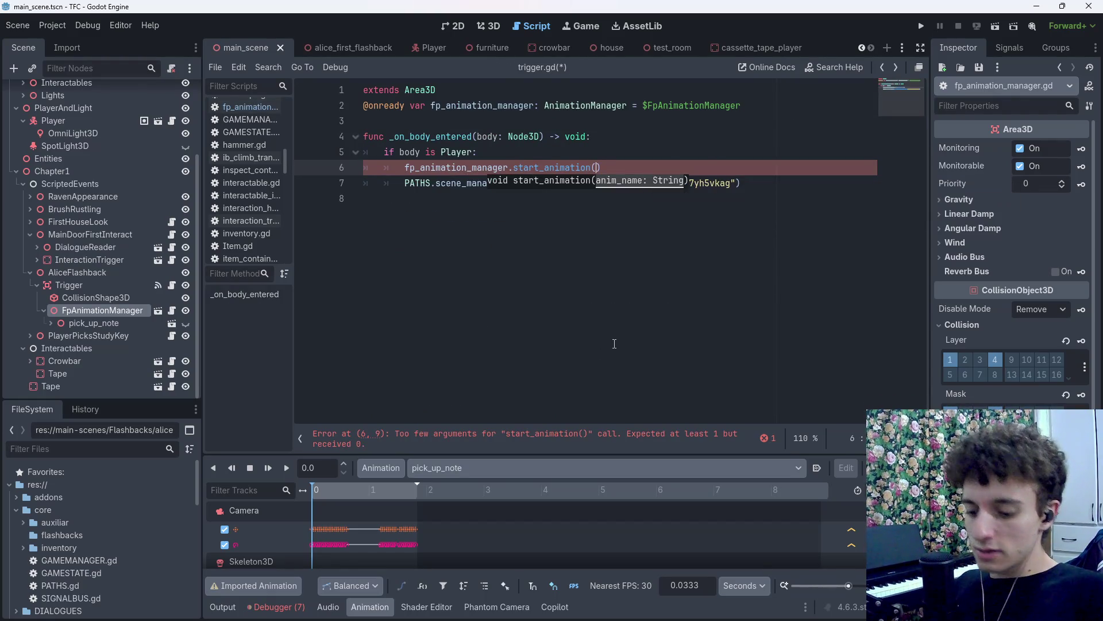
Pass "pick_up_note" as the start_animation argument and save the script.
type("pick_up_note")
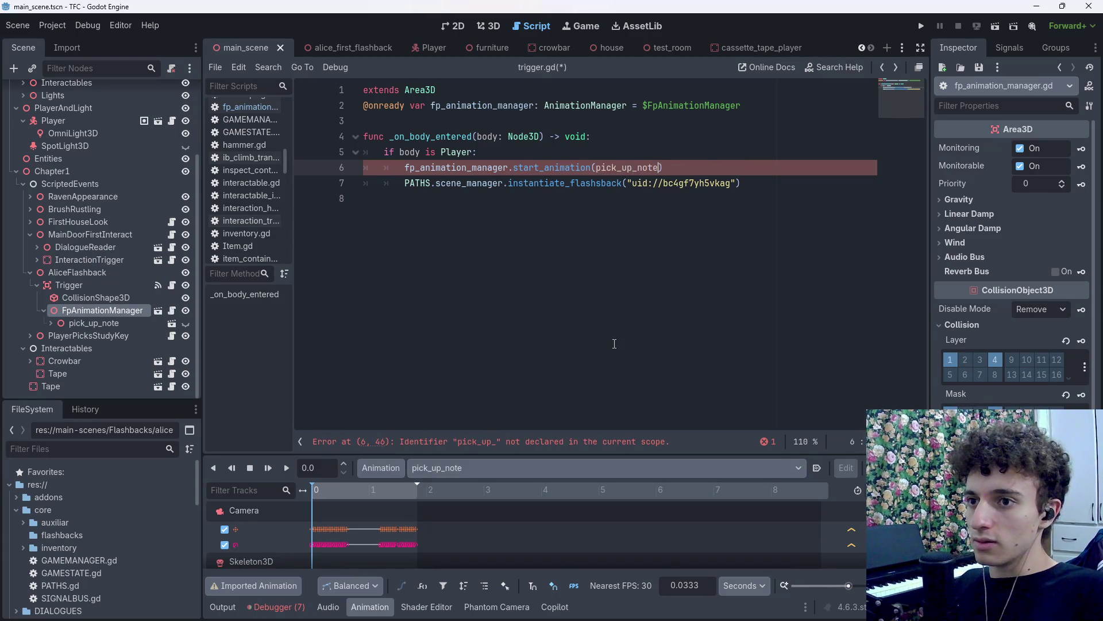
key("ctrl+shift+Left")
key("BackSpace")
key("Return")
key("ctrl+s")
Add 'await fp_animation_manager.animation_finished' before instantiating the flashback, and save.
left_click(536, 145)
left_click(768, 172)
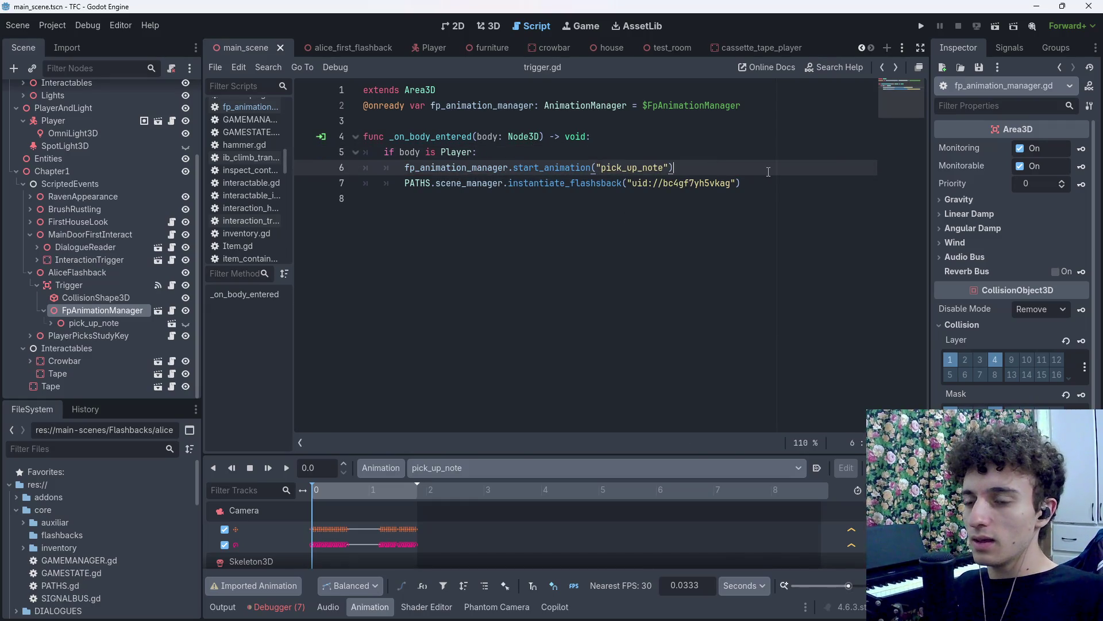
key("Return")
type("fp")
key("Return")
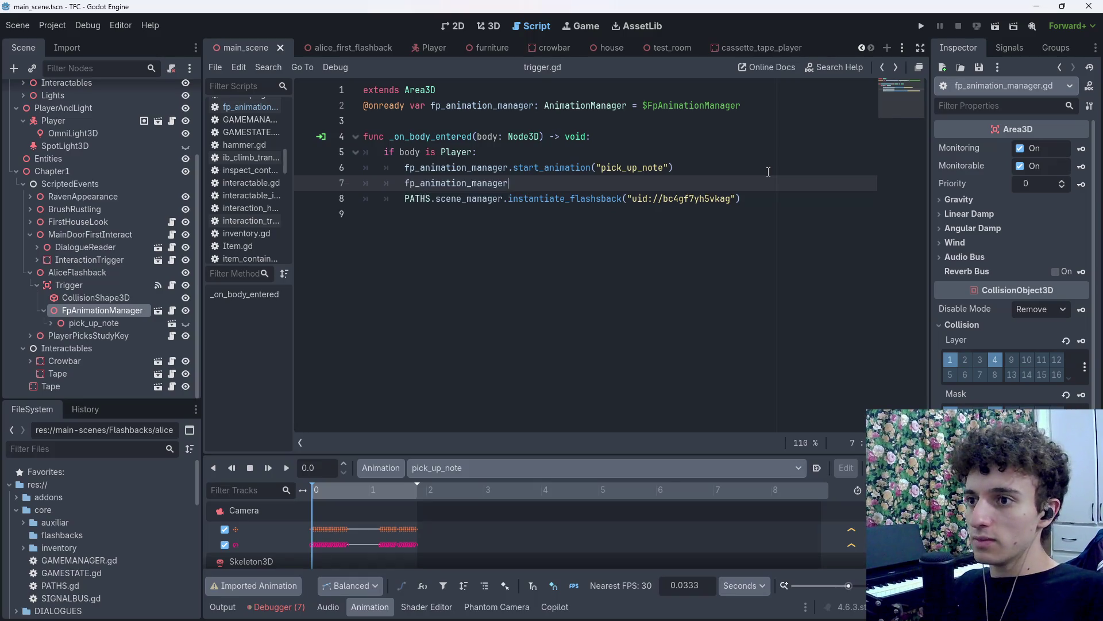
type(".anim")
key("Return")
key("Home")
type("await")
left_click(707, 182)
key("ctrl+s")
key("ctrl+s")
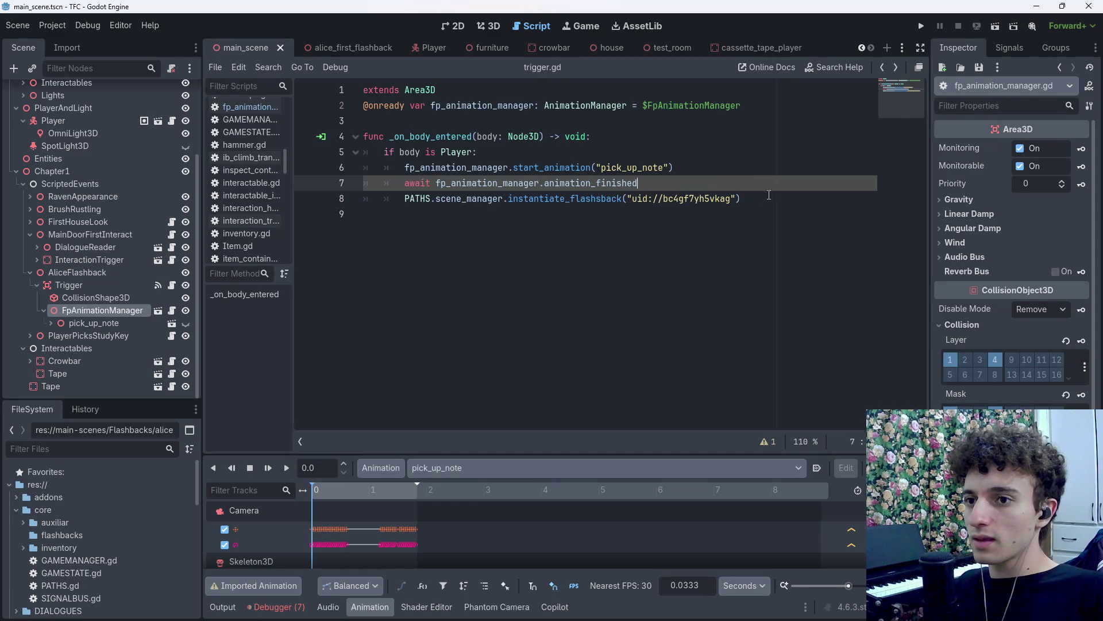
key("Down")
key("End")
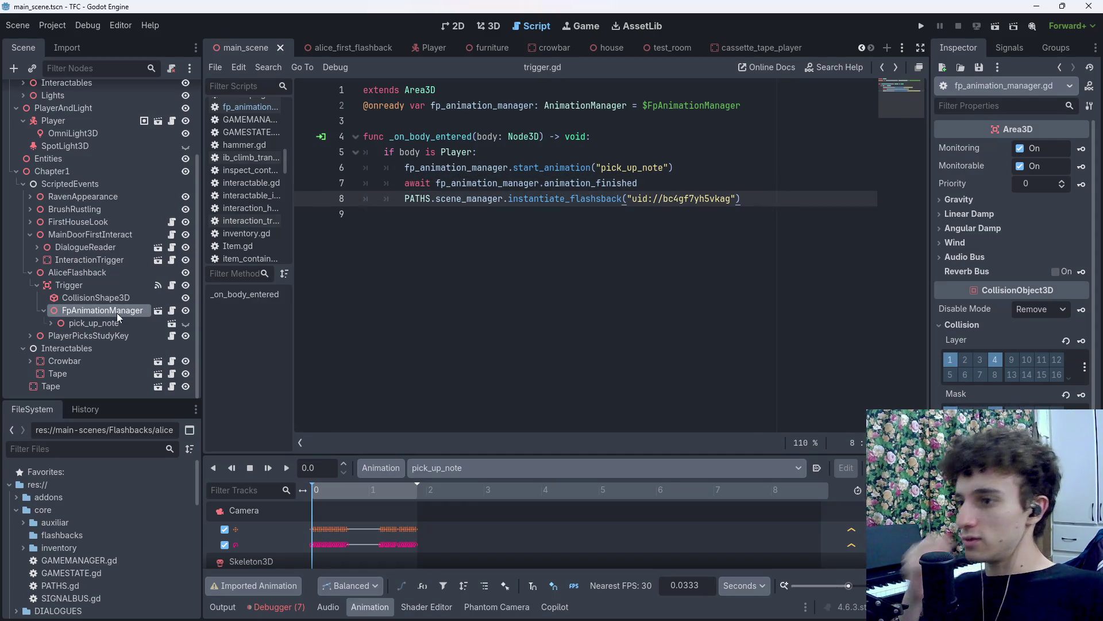
left_click(51, 324)
Review fp_animation_manager.gd's start_animation code and main_node variable, then go back to the 3D view.
scroll(80, 318, "up", 1)
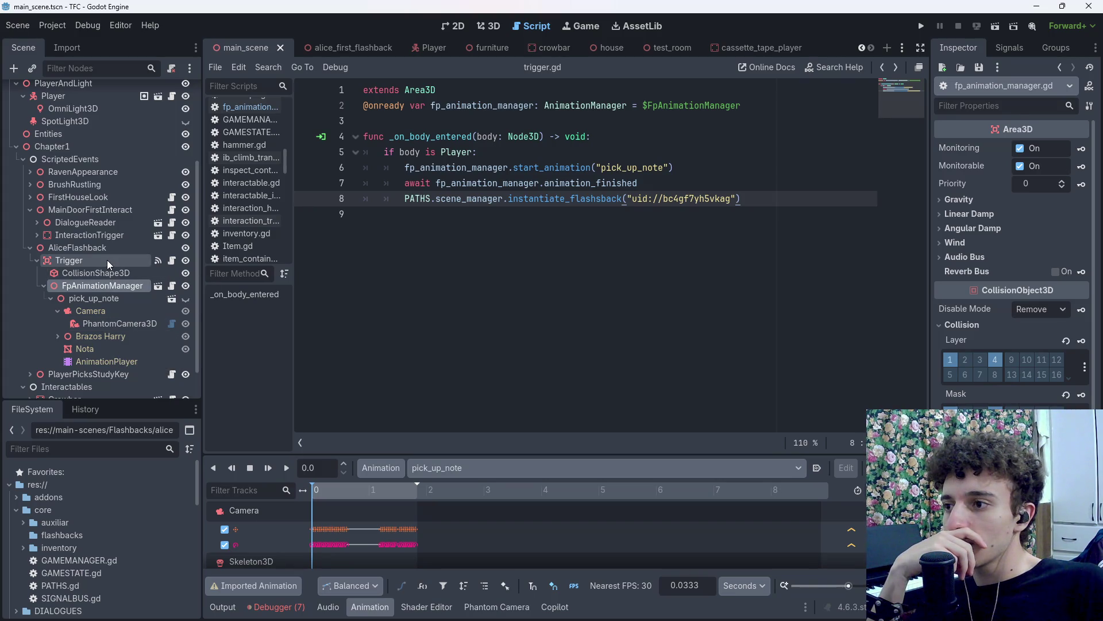
left_click(172, 286)
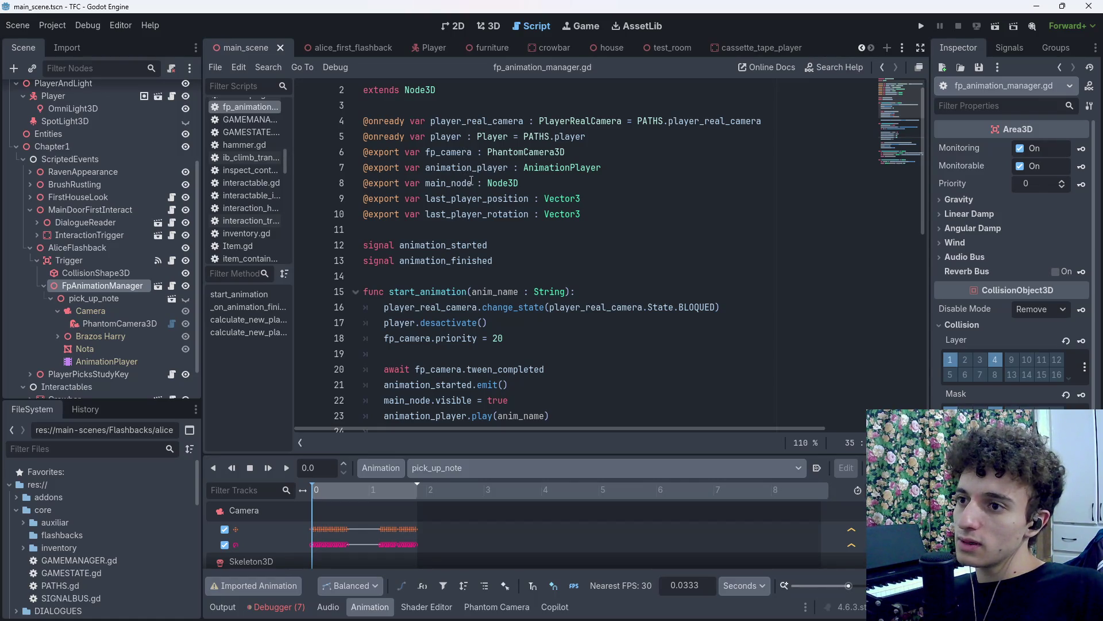
left_click_drag(472, 180, 426, 184)
scroll(476, 219, "down", 8)
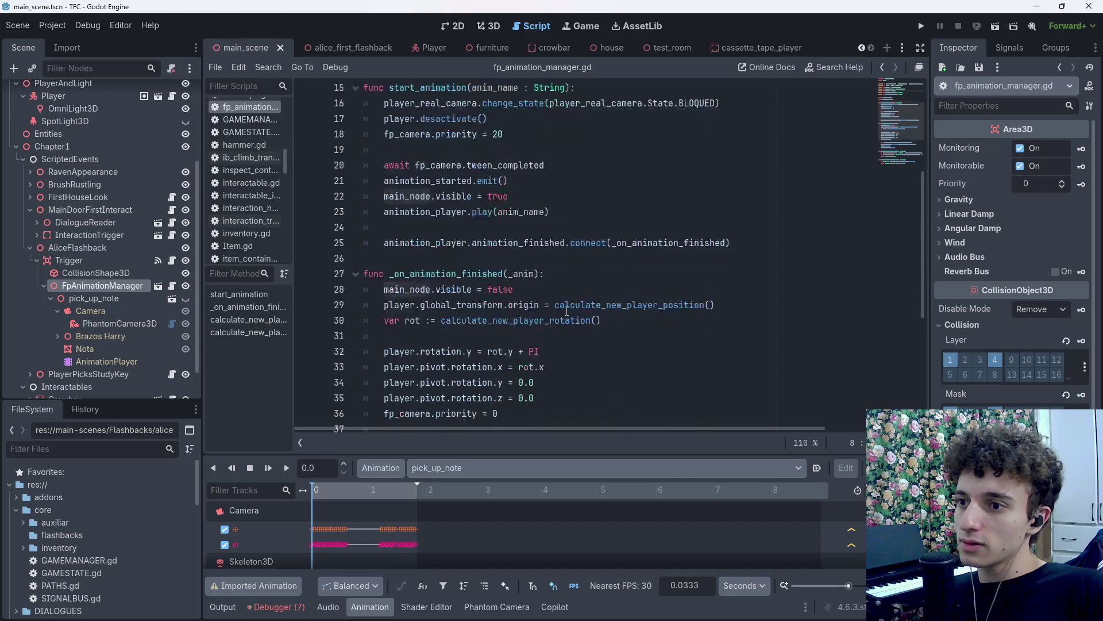
scroll(516, 288, "down", 2)
scroll(516, 289, "up", 5)
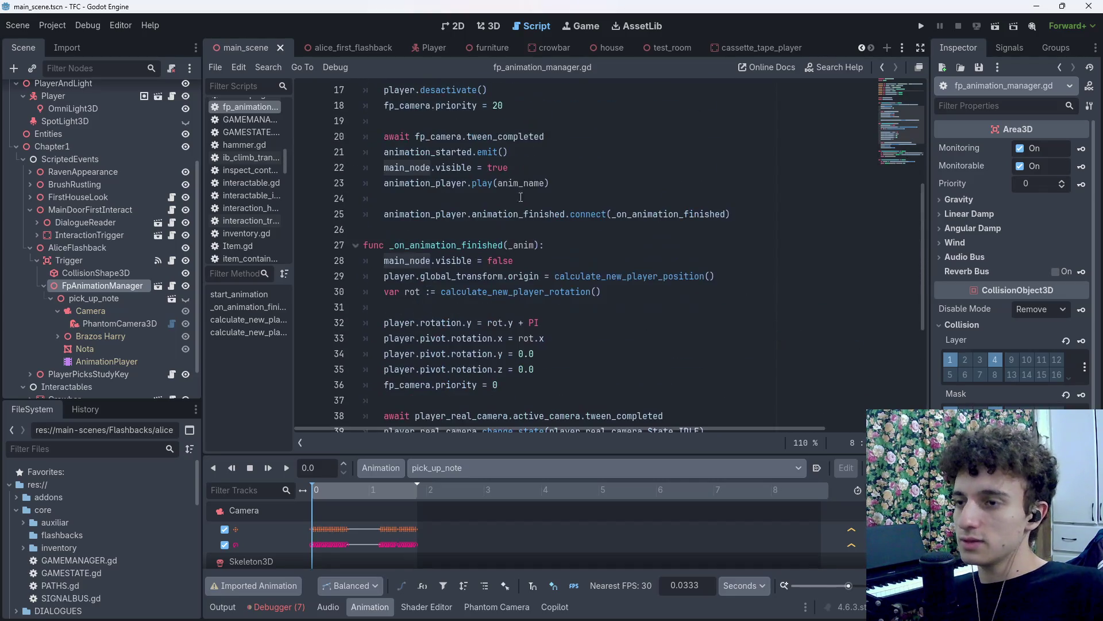
left_click(491, 26)
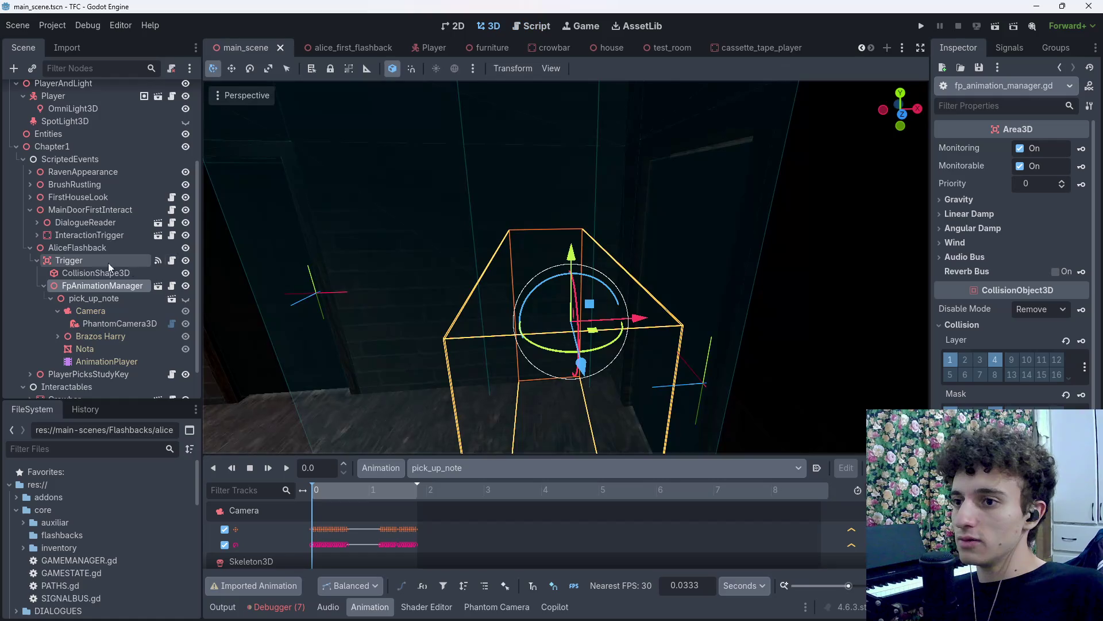
Set FpAnimationManager's Main Node to Brazos Harry and save the scene.
left_click(95, 299)
left_click(92, 250)
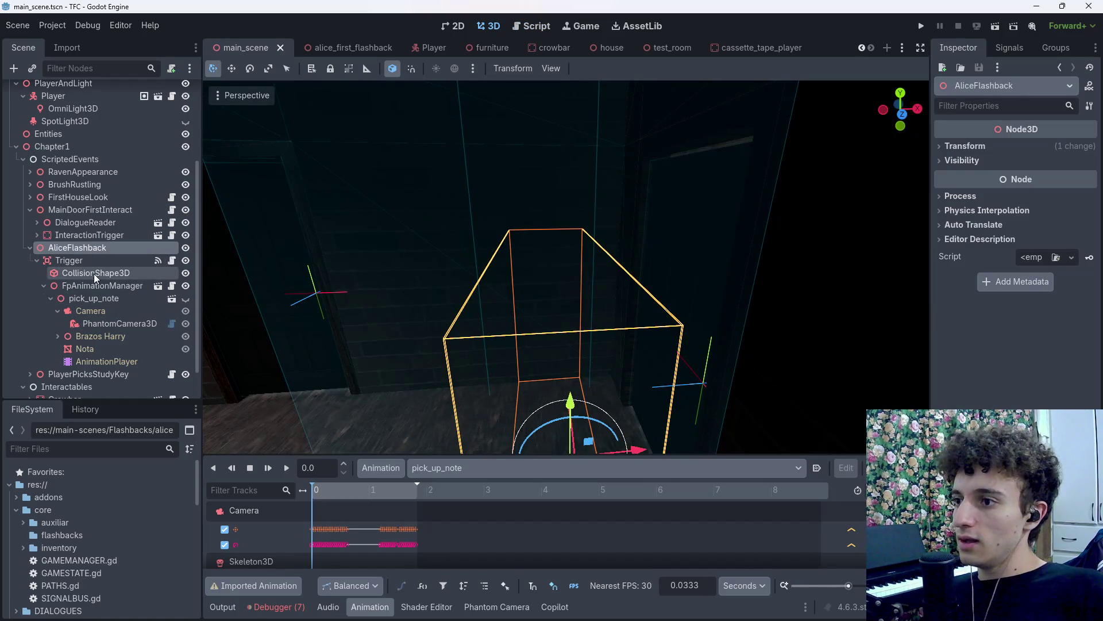
left_click(113, 284)
left_click(1009, 184)
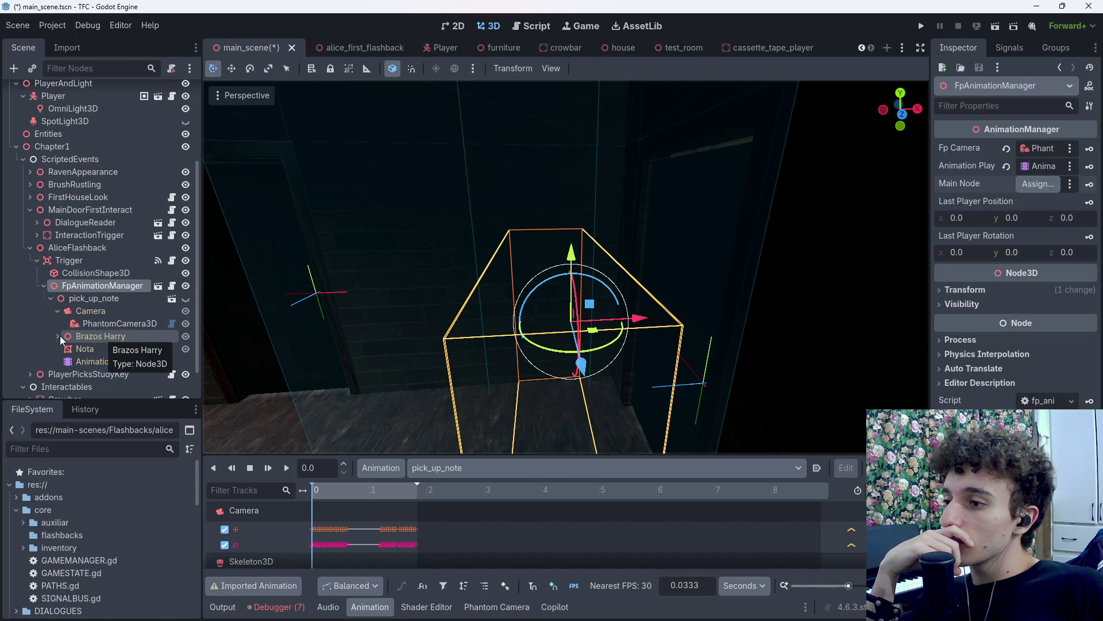
mouse_move(90, 336)
left_mouse_down()
mouse_move(399, 308)
mouse_move(1038, 183)
left_mouse_up()
key("ctrl+s")
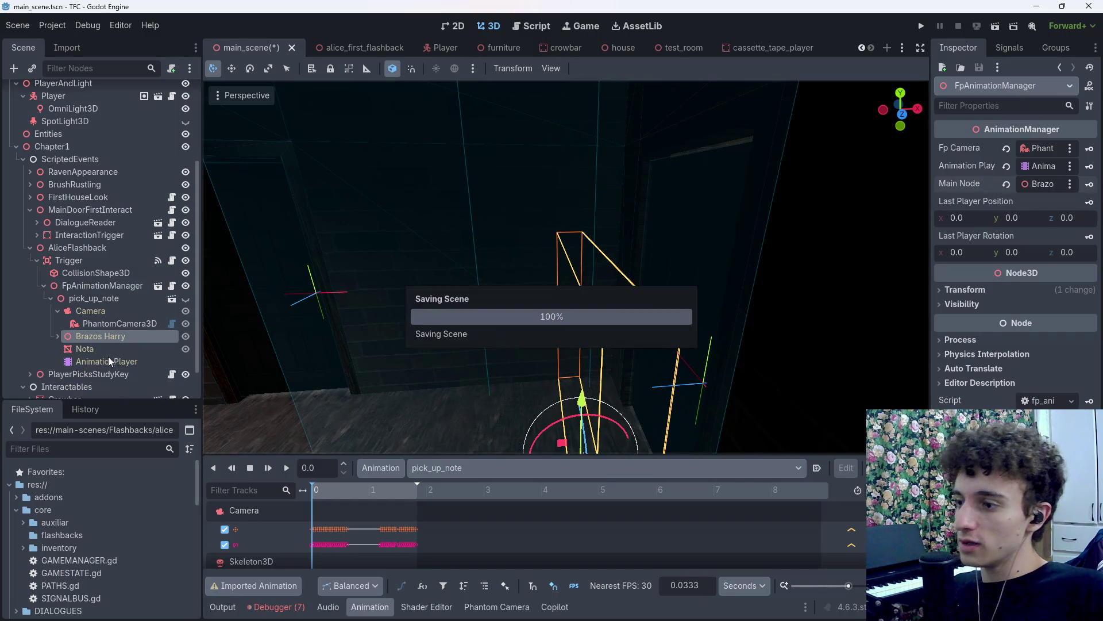
Enable visual layer 2 on the Nota mesh and save.
left_click(101, 349)
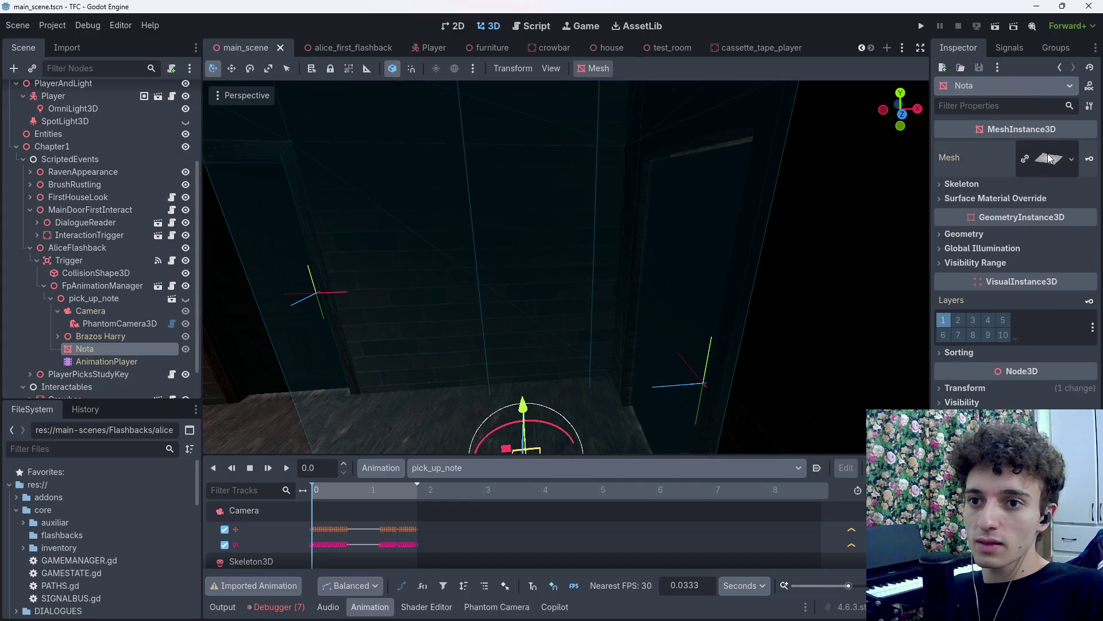
left_click(965, 184)
left_click(964, 184)
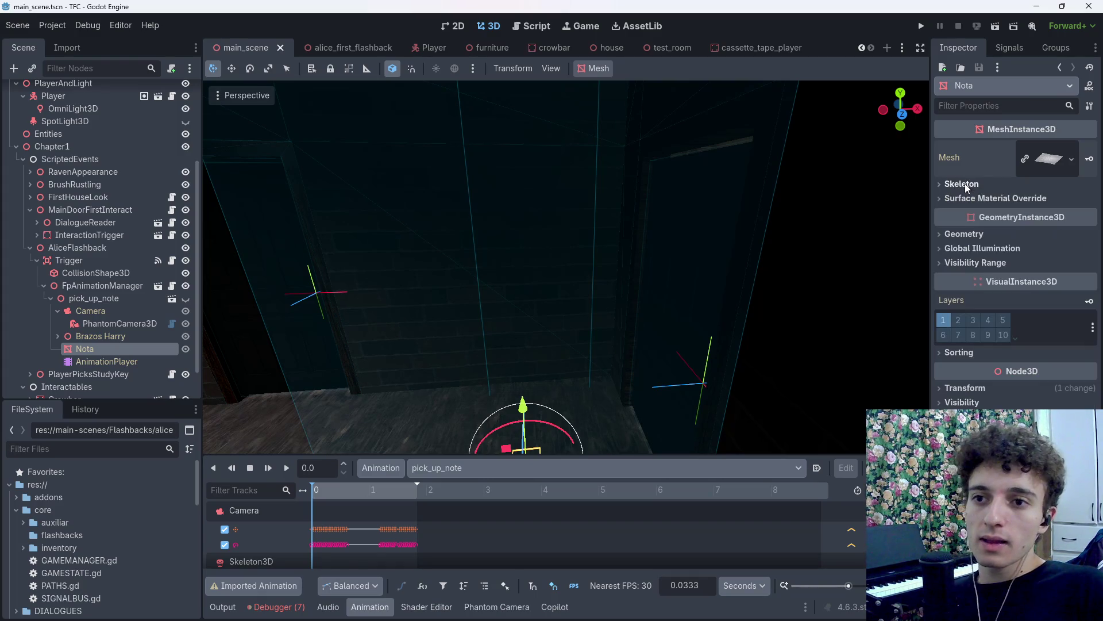
left_click(957, 325)
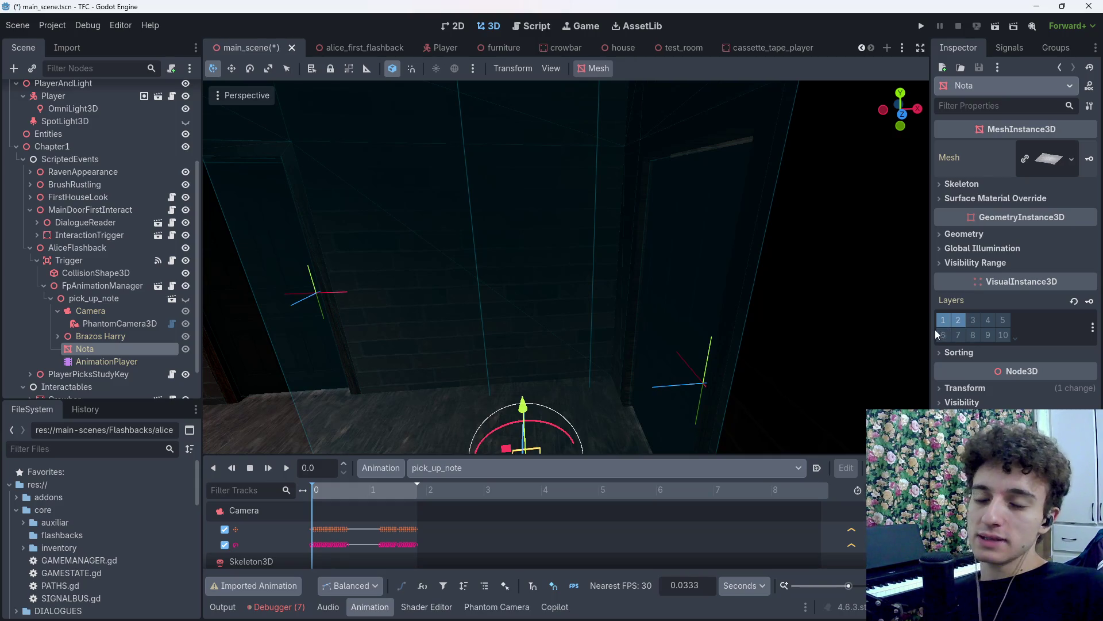
key("ctrl+s")
Compare against the cassette_tape_player Cube's layers, then return to main_scene and save.
left_click(761, 43)
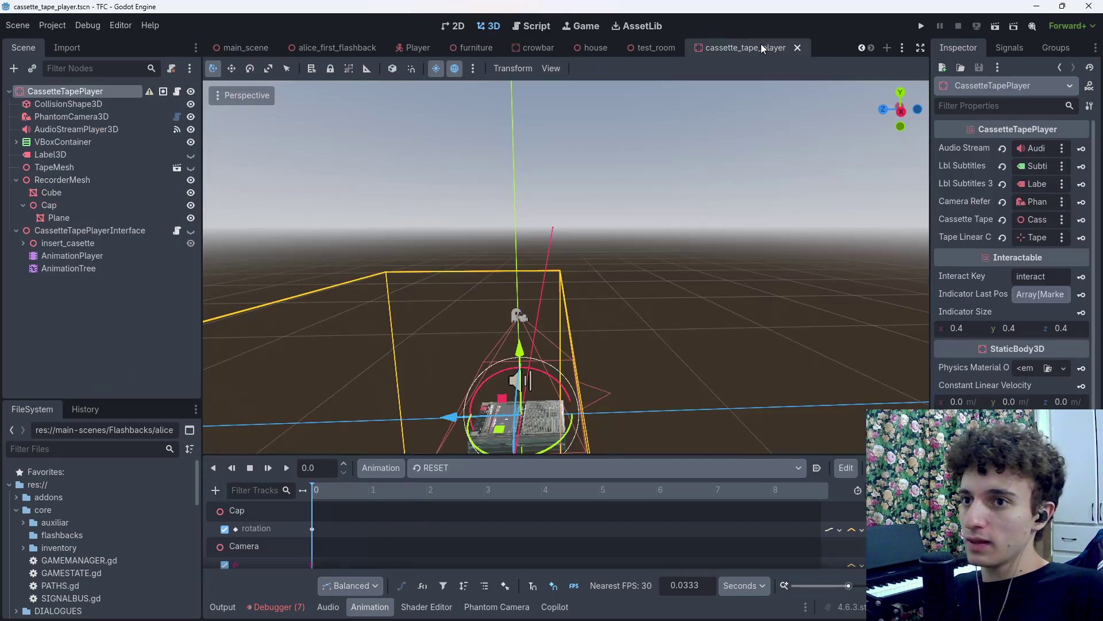
scroll(278, 192, "up", 3)
key("w")
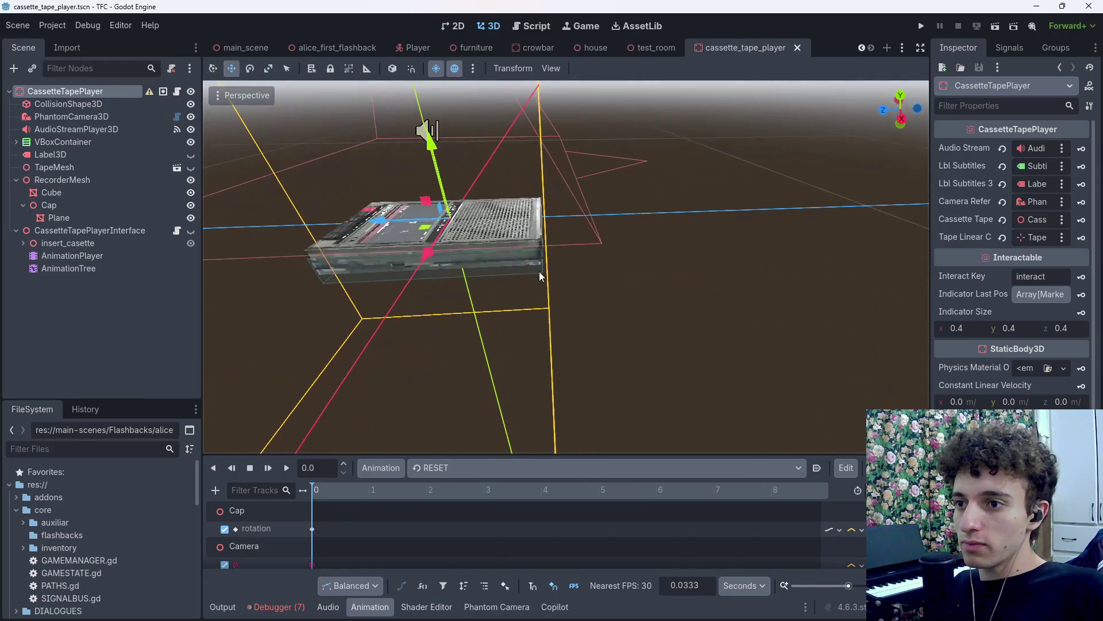
left_click(513, 240)
key("ctrl+s")
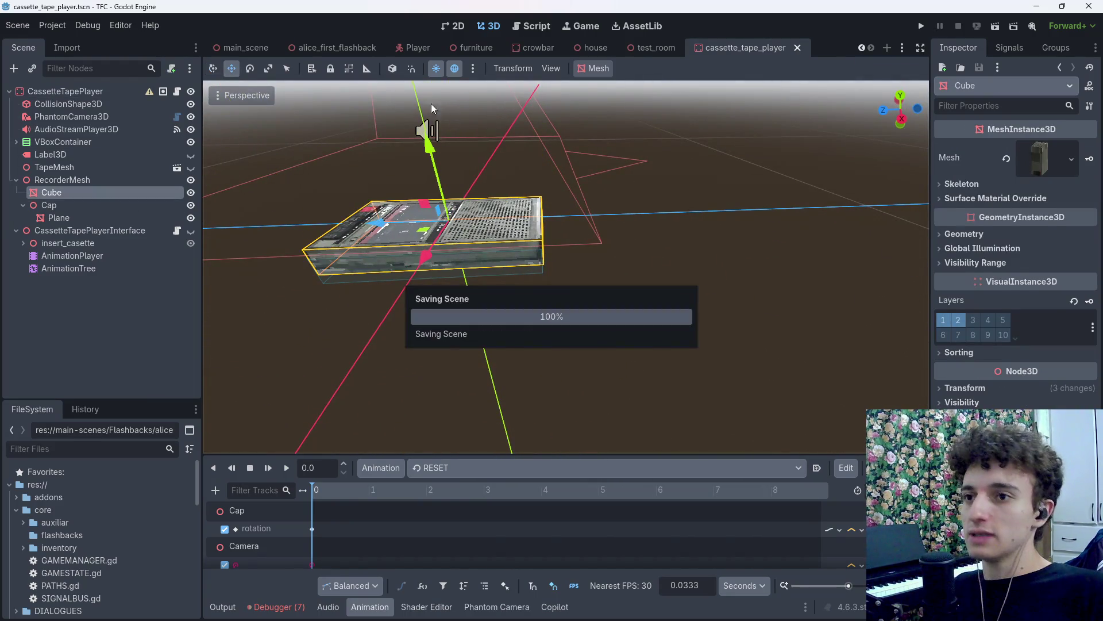
left_click(266, 51)
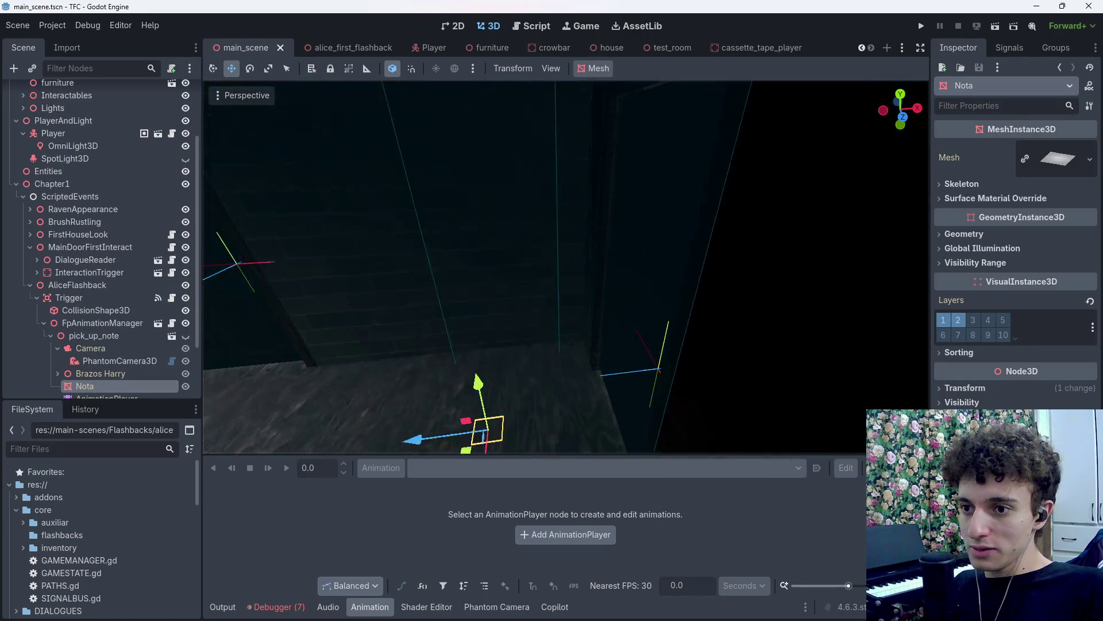
key("ctrl+s")
Test-run the game, stop it, and save the scene.
key("F5")
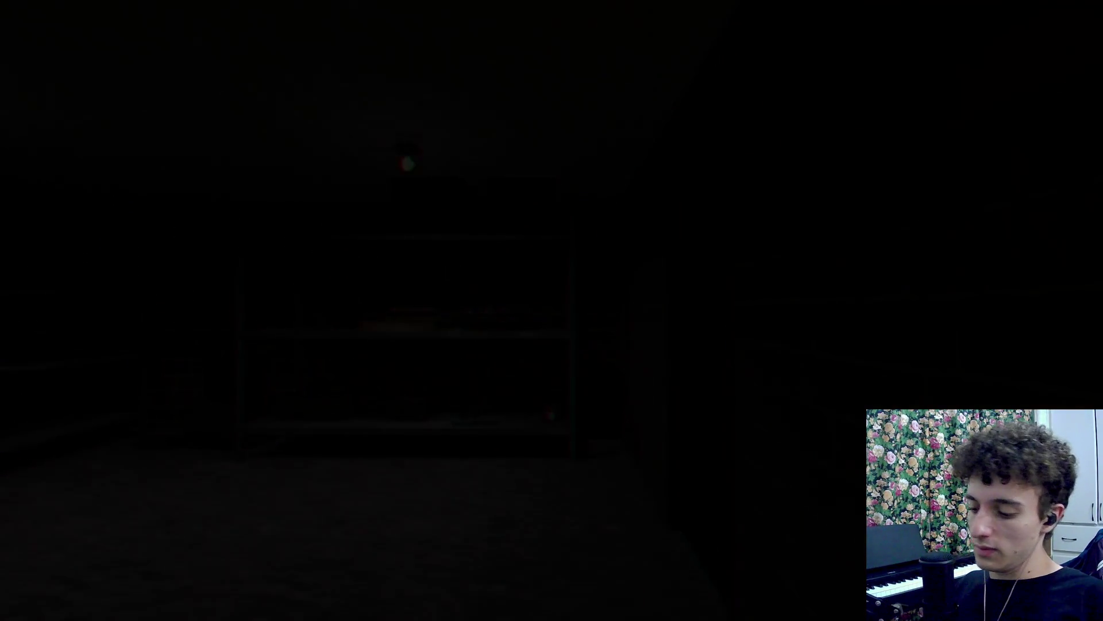
key("F8")
key("ctrl+s")
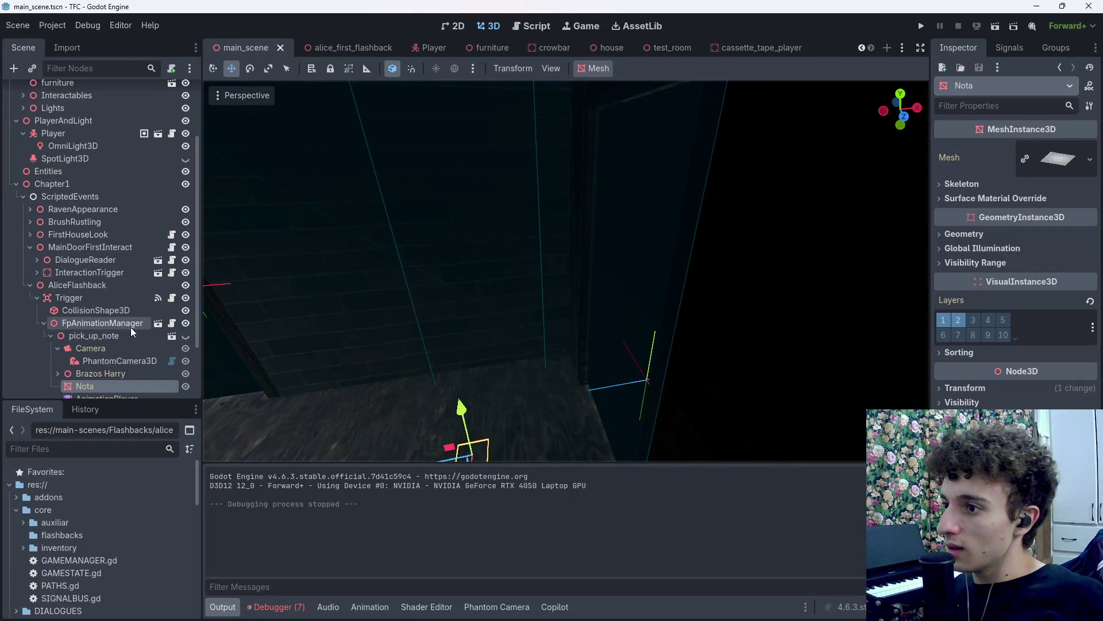
Keep Trigger visible, show the pick_up_note rig, hide the Nota mesh, save, and relaunch the game.
scroll(183, 332, "up", 2)
left_click(185, 337)
left_click(186, 337)
left_click(185, 337)
left_click(186, 337)
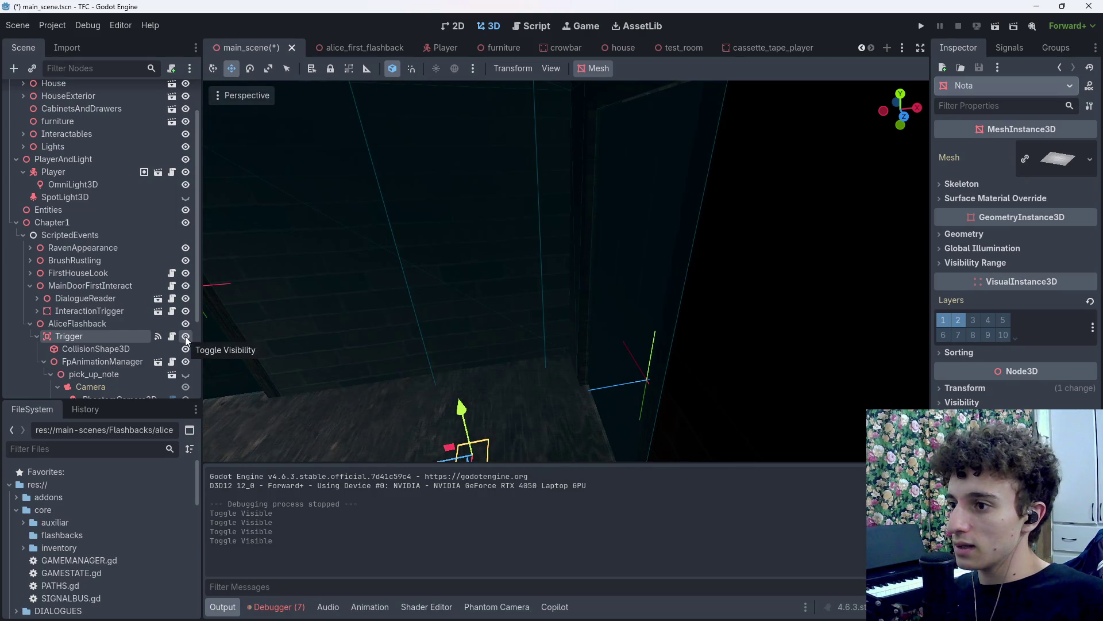
scroll(137, 332, "down", 2)
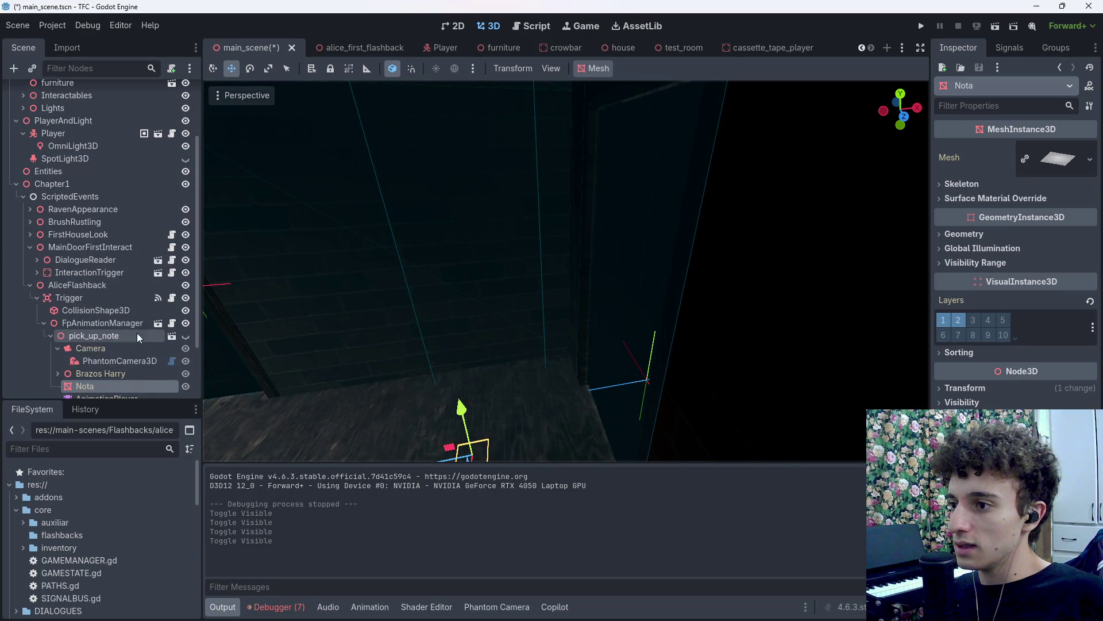
left_click(184, 339)
scroll(185, 321, "down", 3)
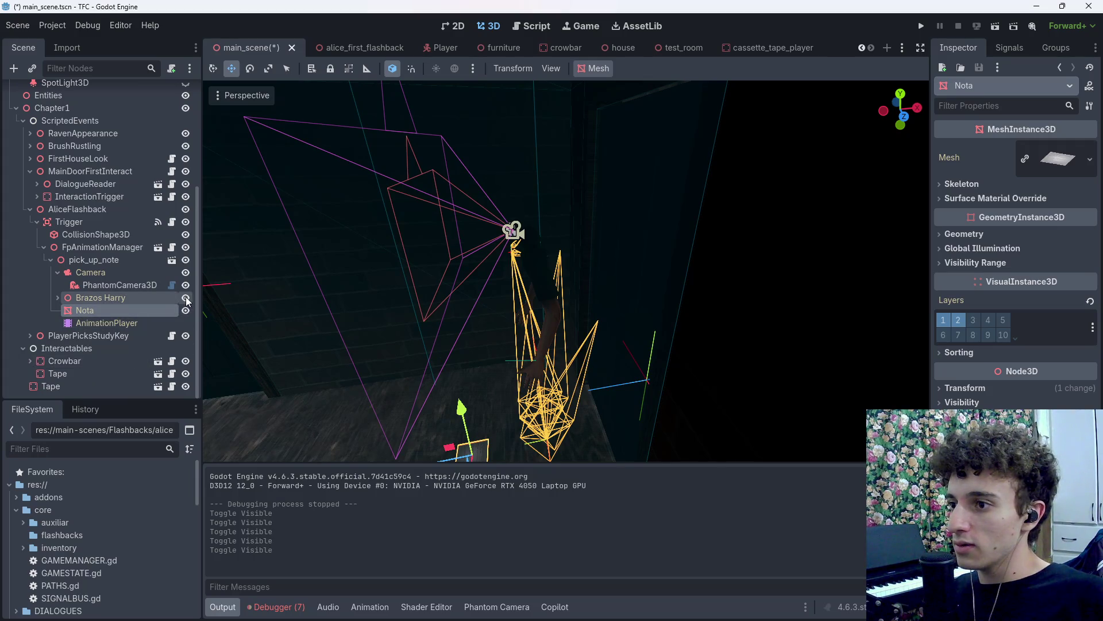
left_click(187, 310)
key("ctrl+s")
left_click(921, 26)
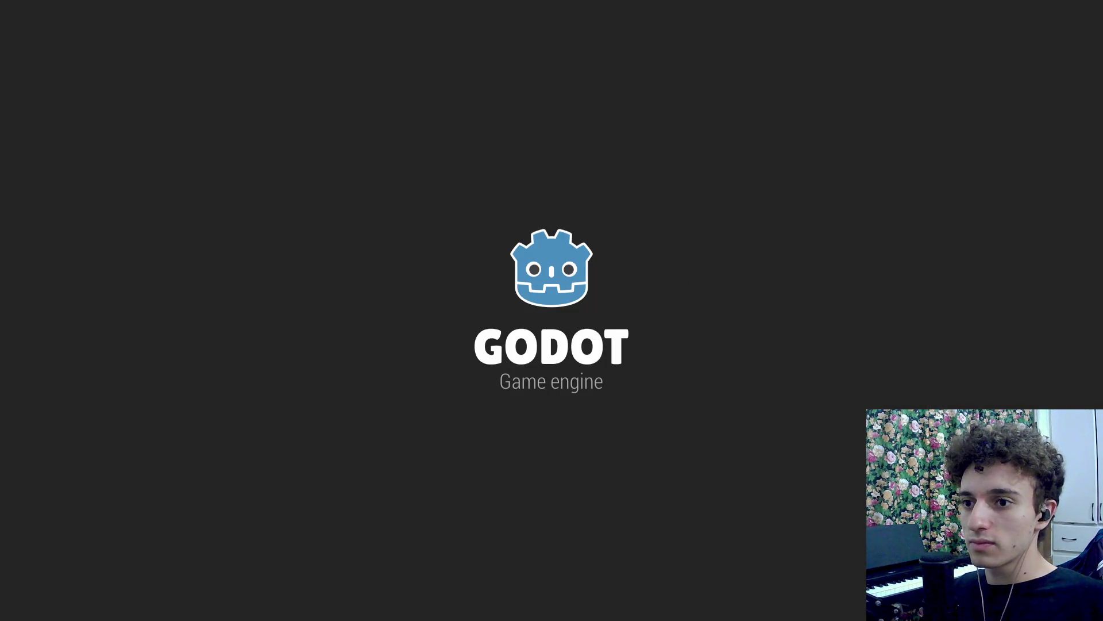
Walk to the floor note, pick it up and read it, then stop the game and switch to Blender.
key("w")
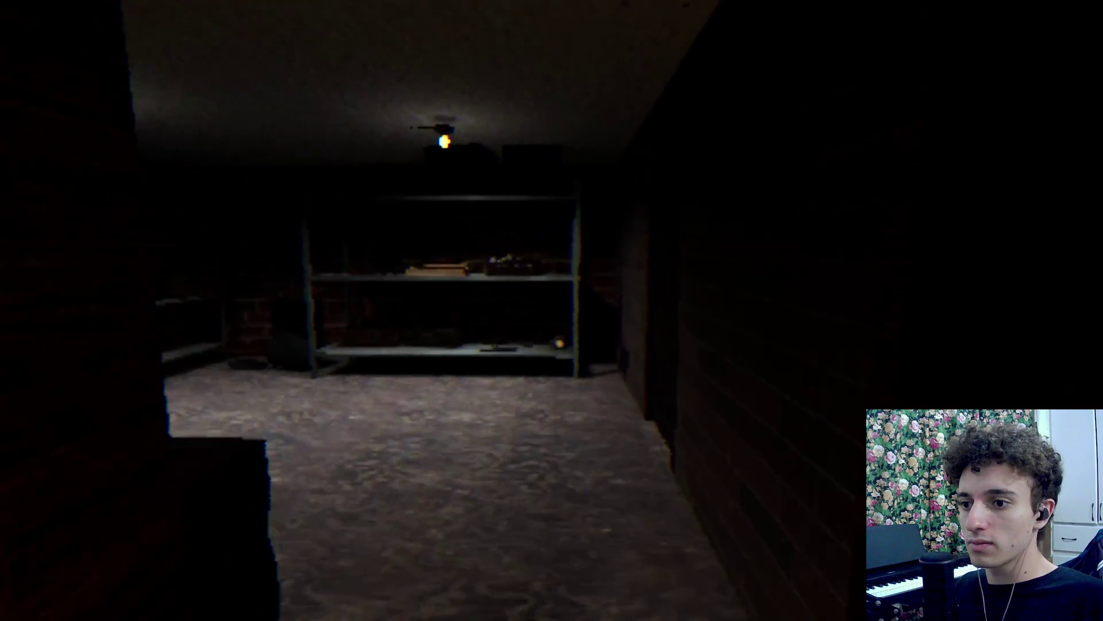
key("w")
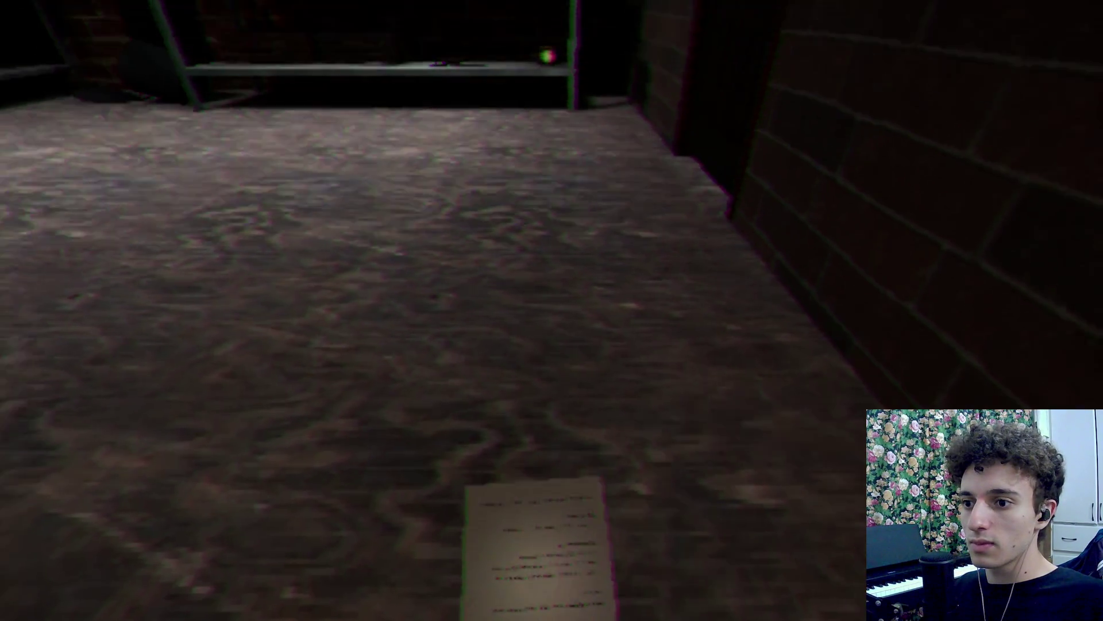
key("e")
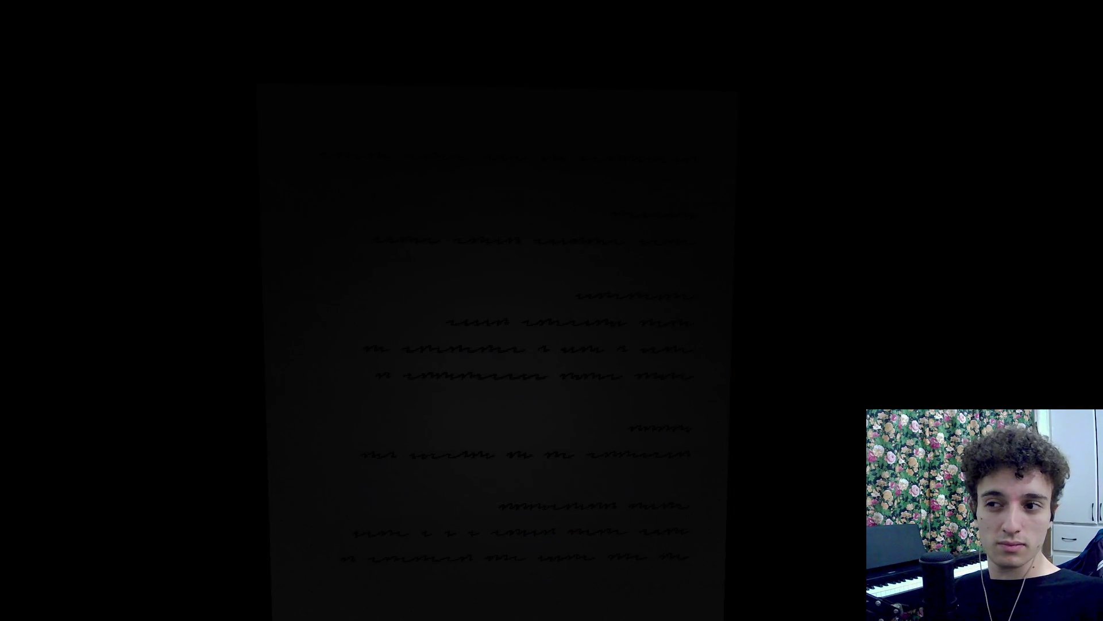
key("e")
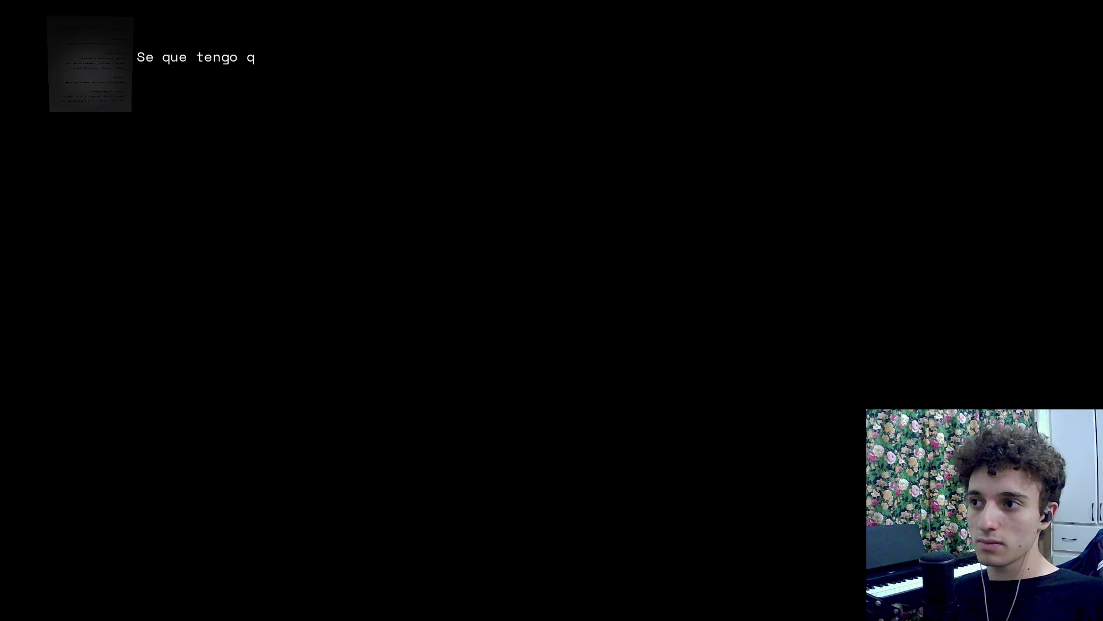
key("F8")
key("ctrl+s")
key("alt+Tab")
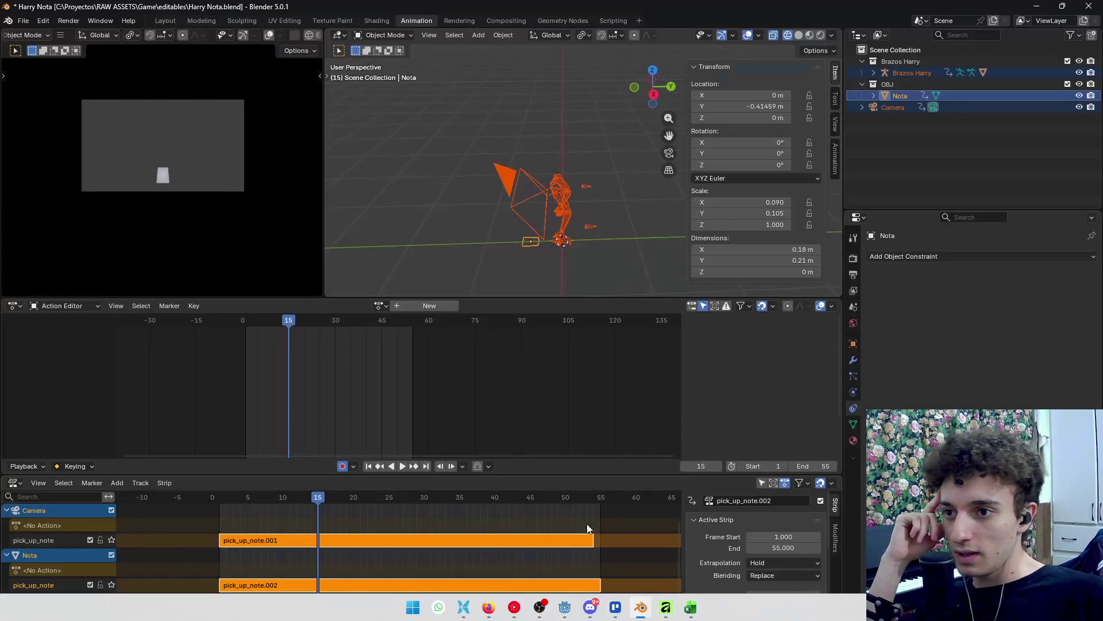
Check the Blender camera's 125° field of view, then select the Camera node under pick_up_note in Godot.
left_click(527, 193)
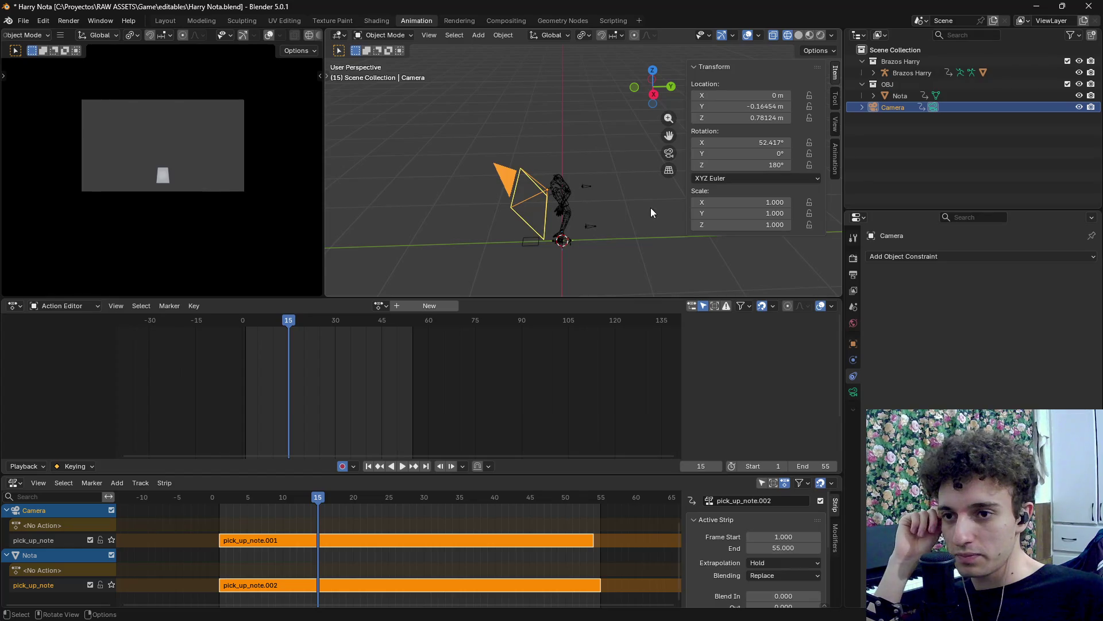
left_click(853, 397)
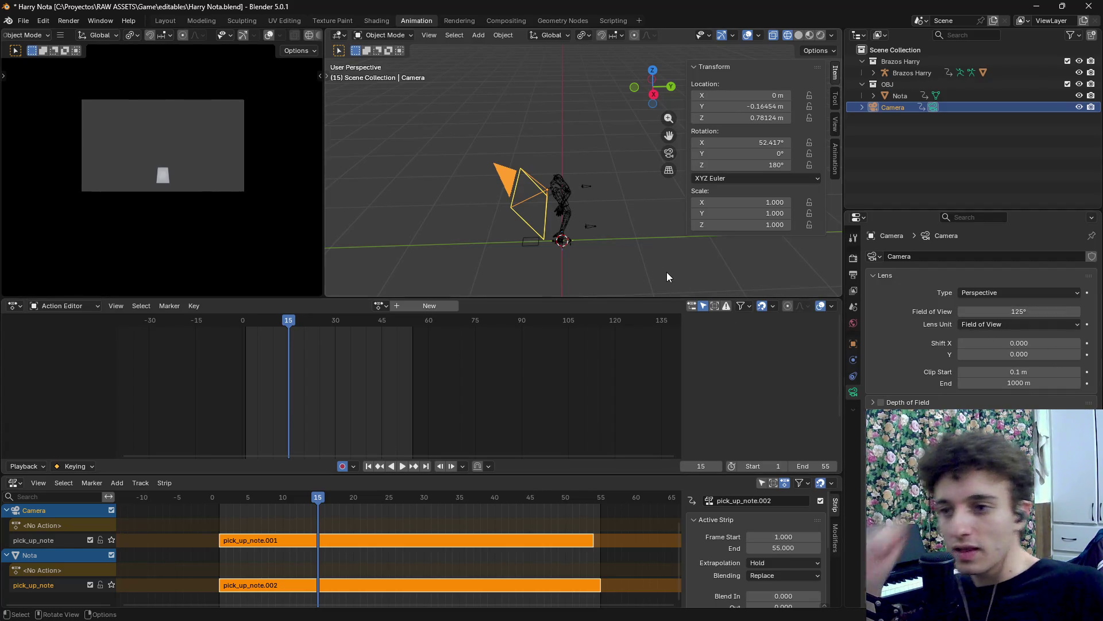
key("alt+Tab")
left_click(97, 272)
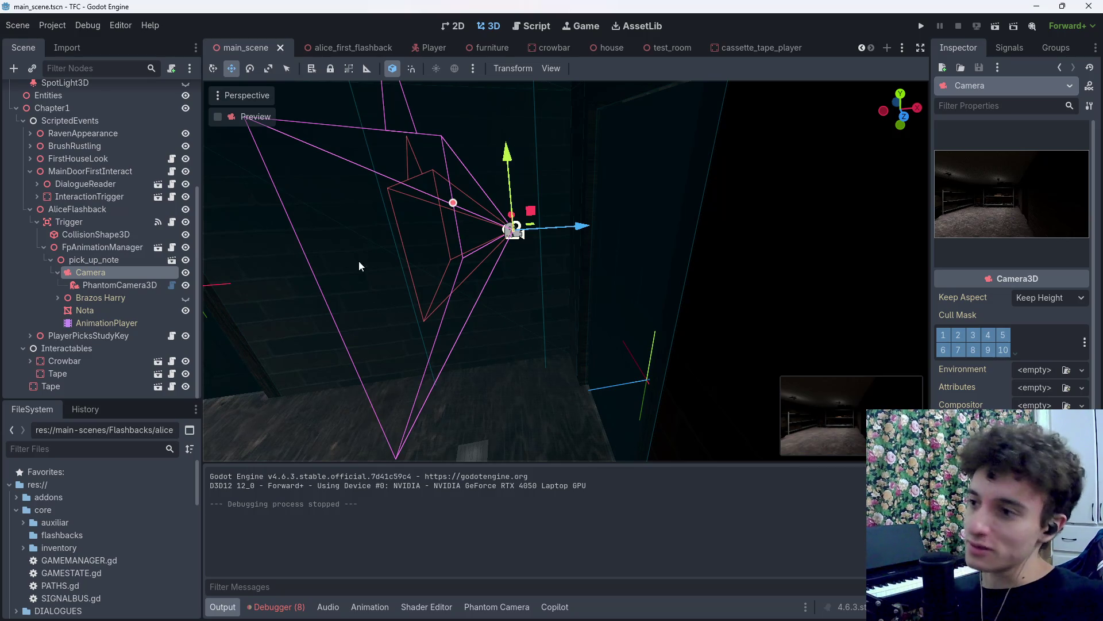
Assign Camera3D to PhantomCamera3D's Camera 3D Resource, save main_scene, and run the project.
left_click(123, 284)
left_click(1081, 398)
left_click(1034, 416)
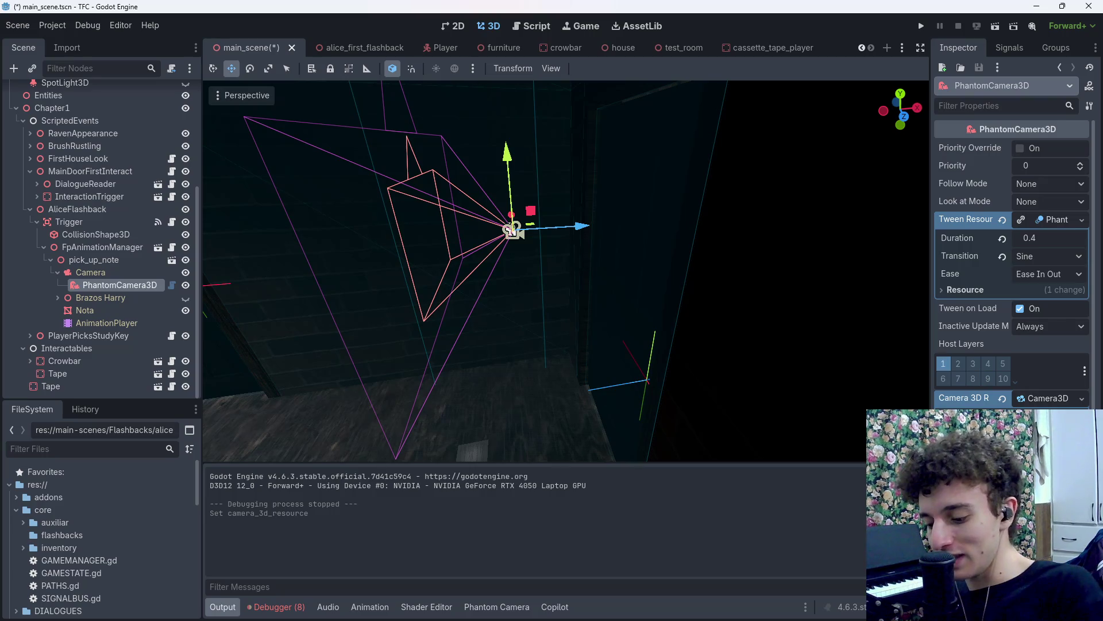
key("ctrl+s")
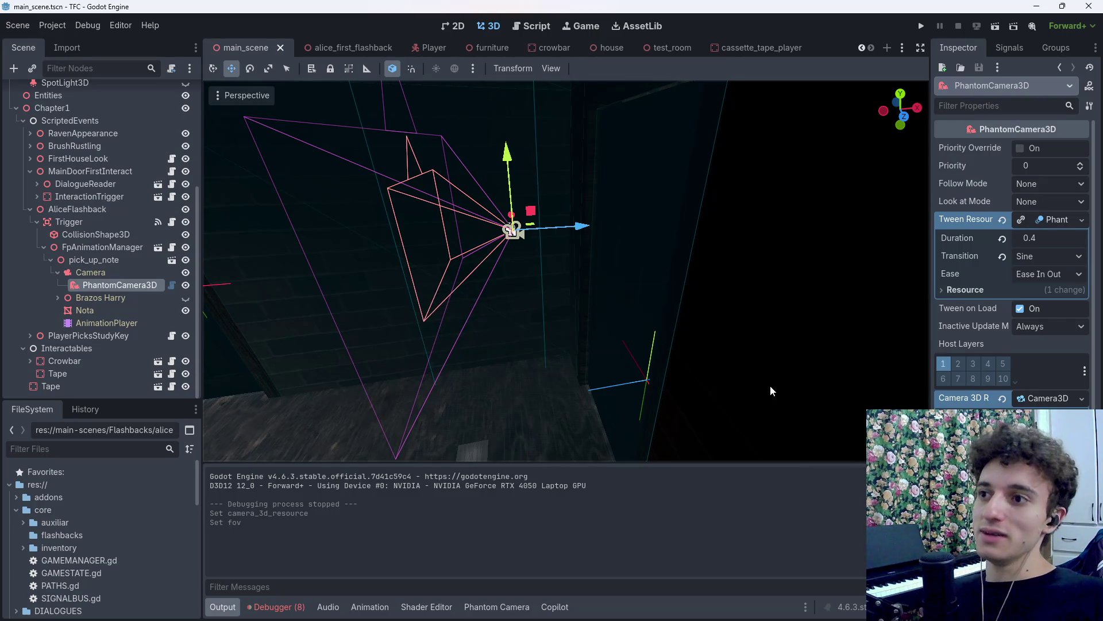
left_click(922, 25)
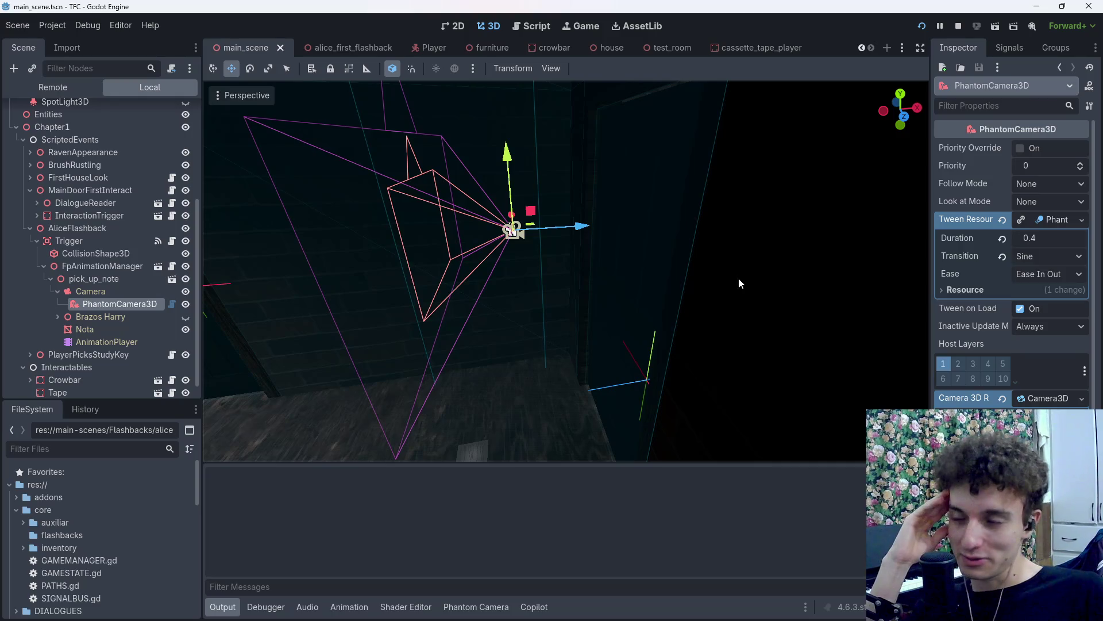
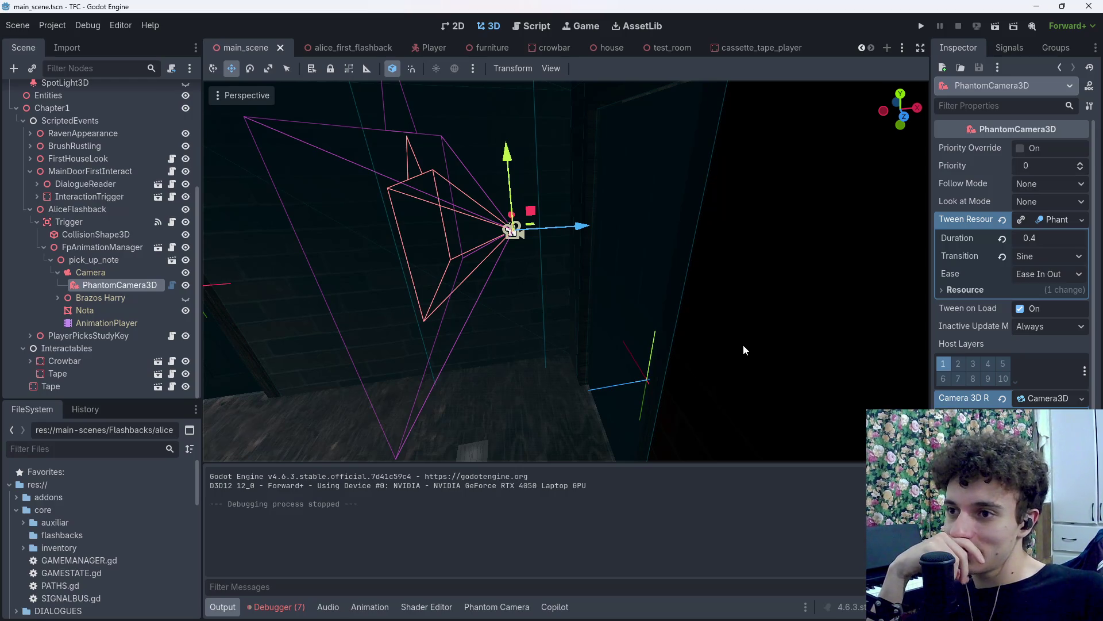
Switch to the Player scene to see its camera, pivot and HUD nodes.
mouse_move(639, 608)
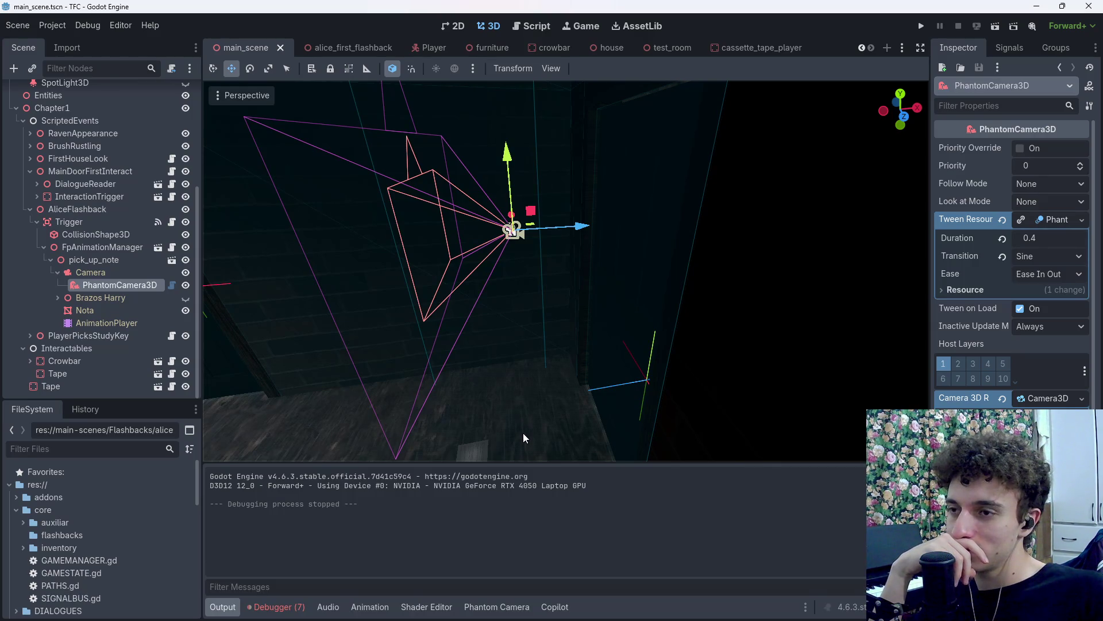
left_click(429, 50)
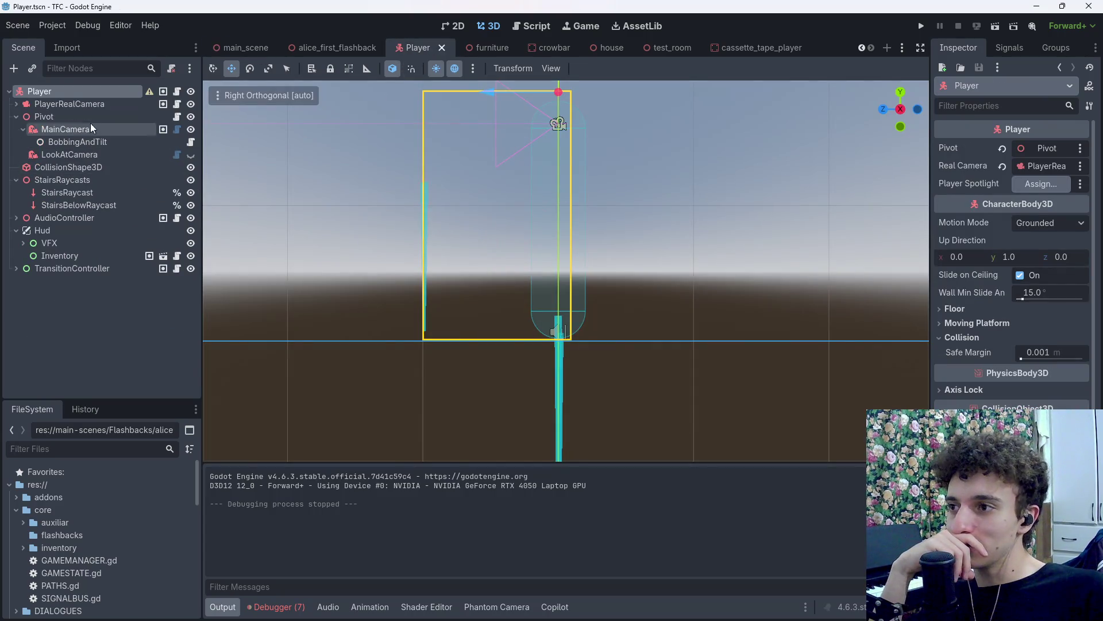
Inspect the PlayerRealCamera, MainCamera and BobbingAndTilt nodes, ending on MainCamera's properties.
left_click(71, 105)
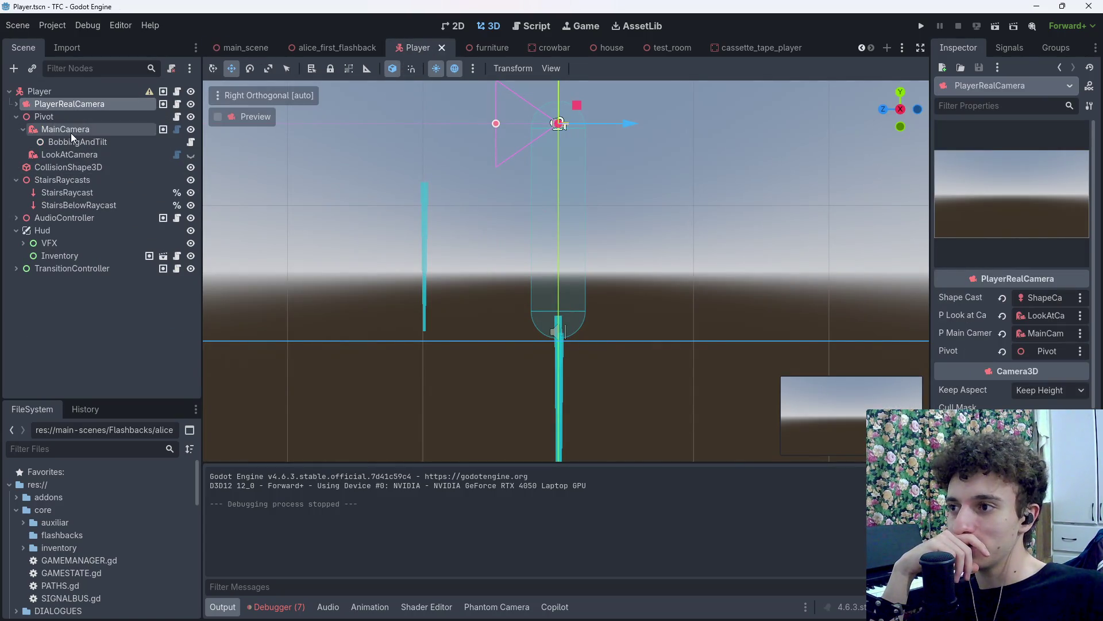
left_click(71, 132)
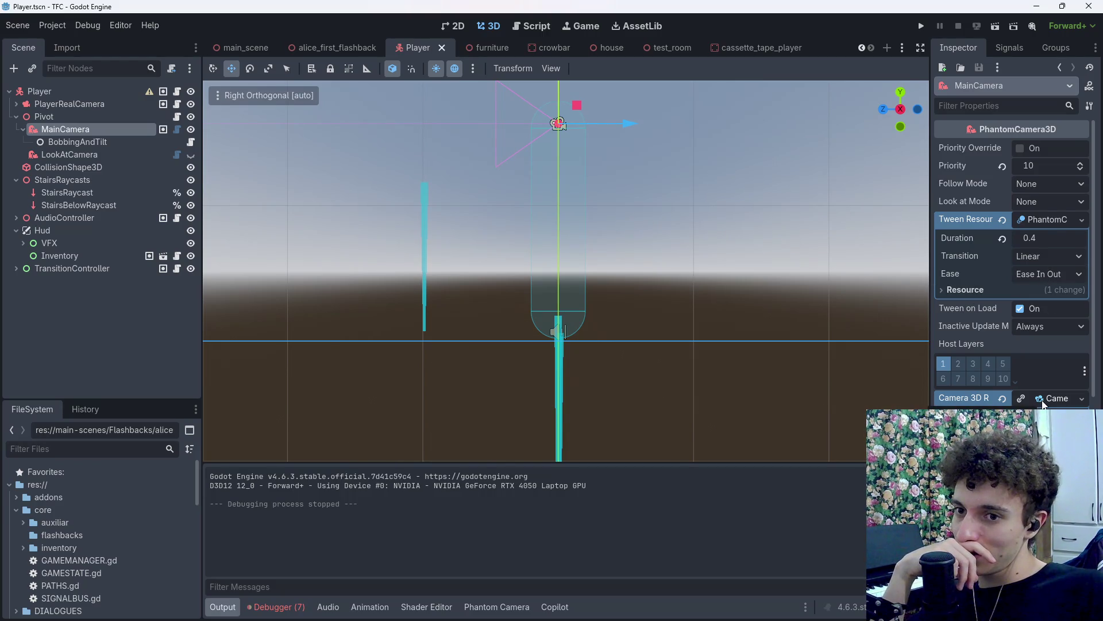
left_click(72, 144)
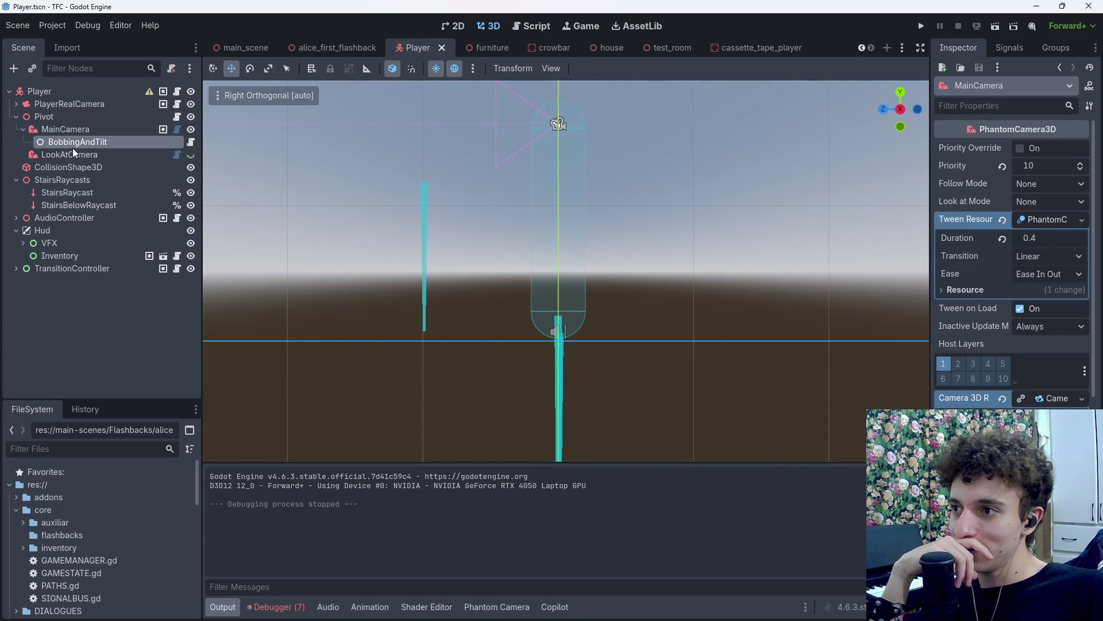
left_click(78, 133)
scroll(1040, 343, "down", 3)
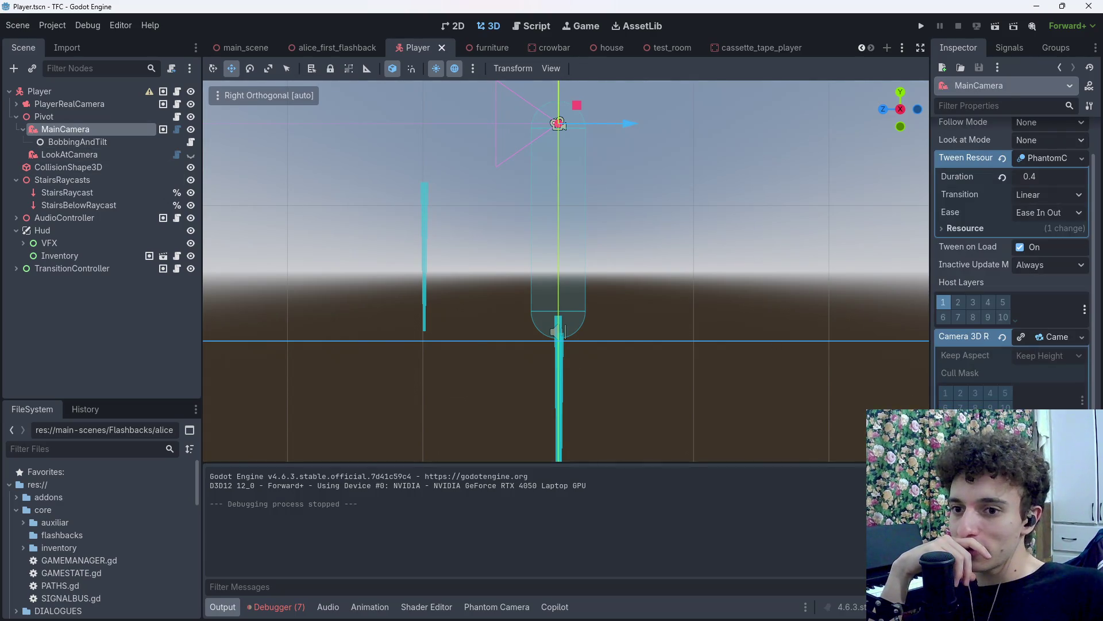
Make MainCamera's Camera3D resource unique, save the Player scene, and return to main_scene.
left_click(1020, 339)
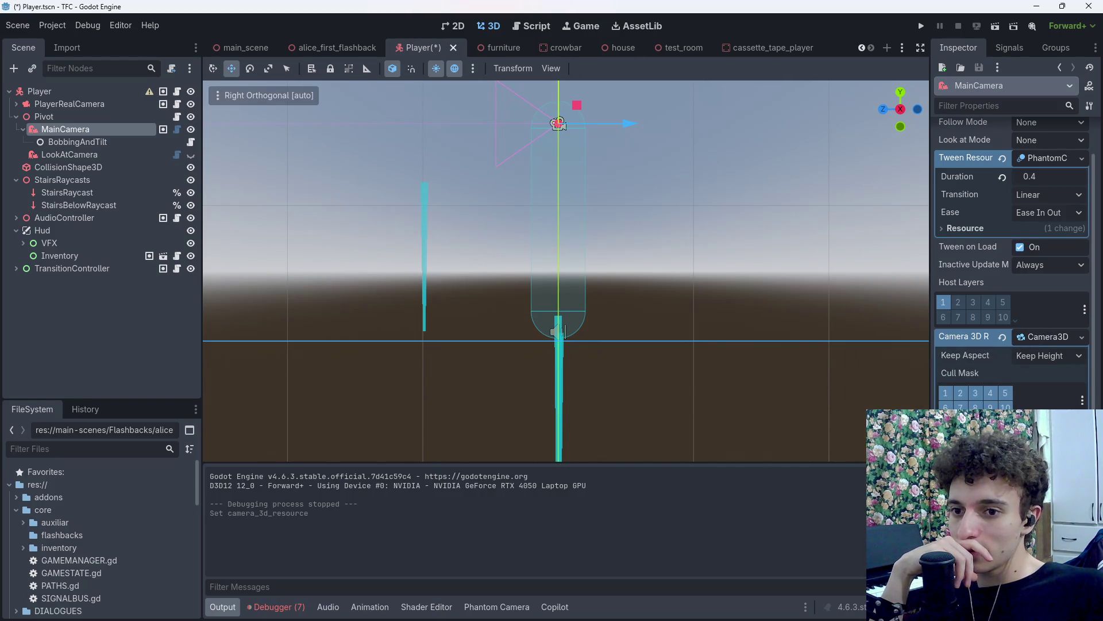
key("ctrl+z")
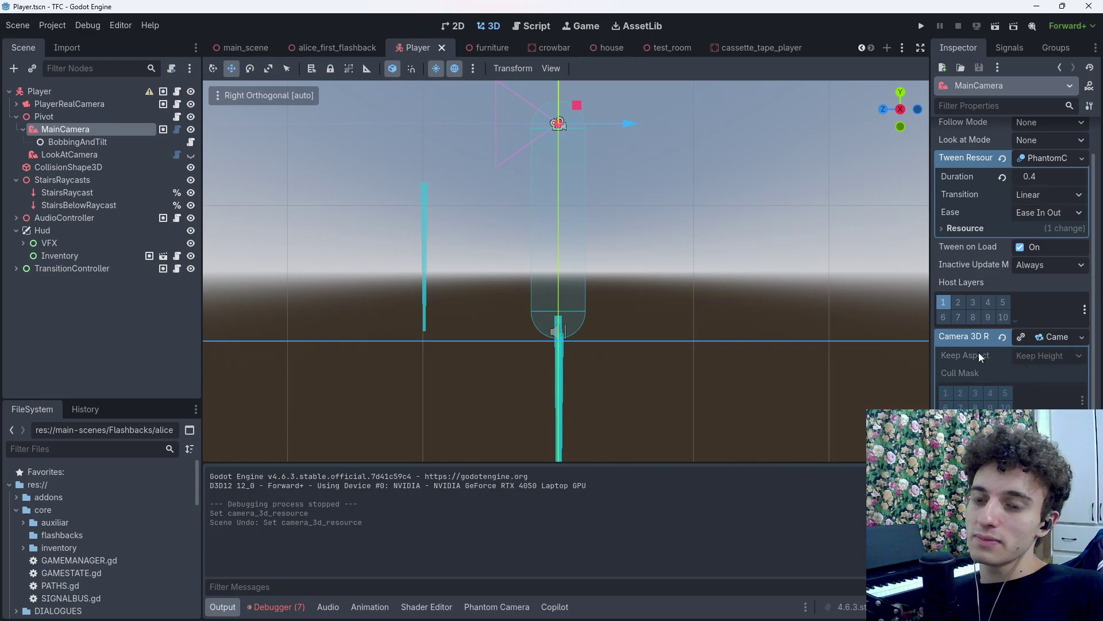
left_click(247, 48)
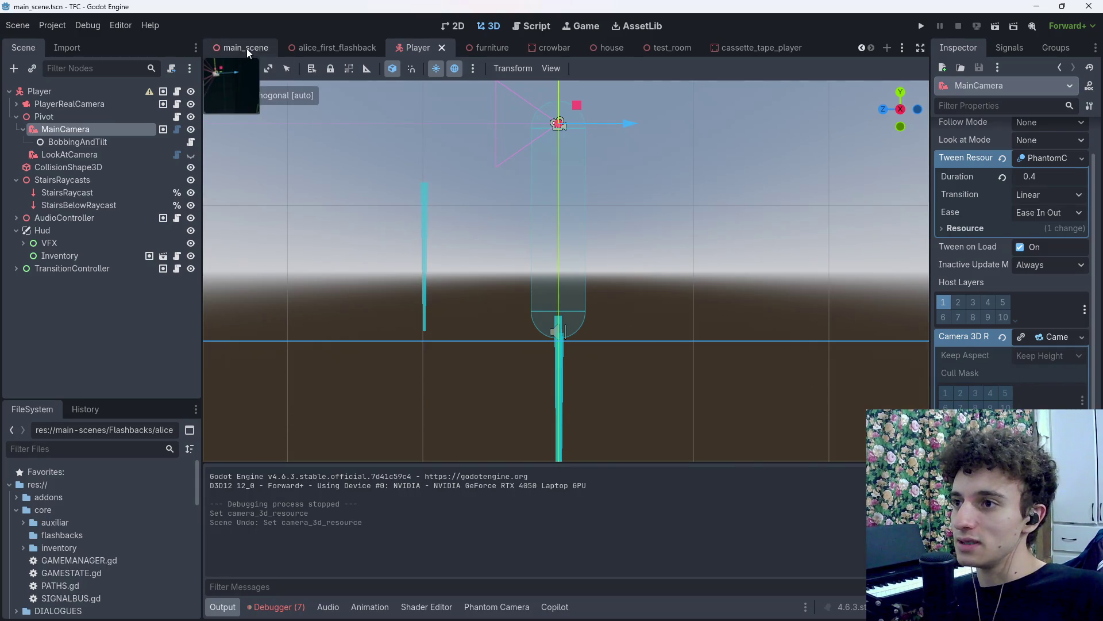
left_click(428, 49)
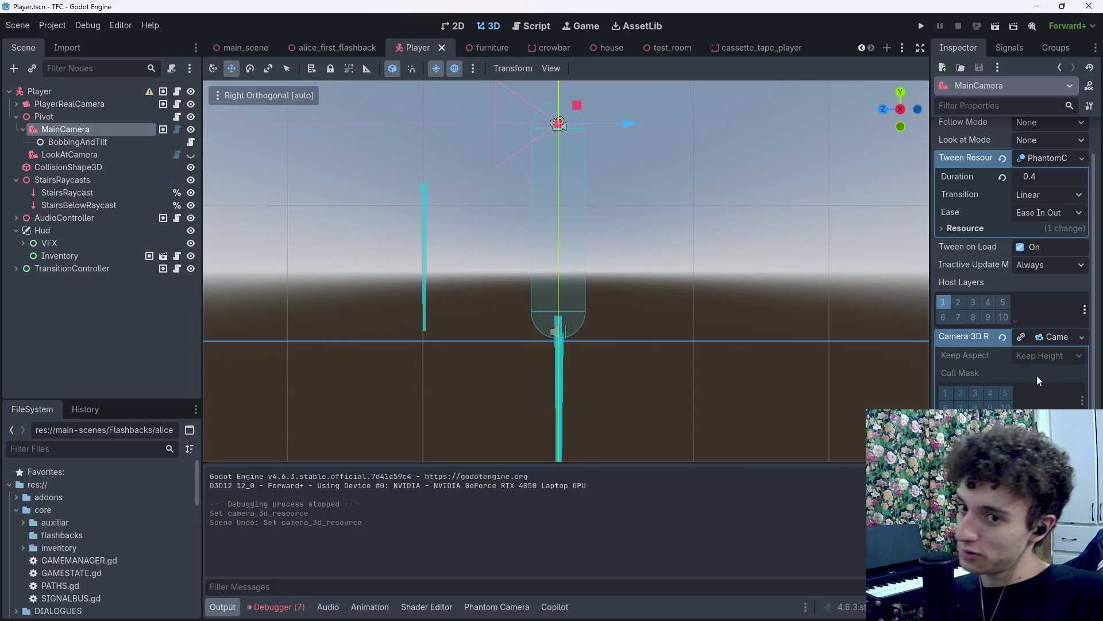
left_click(1023, 337)
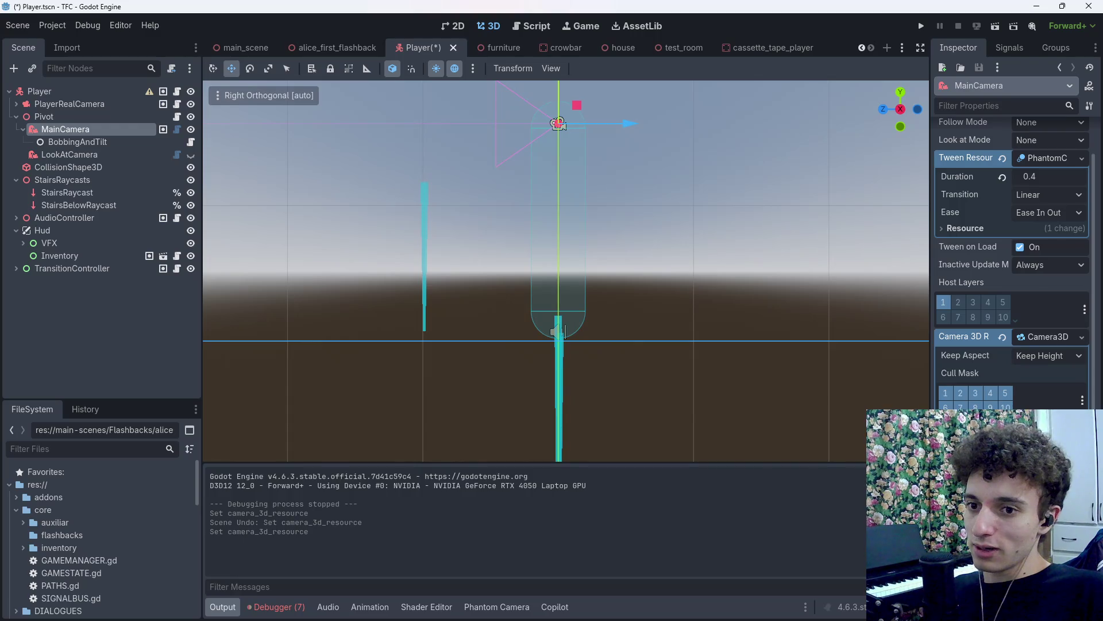
key("ctrl+s")
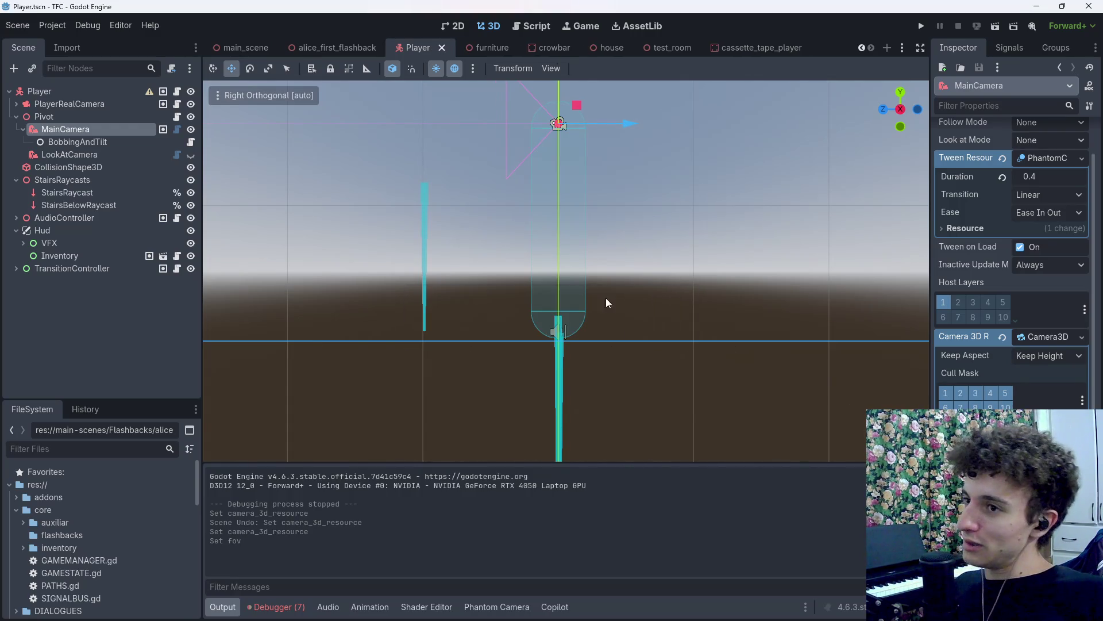
left_click(235, 48)
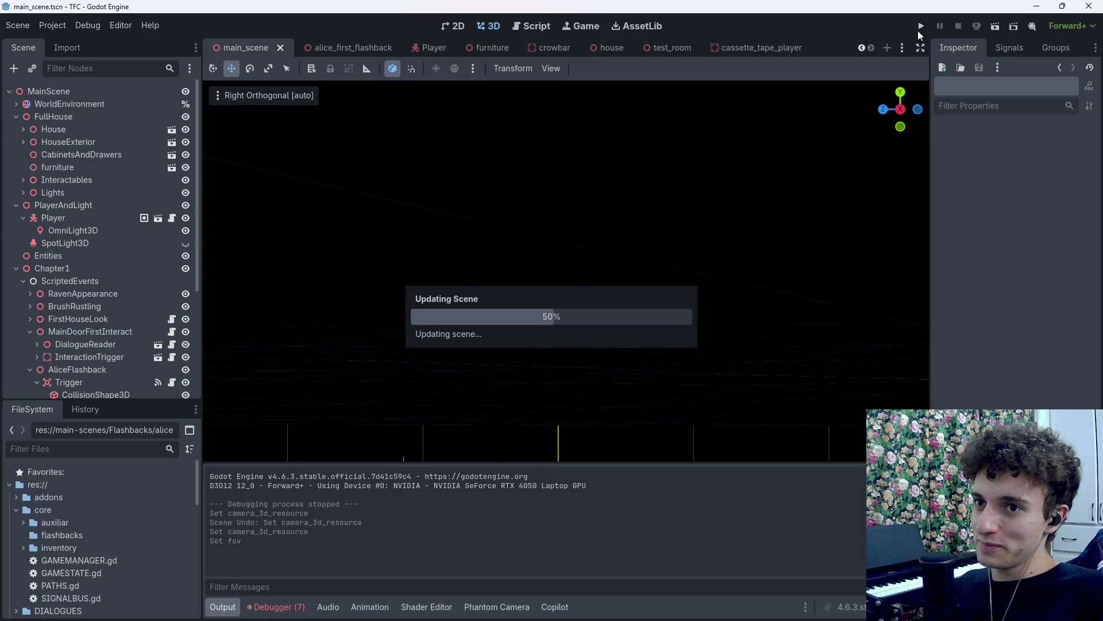
Run the project, walk into the storage room, pick up the note, then stop during the flashback.
left_click(921, 27)
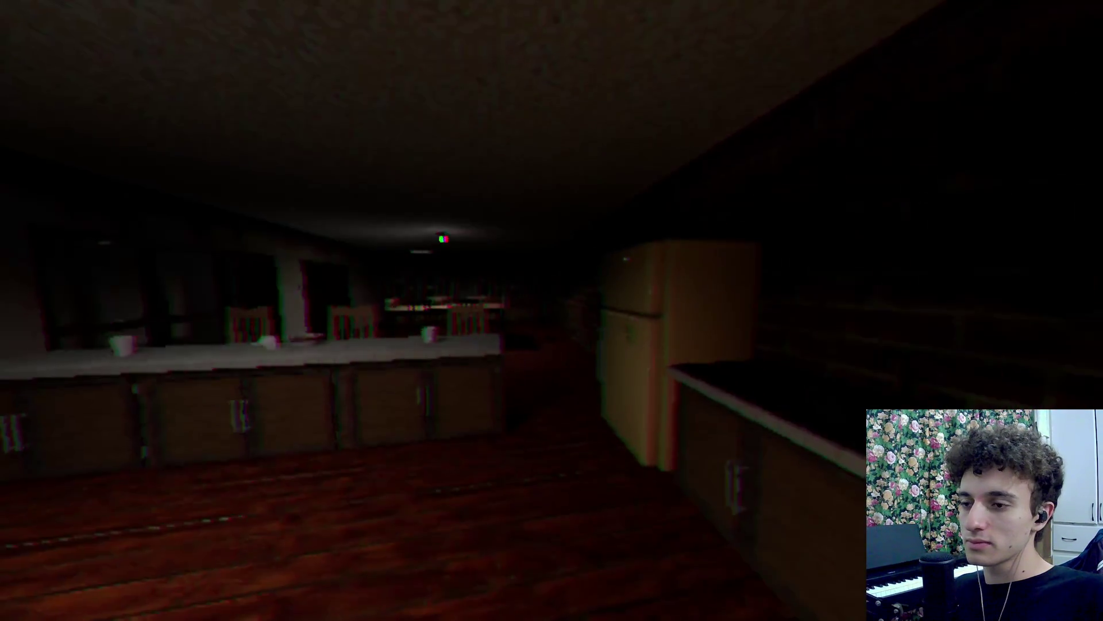
key("w")
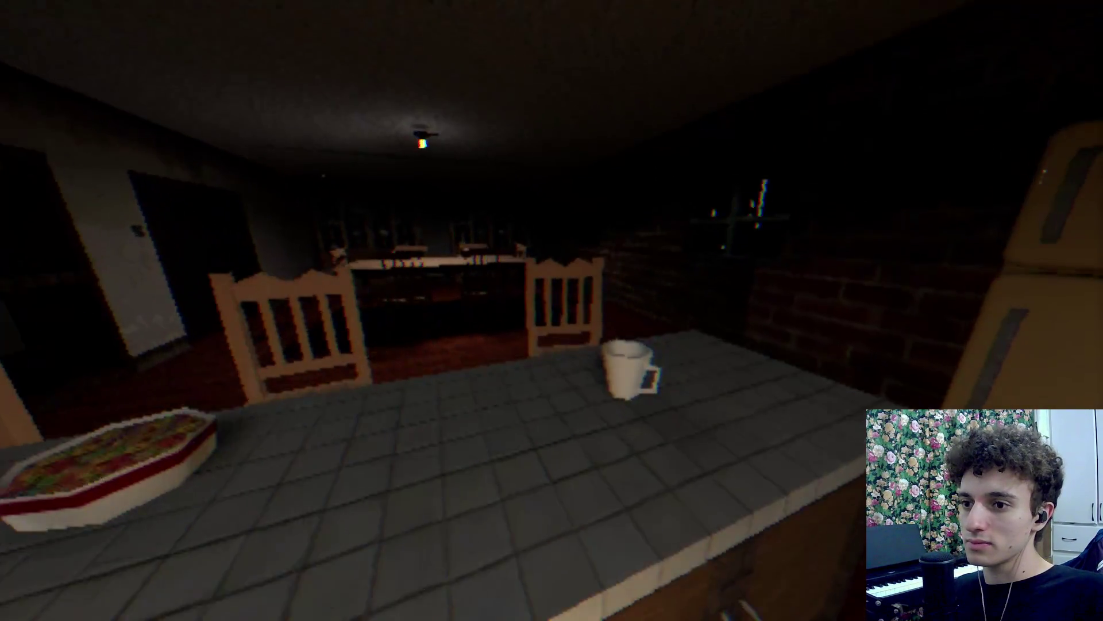
key("s")
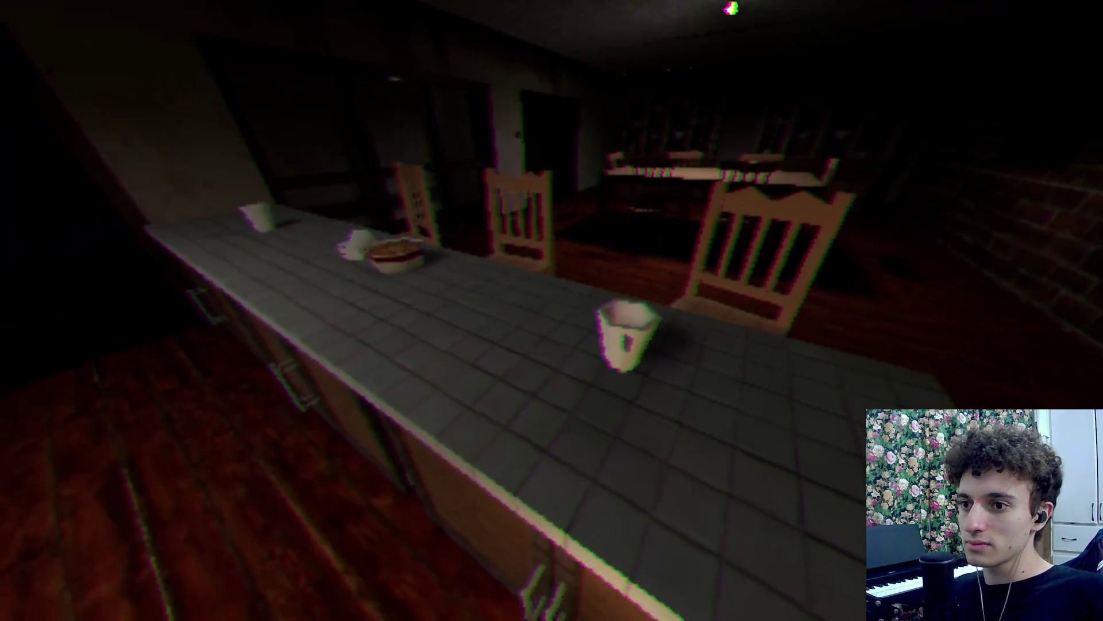
key("w")
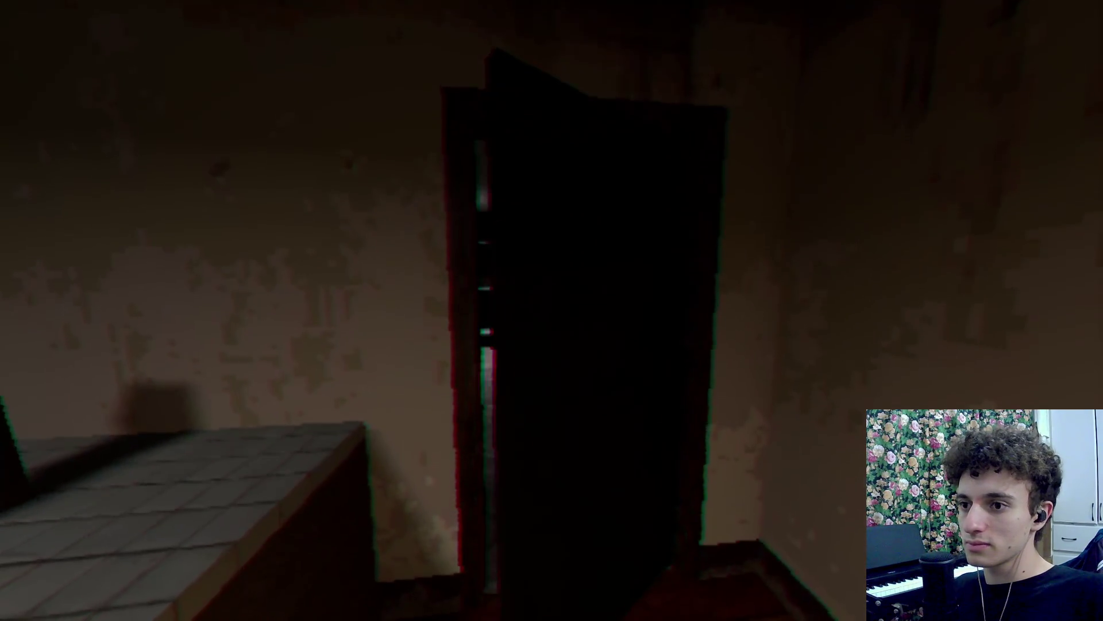
key("w")
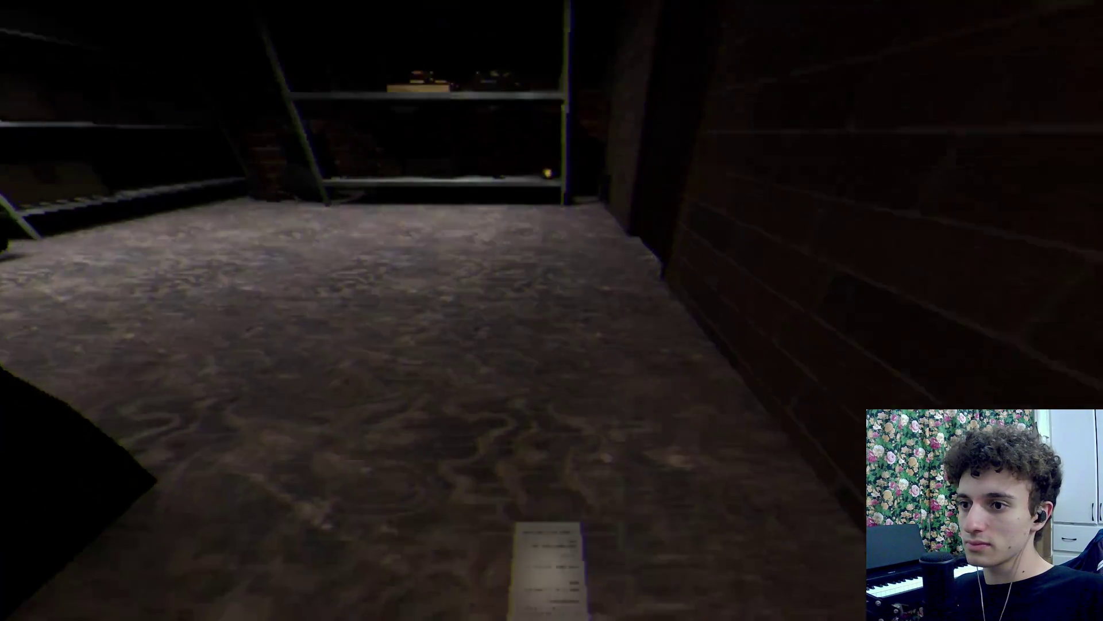
key("e")
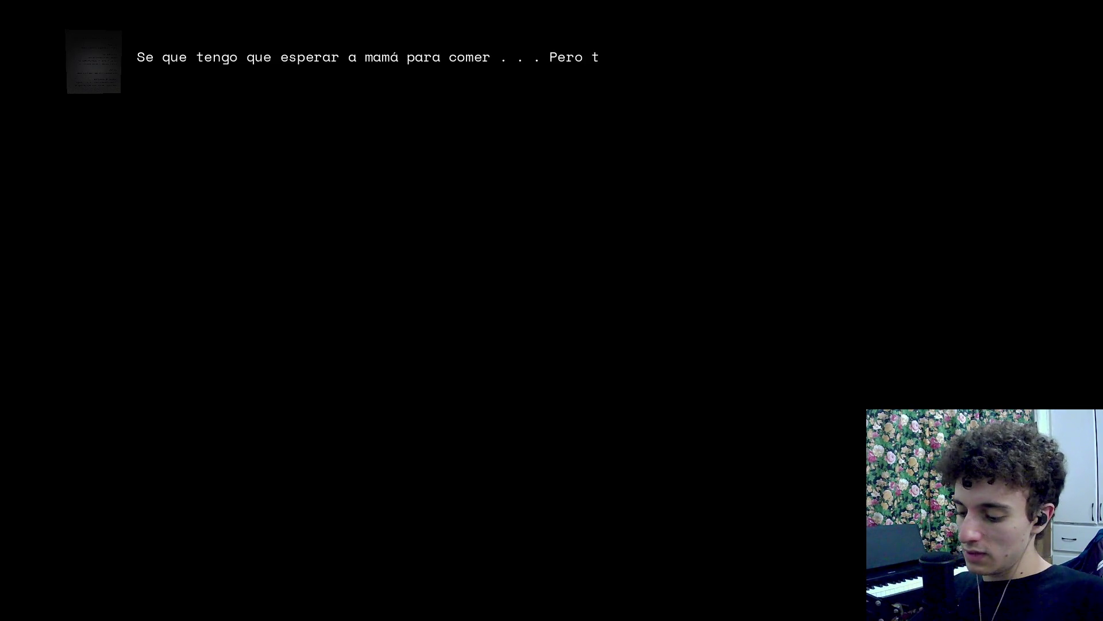
key("F8")
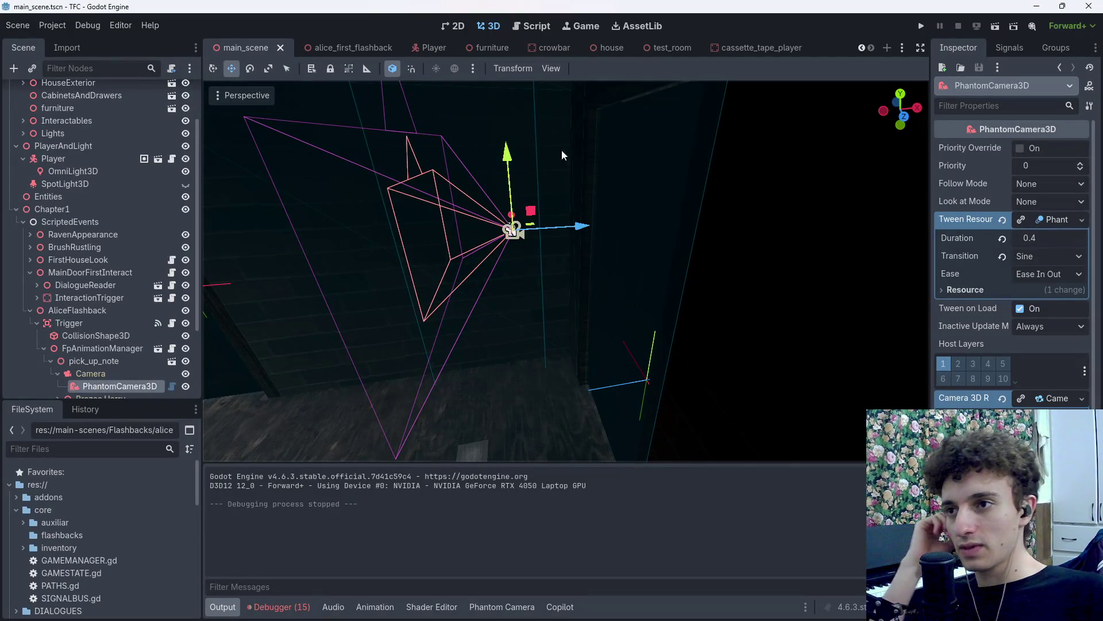
Review fp_animation_manager.gd, the FpAnimationManager node's script.
left_click(544, 28)
scroll(582, 308, "down", 3)
scroll(582, 309, "up", 8)
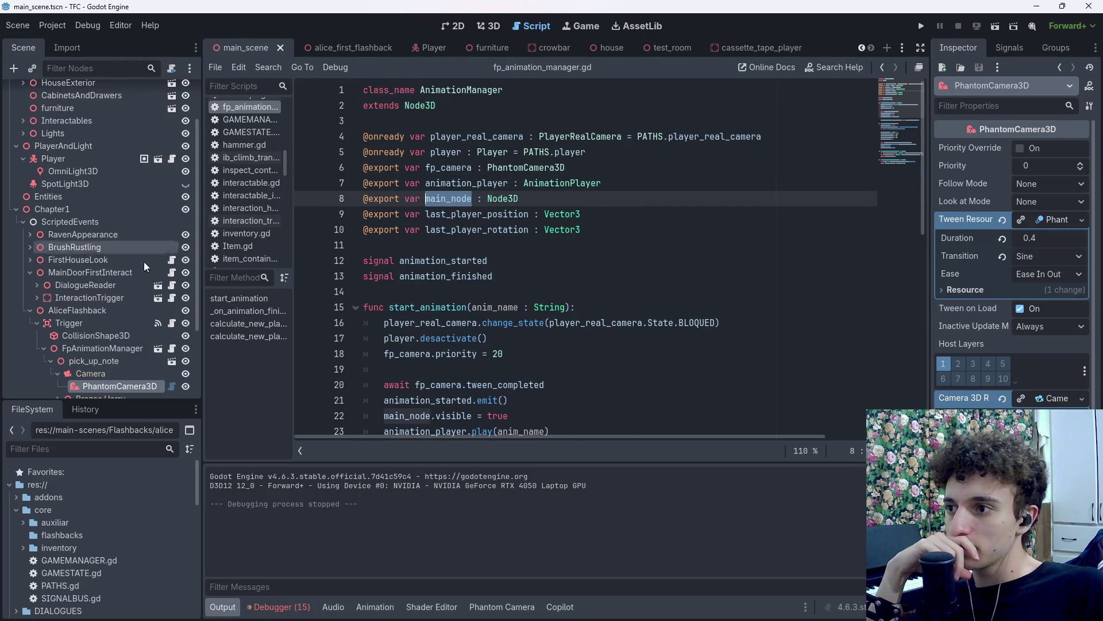
left_click(173, 350)
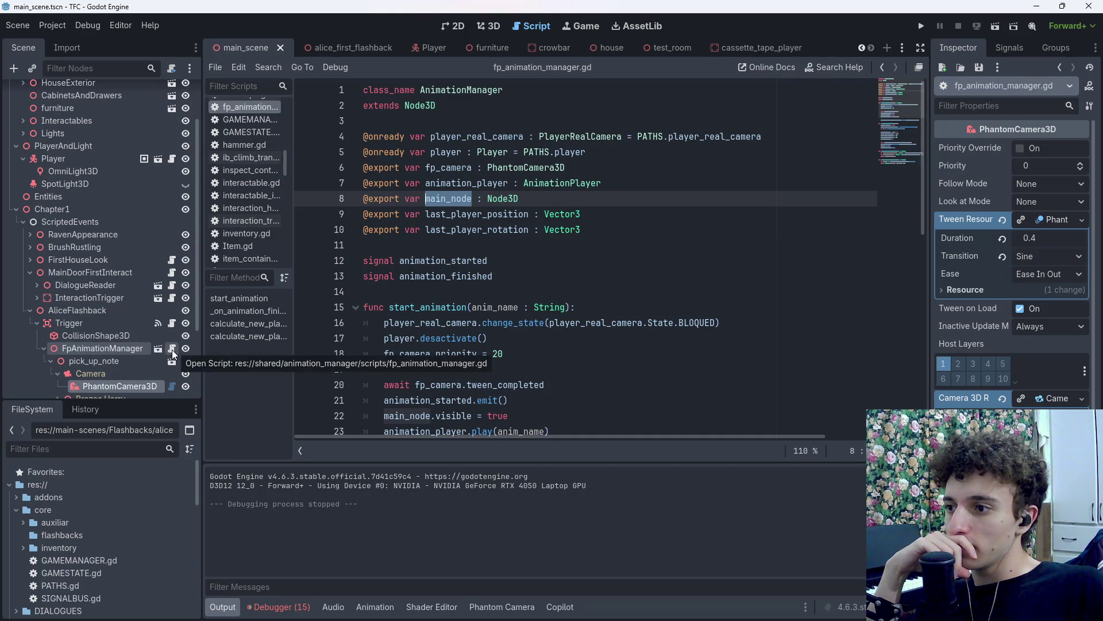
scroll(586, 263, "down", 2)
scroll(587, 263, "down", 1)
scroll(151, 357, "down", 1)
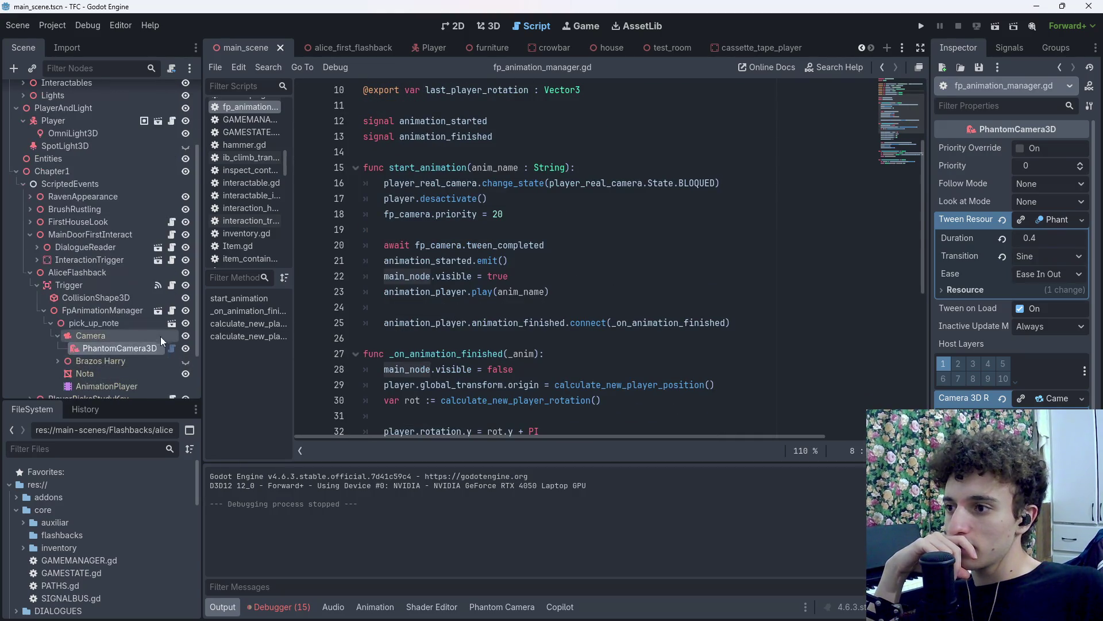
Open trigger.gd at line 7's animation_finished await and select the FpAnimationManager node.
left_click(172, 285)
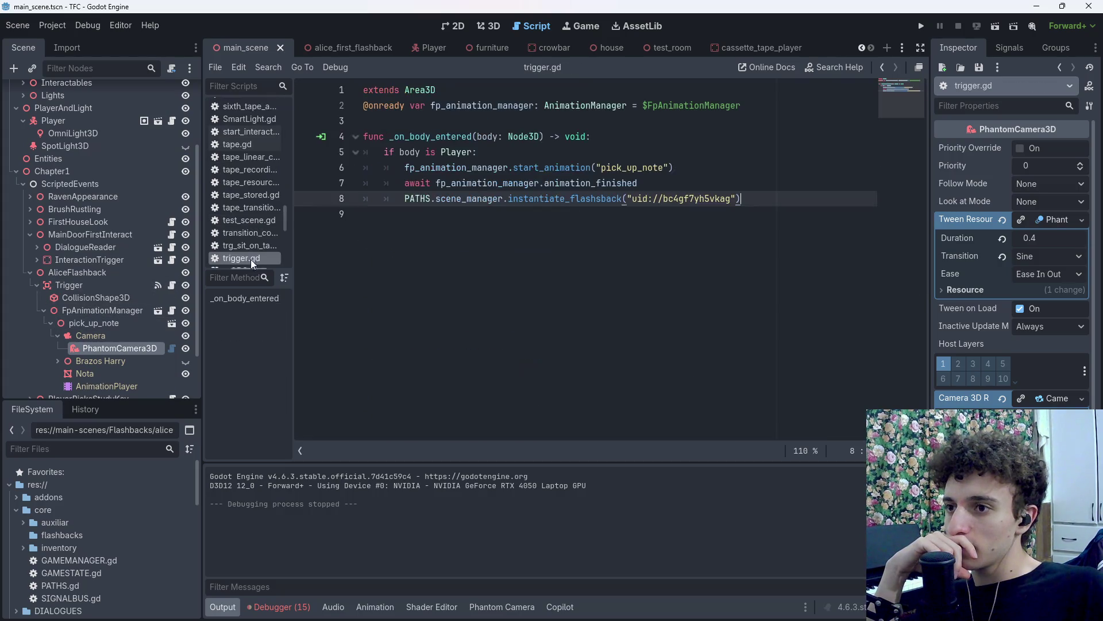
left_click(690, 183)
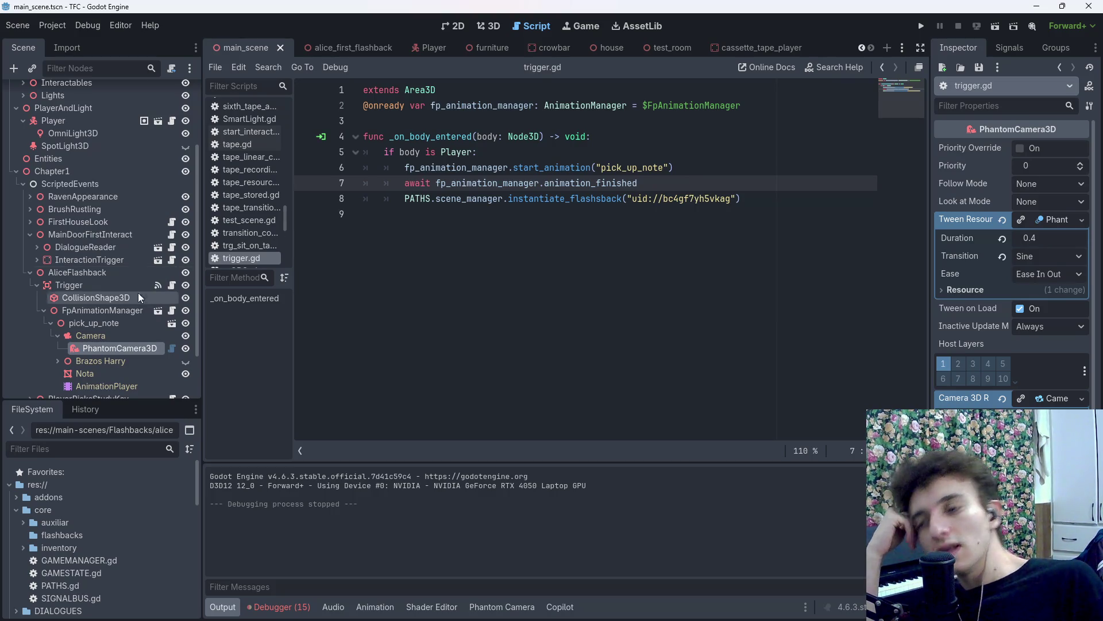
left_click(95, 313)
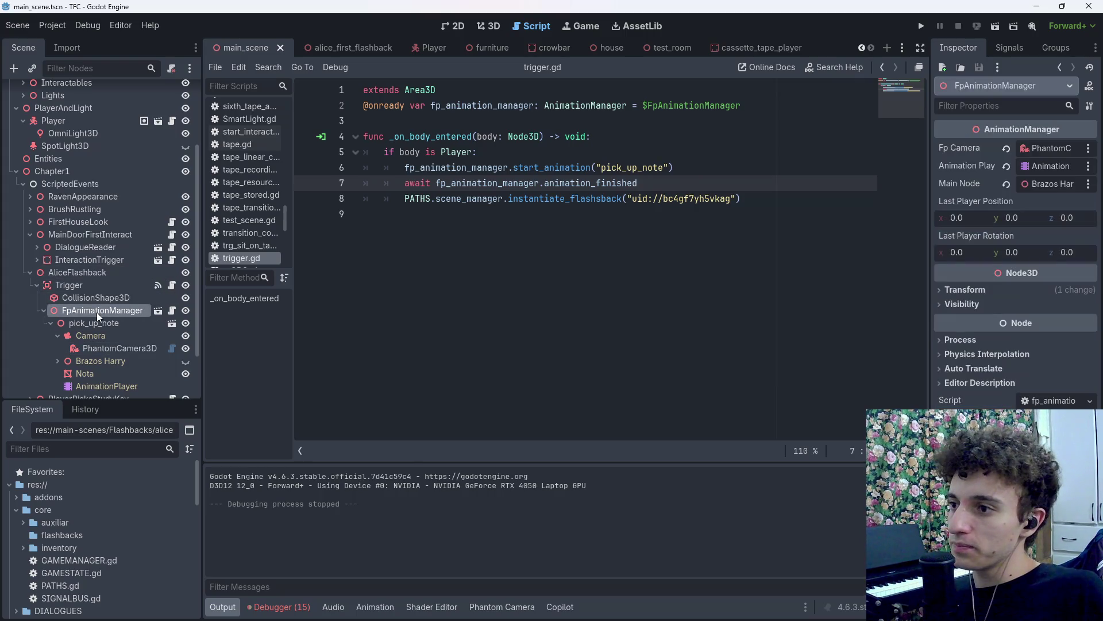
Clear FpAnimationManager's Main Node property and save main_scene.
left_click(1005, 185)
key("ctrl+s")
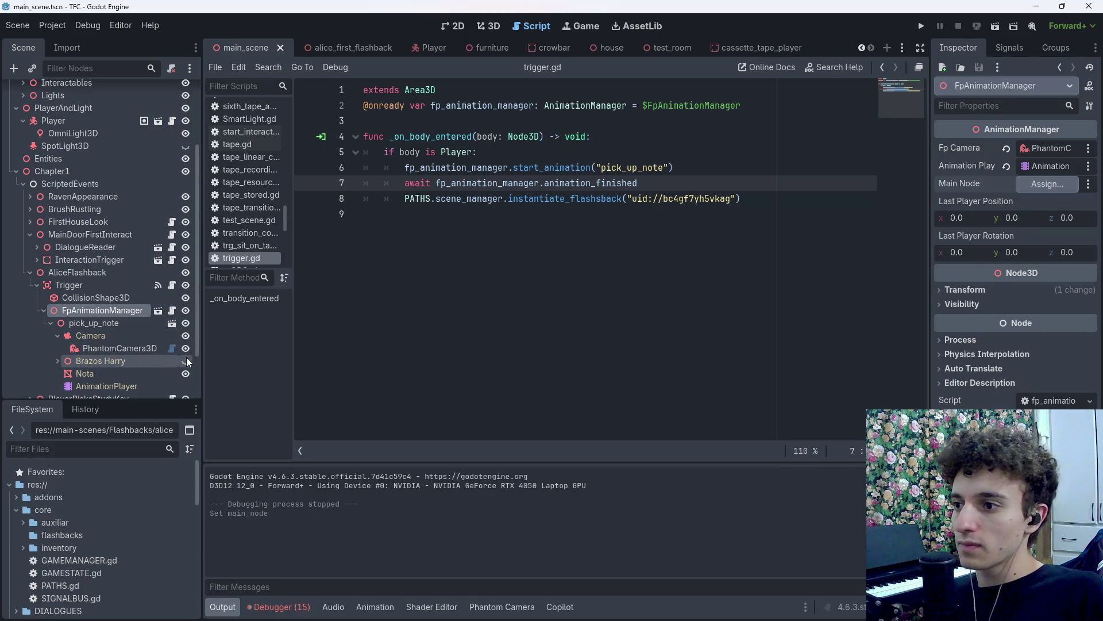
key("ctrl+s")
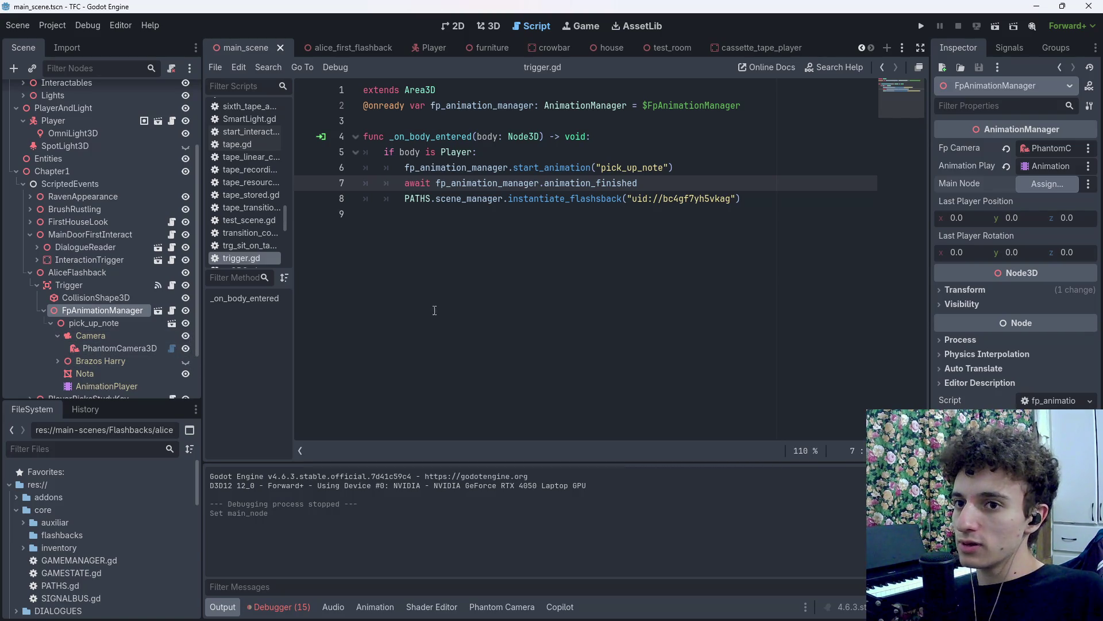
key("ctrl+z")
key("ctrl+s")
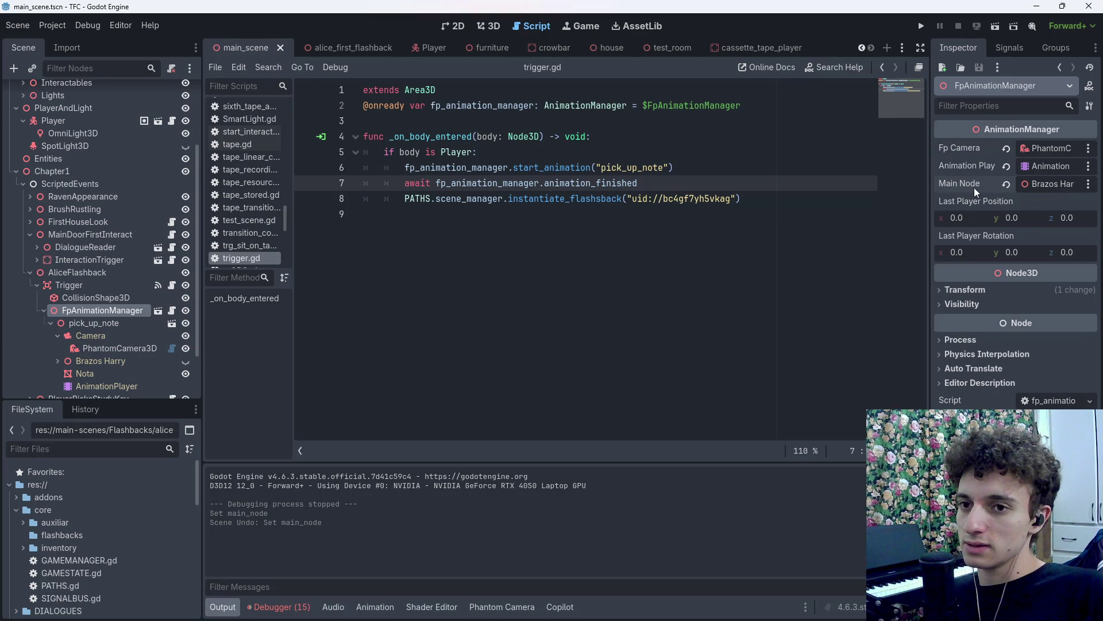
left_click(1006, 184)
Add a new line after the pick_up_note animation call in trigger.gd and save.
left_click(675, 167)
key("ctrl+s")
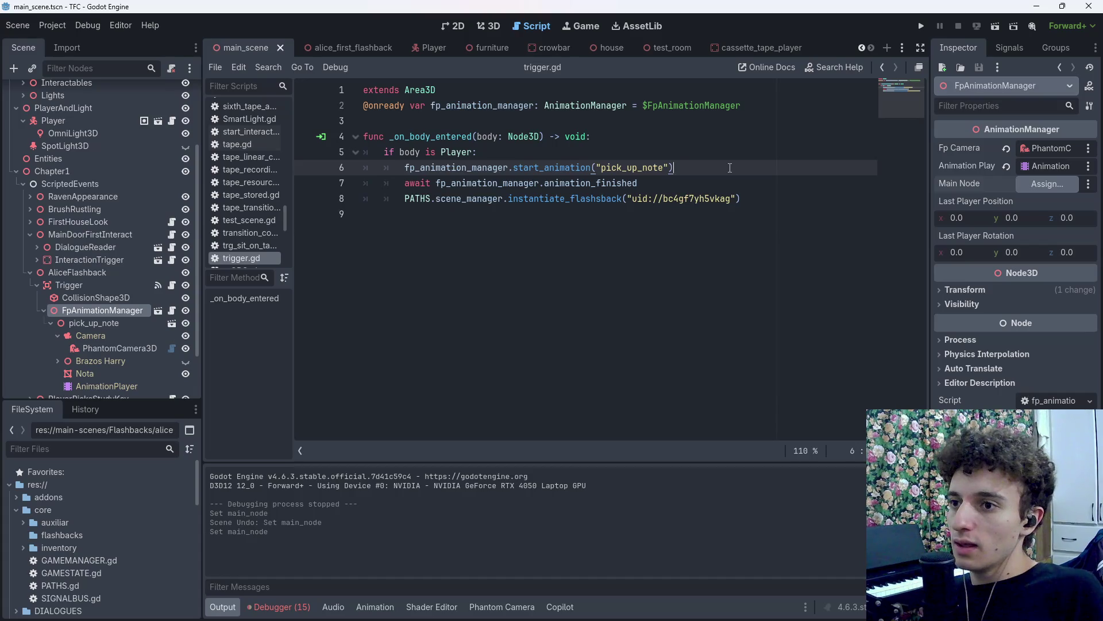
key("Return")
key("ctrl+s")
Drag Brazos Harry onto line 7 of trigger.gd, complete it as .visible = true, and save.
mouse_move(99, 362)
left_mouse_down()
mouse_move(352, 266)
mouse_move(405, 182)
left_mouse_up()
key("ctrl+z")
mouse_move(109, 364)
left_mouse_down()
mouse_move(492, 161)
mouse_move(468, 184)
mouse_move(675, 181)
left_mouse_up()
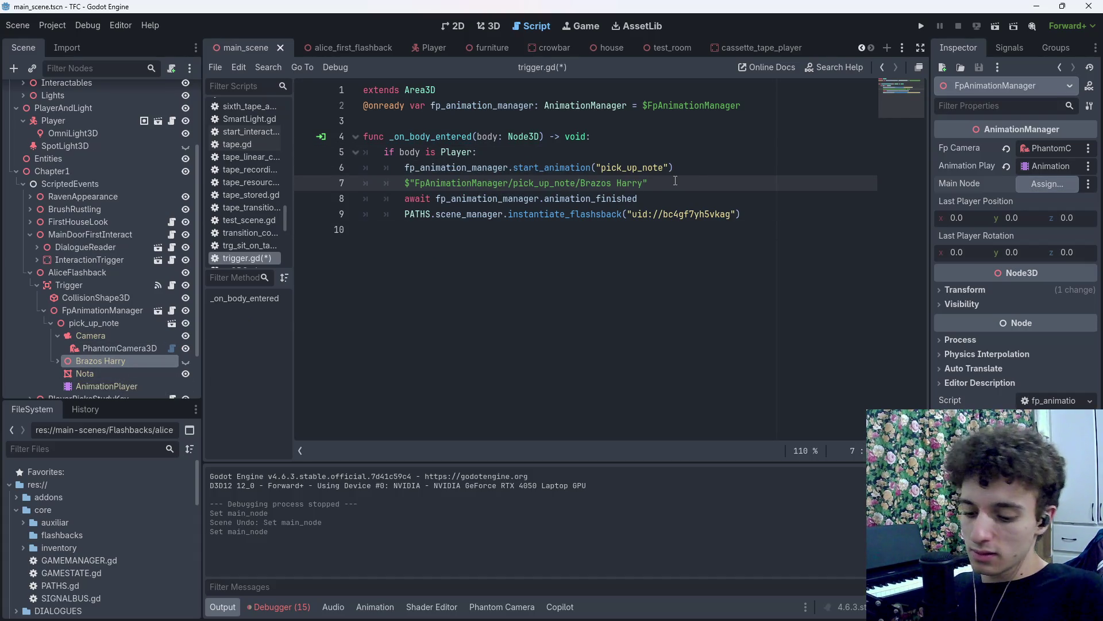
type(".visi")
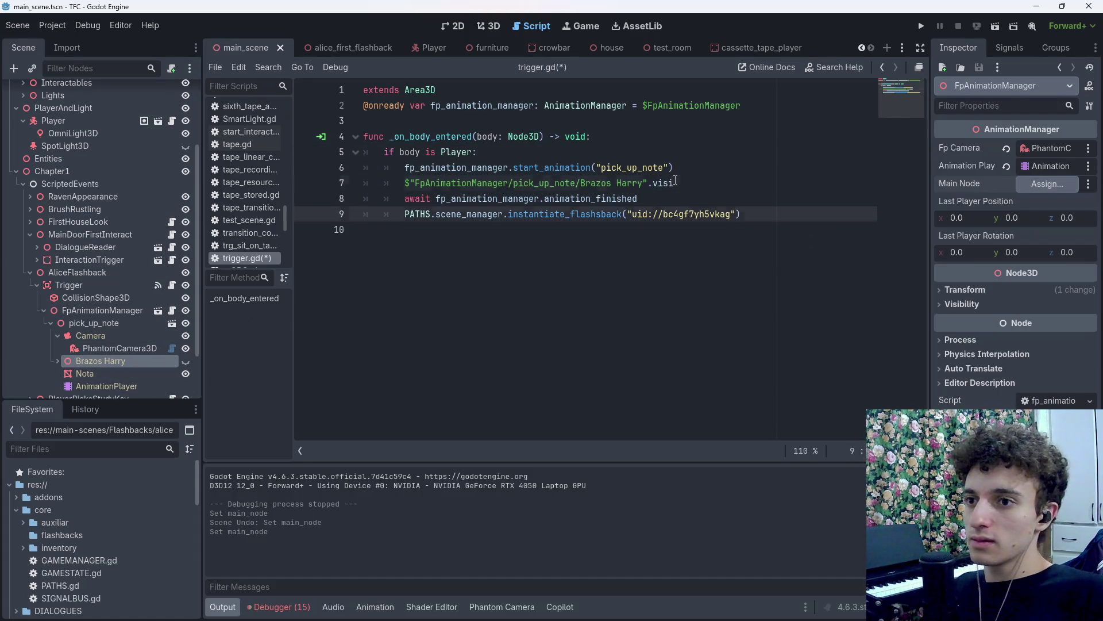
left_click(675, 181)
key("ctrl+space")
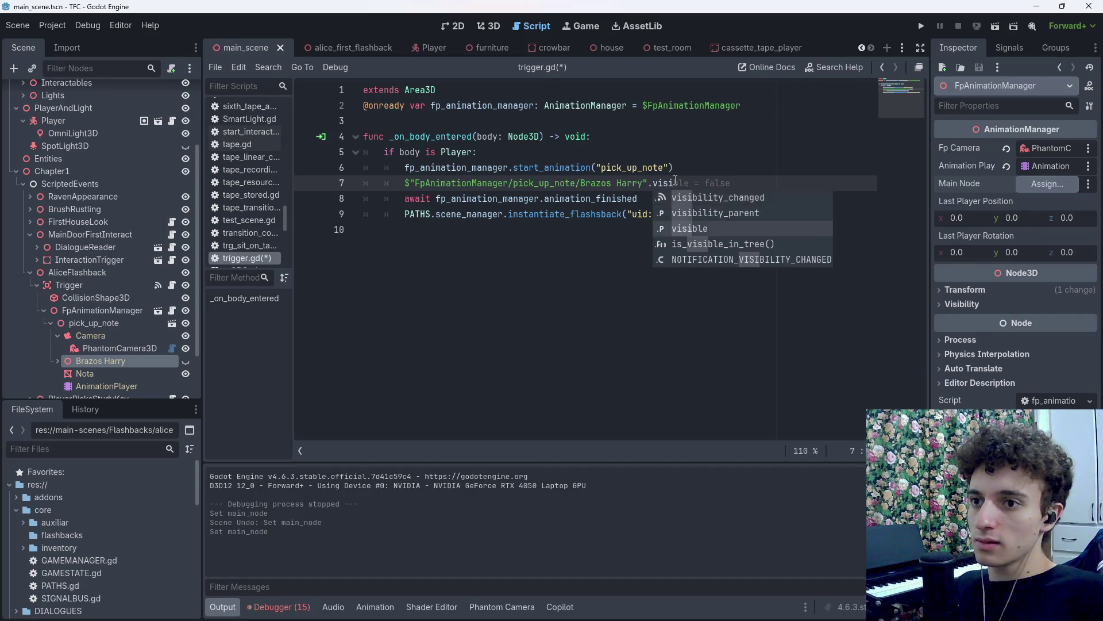
type("ble = true")
key("ctrl+s")
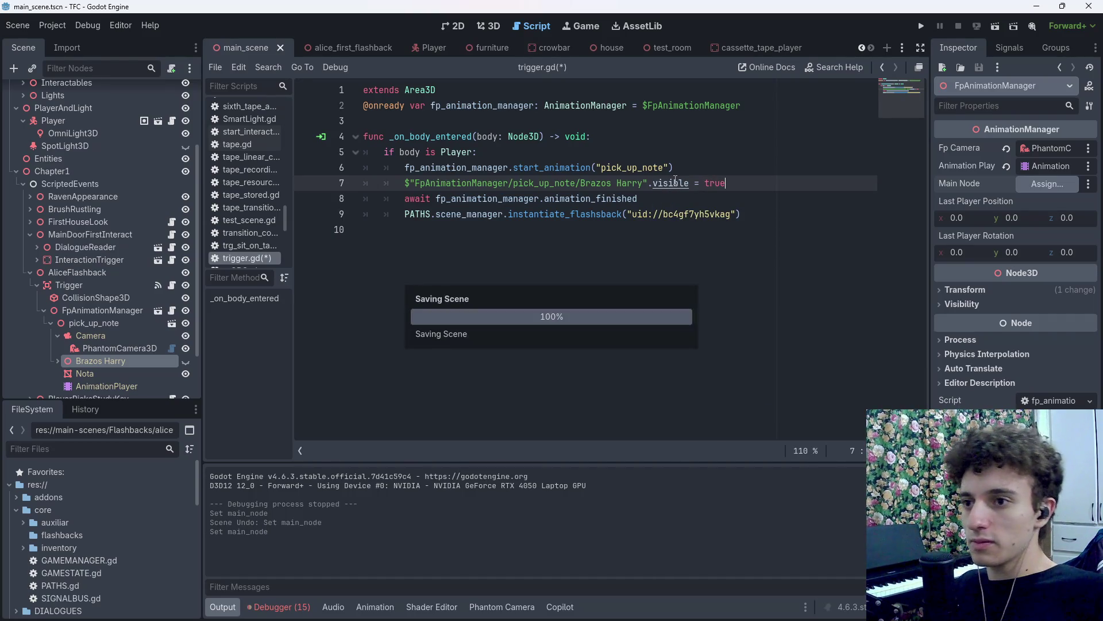
left_click(693, 197)
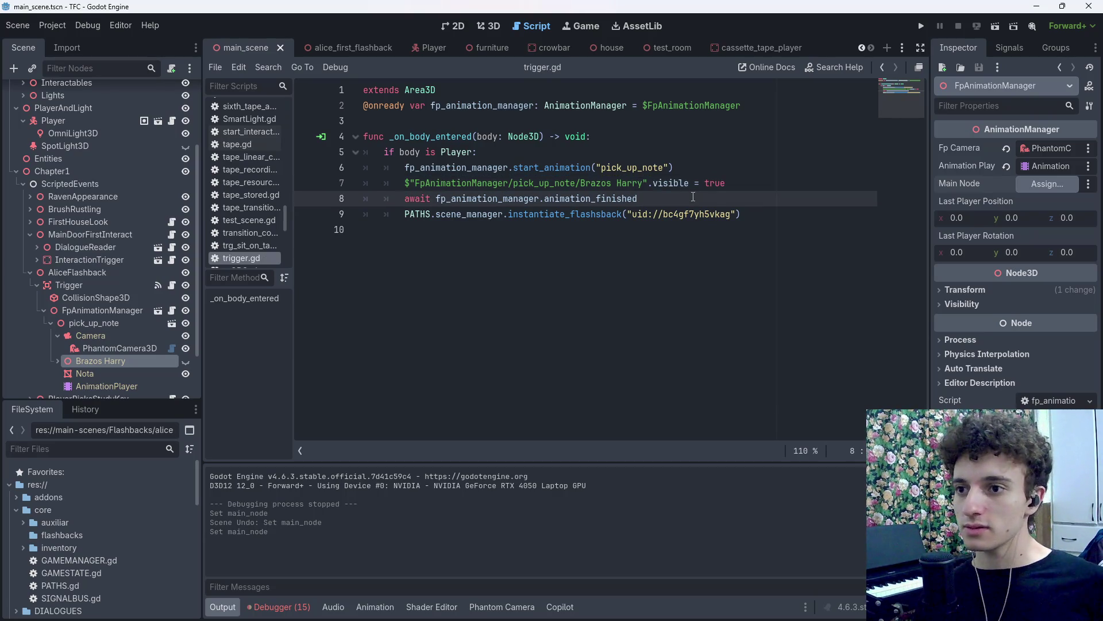
Add a 2.0-second get_tree().create_timer await after the flashback call, then delete it.
left_click(768, 217)
key("Return")
type("await get_t")
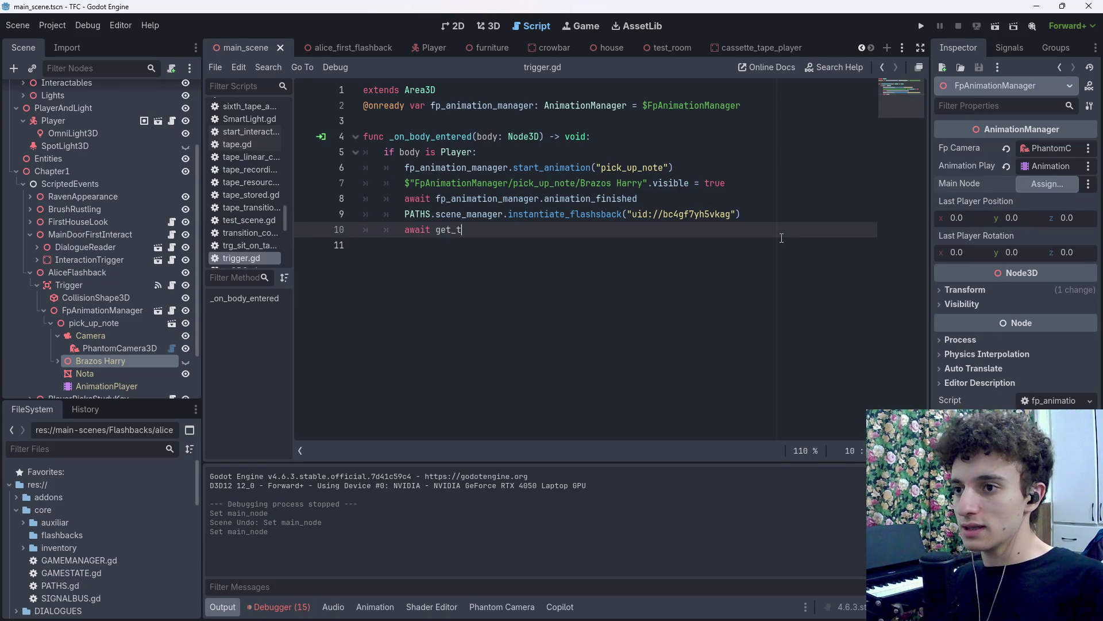
type("ree().crea")
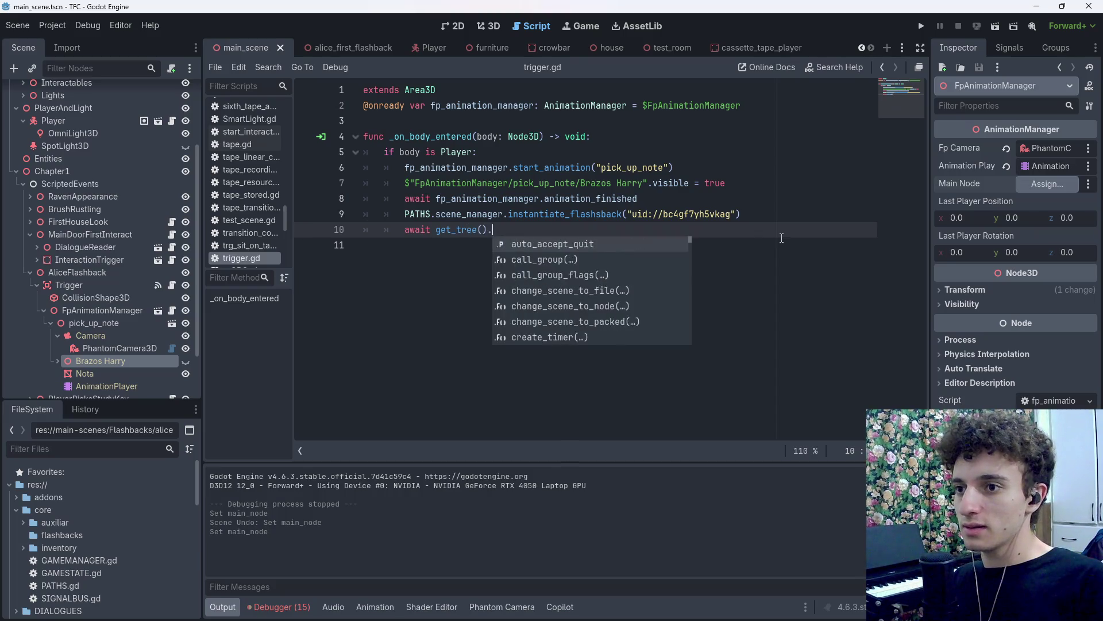
key("Return")
type("2.0")
key("ctrl+s")
key("End")
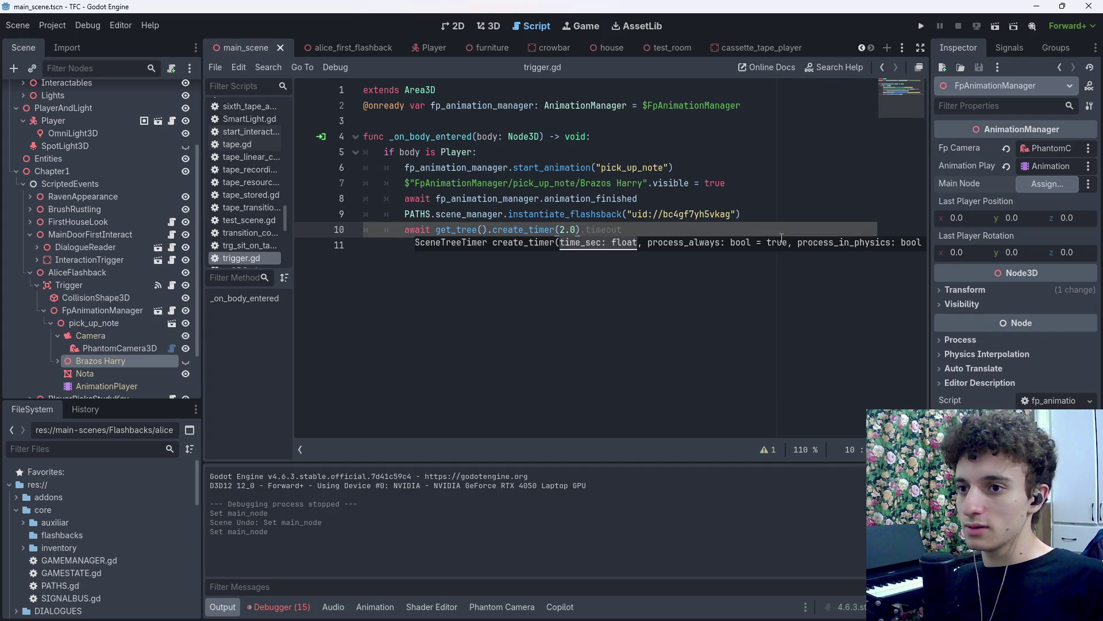
key("ctrl+shift+Left")
key("ctrl+shift+Left")
key("ctrl+shift+Left")
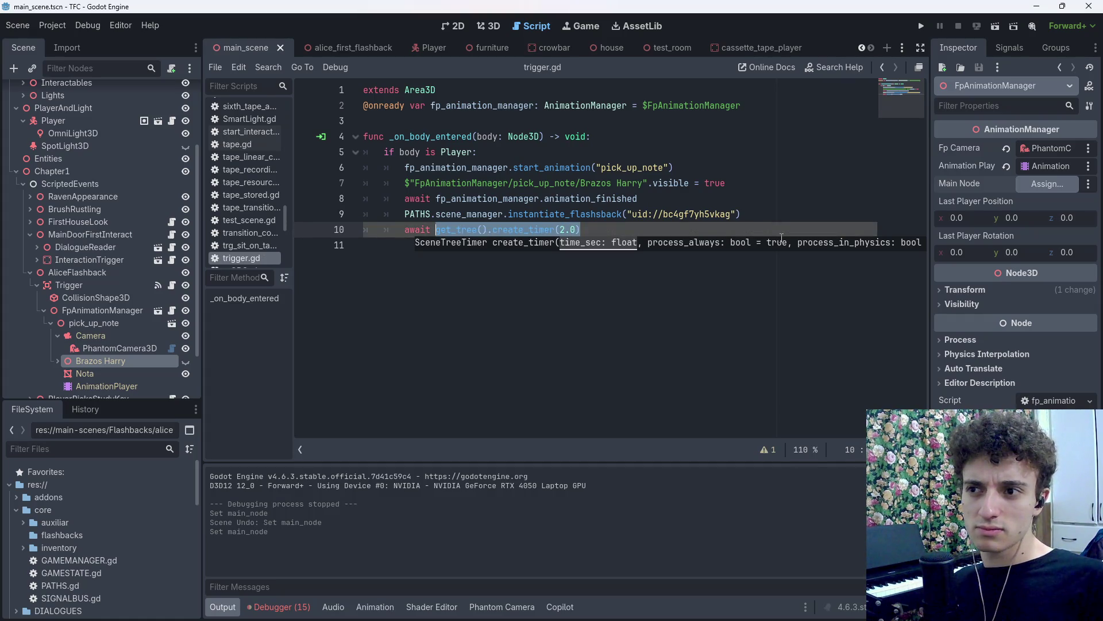
key("BackSpace")
key("BackSpace")
key("BackSpace")
key("ctrl+s")
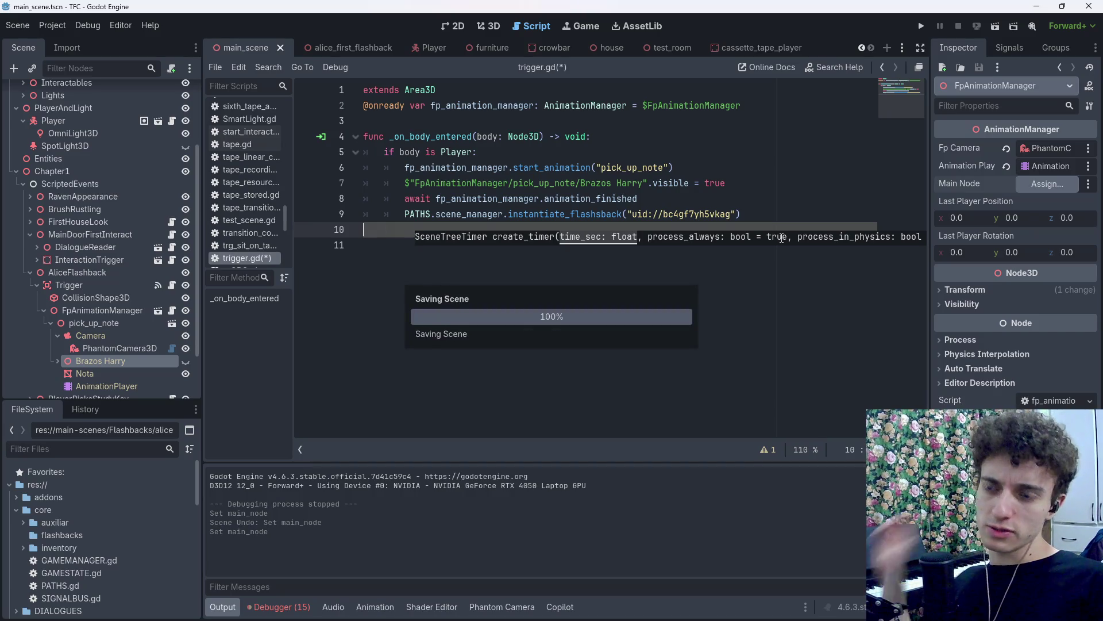
key("BackSpace")
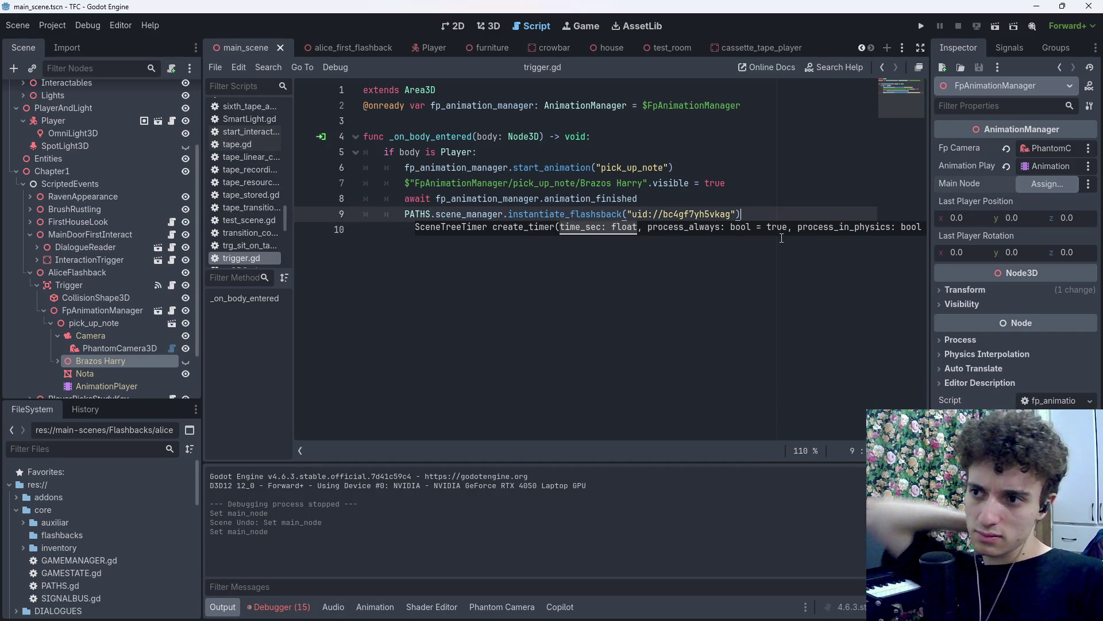
Tidy the blank lines after the flashback call and leave an unfinished func line.
key("Return")
key("BackSpace")
key("BackSpace")
key("BackSpace")
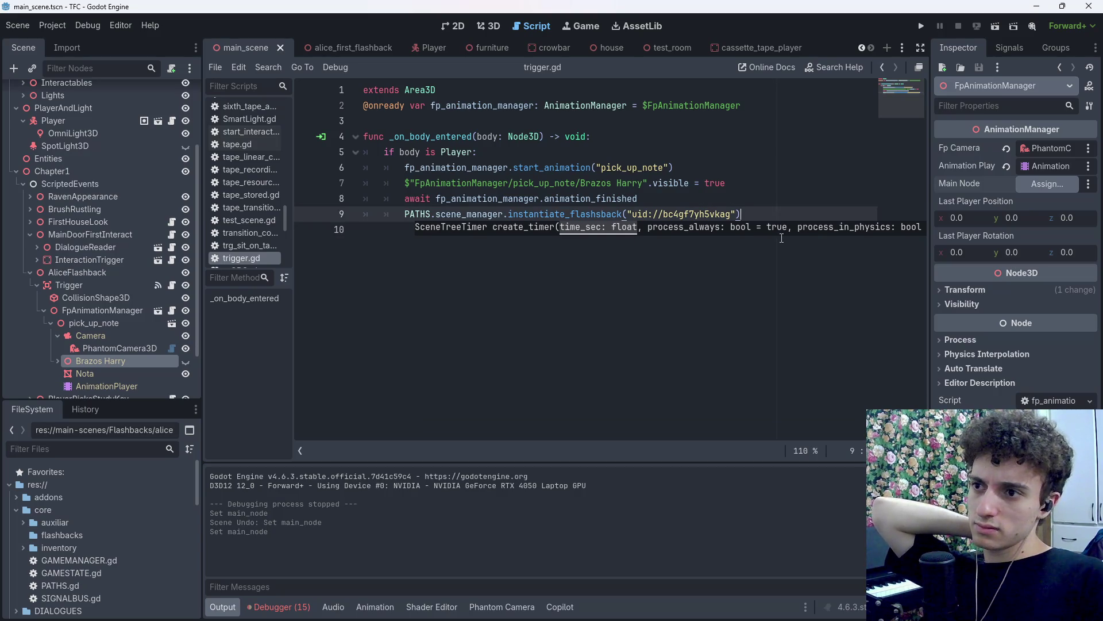
type(")")
key("Return")
key("ctrl+s")
key("BackSpace")
key("BackSpace")
key("Return")
type("func")
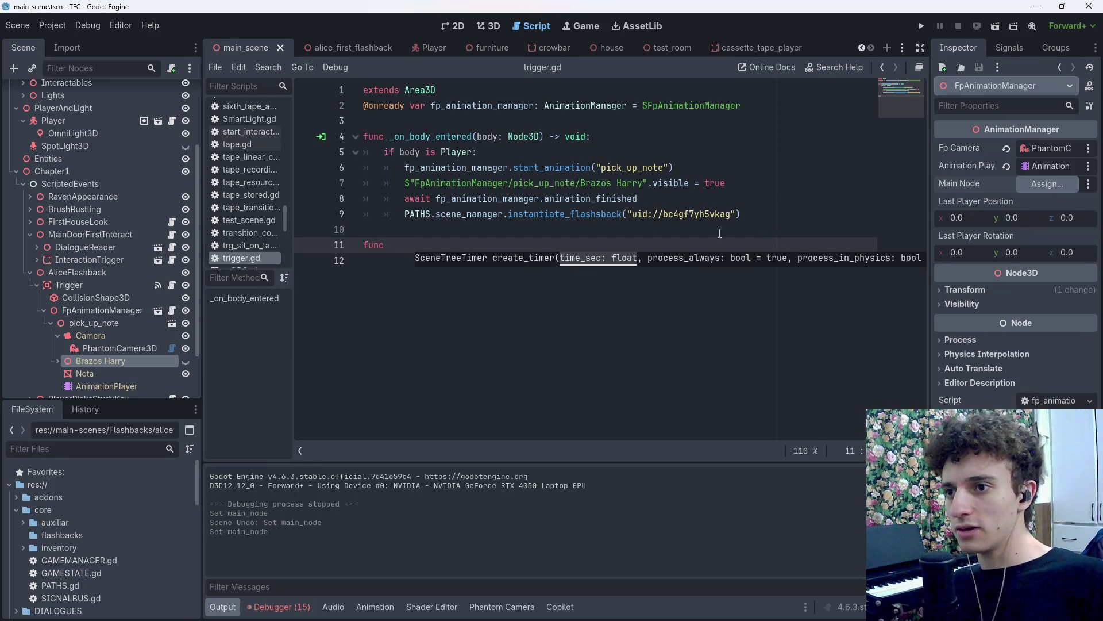
key("BackSpace")
key("BackSpace")
key("BackSpace")
key("Escape")
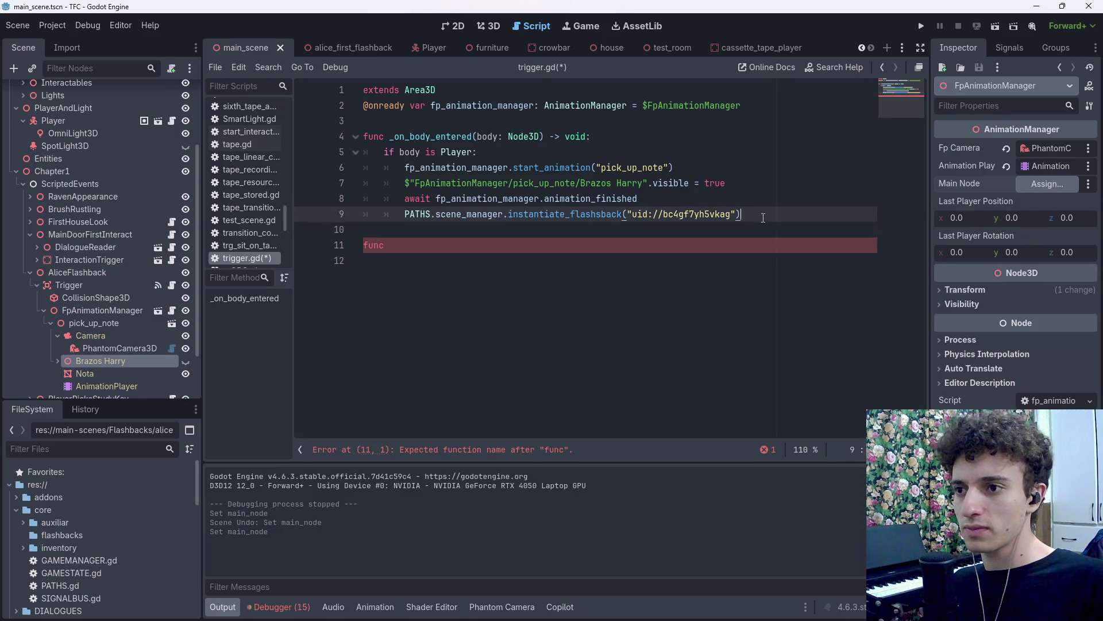
left_click(531, 245)
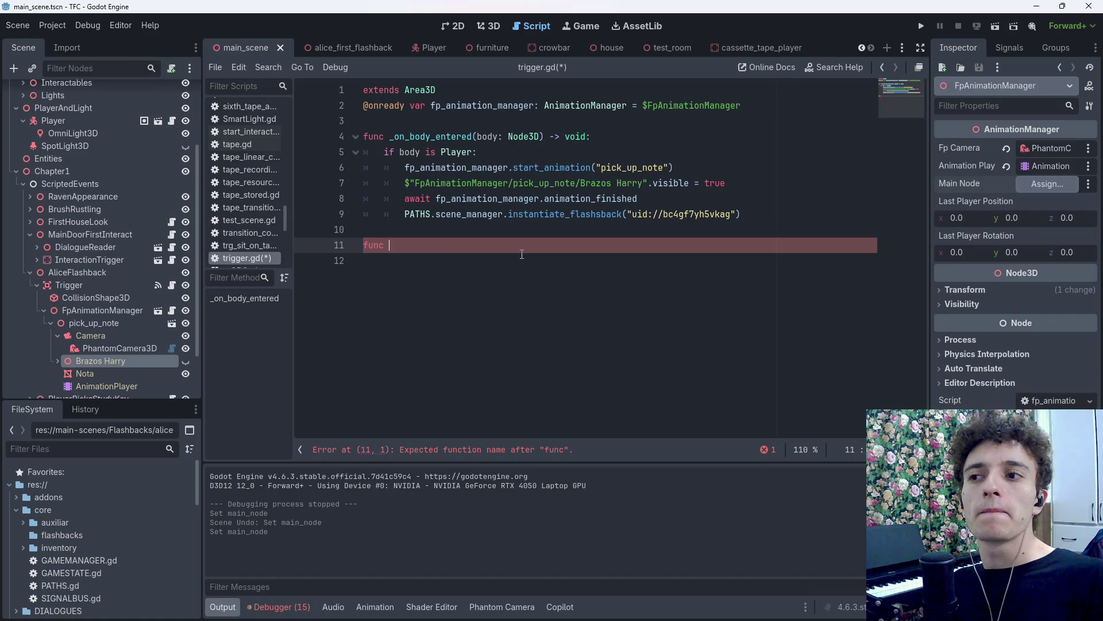
Add 'await PATHS.scene_manager.flashback_transition_ends' after the flashback call.
left_click(785, 216)
key("Return")
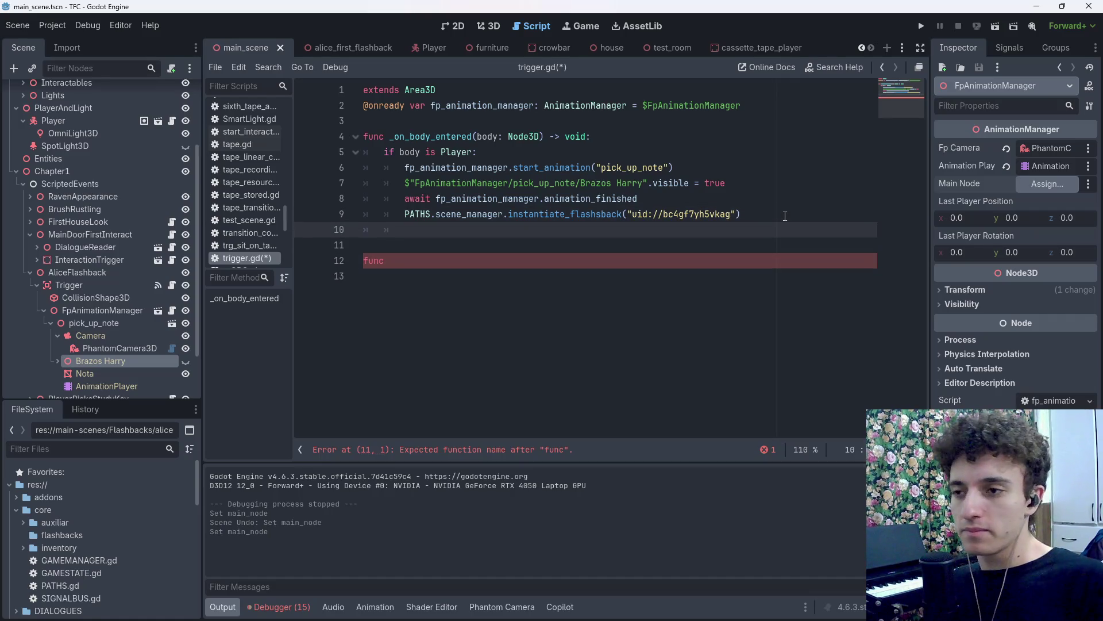
type("awaitPATHS.s")
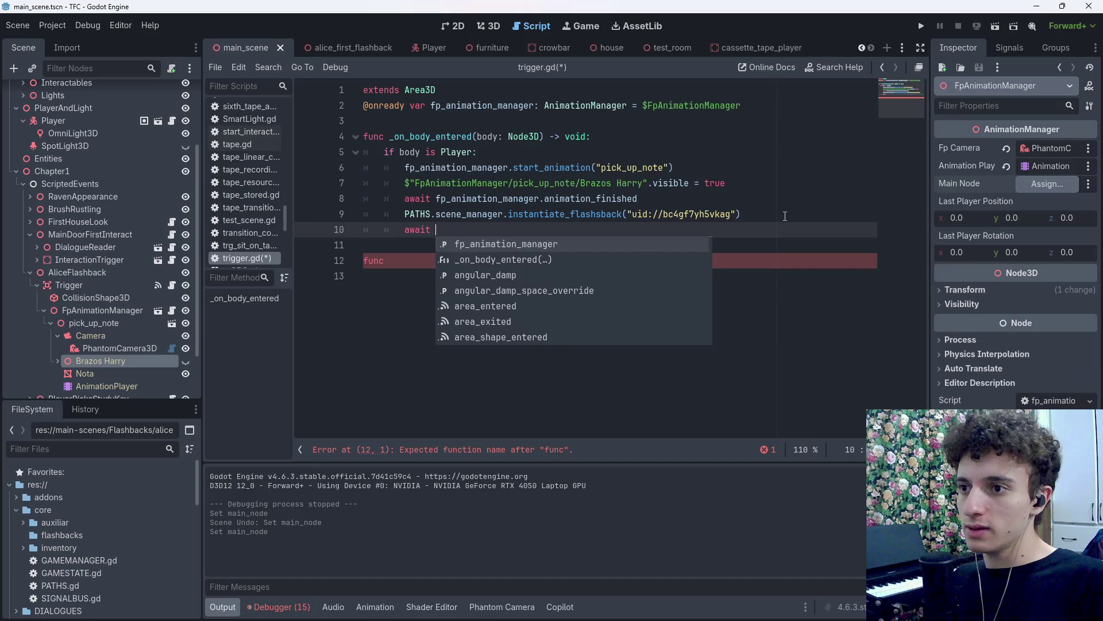
key("Return")
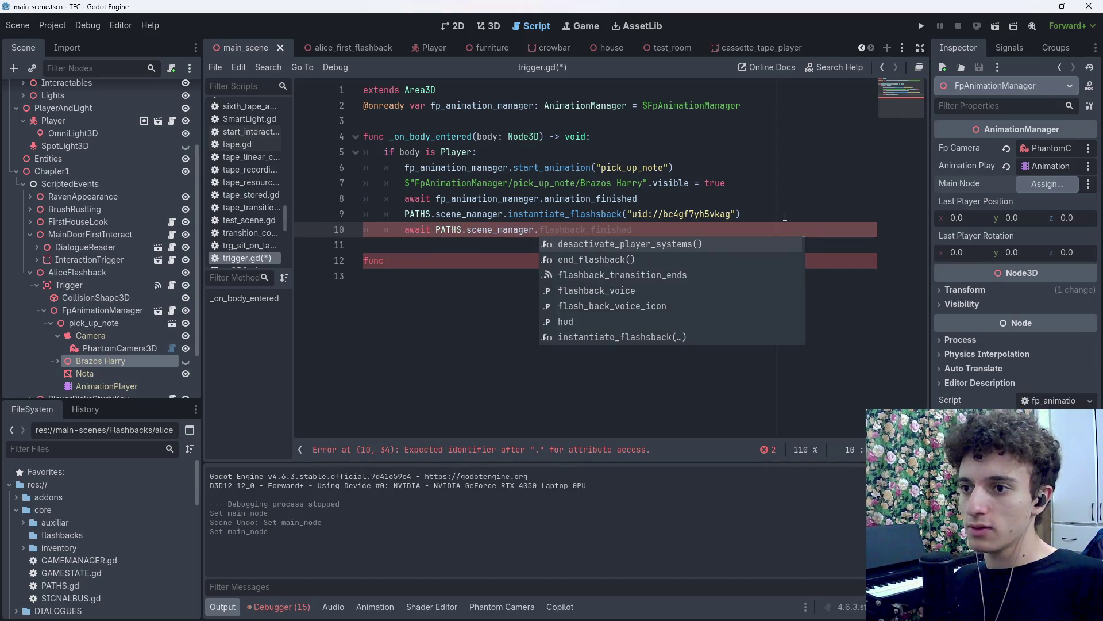
key("Down")
key("Down")
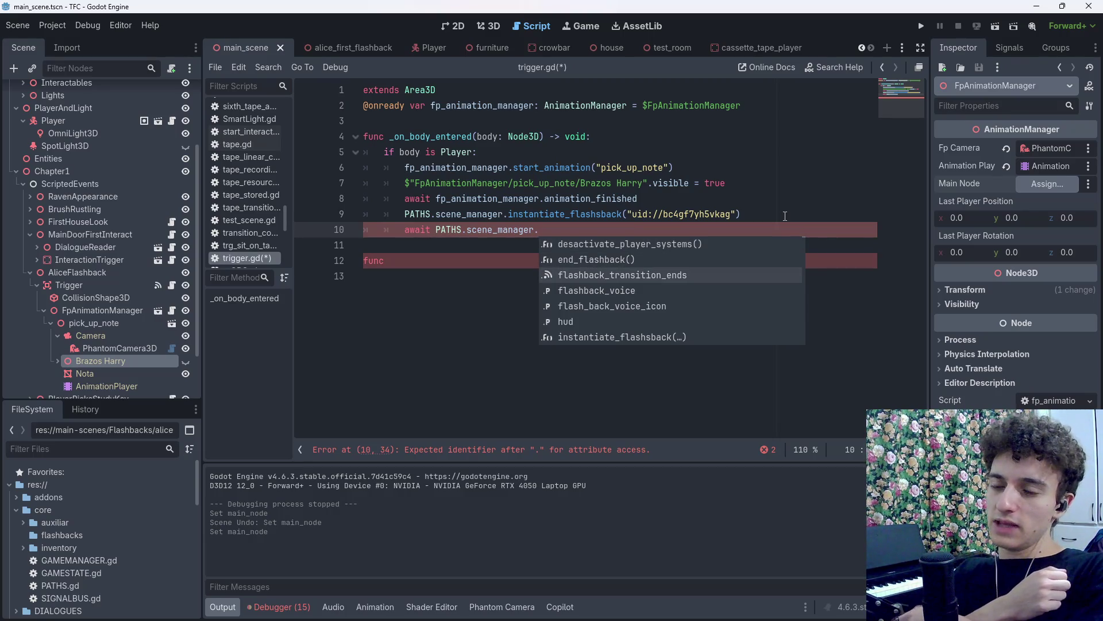
key("Down")
key("Down")
key("Down")
key("Up")
key("Up")
key("Up")
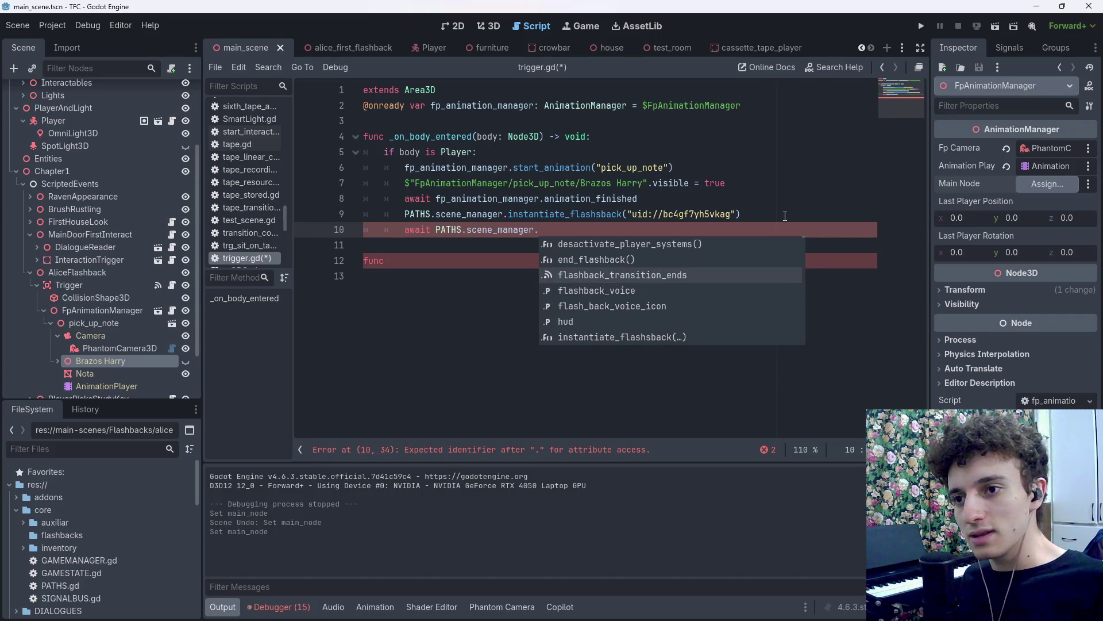
key("Return")
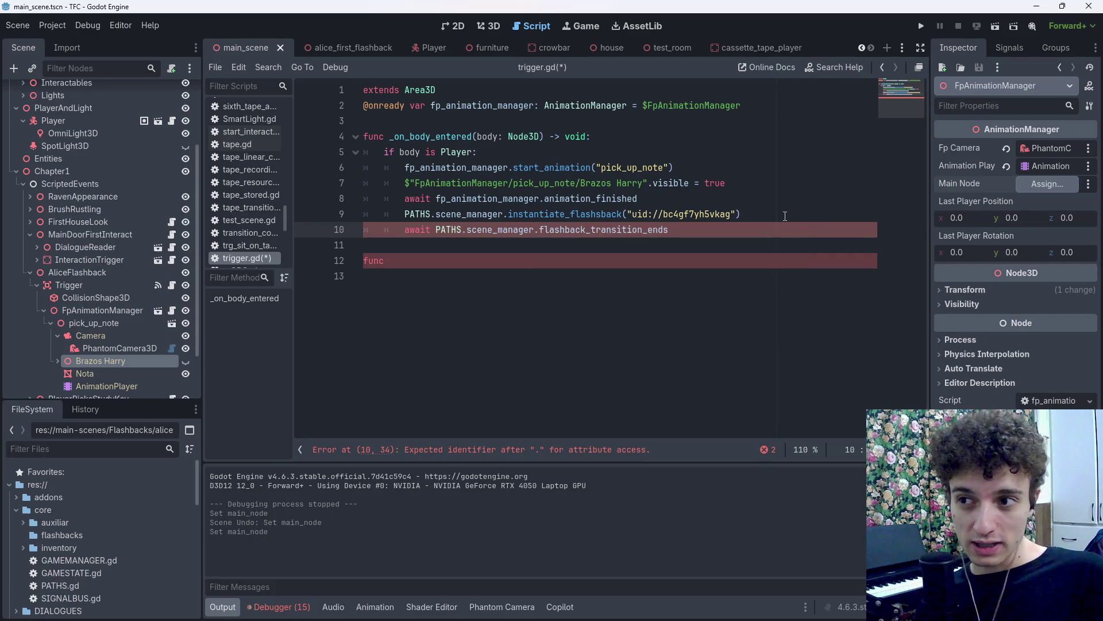
key("Return")
Delete the stray func line, add a queue_free() call, and save.
left_click(443, 281)
key("BackSpace")
key("BackSpace")
key("BackSpace")
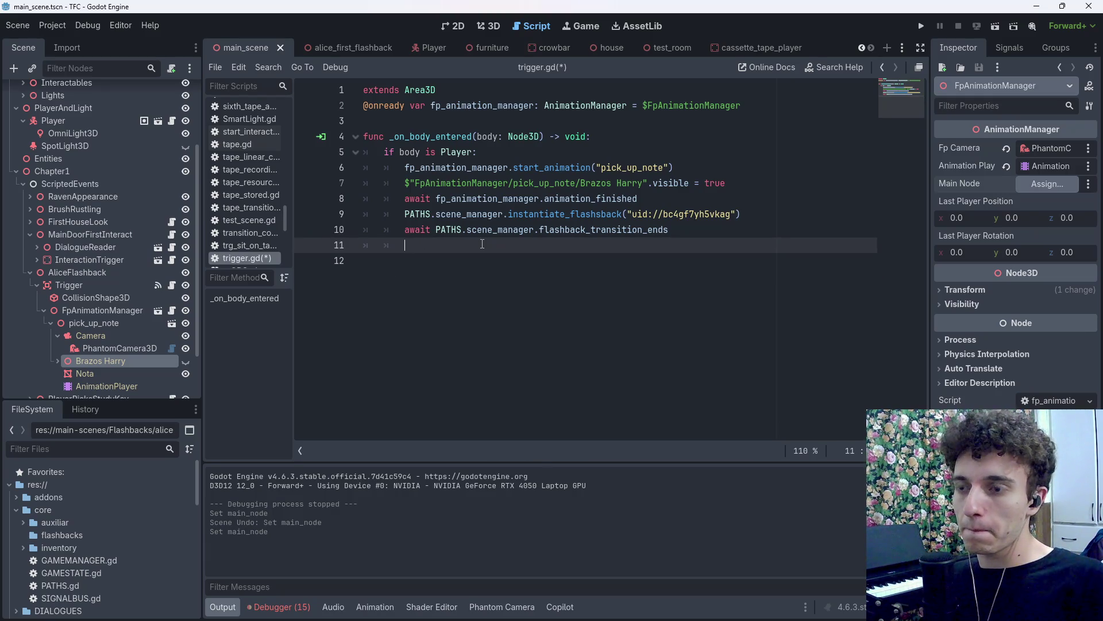
type("queu")
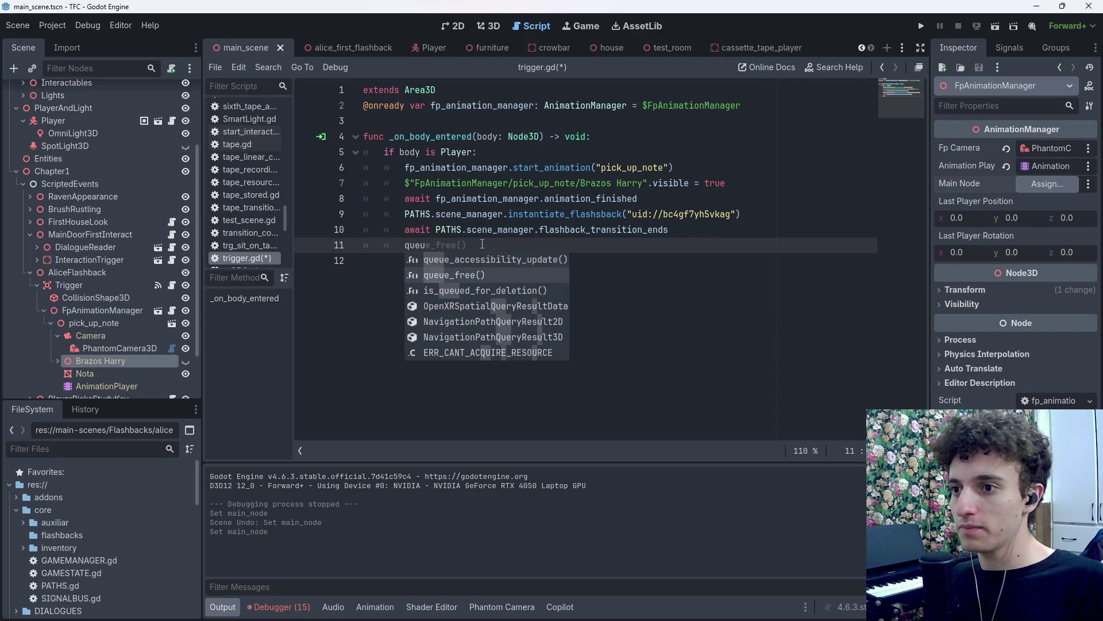
key("Return")
key("ctrl+s")
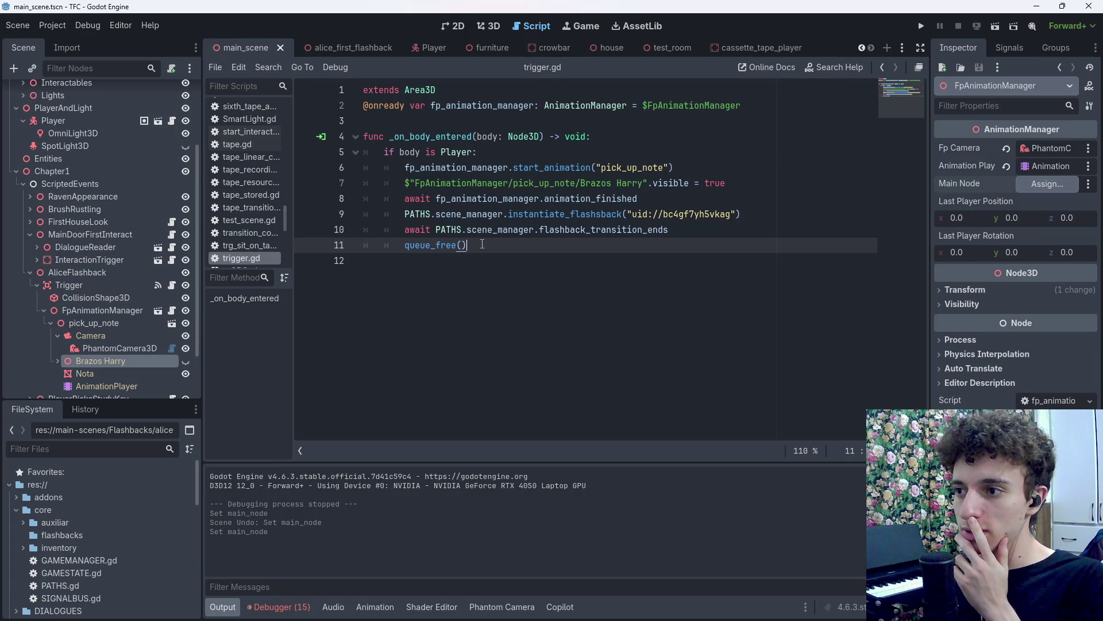
Replace that call with $"..".queue_free() on the parent AliceFlashback node and save.
left_click_drag(469, 245, 410, 251)
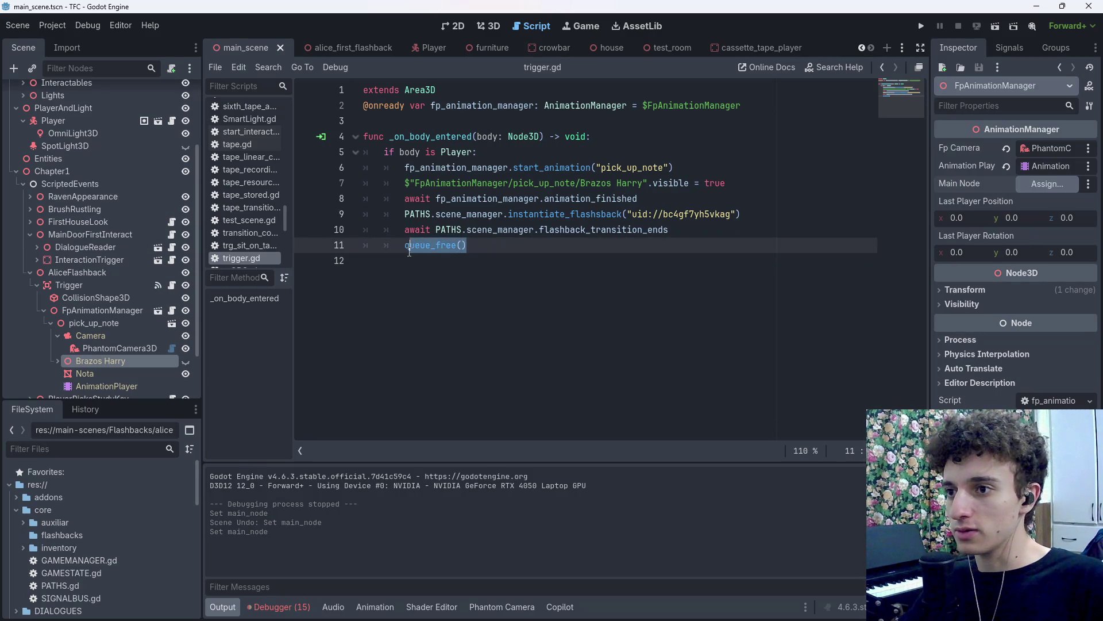
key("BackSpace")
key("BackSpace")
left_click_drag(83, 272, 539, 250)
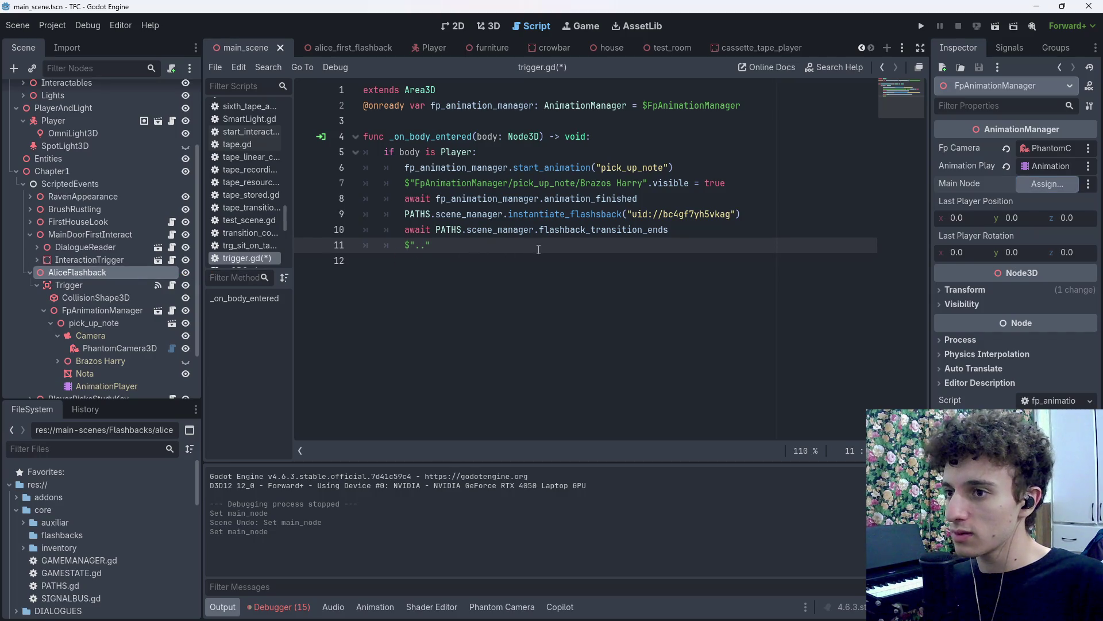
type(".que")
key("Return")
key("ctrl+s")
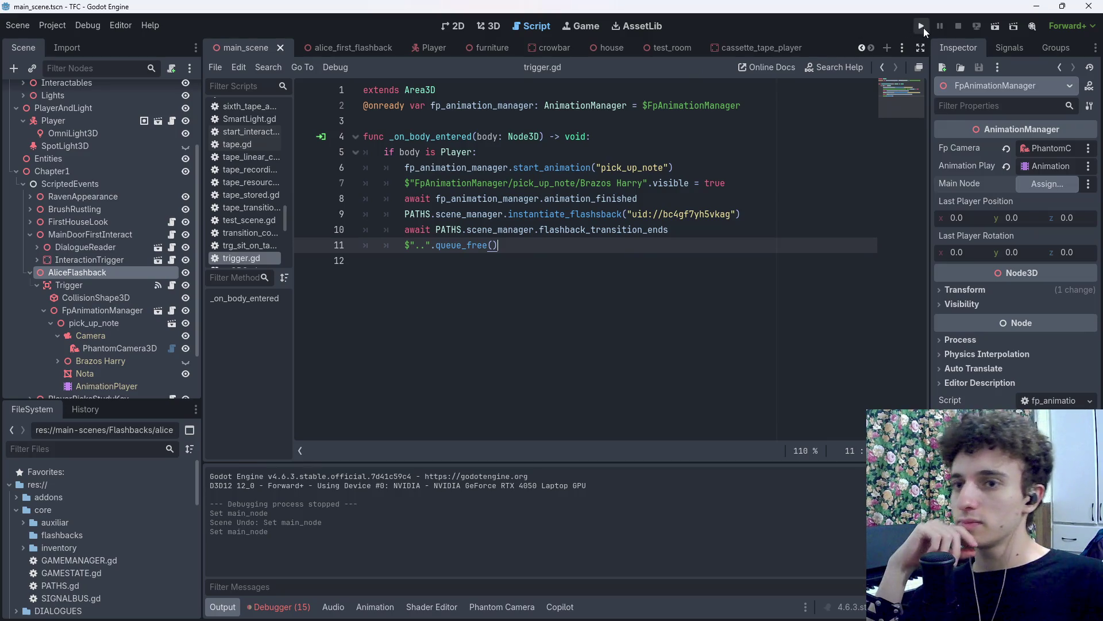
Run the project, then guard line 22's main_node.visible = true with 'if main_node:'.
left_click(922, 27)
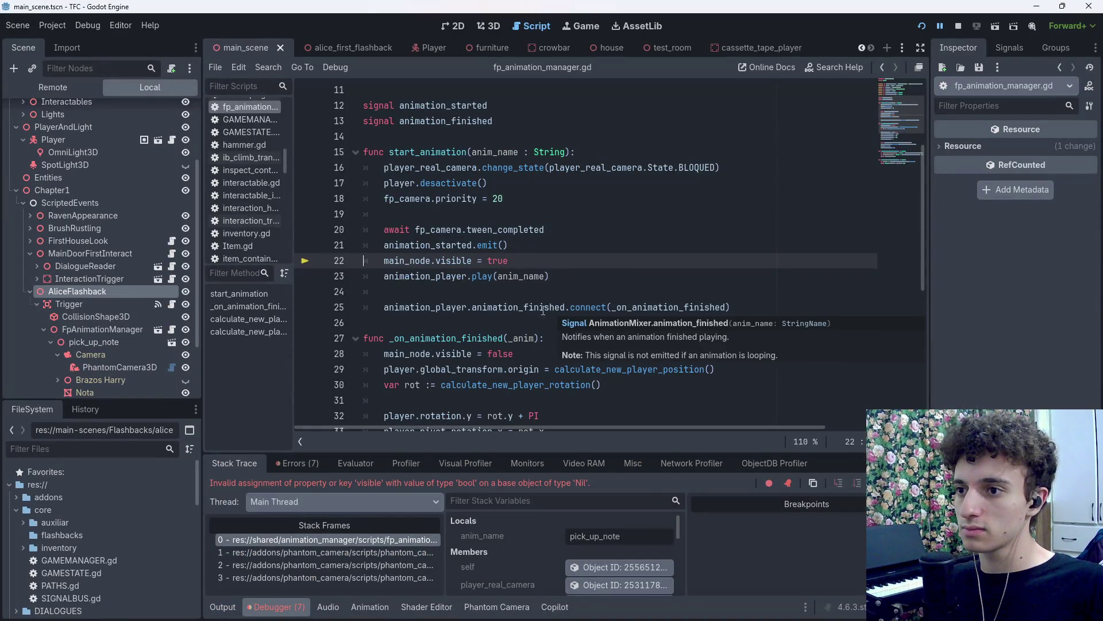
left_click(622, 249)
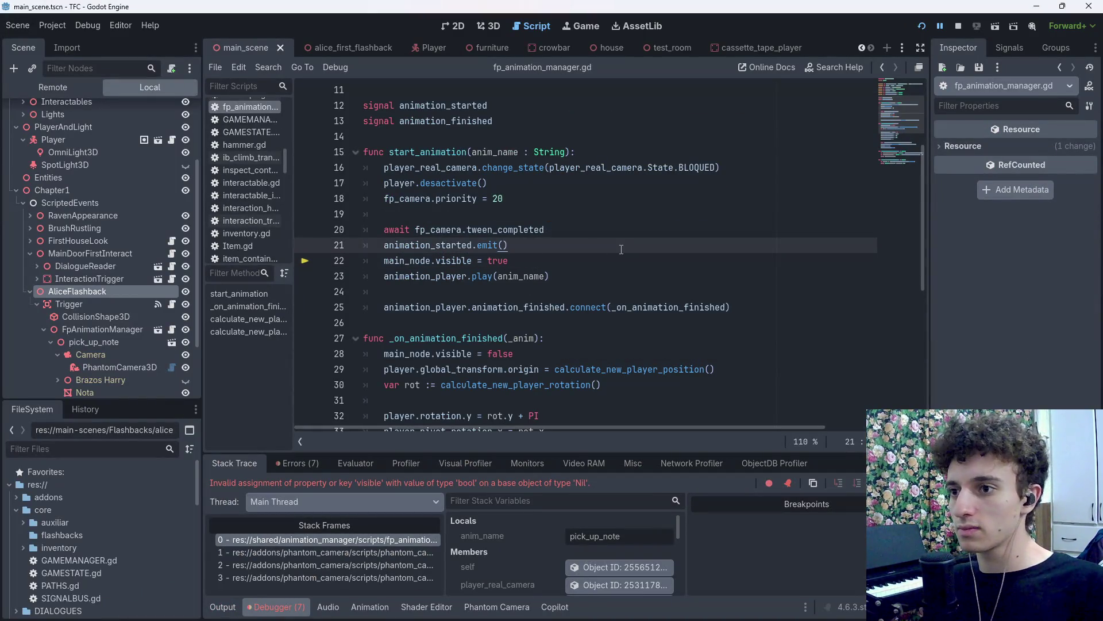
key("Return")
type("if main")
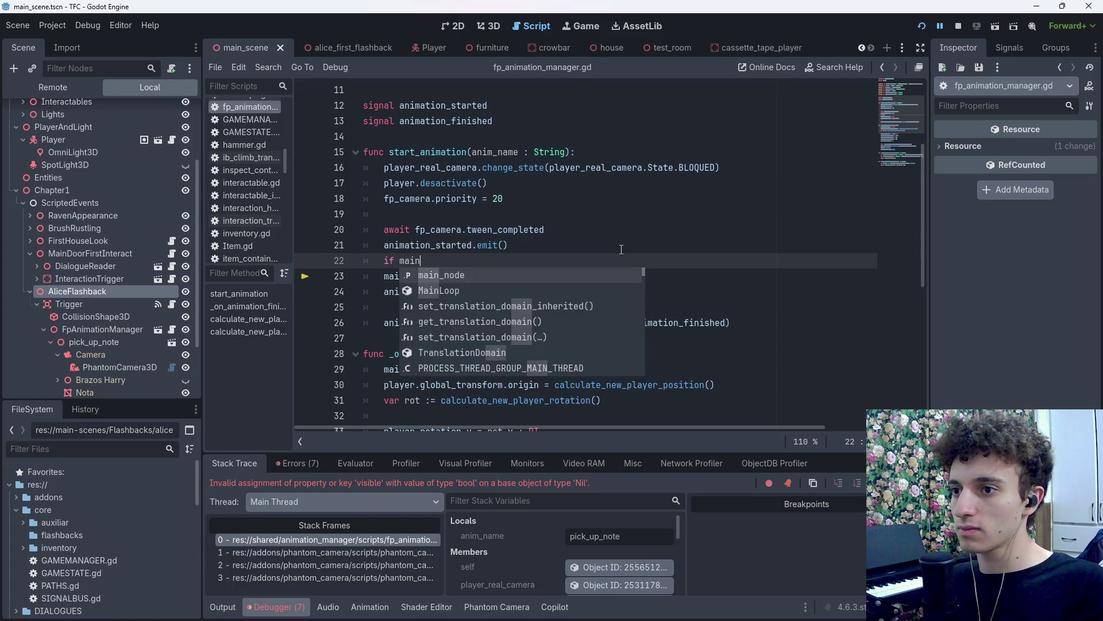
key("Return")
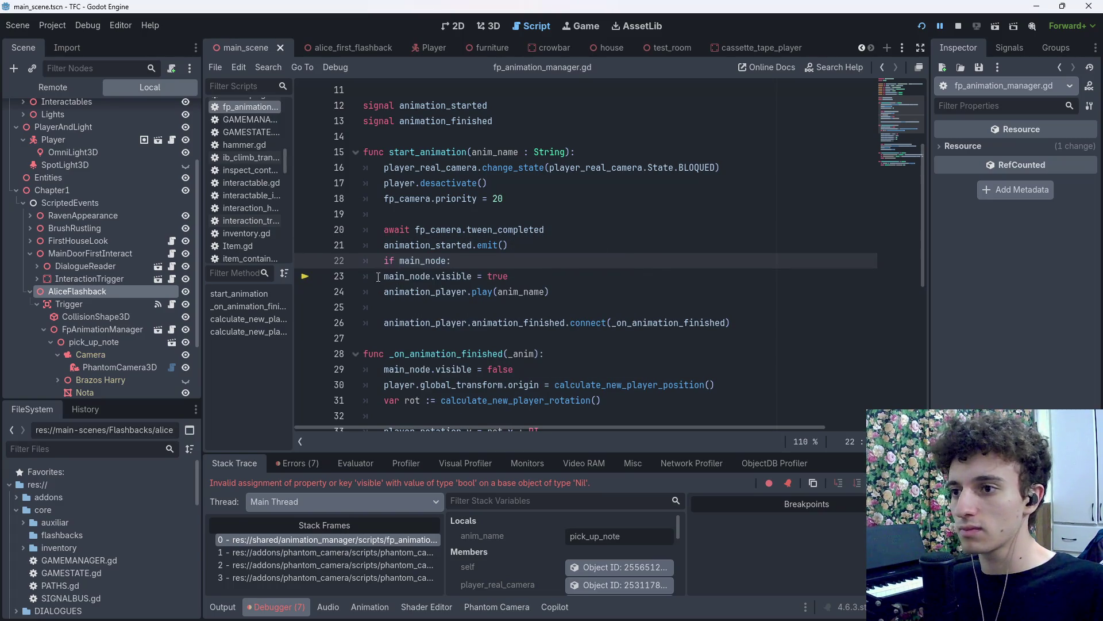
left_click(379, 277)
key("BackSpace")
key("BackSpace")
key("BackSpace")
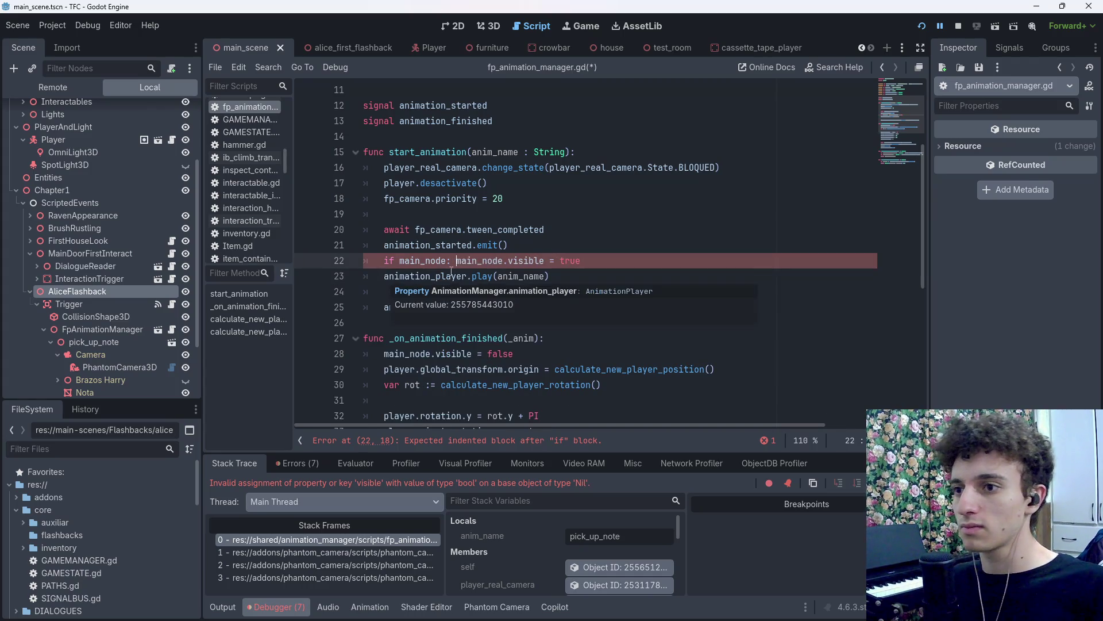
Copy the 'if main_node:' guard onto line 28's main_node.visible = false and save.
key("End")
key("shift+Home")
key("Left")
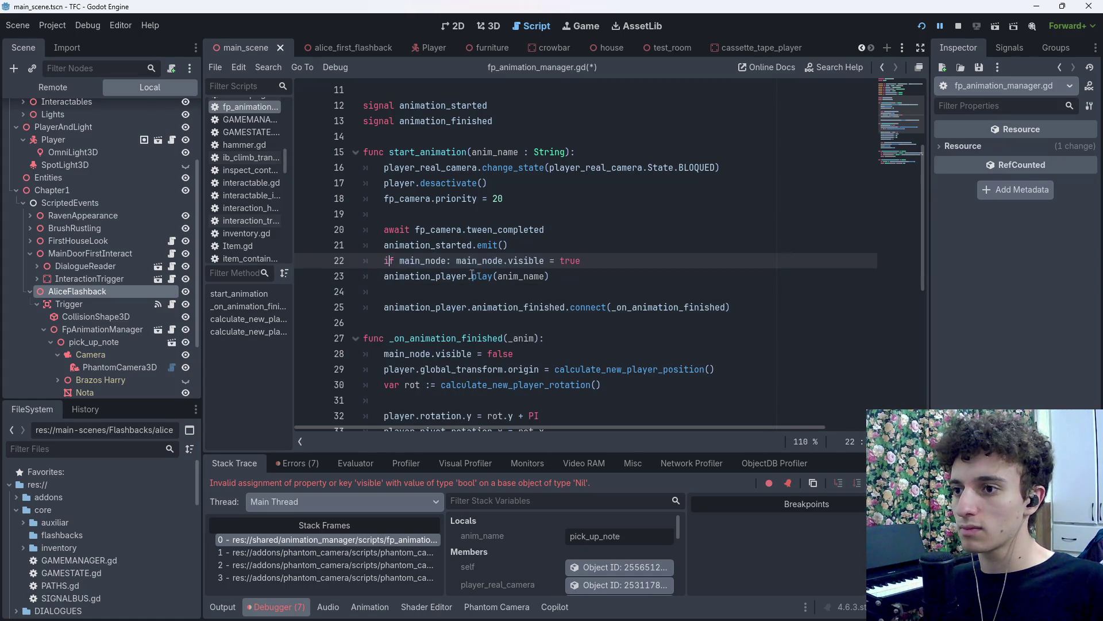
scroll(472, 274, "down", 7)
scroll(466, 335, "up", 6)
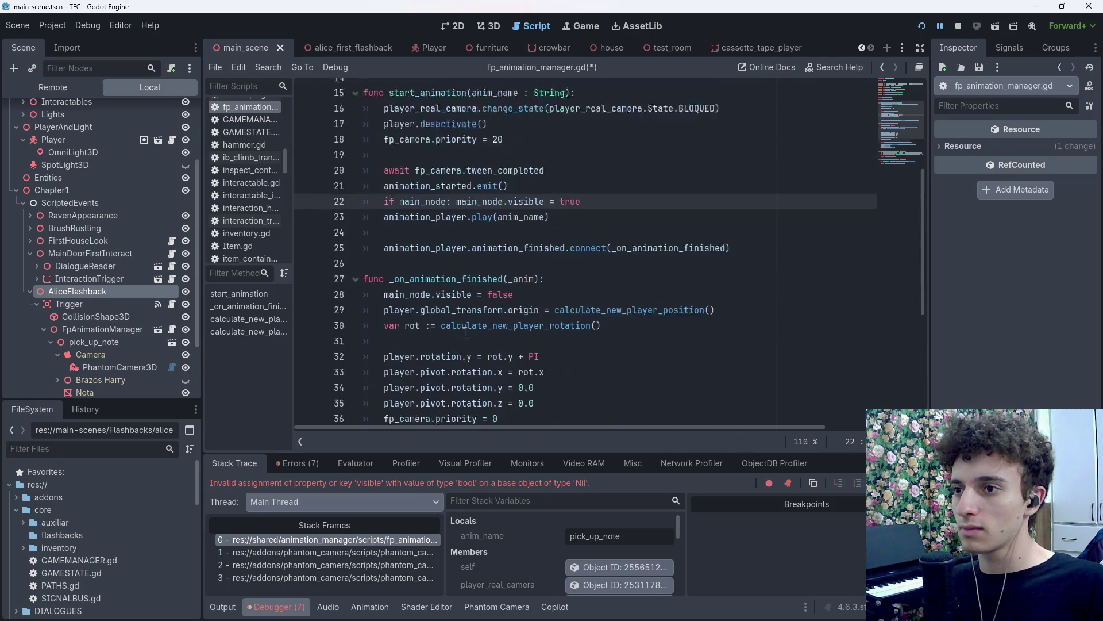
left_click_drag(422, 214, 452, 214)
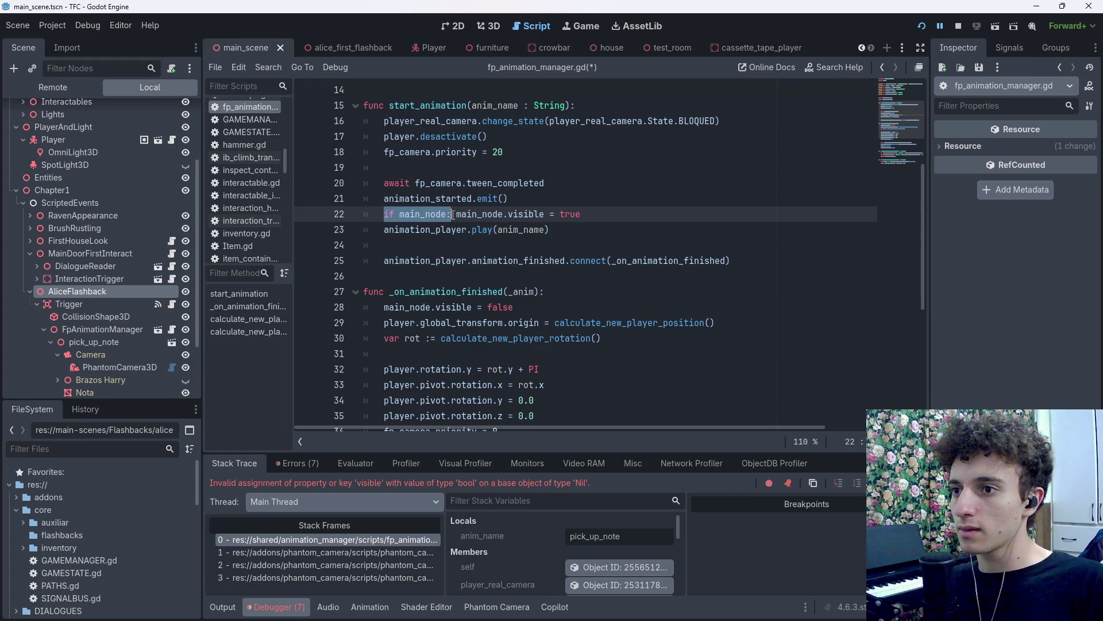
key("ctrl+c")
left_click(382, 308)
key("ctrl+v")
key("ctrl+s")
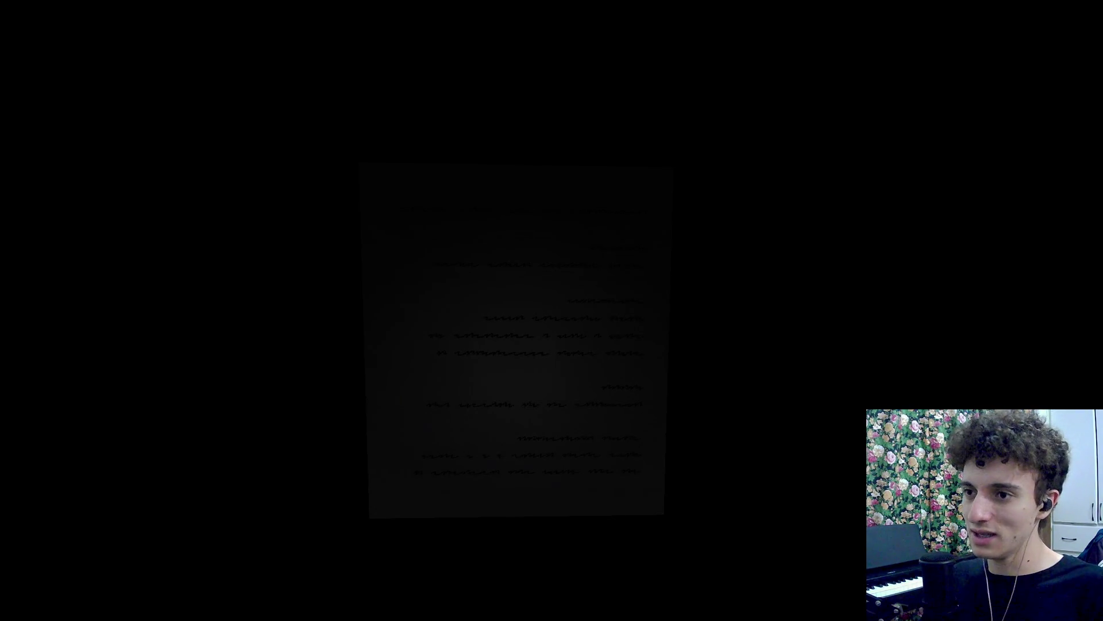
Stop the test run and select the AnimationPlayer node in the Scene tree.
key("F8")
scroll(95, 374, "down", 2)
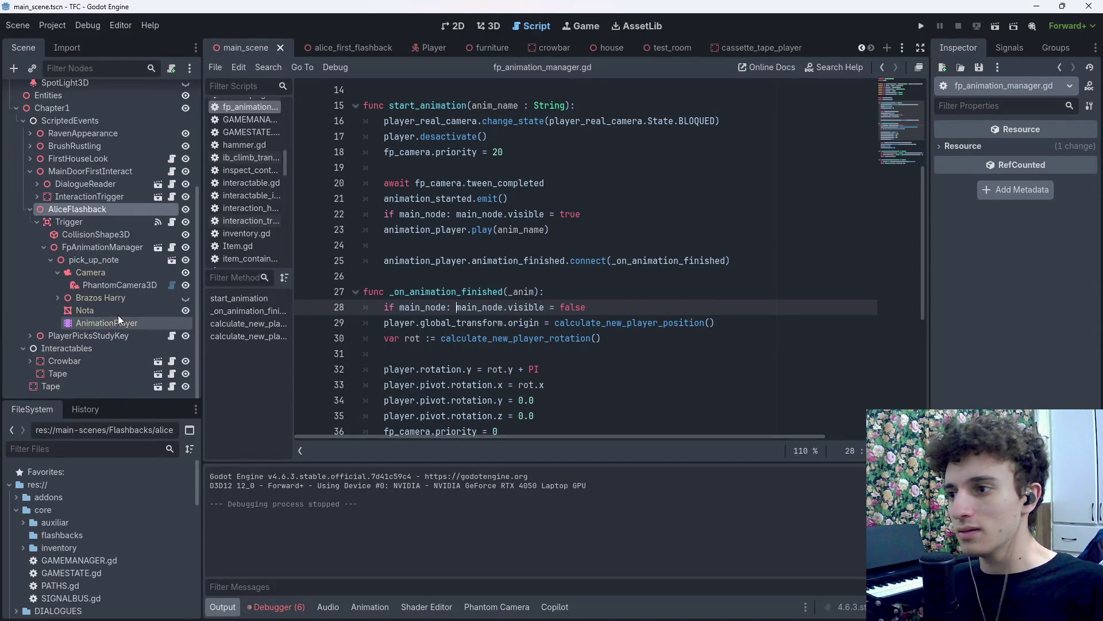
left_click(112, 325)
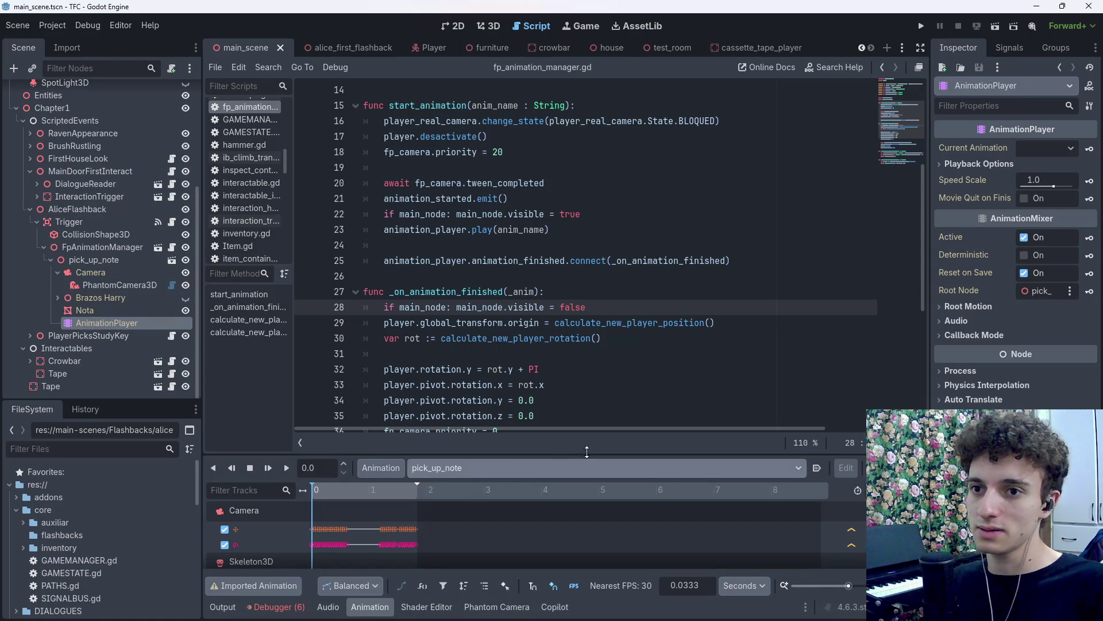
Set AnimationPlayer's Speed Scale to 0.6, test the note pickup, then stop the game.
left_click(1050, 178)
type("6")
key("F5")
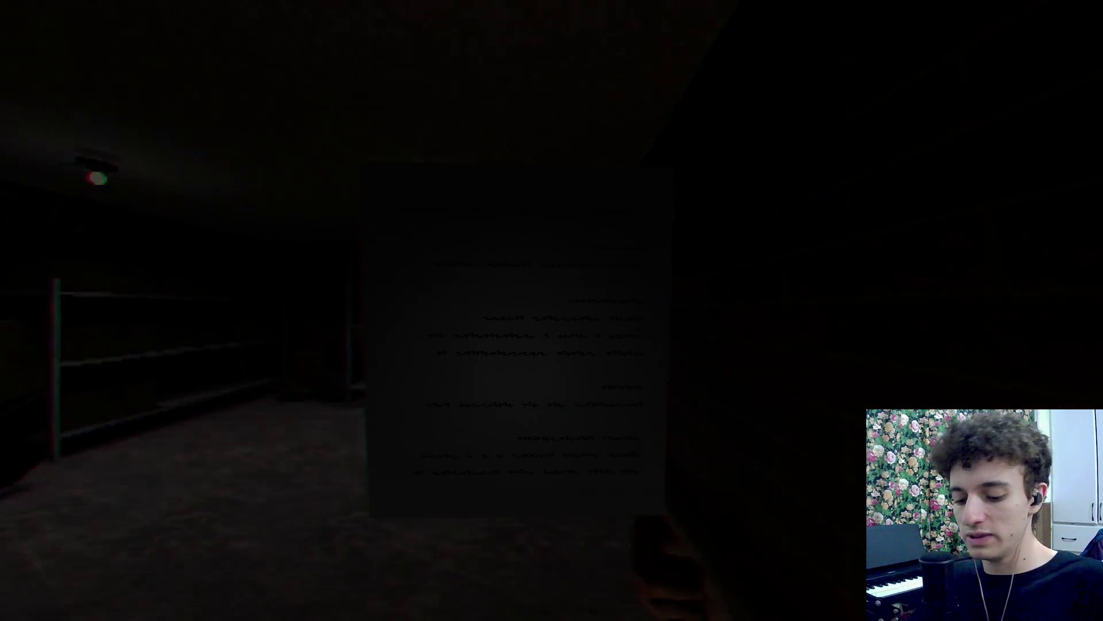
key("F8")
key("ctrl+s")
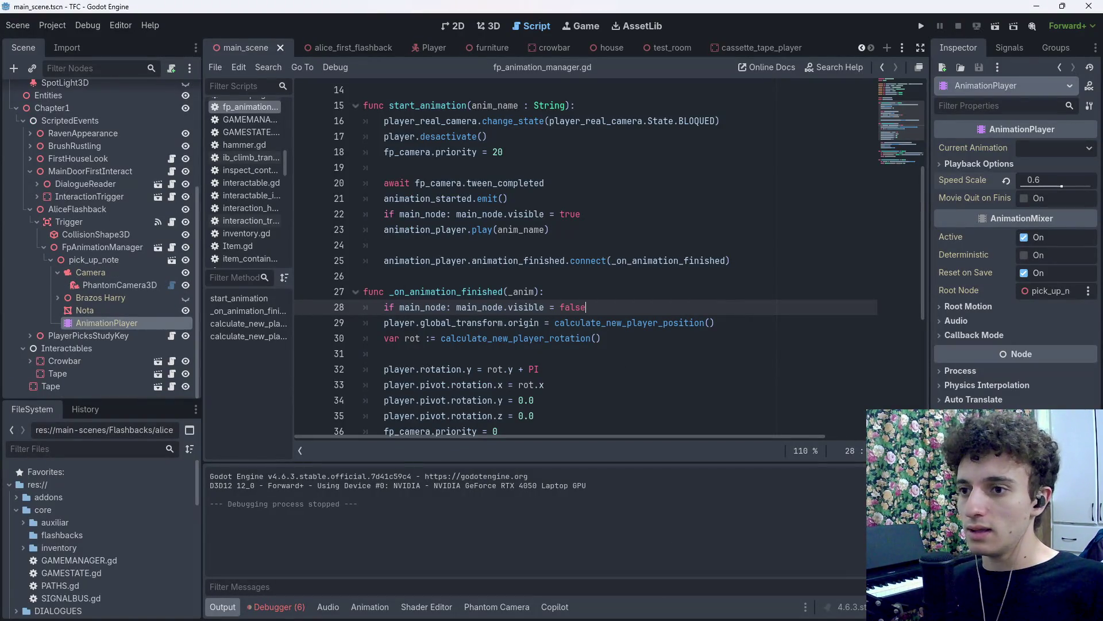
Select the Nota note mesh and show it in the 3D view.
mouse_move(643, 609)
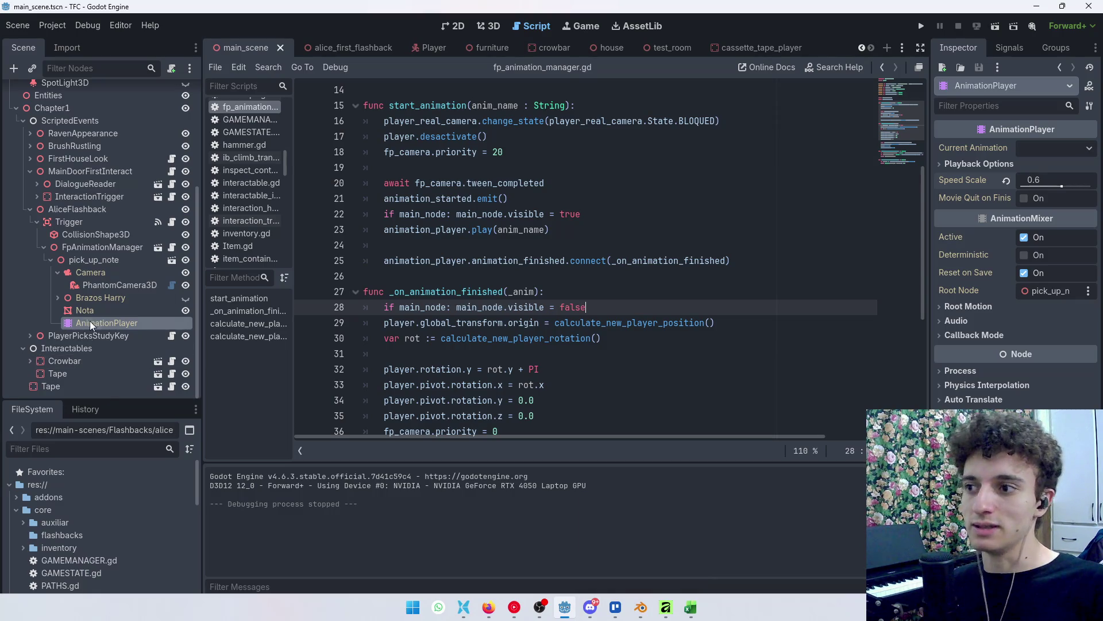
left_click(100, 308)
left_click(487, 26)
Frame the Nota mesh, trial-flip it with a -1 scale and undo, then view its texture in Affinity.
key("f")
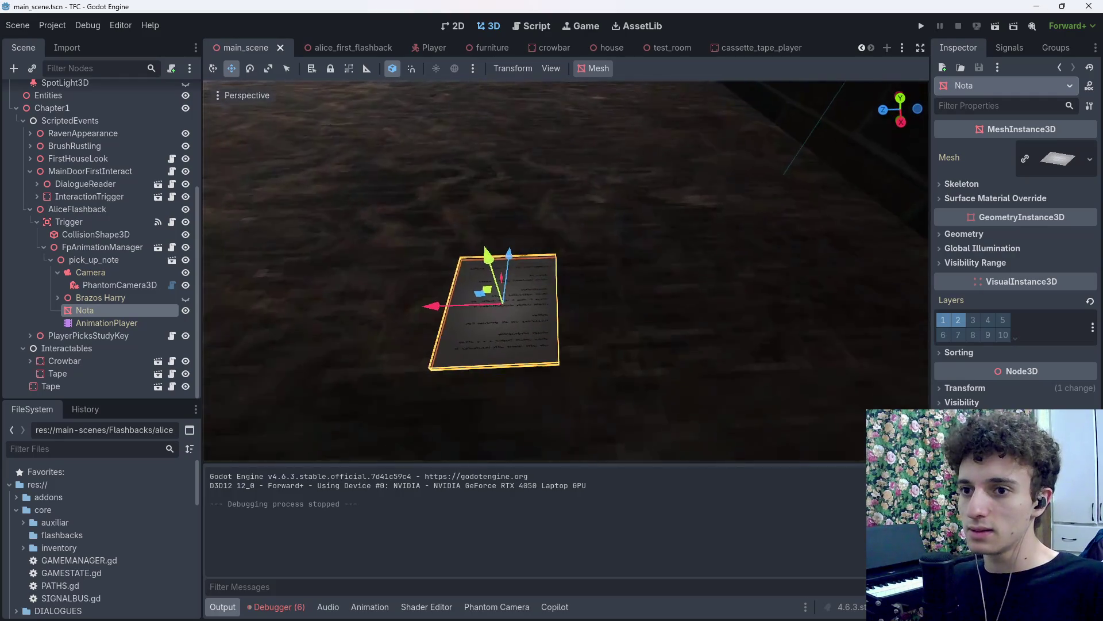
left_click(961, 387)
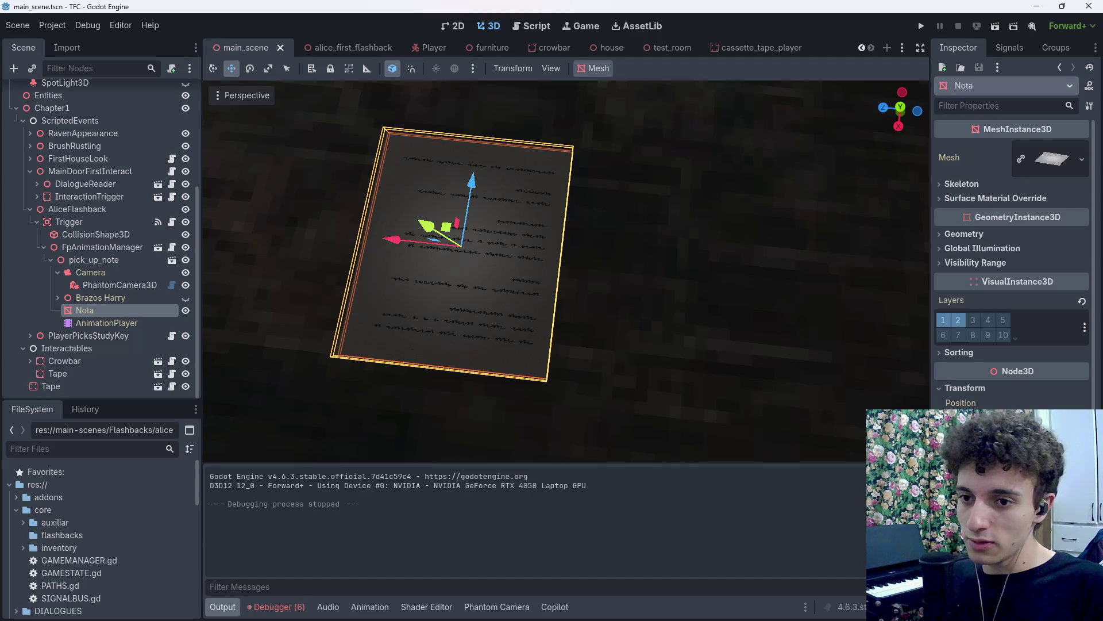
key("Return")
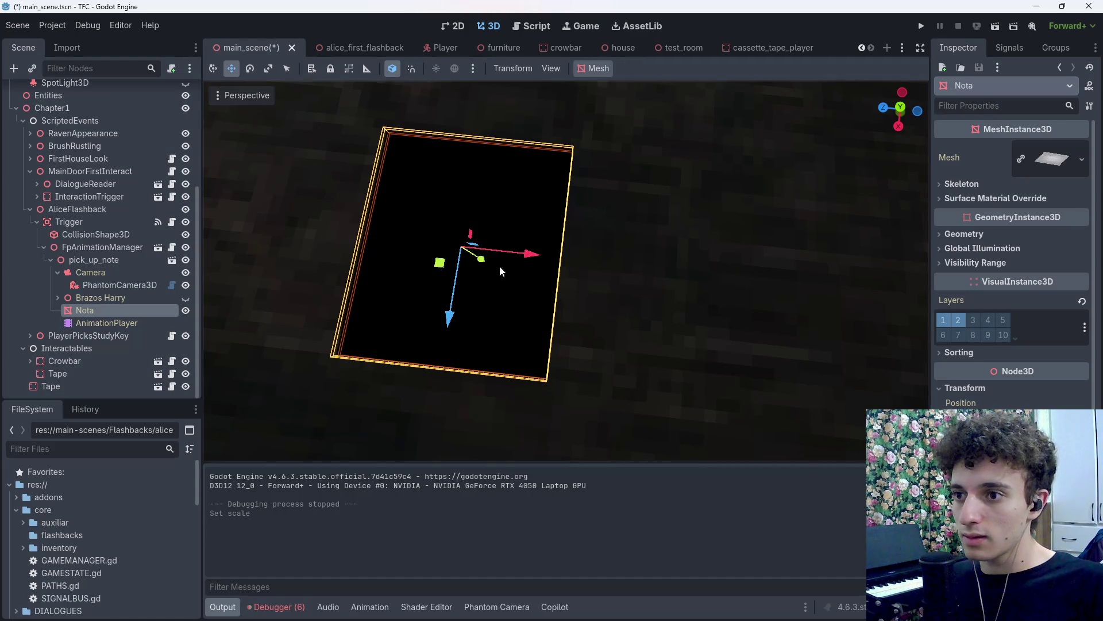
key("ctrl+z")
key("ctrl+z")
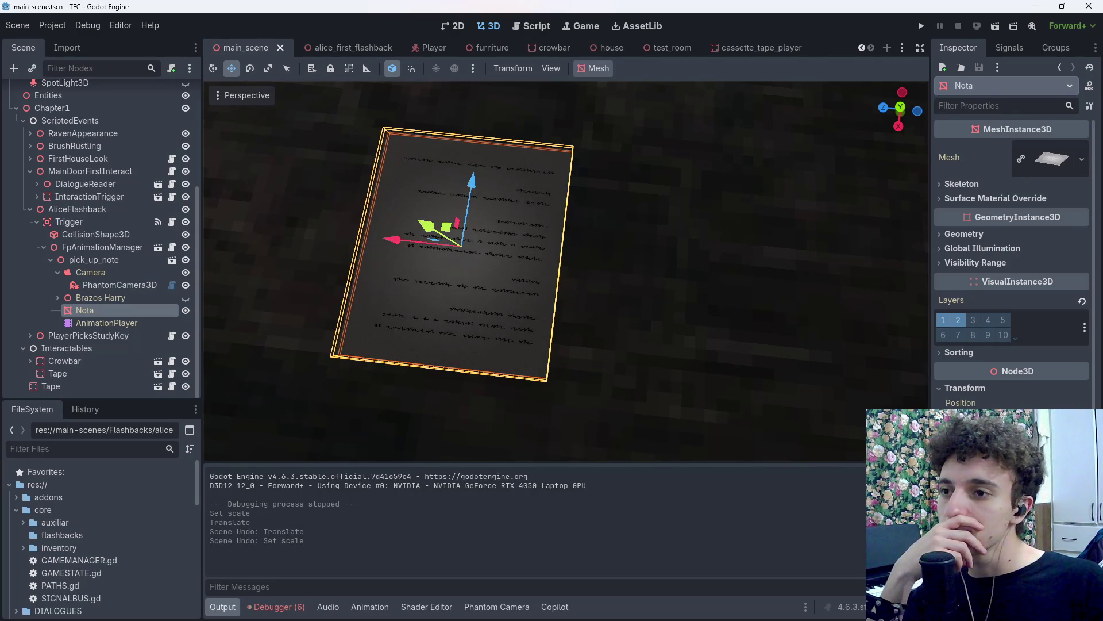
mouse_move(642, 616)
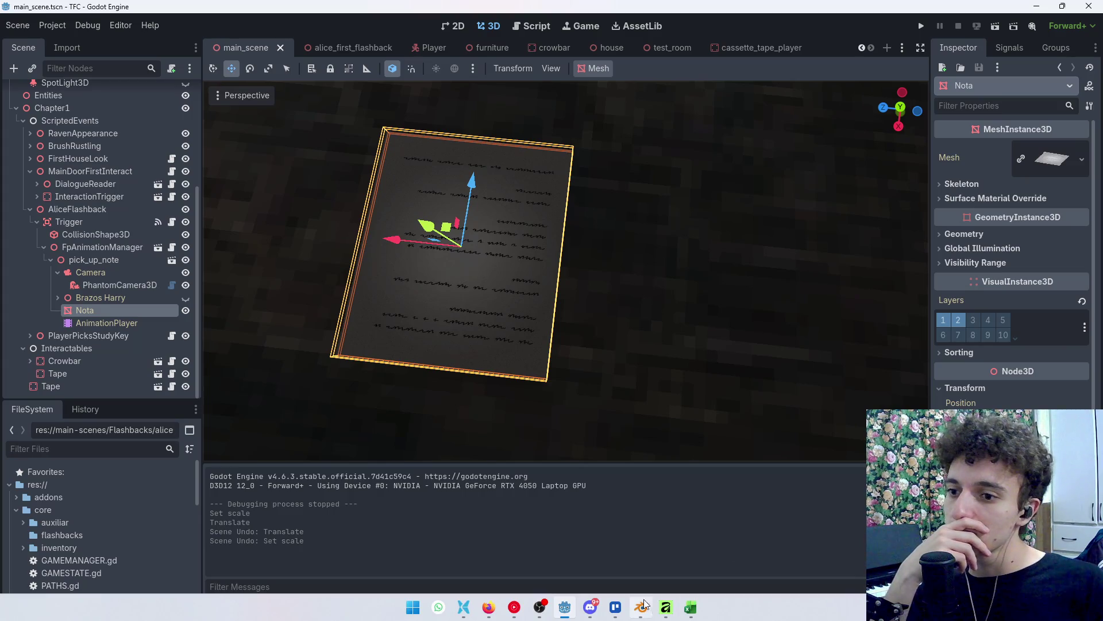
left_click(672, 613)
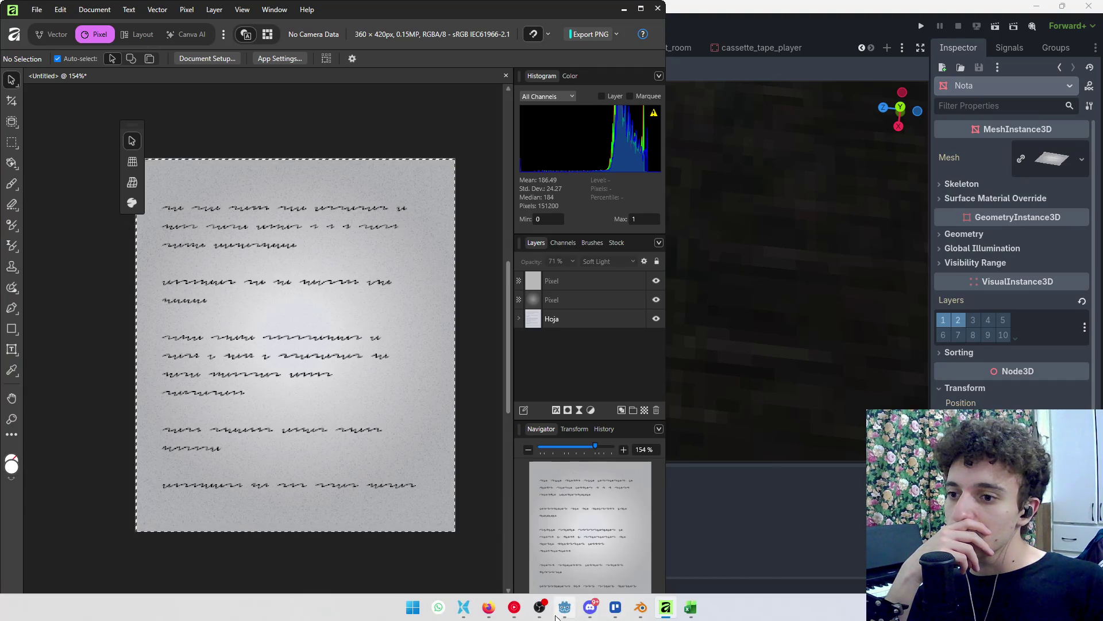
In the Harry Nota Blender file, select and frame the note plane and enter edit mode.
left_click(640, 606)
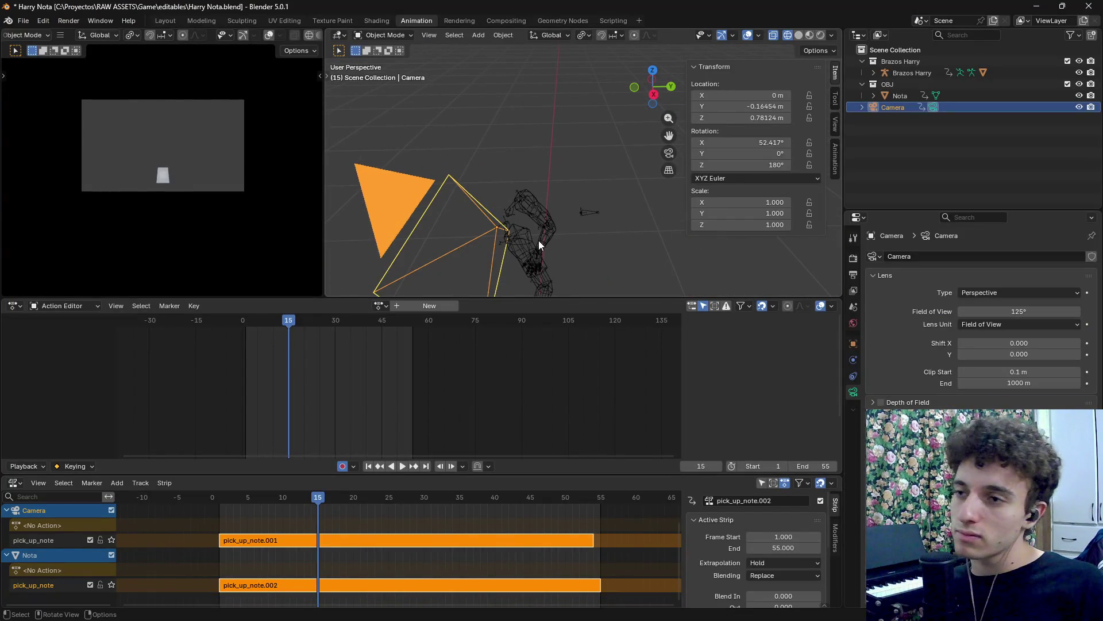
left_click(165, 21)
scroll(398, 285, "up", 5)
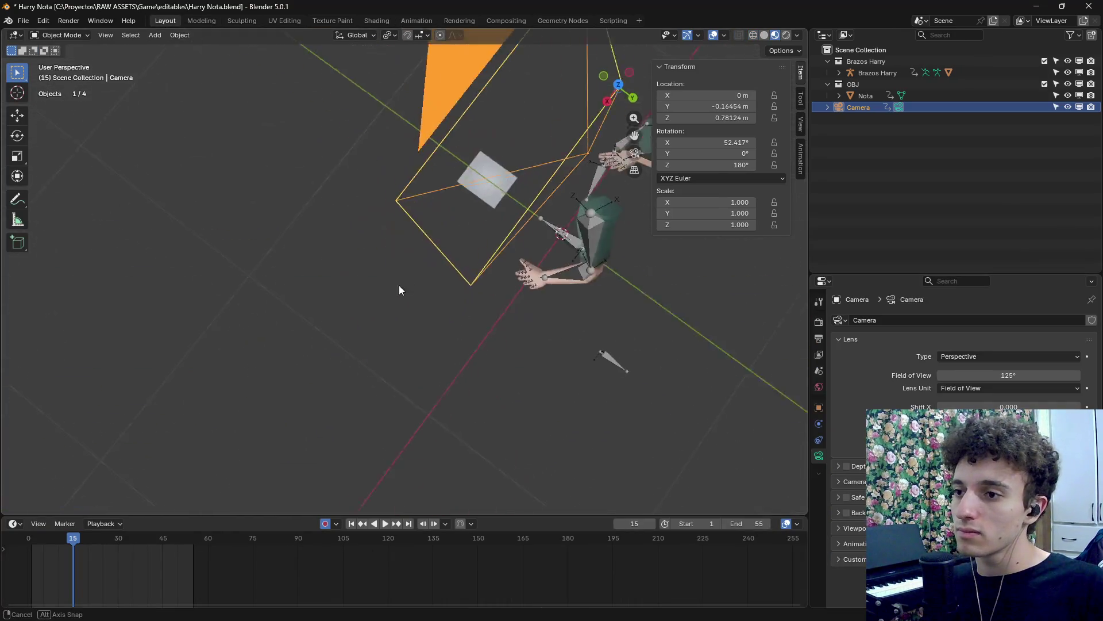
scroll(456, 235, "up", 4)
left_click(511, 160)
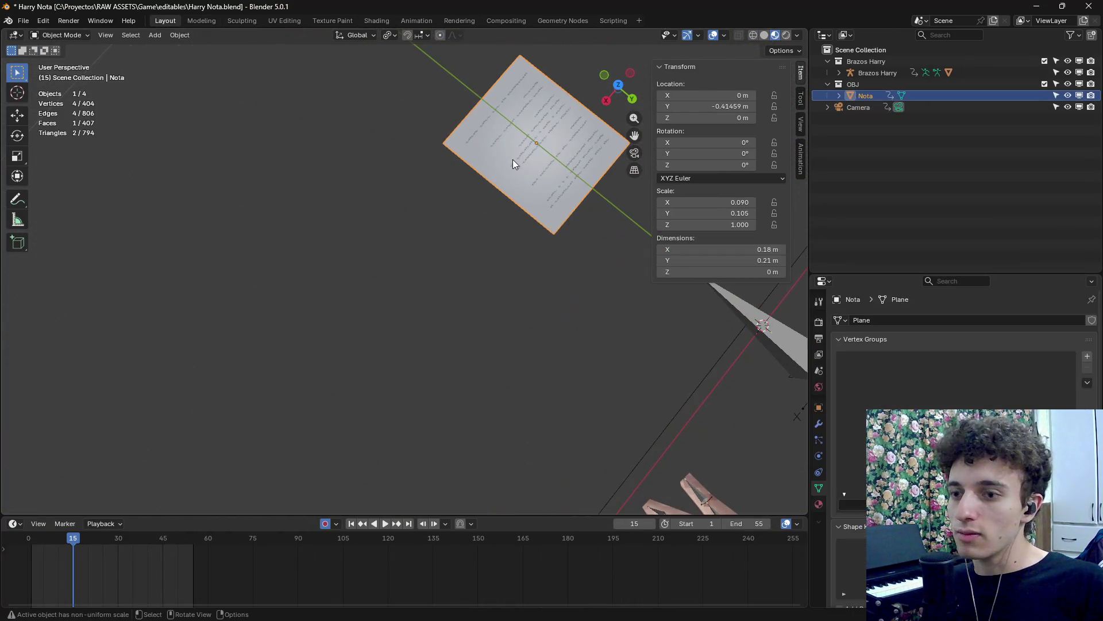
key("KP_Decimal")
mouse_move(513, 160)
left_mouse_down()
mouse_move(480, 238)
mouse_move(347, 379)
mouse_move(387, 252)
left_mouse_up()
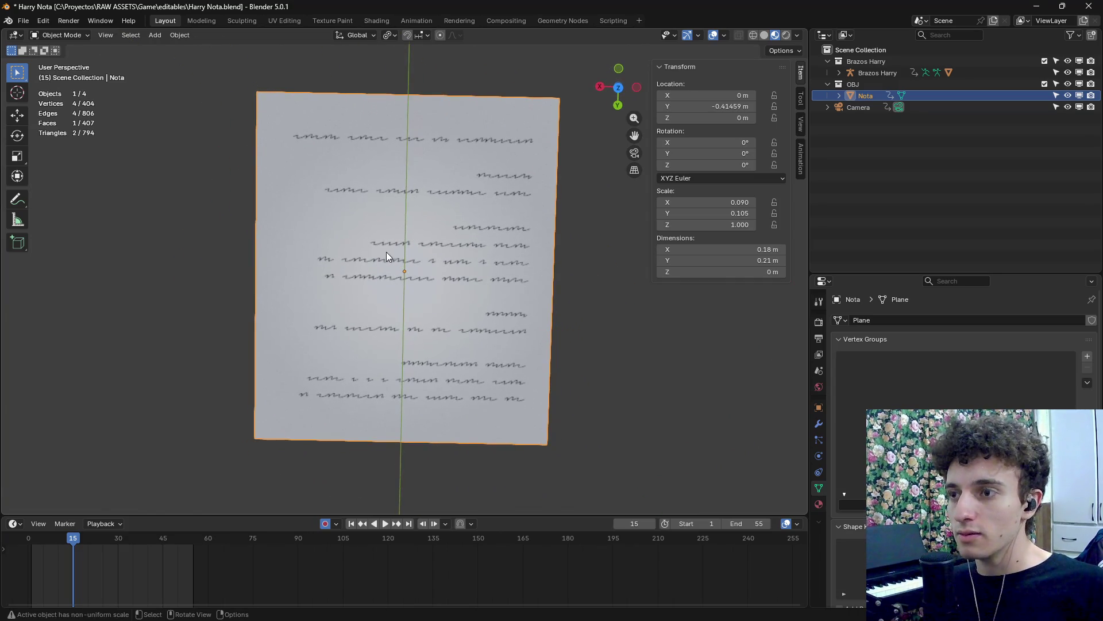
key("Tab")
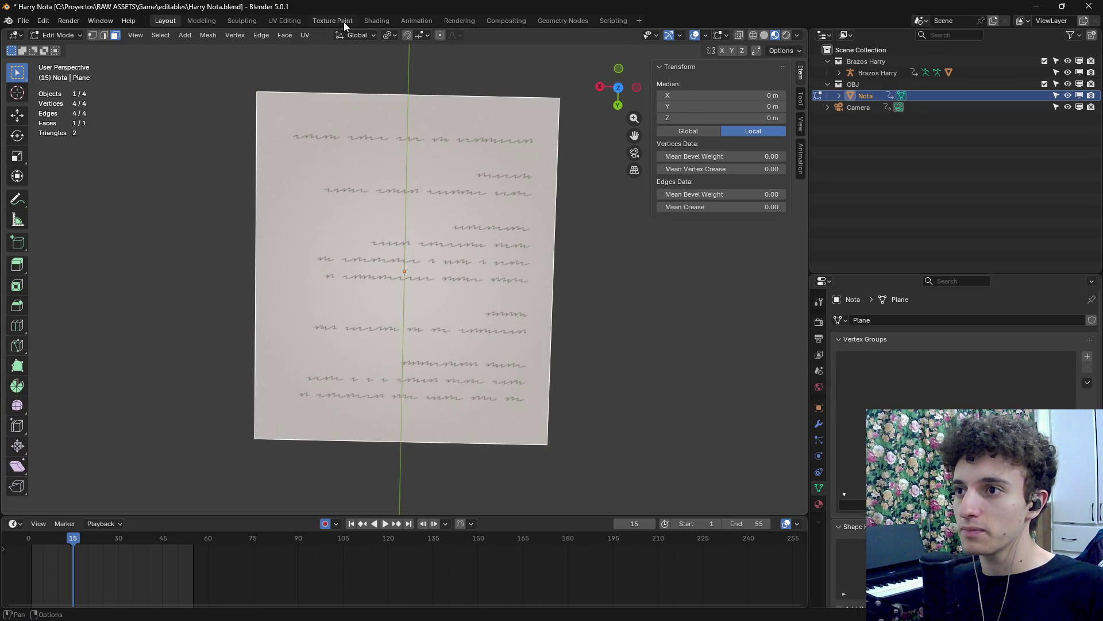
In the UV Editing workspace, select all of the note's UVs and rotate them 180°.
left_click(277, 23)
scroll(270, 258, "up", 2)
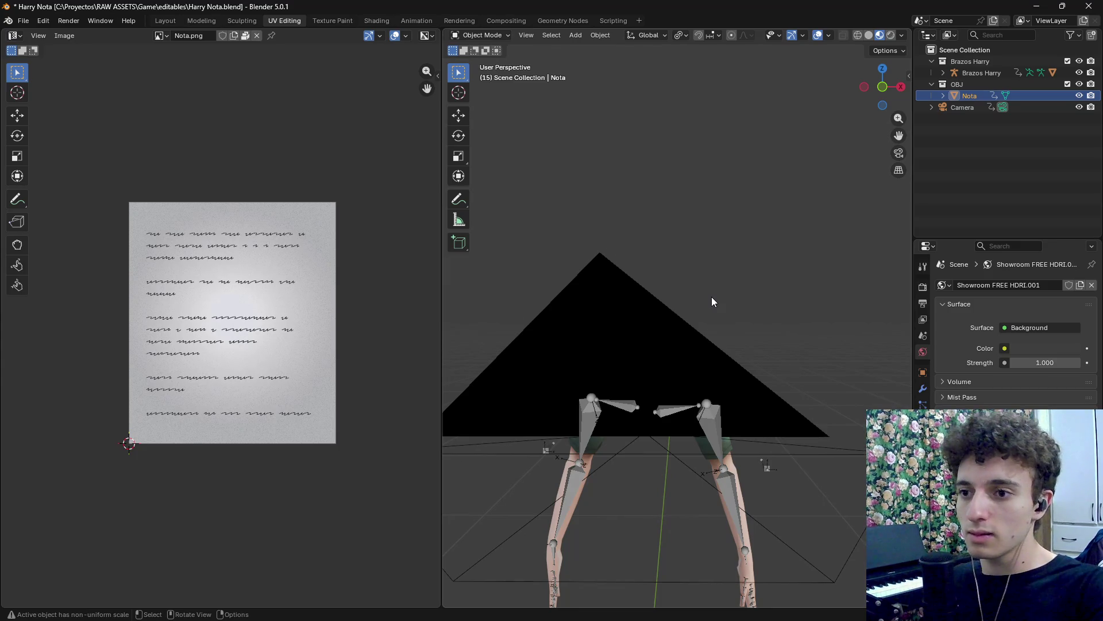
key("KP_Decimal")
mouse_move(712, 299)
left_mouse_down()
mouse_move(723, 321)
mouse_move(716, 388)
mouse_move(715, 353)
mouse_move(616, 317)
mouse_move(698, 347)
mouse_move(718, 336)
mouse_move(704, 369)
mouse_move(681, 305)
left_mouse_up()
key("Tab")
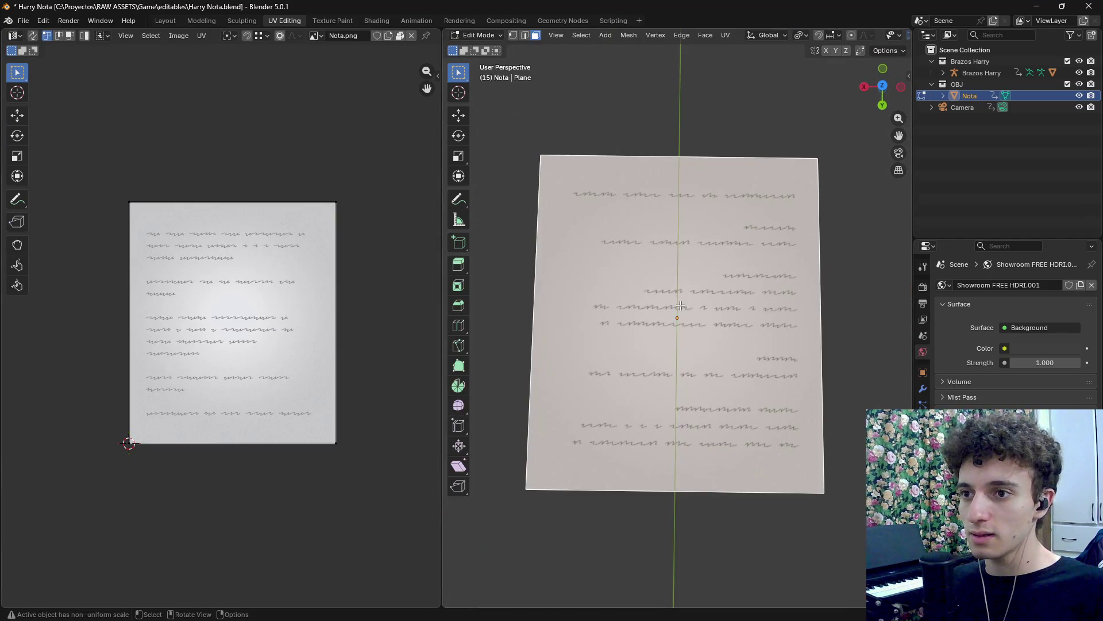
mouse_move(56, 165)
left_mouse_down()
mouse_move(376, 443)
mouse_move(385, 435)
left_mouse_up()
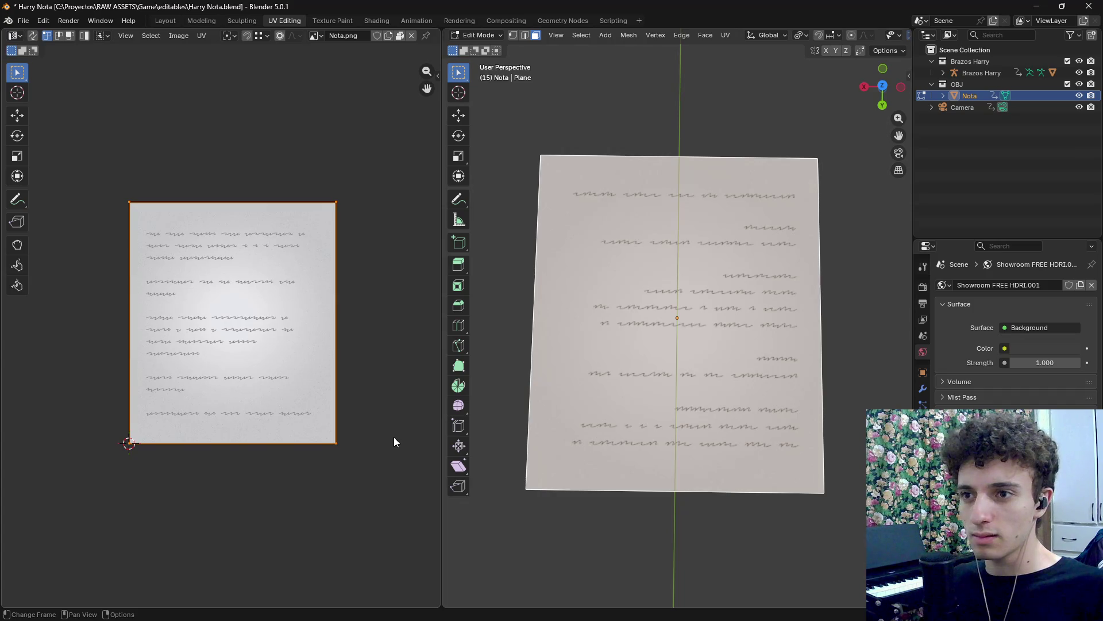
type("r180")
key("Return")
Save the blend file and export it as glTF 2.0 to pick_up_note.glb in the assets folder.
key("ctrl+s")
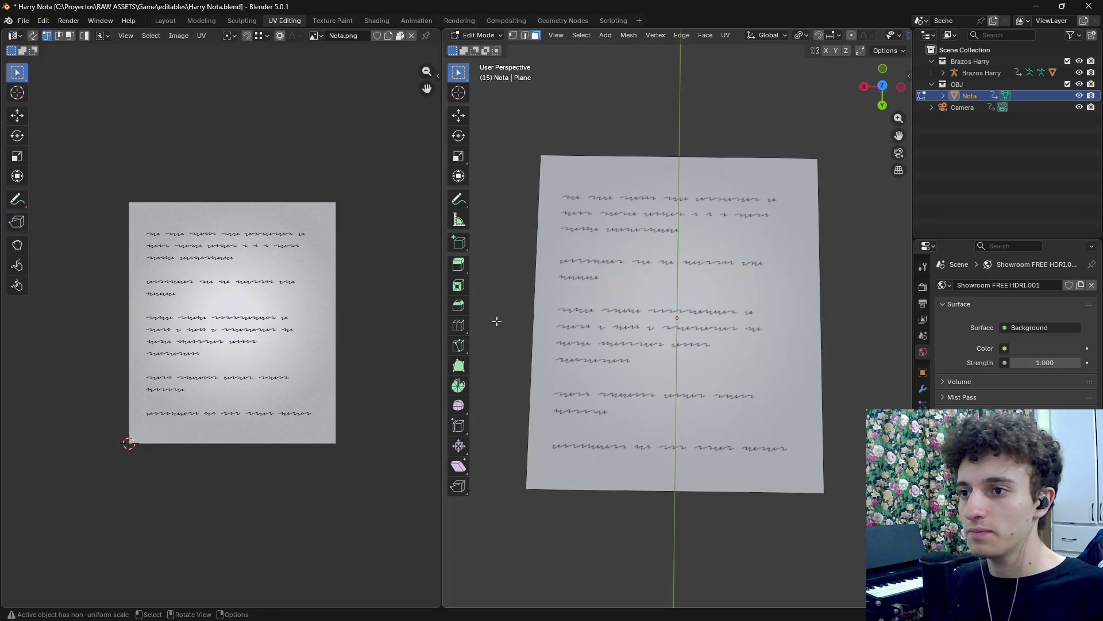
left_click(18, 23)
mouse_move(50, 196)
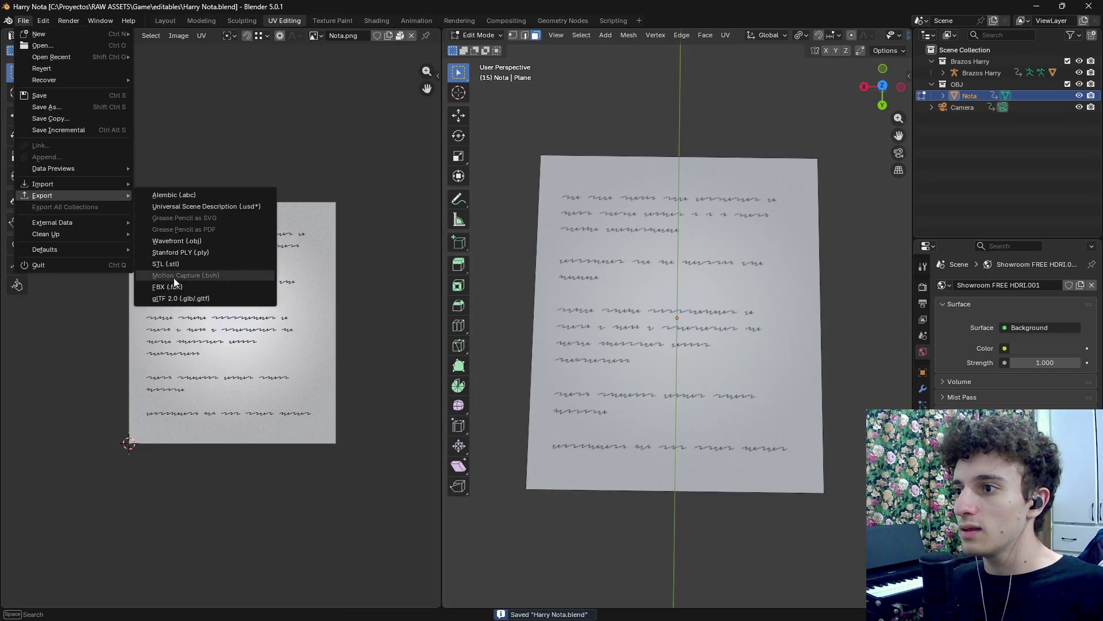
left_click(174, 298)
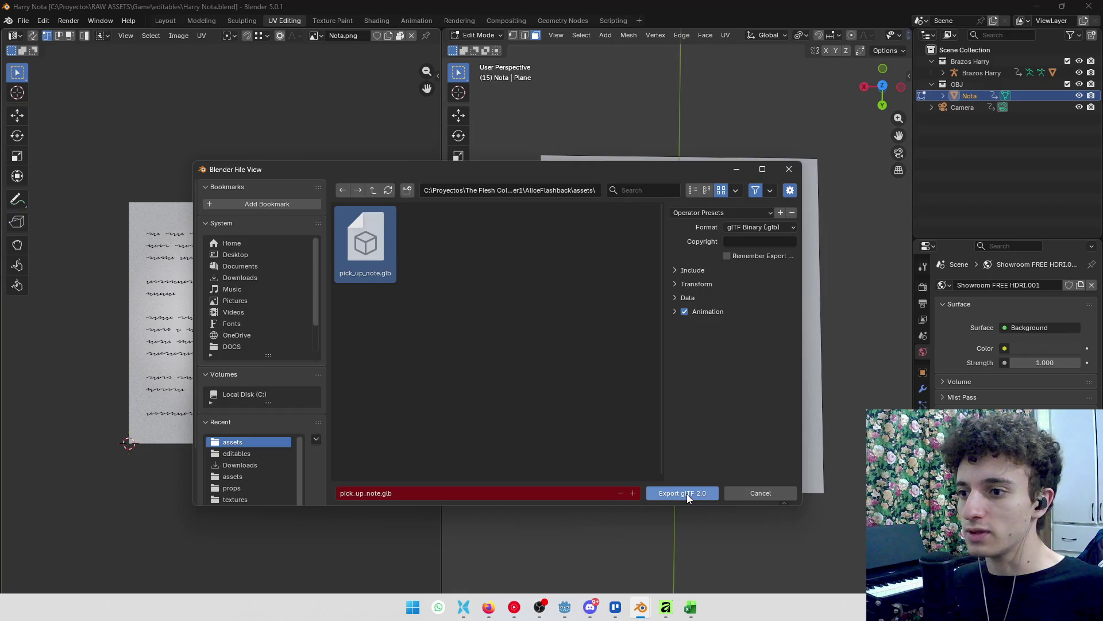
left_click(687, 494)
key("alt+Tab")
key("alt+Tab")
key("alt+Tab")
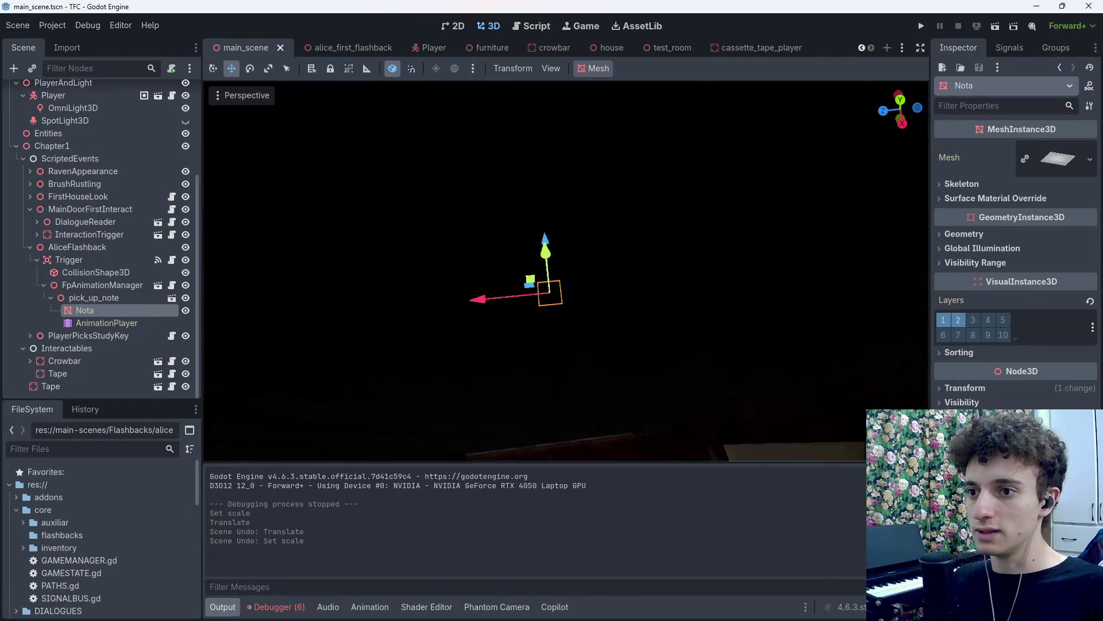
Save the scene, open trigger.gd from the Trigger node, and start a new line above line 7.
key("ctrl+s")
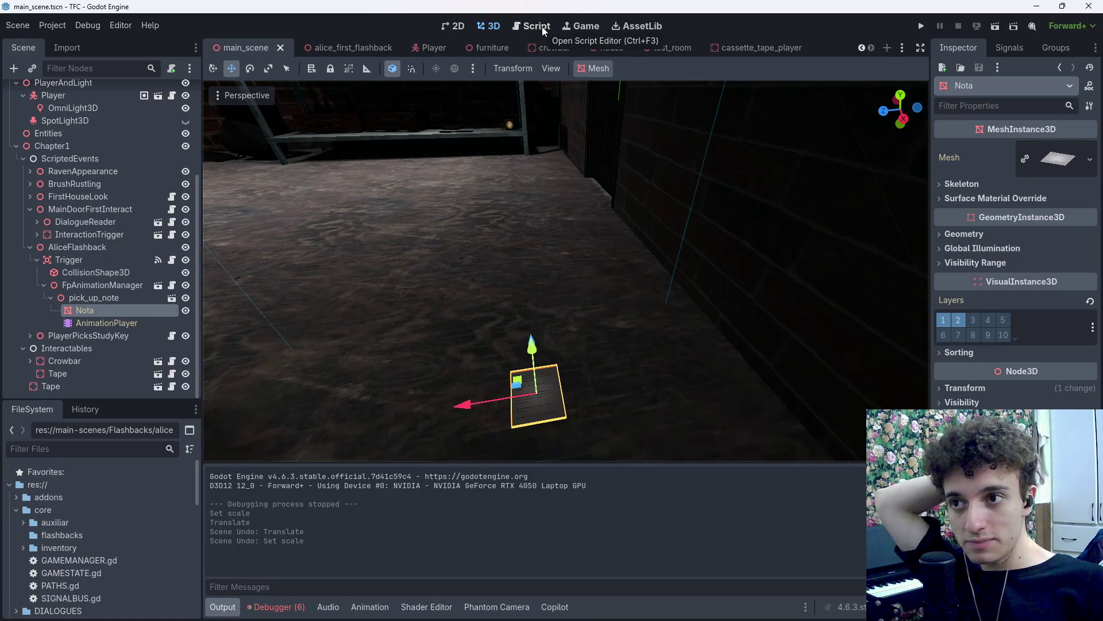
left_click(171, 260)
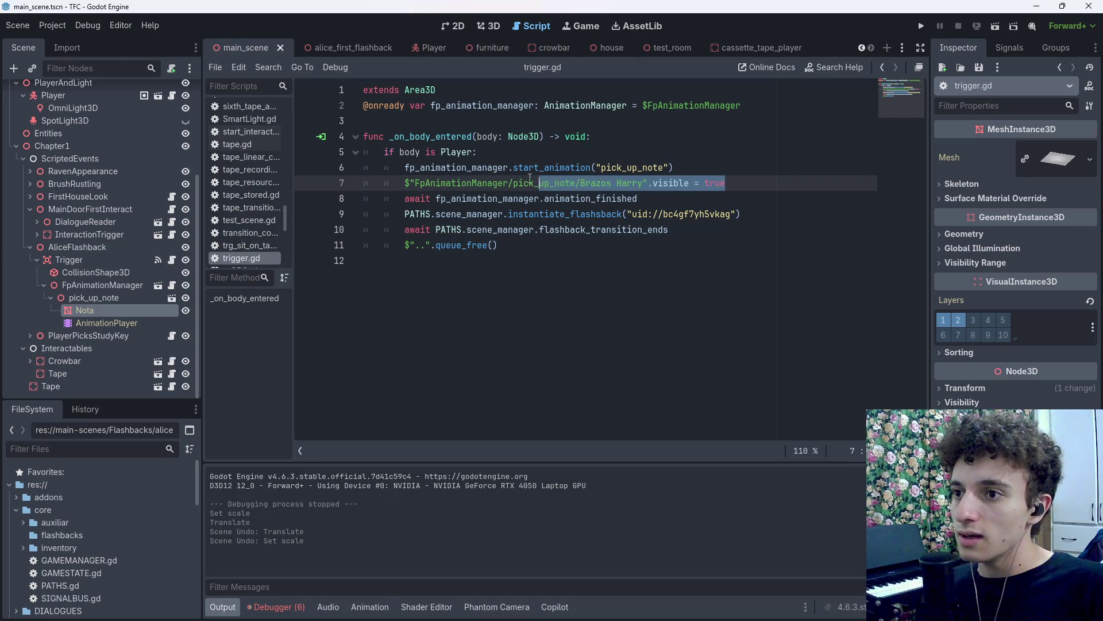
key("ctrl+shift+Return")
type("await")
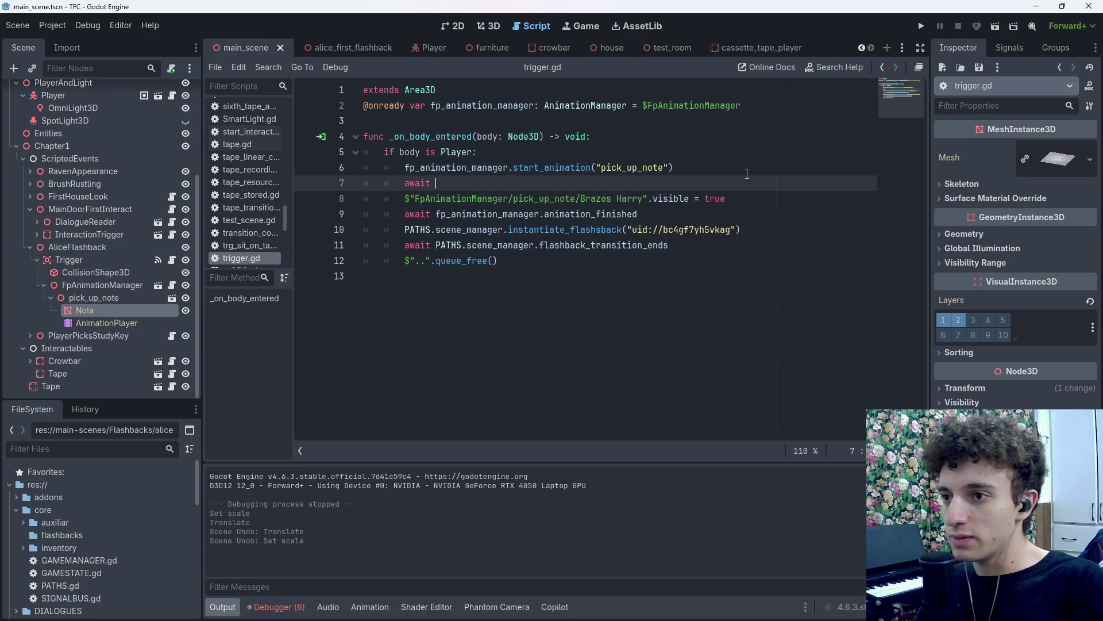
Try dropping the AnimationPlayer path after await, delete it, and re-expand FpAnimationManager to show pick_up_note.
mouse_move(101, 323)
left_mouse_down()
mouse_move(88, 324)
mouse_move(442, 191)
mouse_move(555, 190)
left_mouse_up()
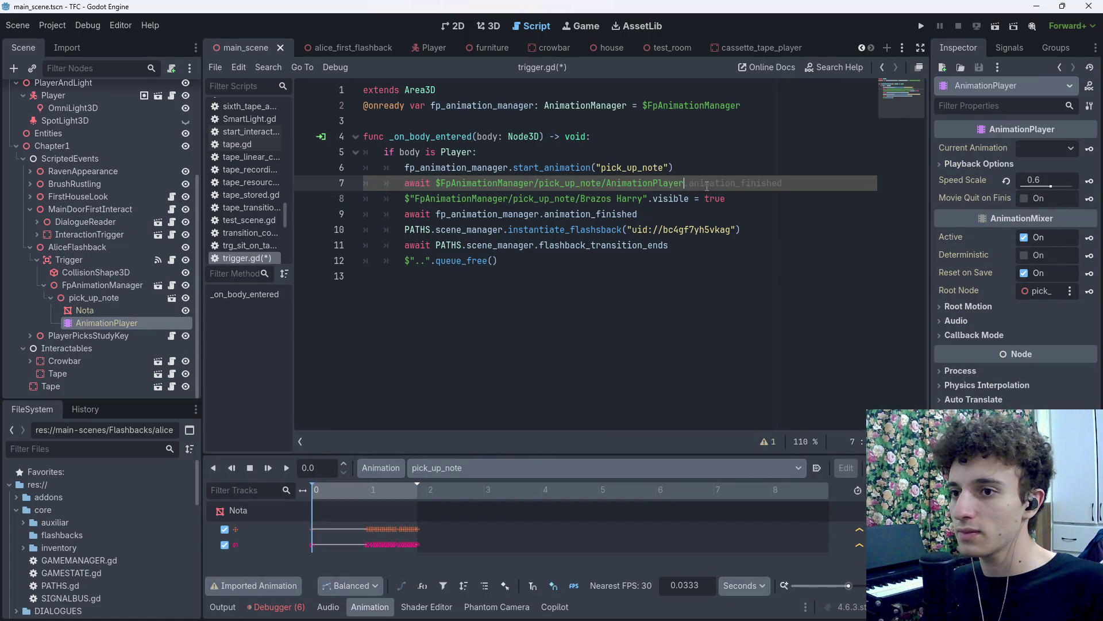
key("Escape")
key("BackSpace")
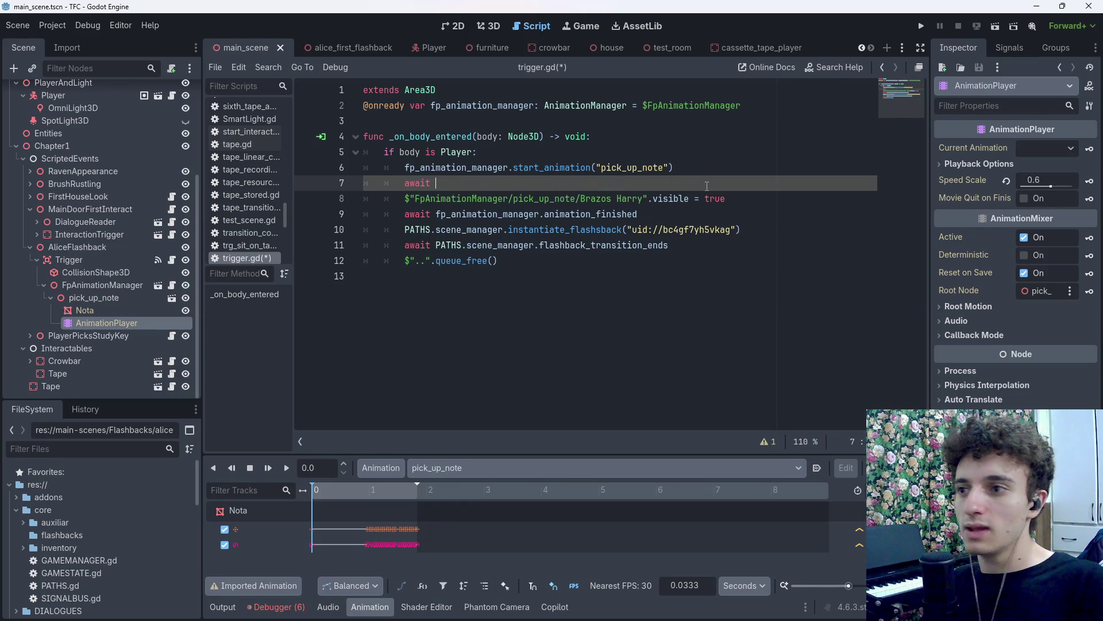
left_click(44, 285)
left_click(45, 287)
left_click(43, 320)
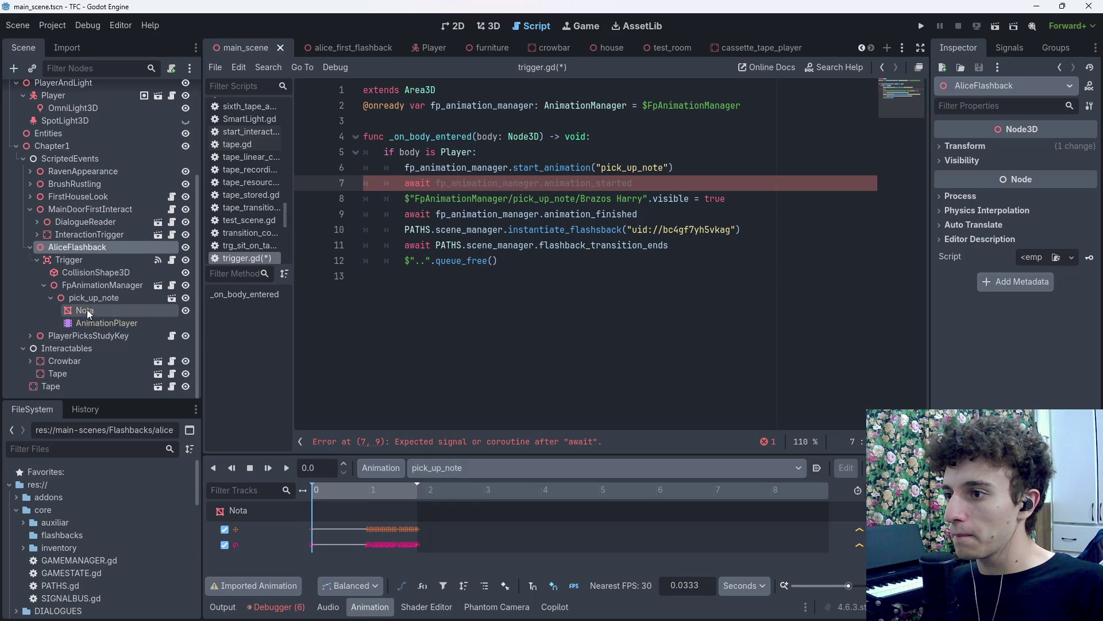
key("alt+Tab")
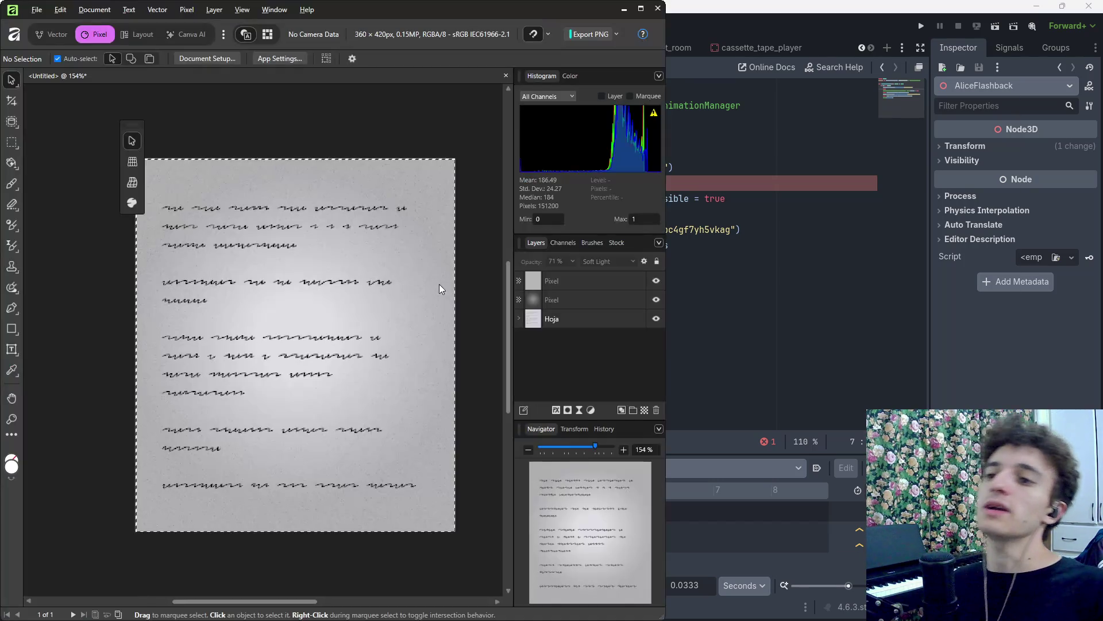
Select every object in the Harry Nota scene and export it via glTF 2.0 as pick_up_note.glb.
key("alt+Tab")
key("Tab")
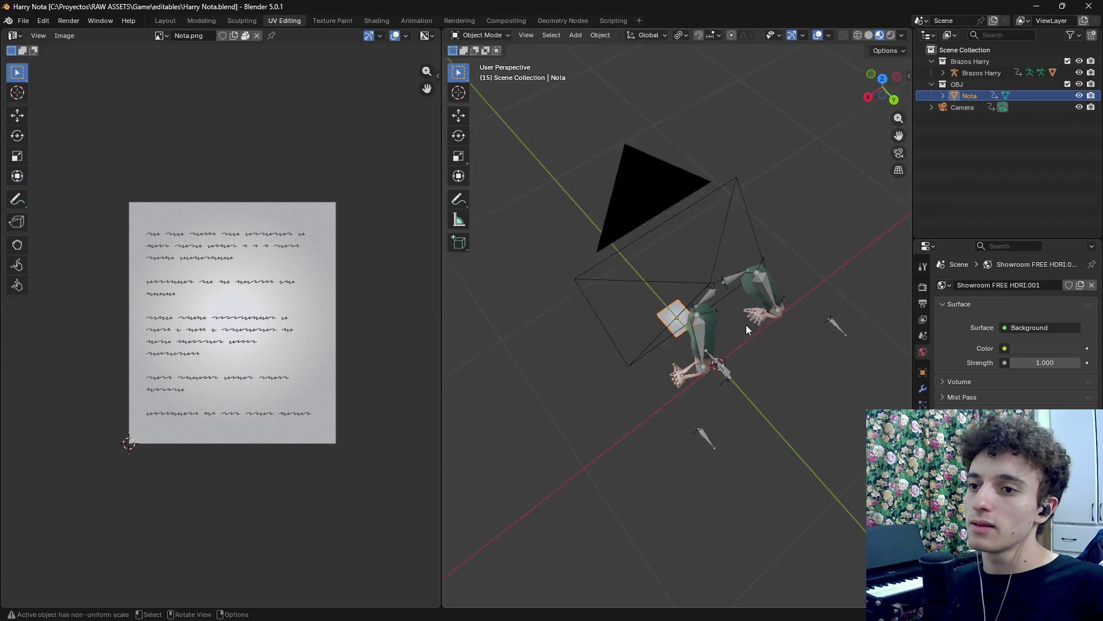
scroll(746, 325, "down", 3)
key("a")
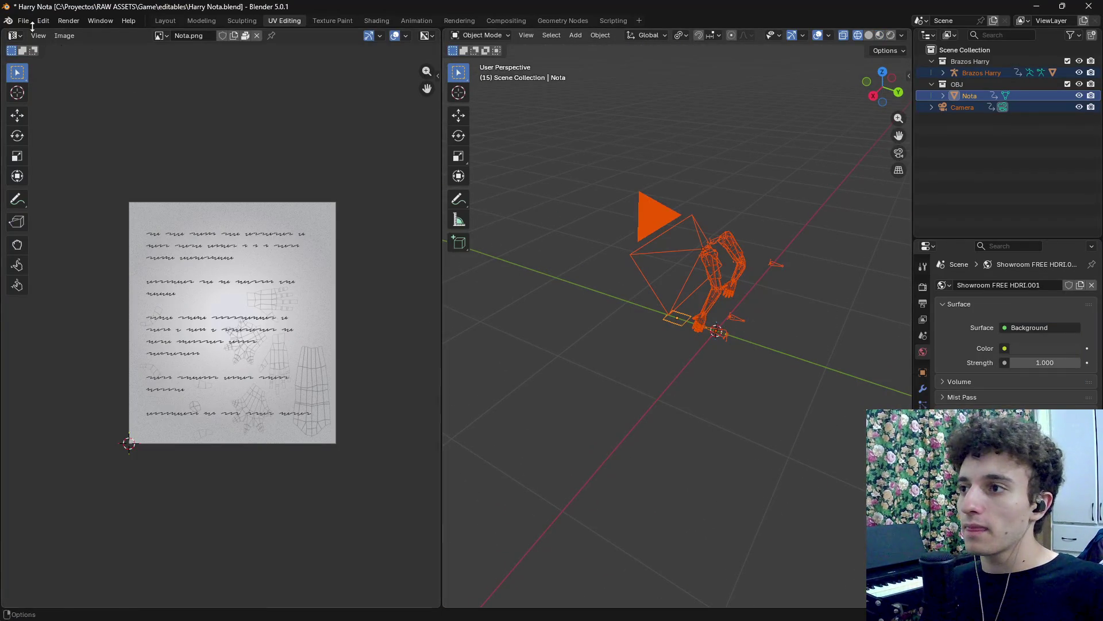
left_click(23, 21)
mouse_move(66, 204)
left_click(212, 299)
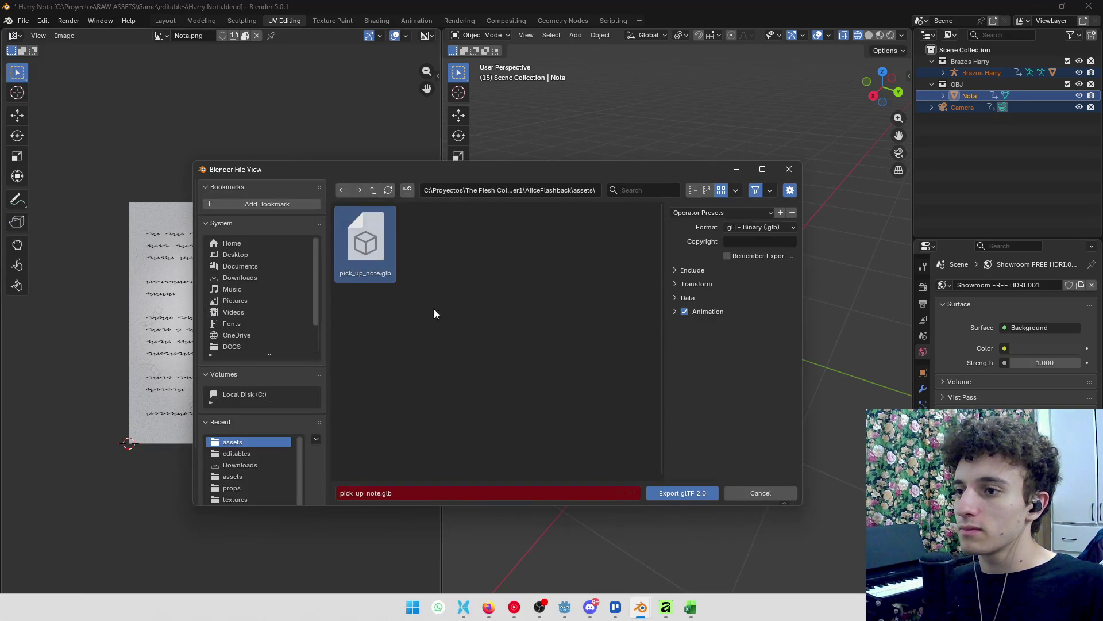
left_click(690, 491)
key("alt+Tab")
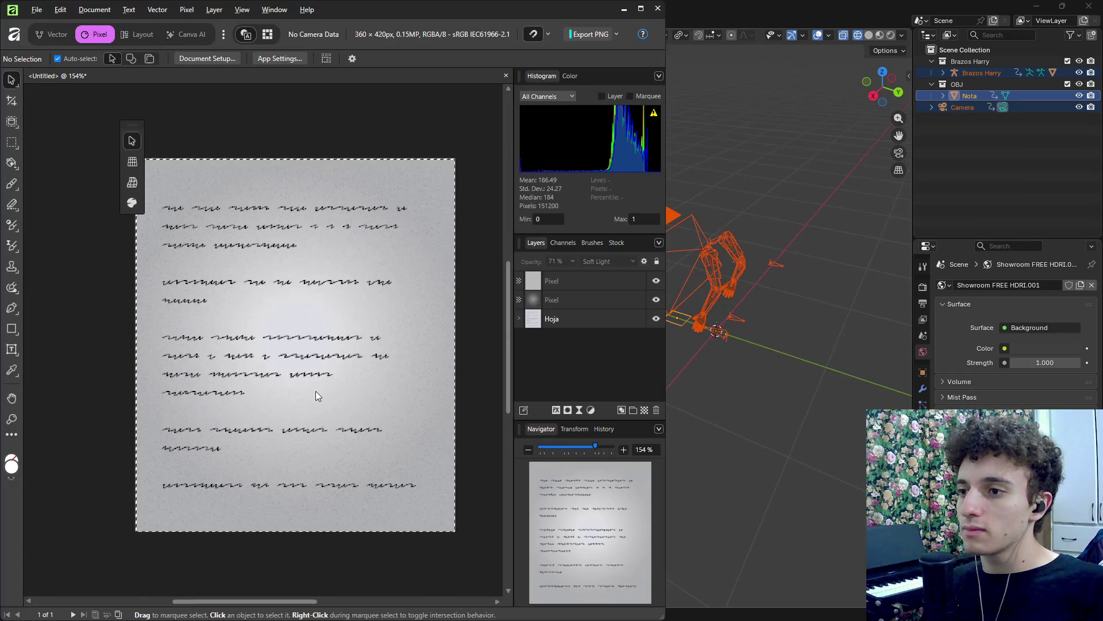
key("alt+Tab")
key("alt+Tab")
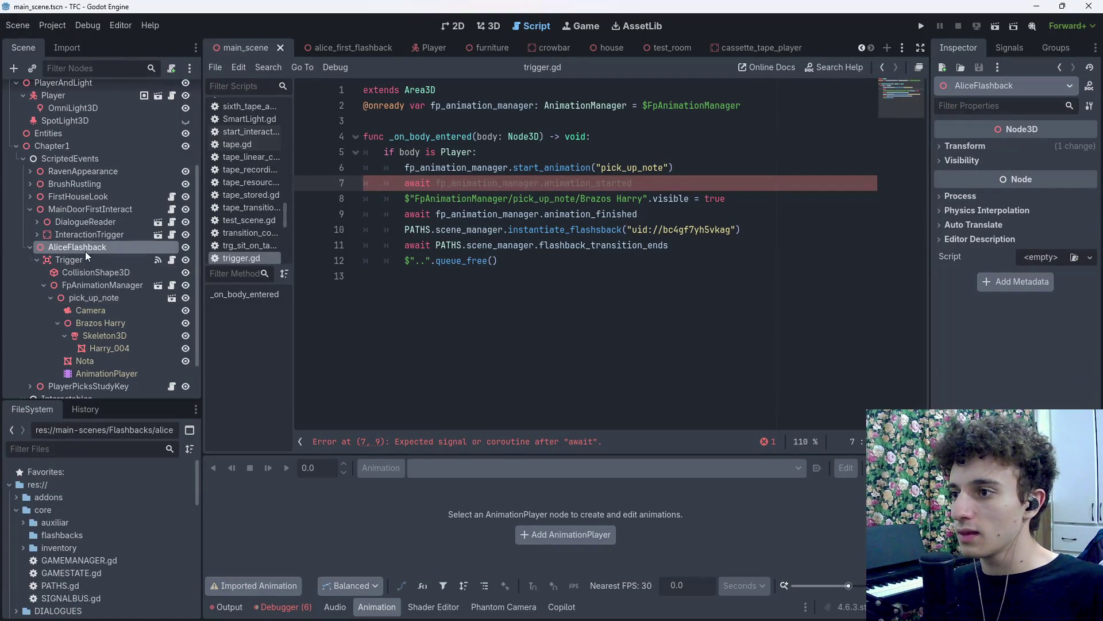
Add a PhantomCamera3D child to the Camera node under pick_up_note and save the scene.
left_click(84, 259)
left_click(81, 271)
left_click(88, 285)
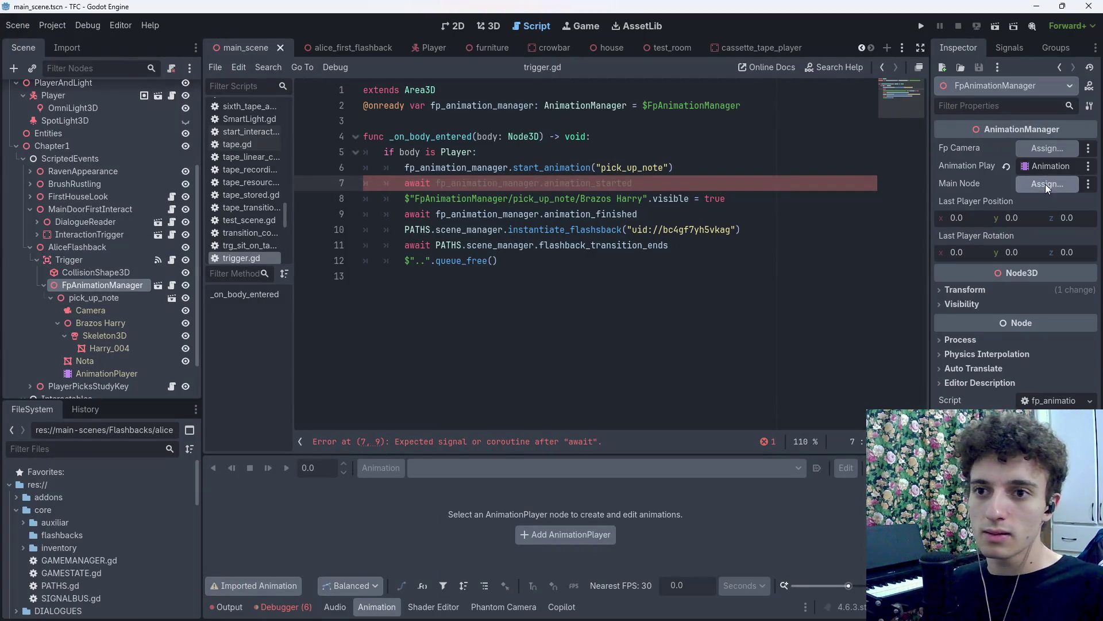
left_click(115, 310)
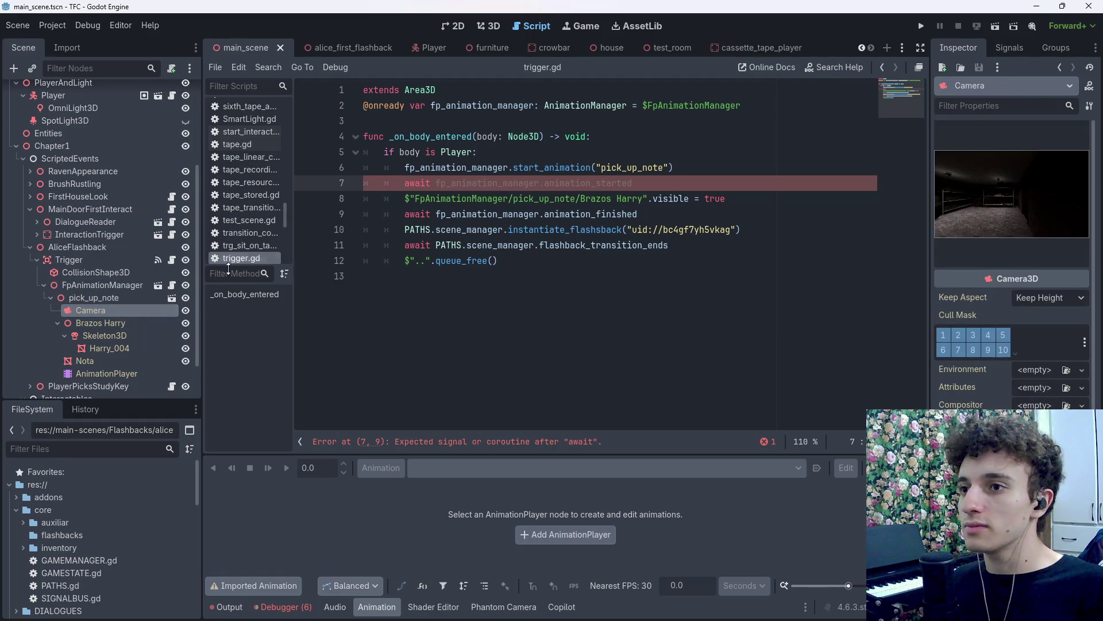
key("ctrl+a")
type("phanto")
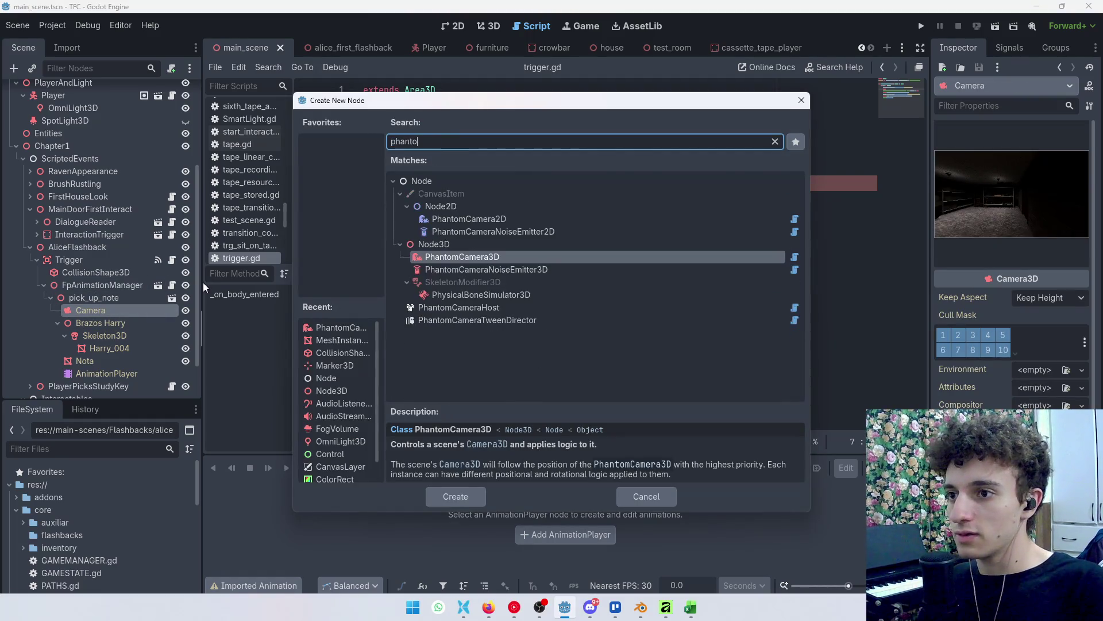
key("Return")
key("ctrl+s")
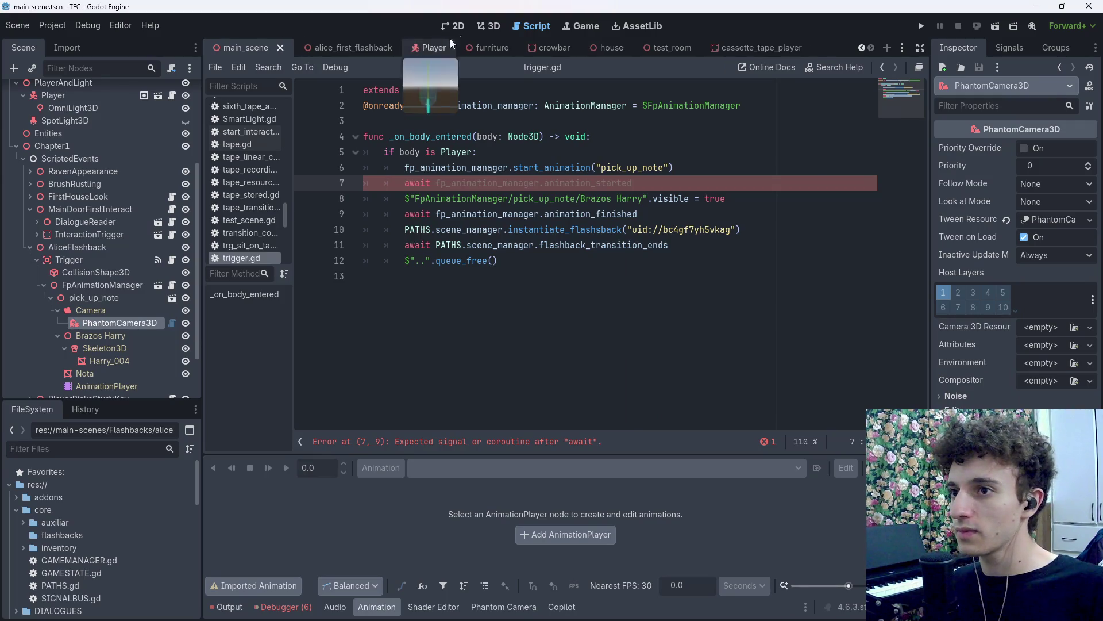
Frame the new PhantomCamera3D in the 3D view and save the scene.
left_click(489, 26)
key("f")
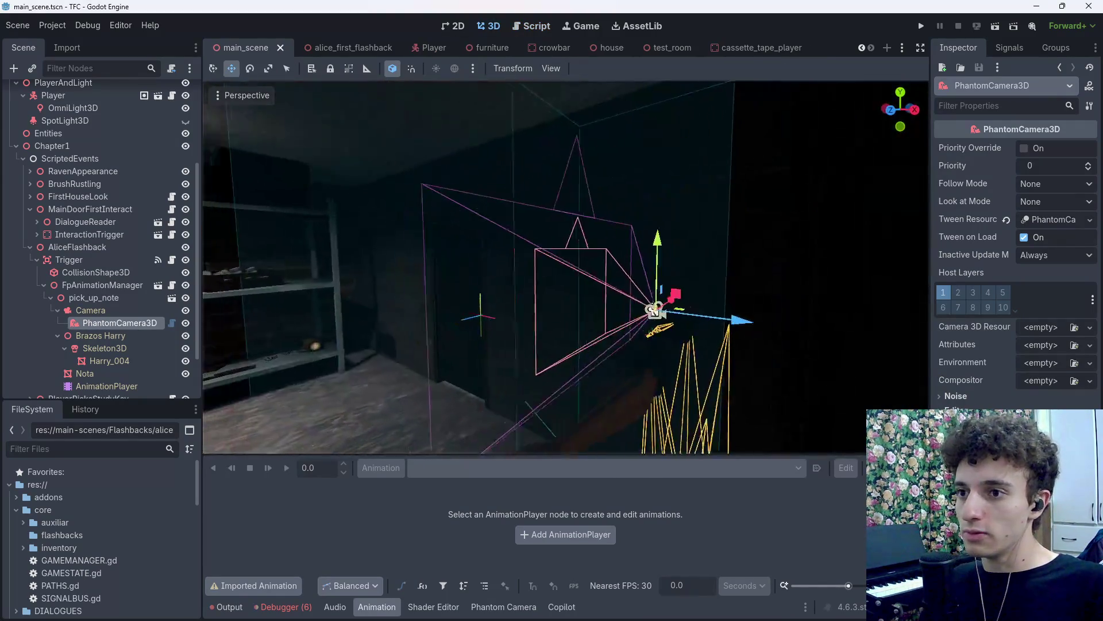
key("ctrl+s")
left_click(541, 26)
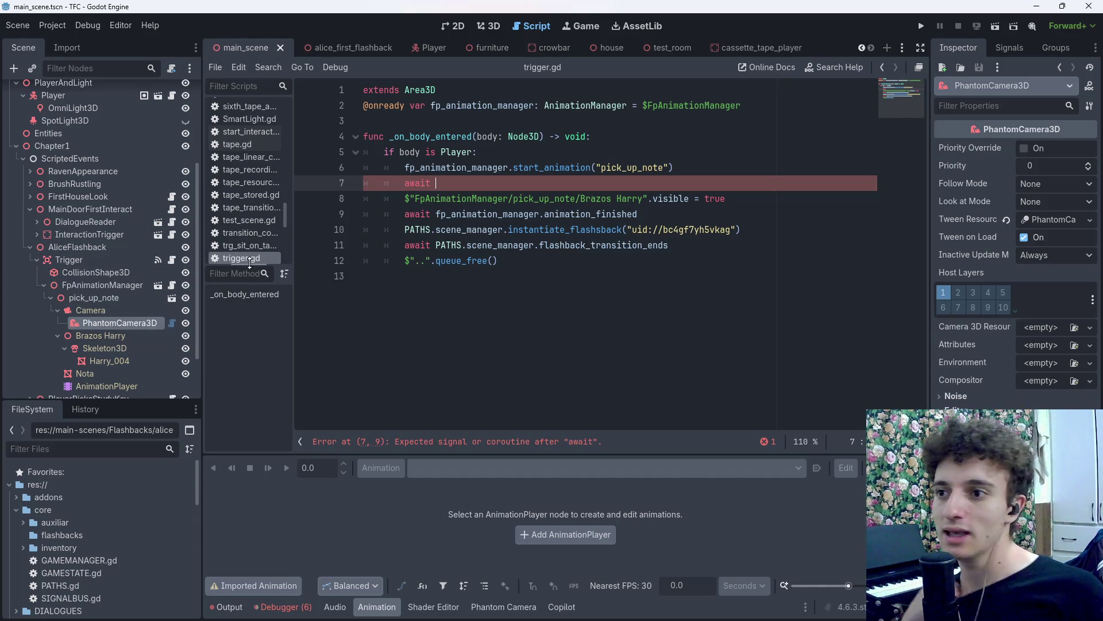
Save, then open the Player scene to review MainCamera's 0.4 Linear, Ease In Out tween.
key("ctrl+s")
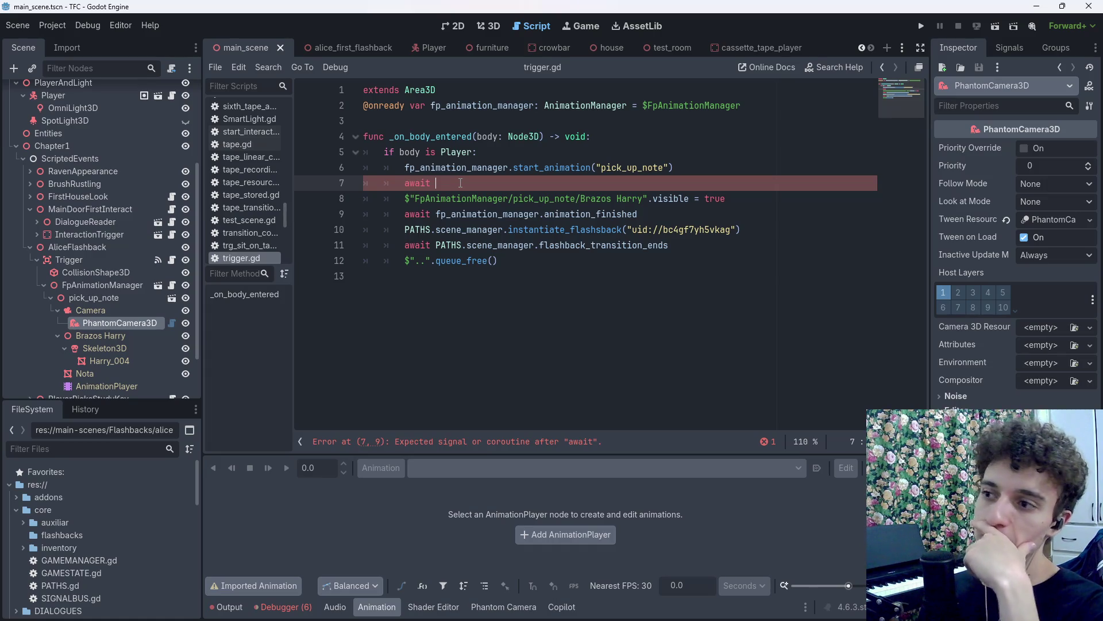
left_click(441, 50)
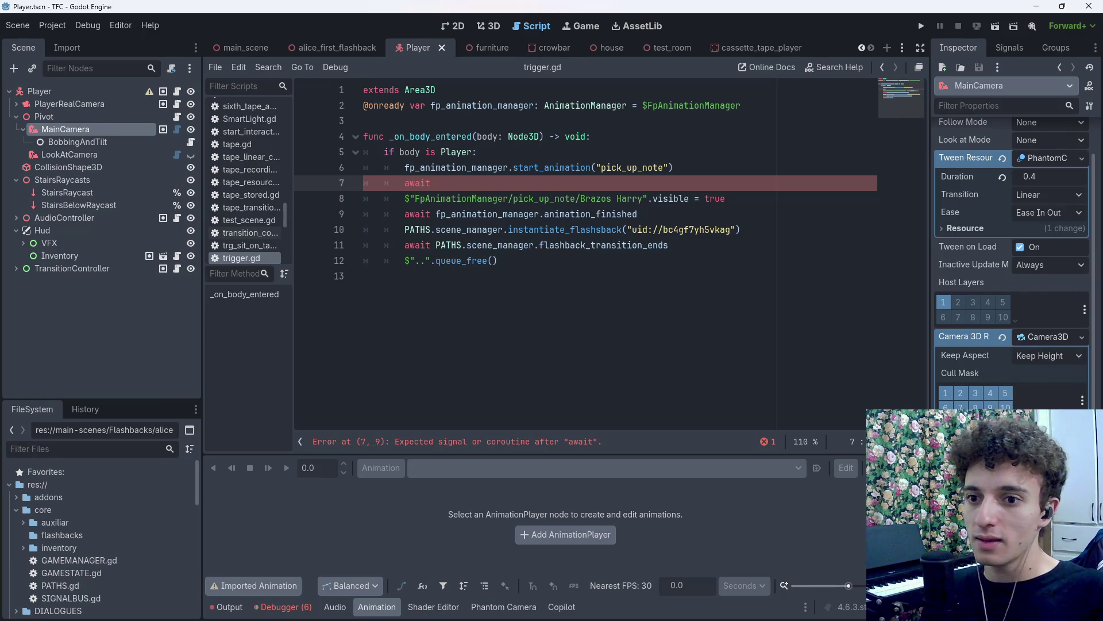
key("ctrl+s")
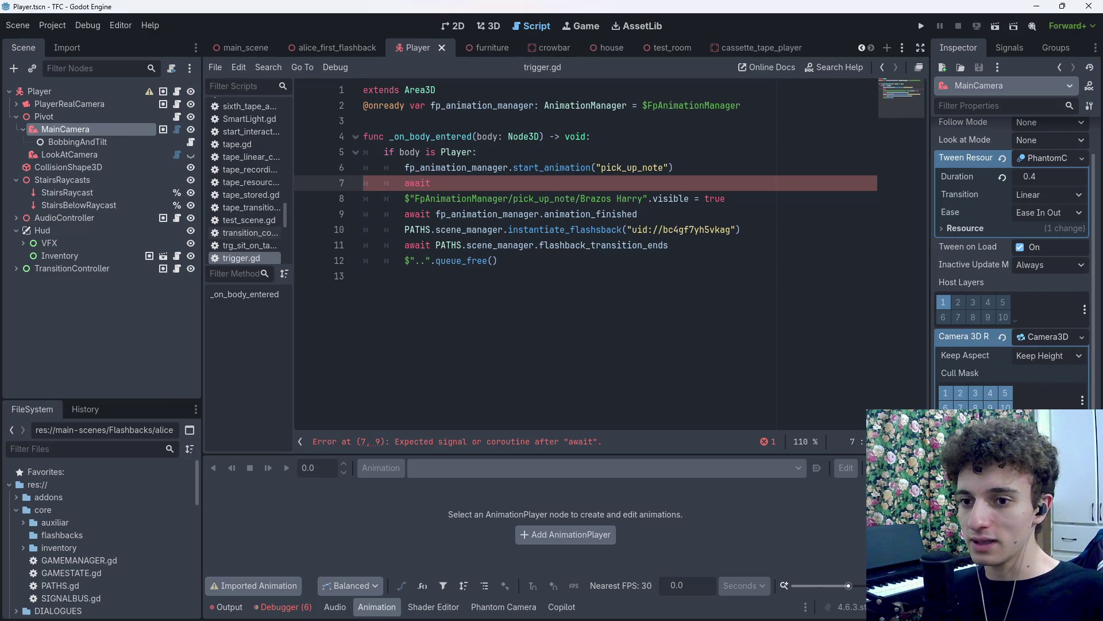
key("ctrl+s")
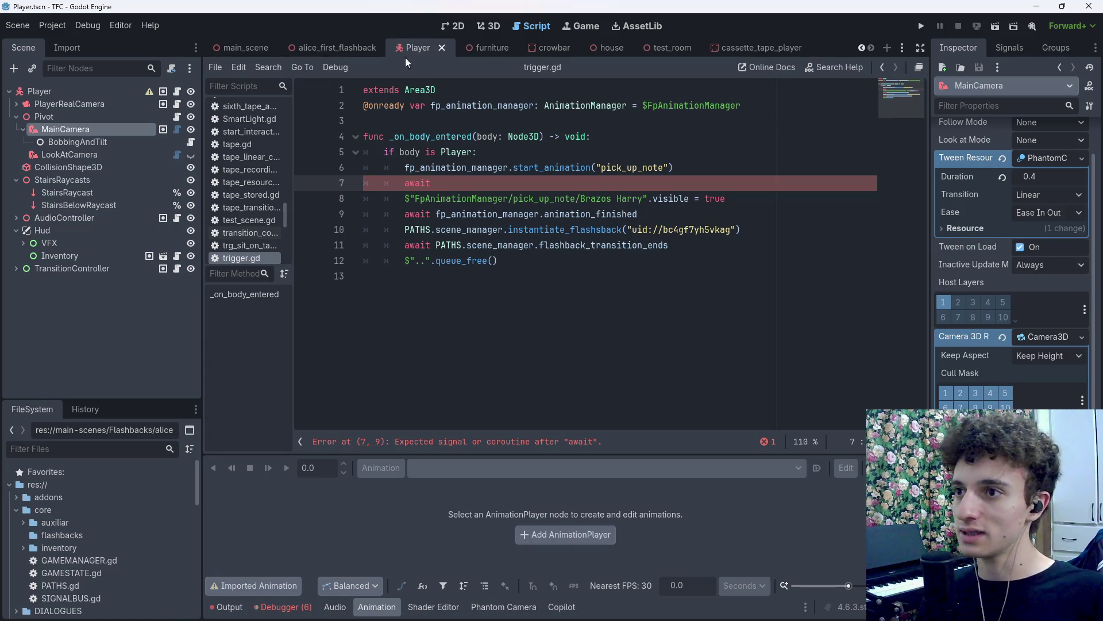
Back in main_scene, give PhantomCamera3D a new Camera3D resource and save the scene.
mouse_move(340, 48)
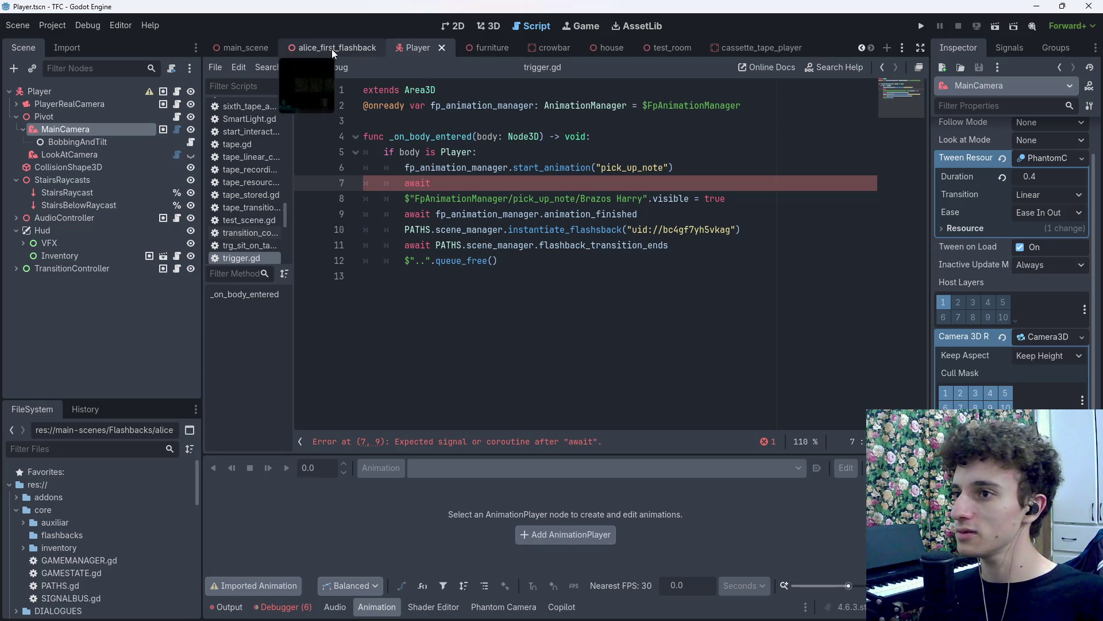
left_click(332, 49)
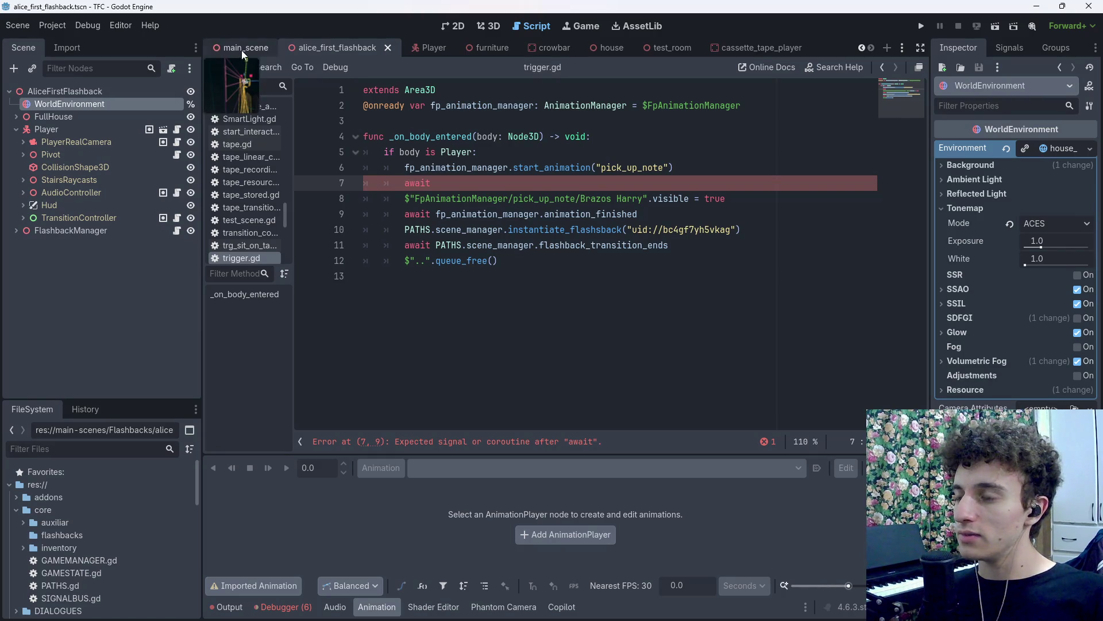
left_click(241, 50)
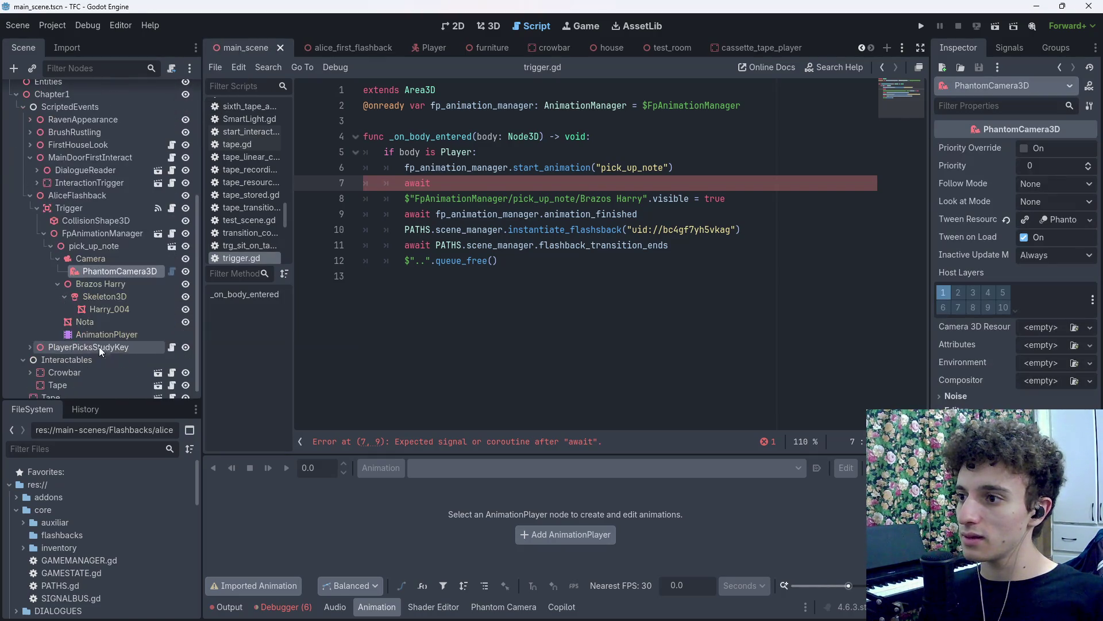
left_click(1041, 329)
left_click(1027, 362)
left_click(1046, 332)
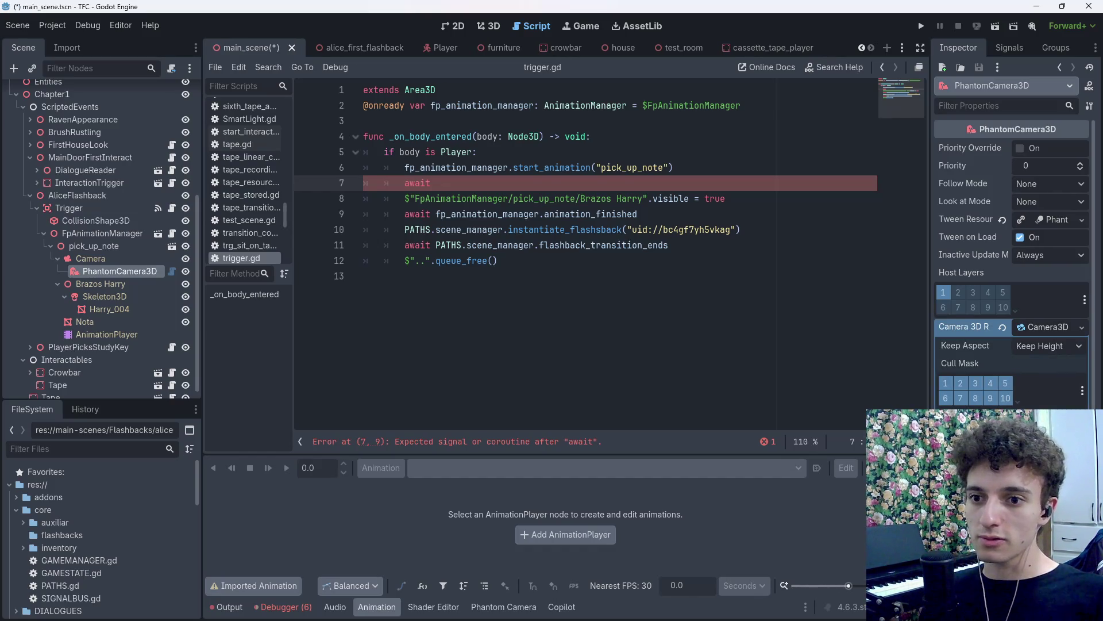
left_click(92, 259)
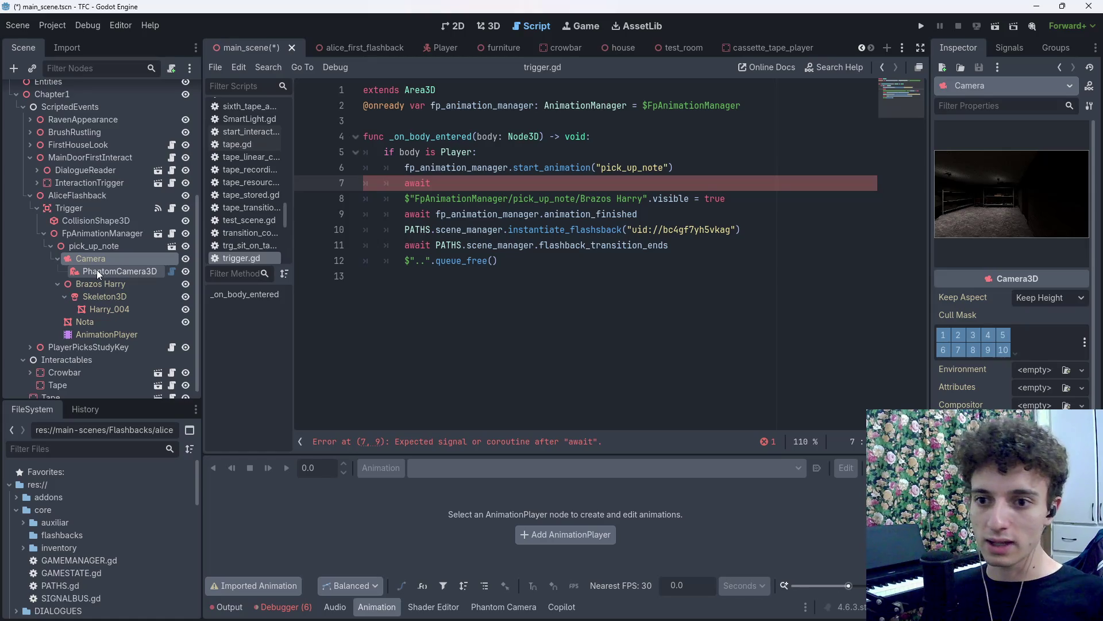
left_click(97, 270)
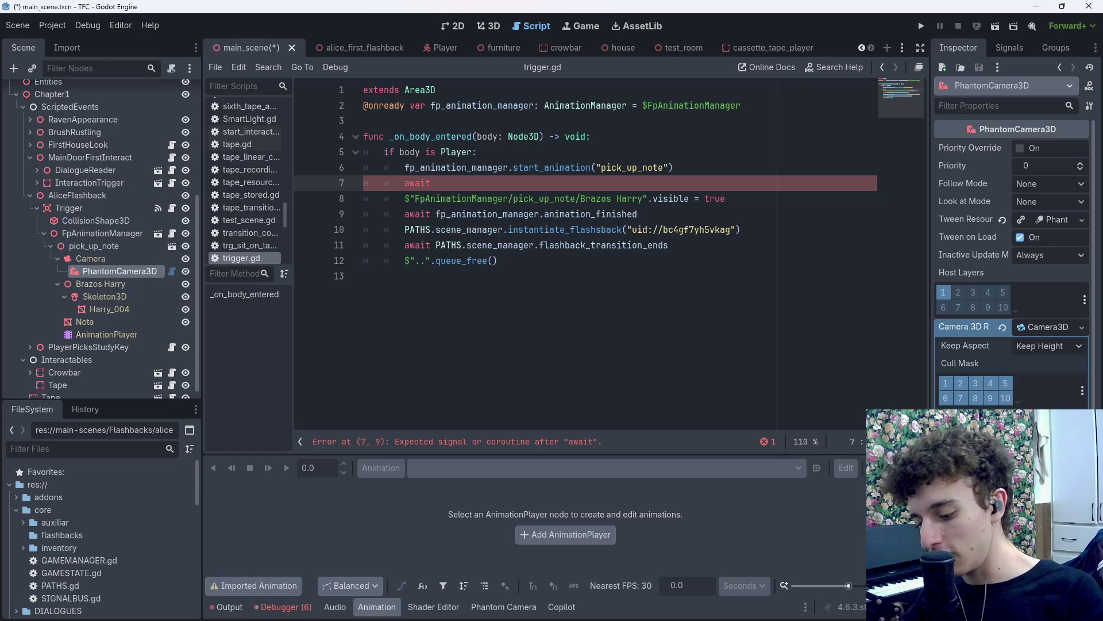
key("ctrl+s")
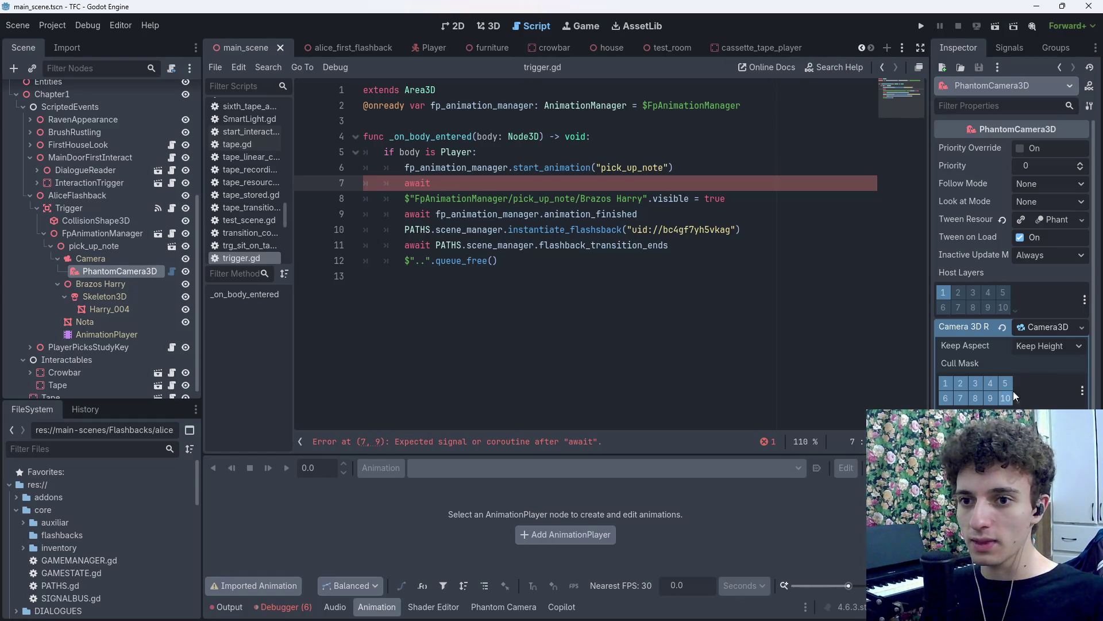
Set the PhantomCamera3D tween transition to Sine and duration to 1.5, then save.
left_click(1053, 220)
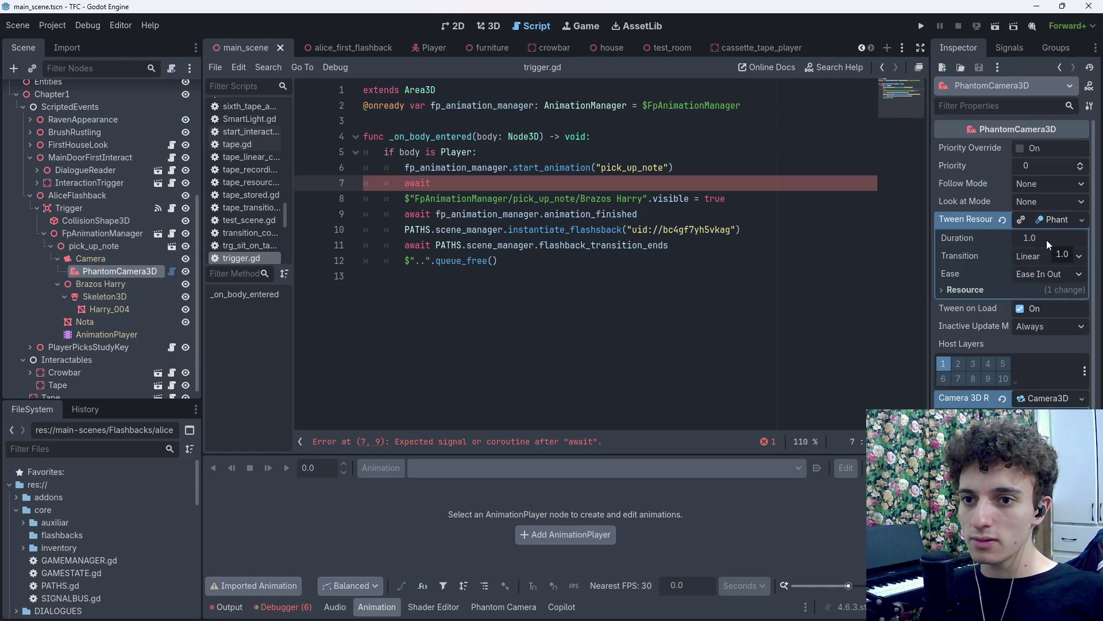
left_click(1047, 257)
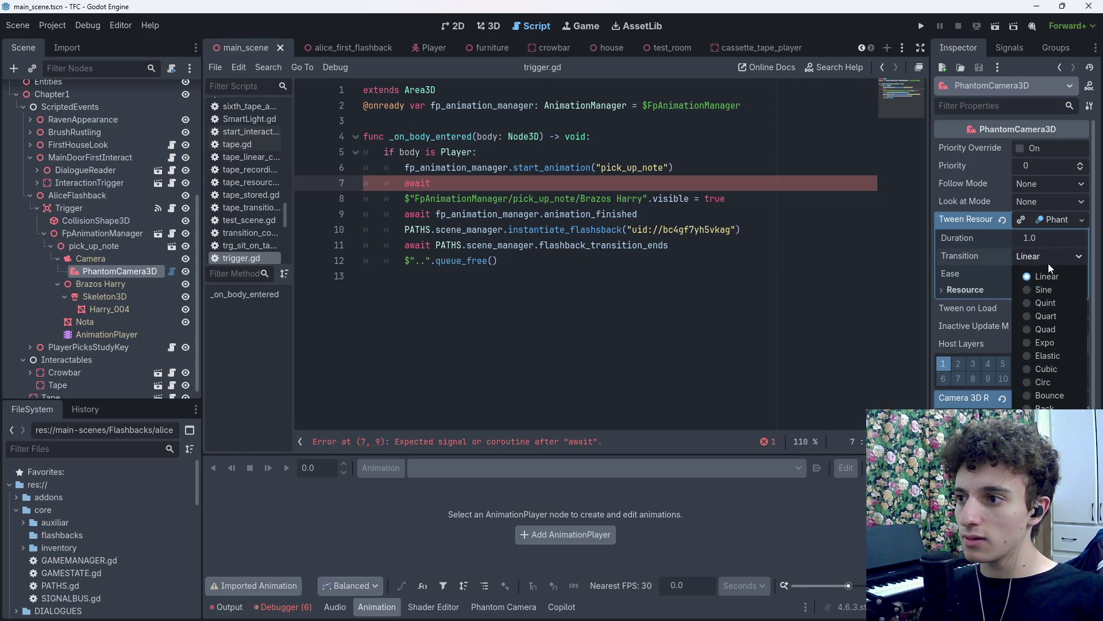
left_click(1052, 290)
left_click(1050, 242)
key("ctrl+s")
type("1.5")
key("Return")
key("ctrl+s")
key("ctrl+s")
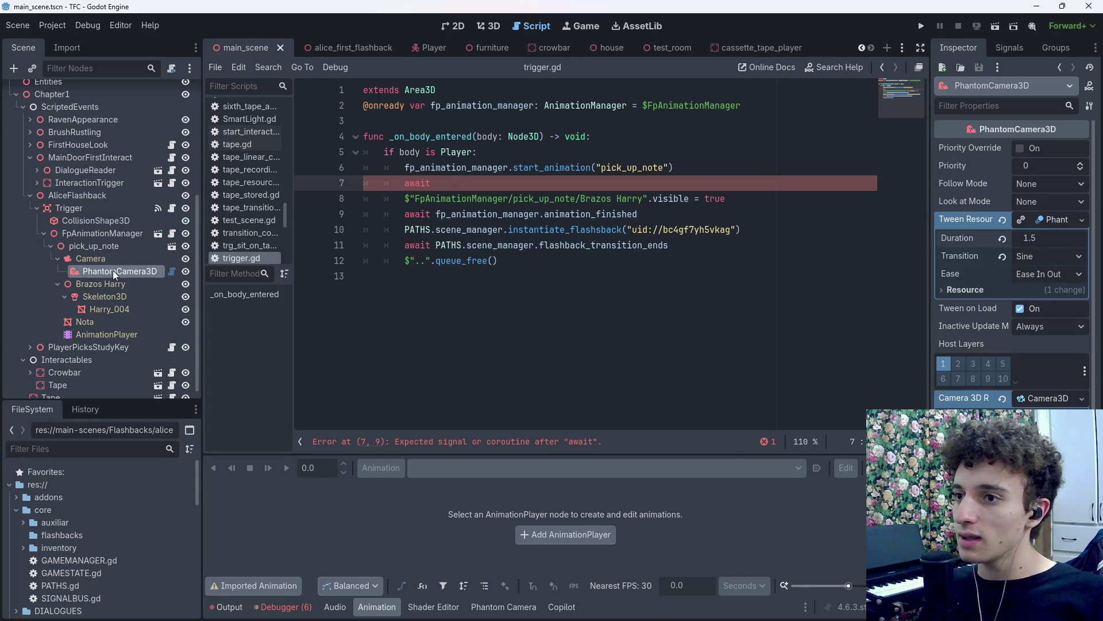
Assign PhantomCamera3D as FpAnimationManager's Fp Camera and save the scene.
left_click(100, 240)
mouse_move(106, 272)
left_mouse_down()
mouse_move(262, 268)
mouse_move(1047, 147)
left_mouse_up()
key("ctrl+s")
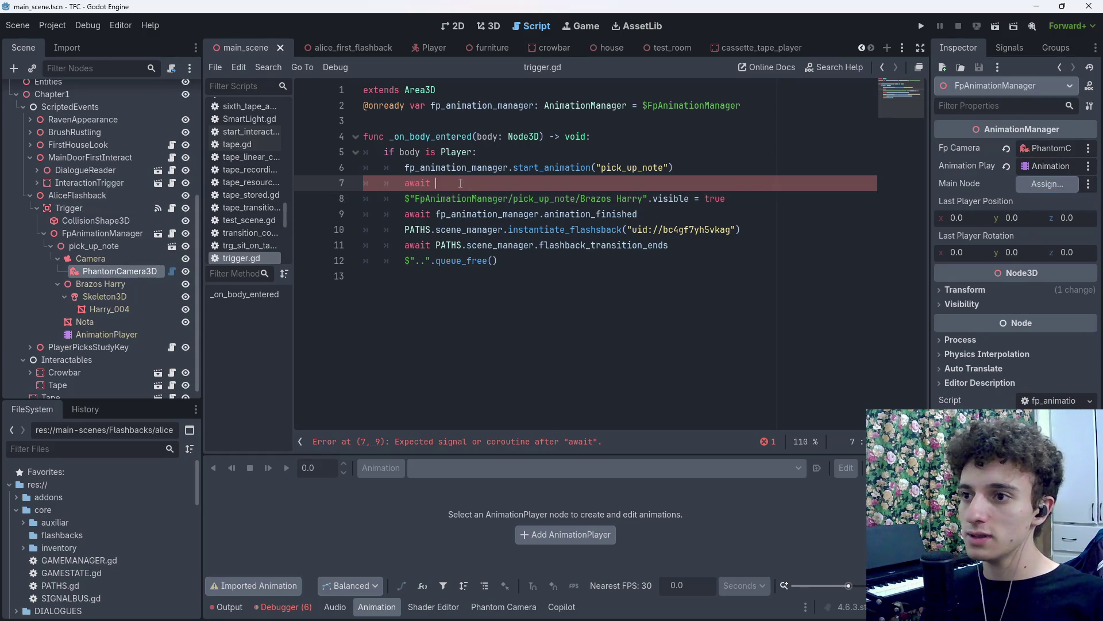
Complete line 7 as await of PhantomCamera3D's tween_completed and save trigger.gd.
left_click_drag(129, 271, 517, 184)
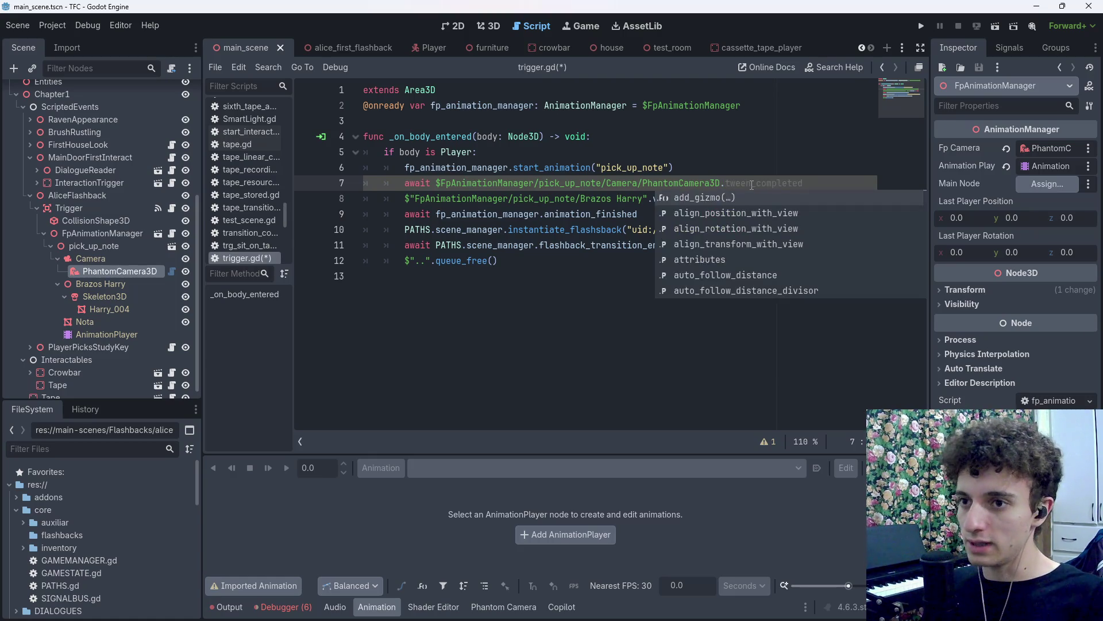
type("twe")
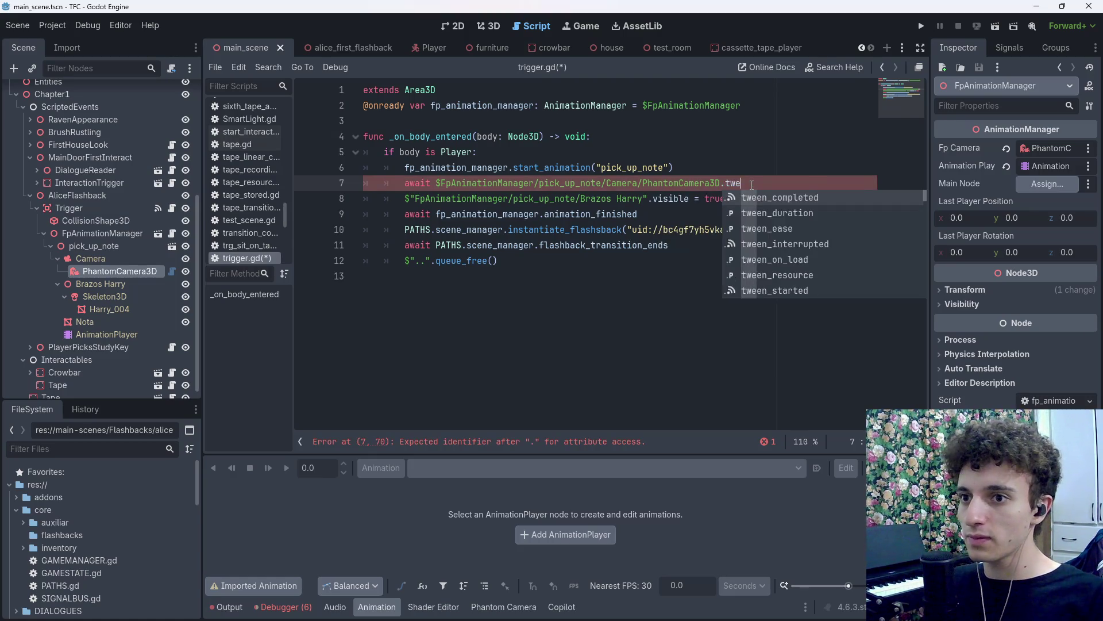
key("Return")
key("ctrl+s")
key("Down")
key("ctrl+s")
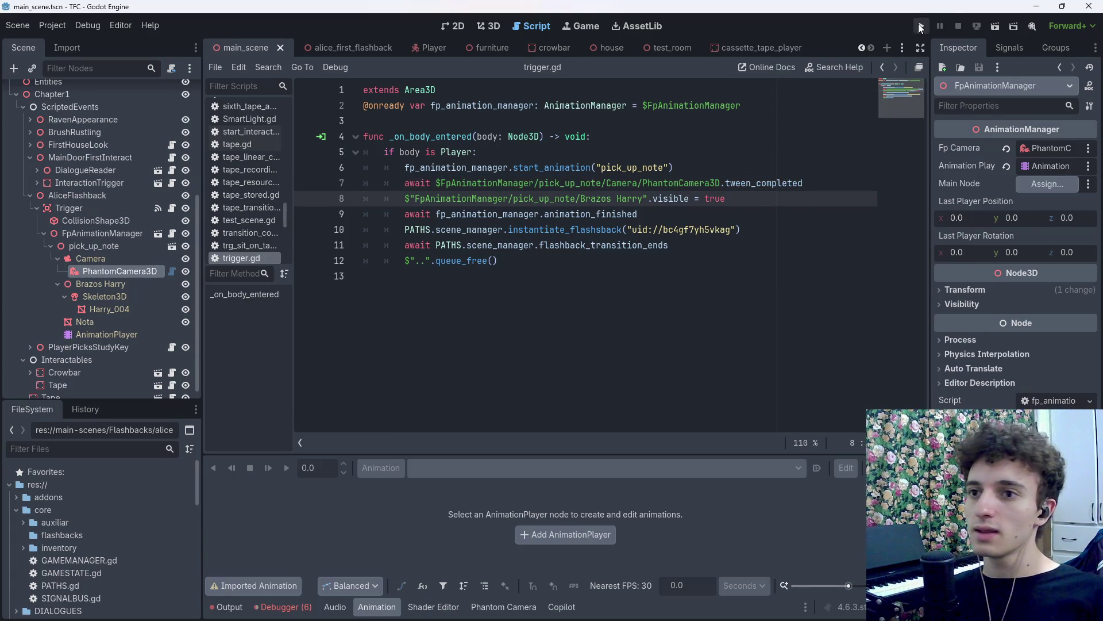
Run a first test, walk to the storage room door, then stop the game and save.
left_click(921, 28)
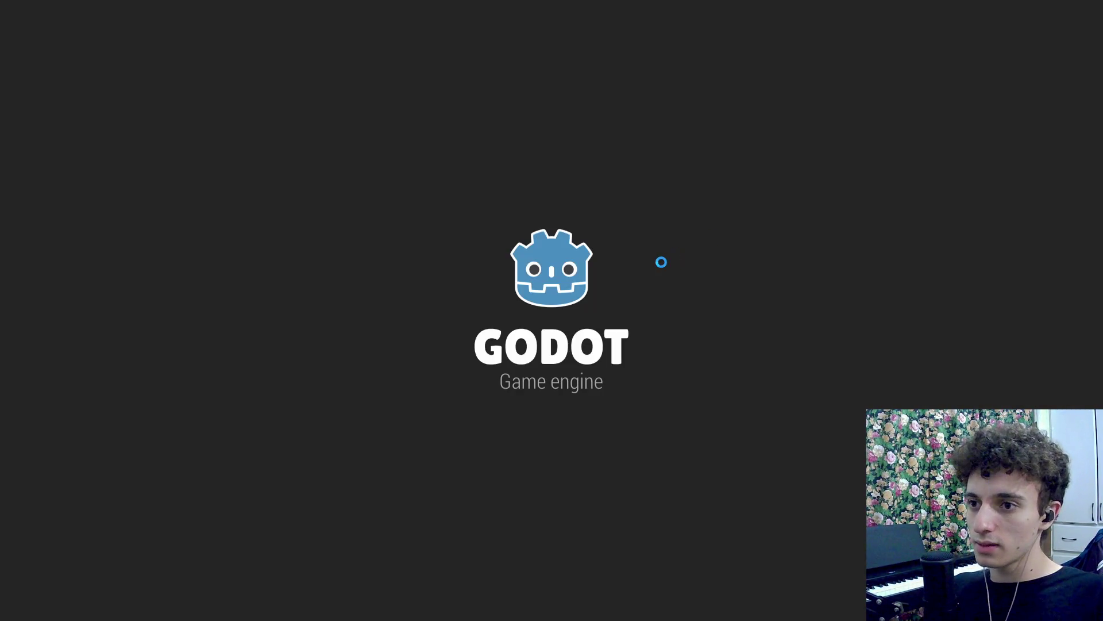
key("w")
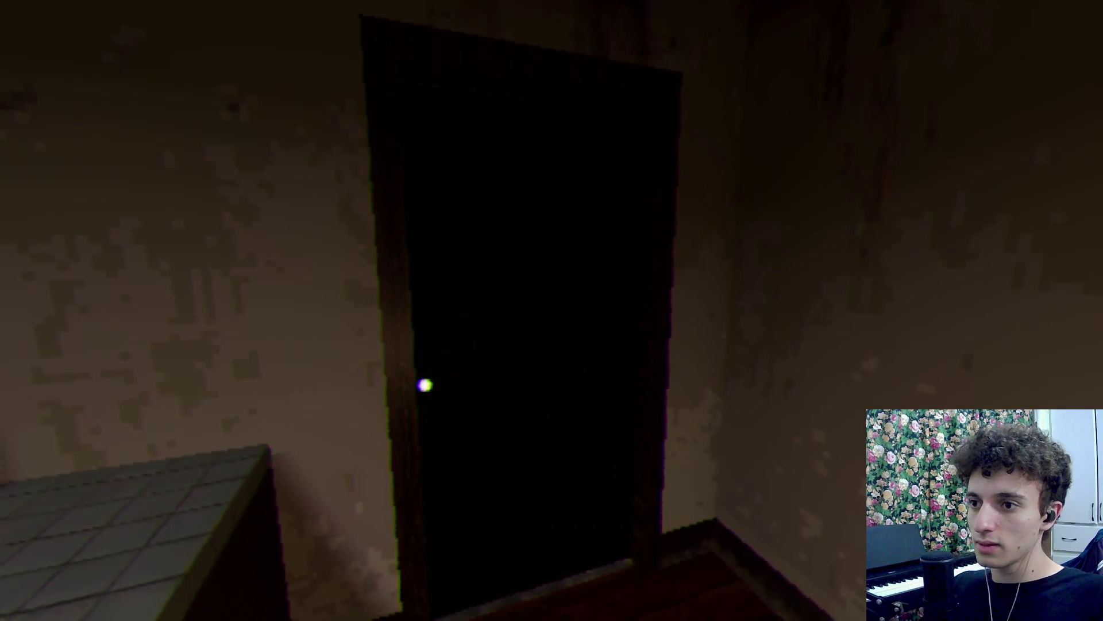
key("e")
key("s")
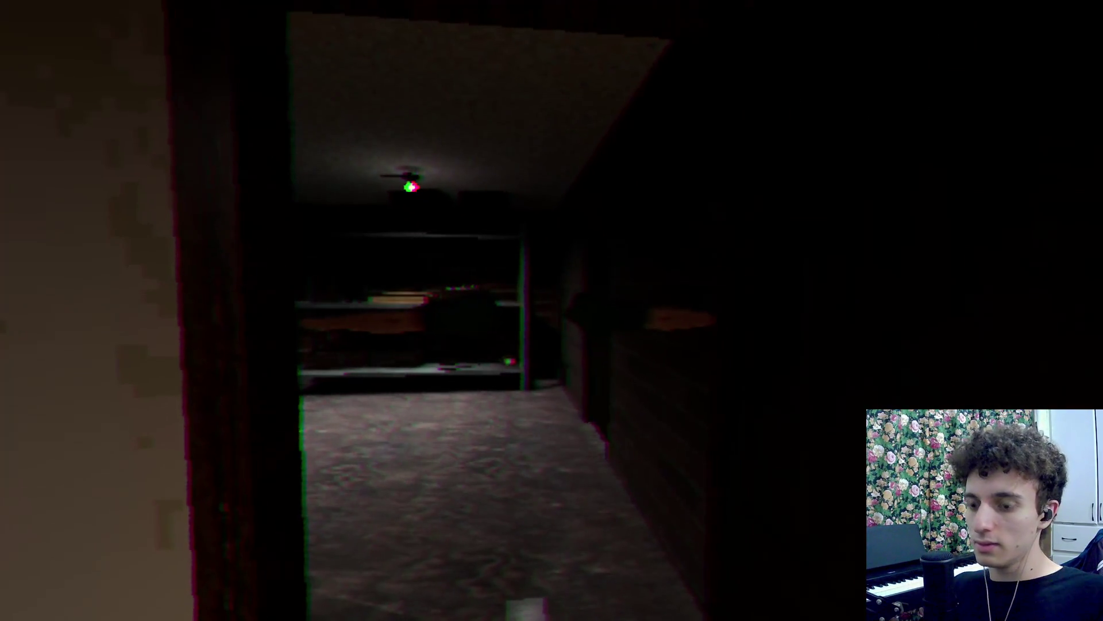
key("F8")
key("ctrl+s")
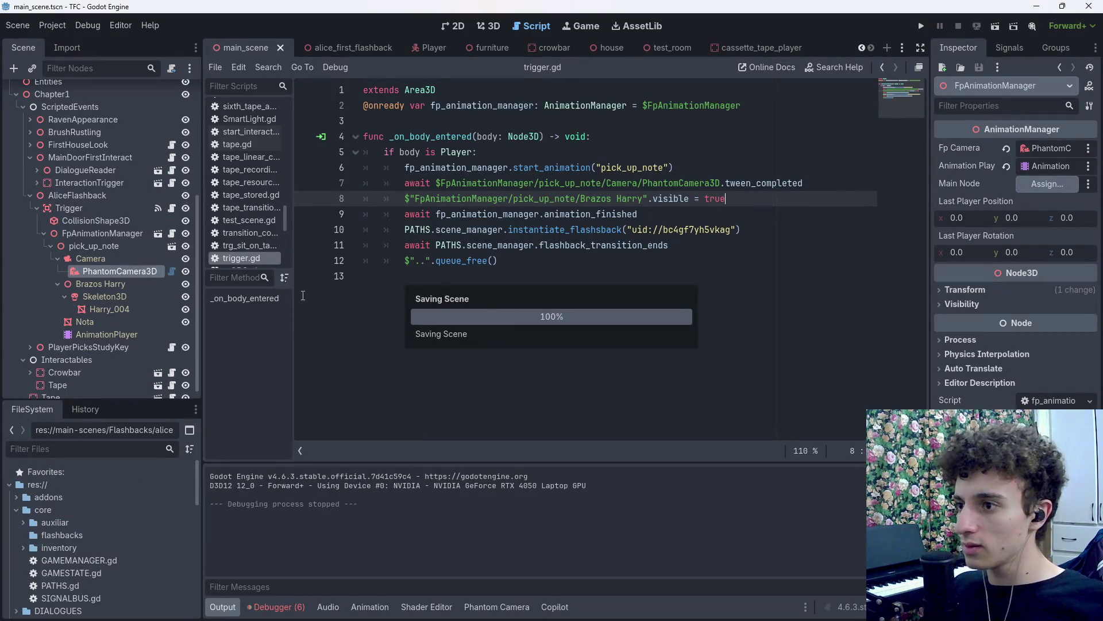
Relaunch, walk into the shelved room, pick up and read the note, then stop the game.
left_click(185, 284)
key("F5")
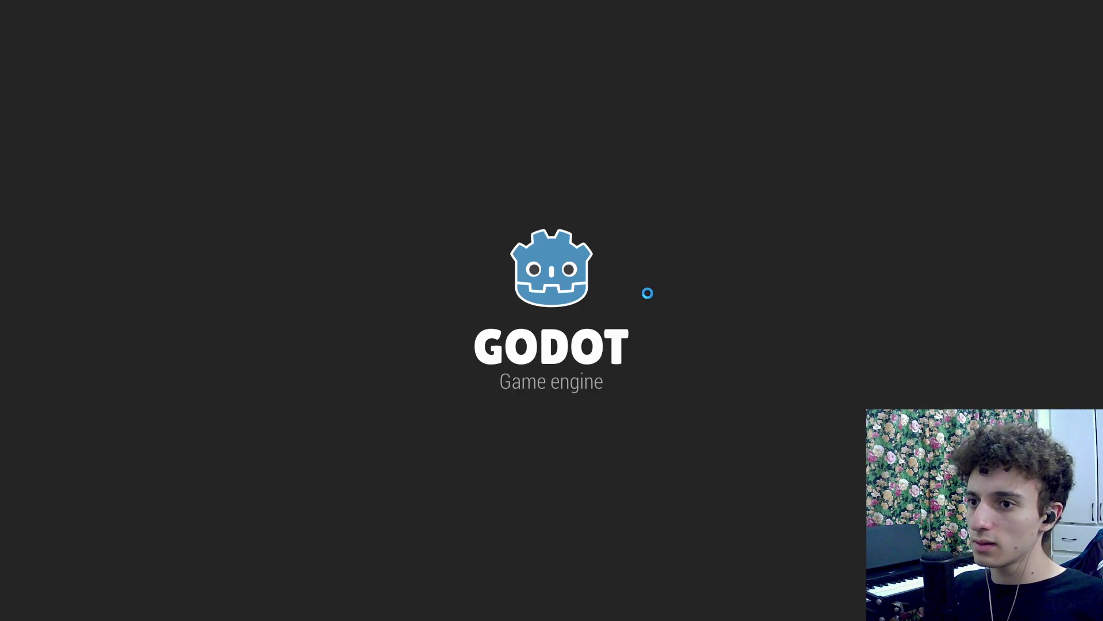
key("w")
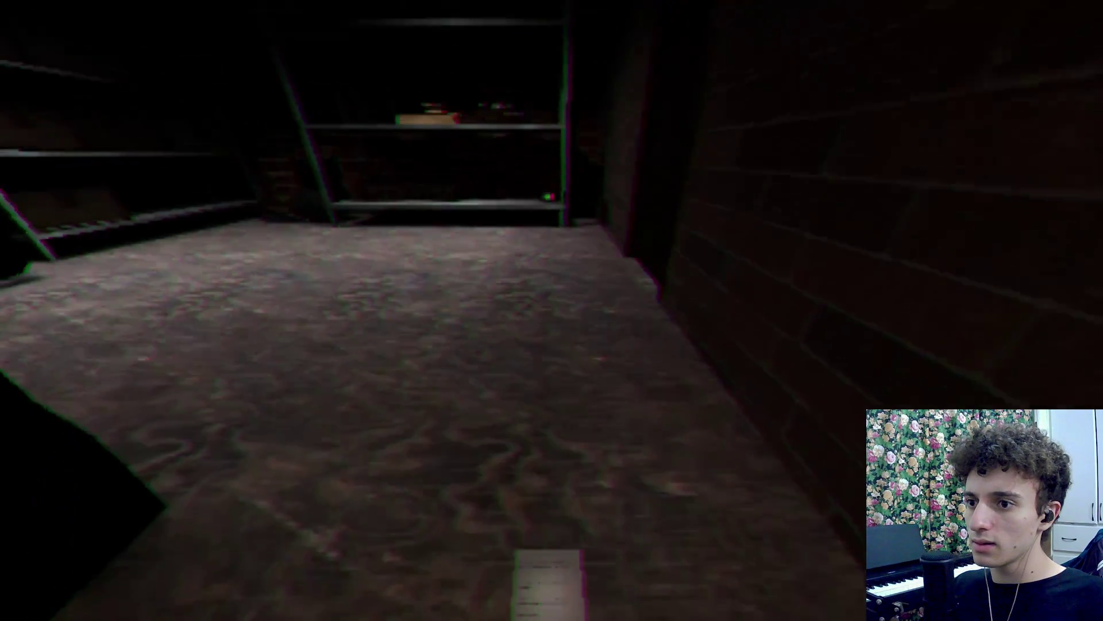
key("e")
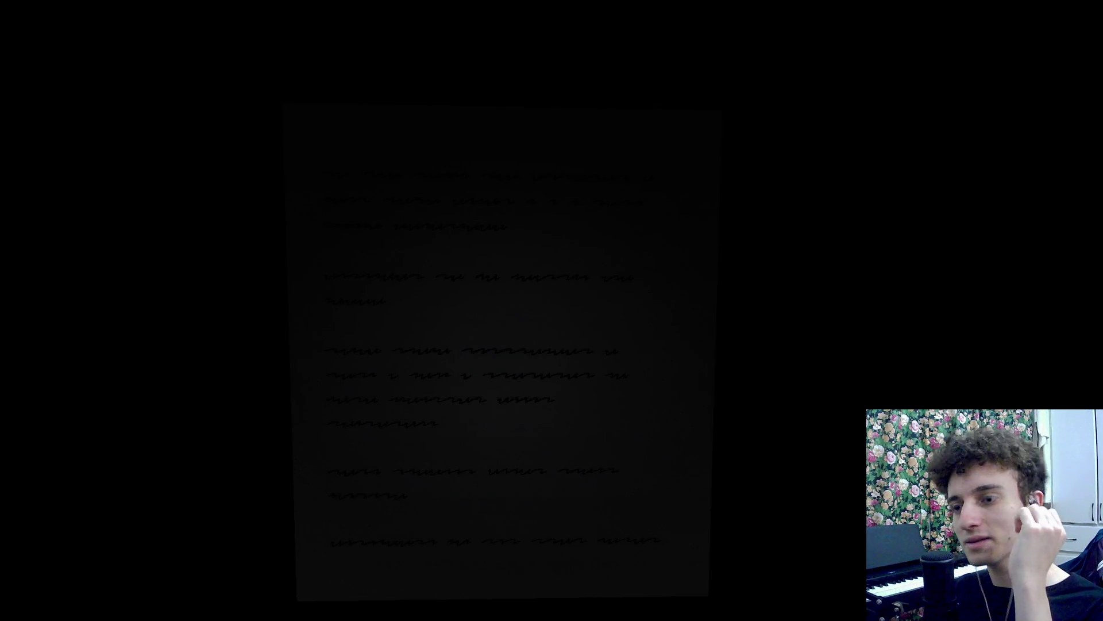
key("e")
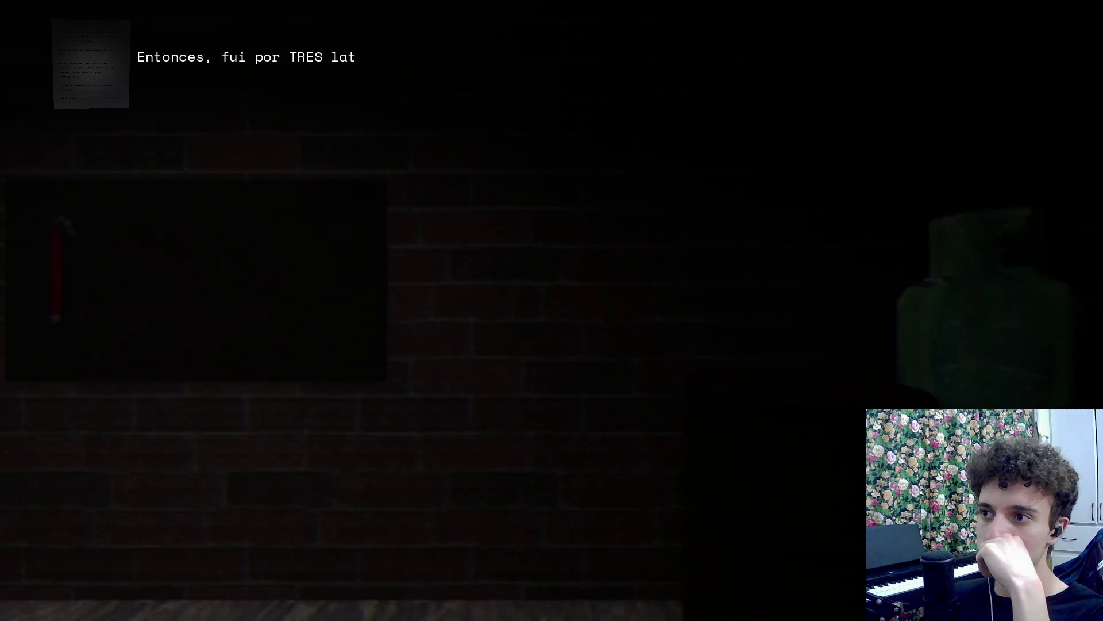
key("F8")
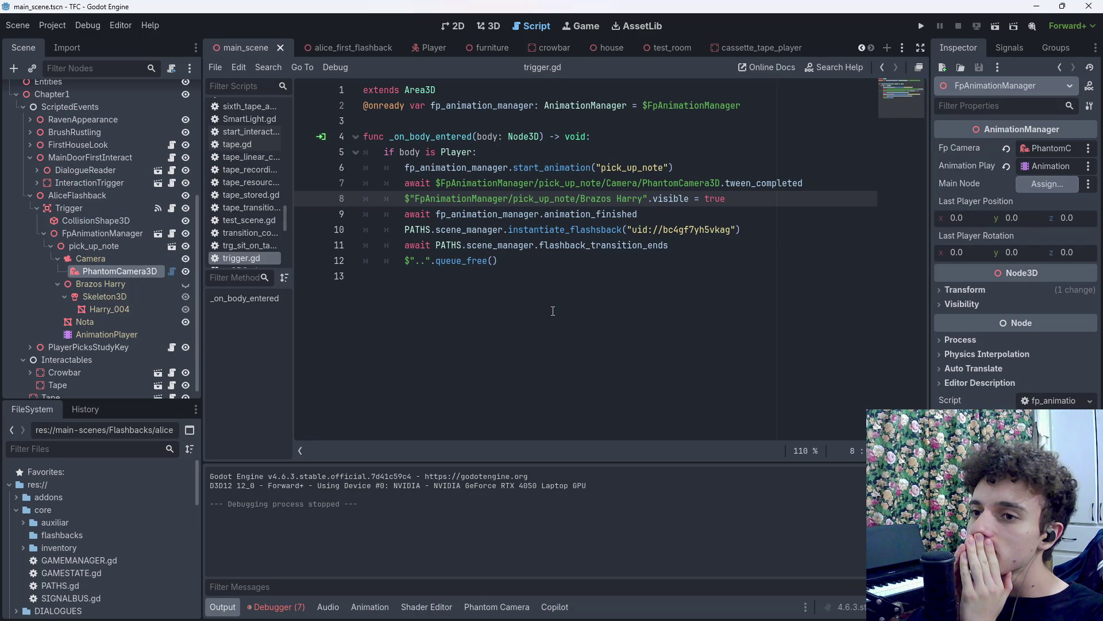
Check MainCamera's tween in the Player scene, save, then rerun and pick up the note before stopping.
left_click(420, 45)
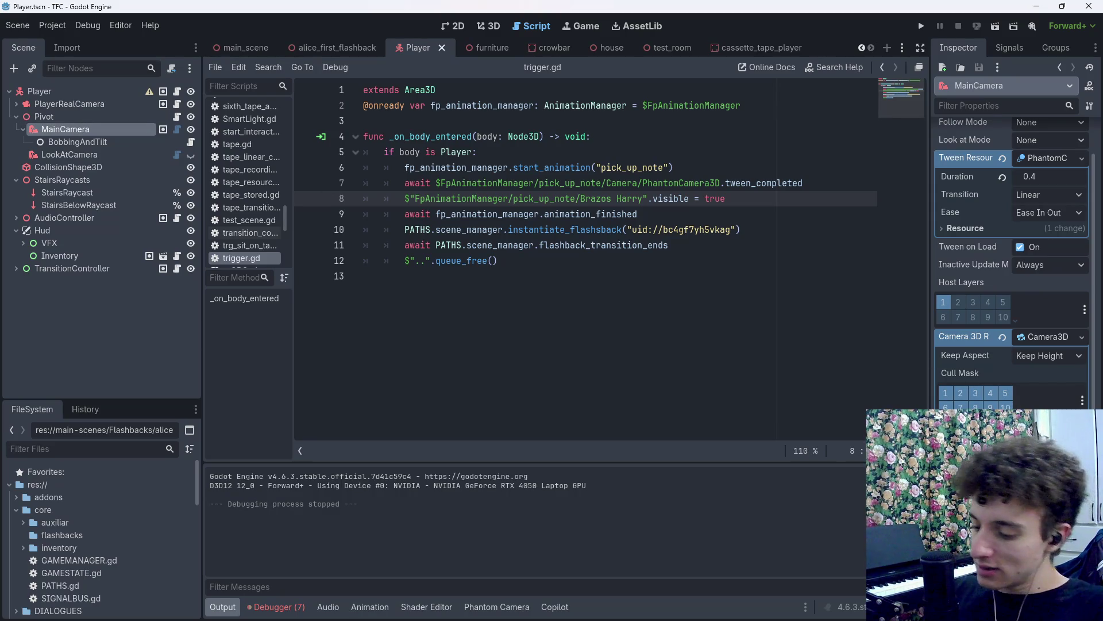
key("ctrl+s")
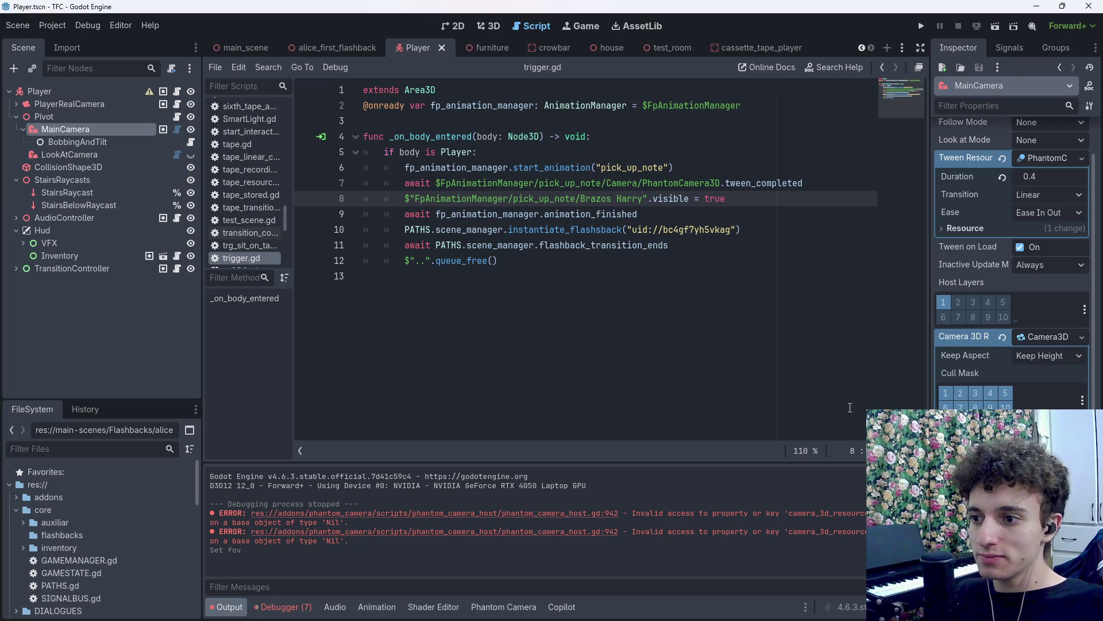
left_click(922, 26)
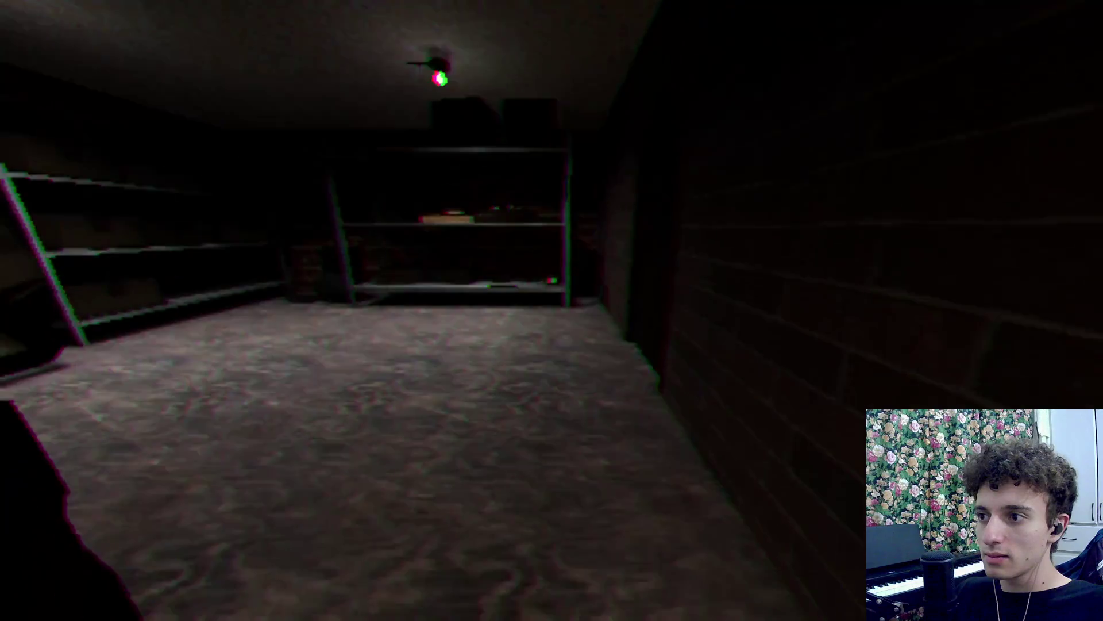
key("e")
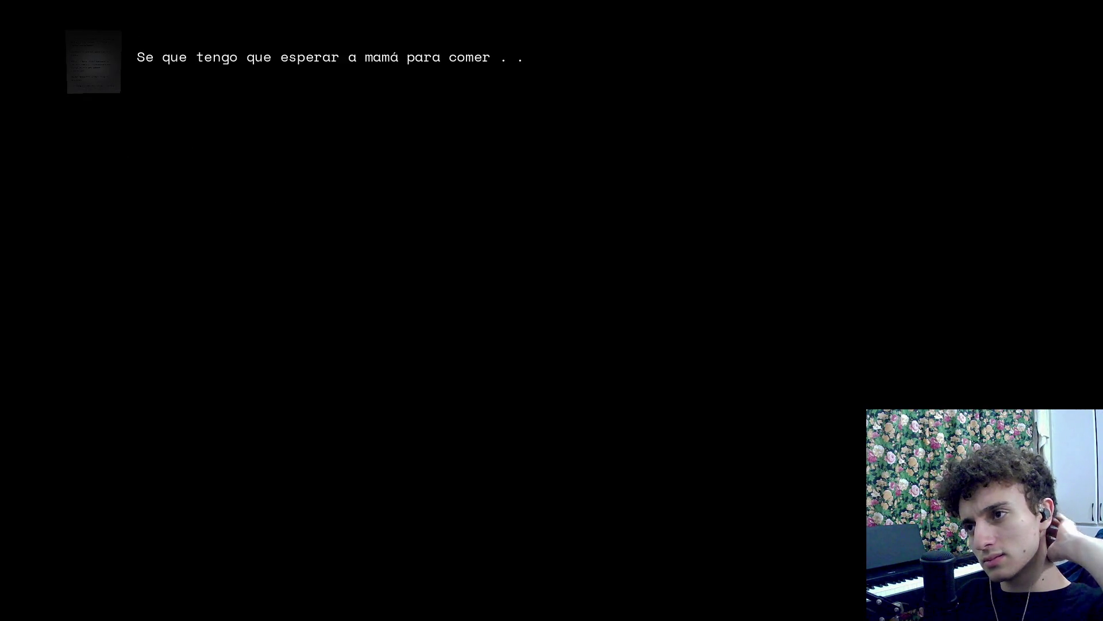
key("F8")
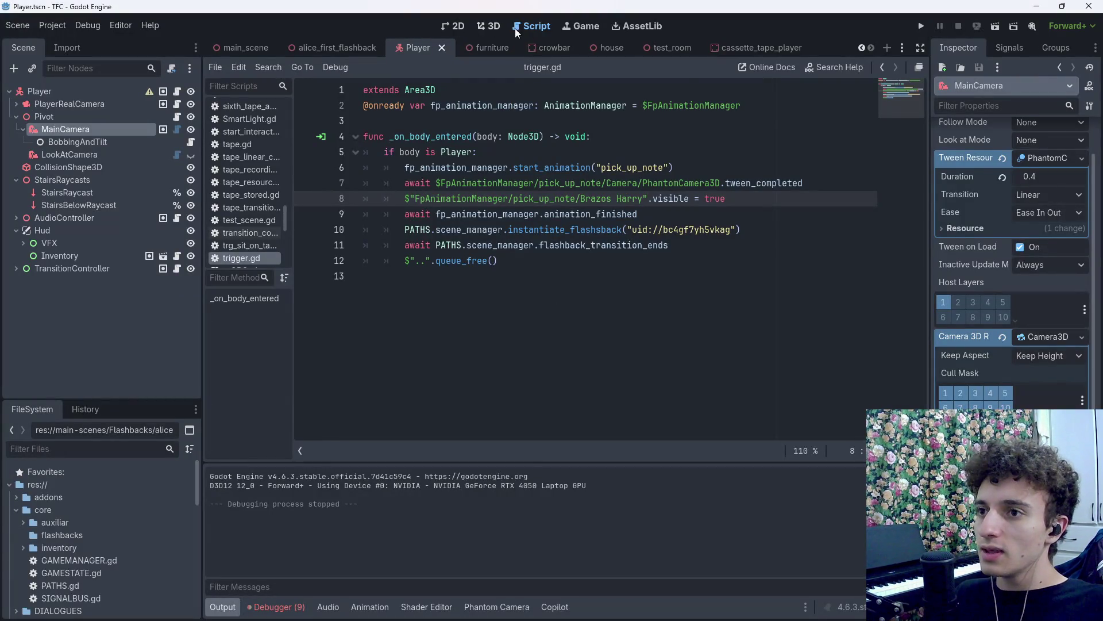
In main_scene's 3D view, select the kitchen ceiling lamp and open its own scene.
left_click(488, 26)
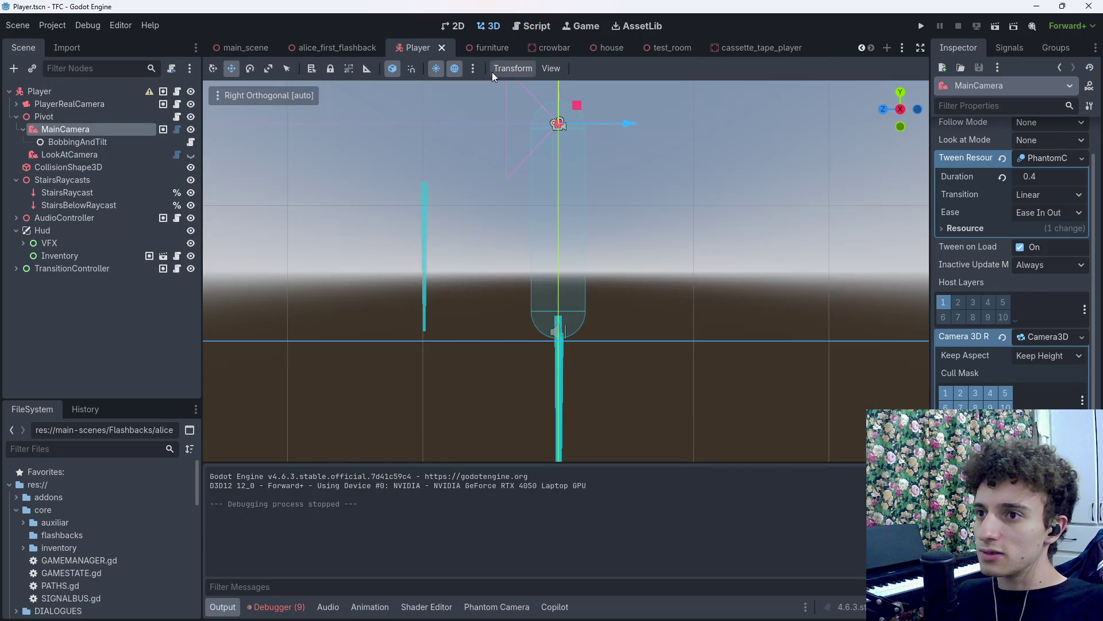
left_click(251, 49)
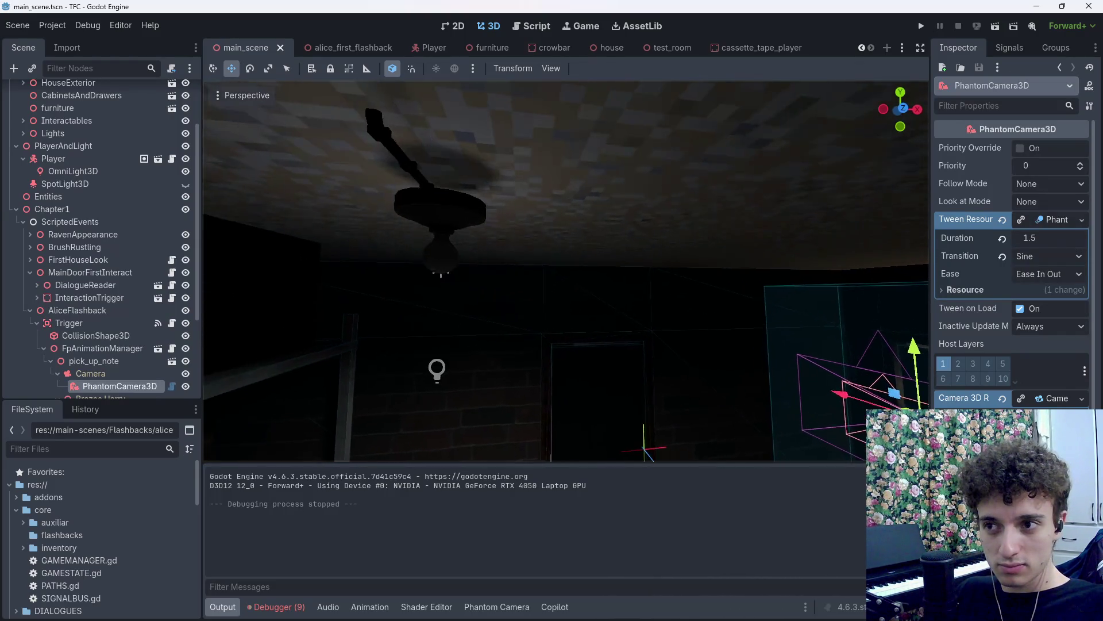
left_click(512, 236)
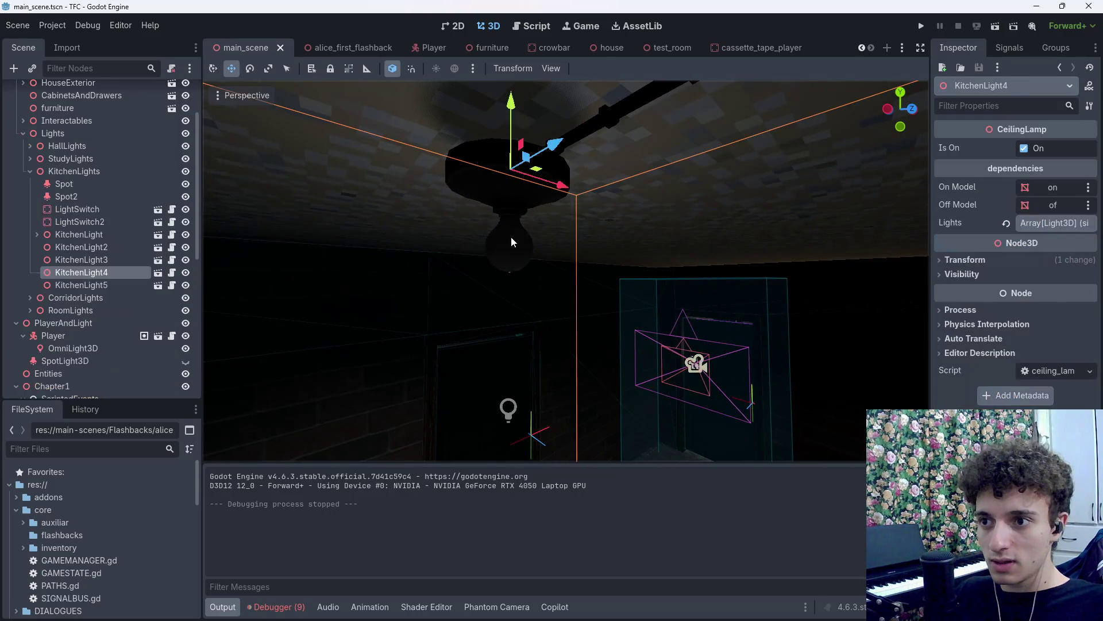
left_click(158, 285)
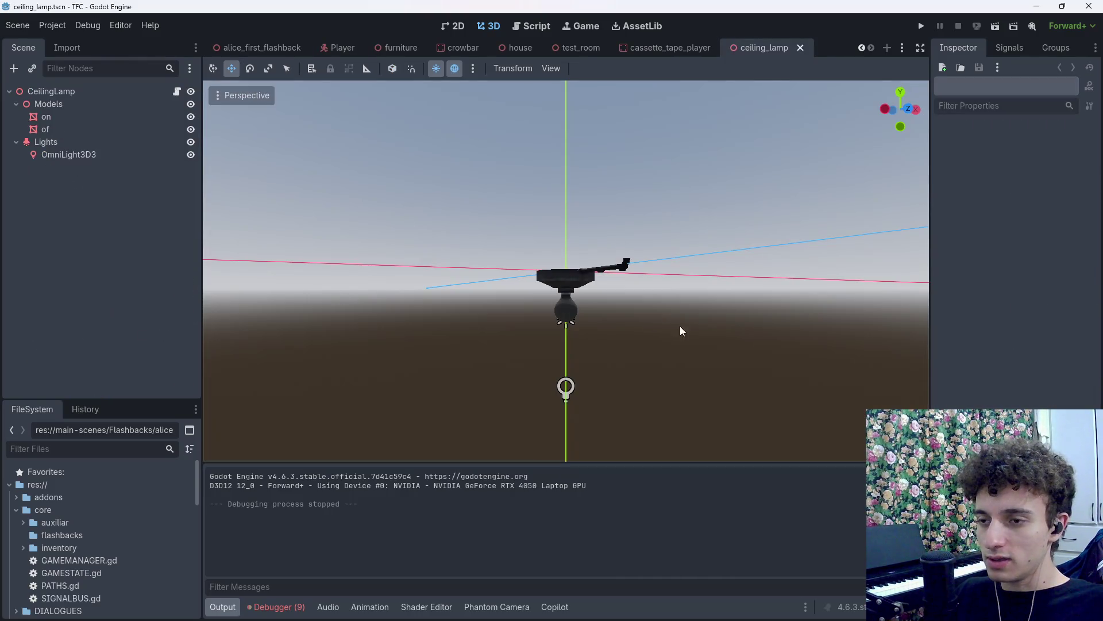
Inspect the Lights and OmniLight3D3 settings, then save and close the ceiling_lamp scene.
left_click(70, 153)
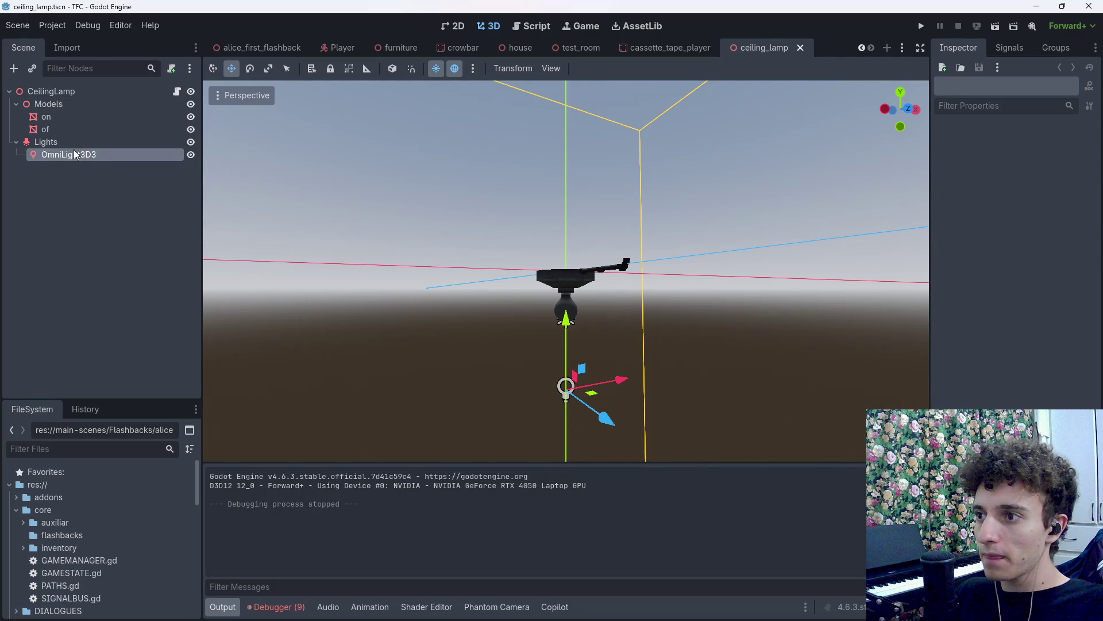
left_click(75, 142)
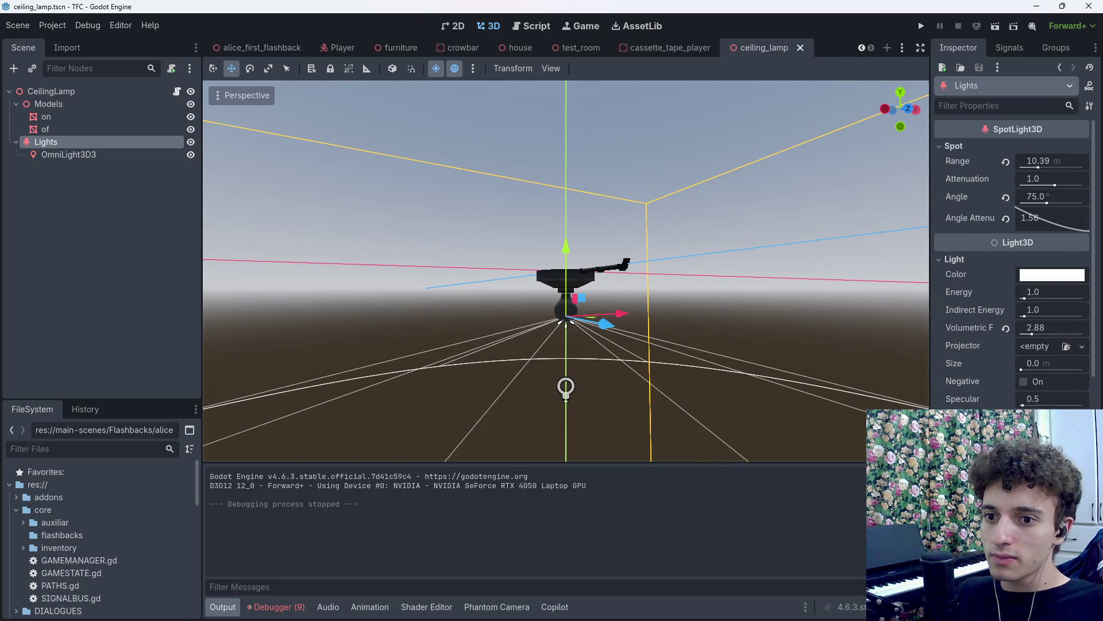
scroll(1014, 259, "down", 3)
left_click(86, 154)
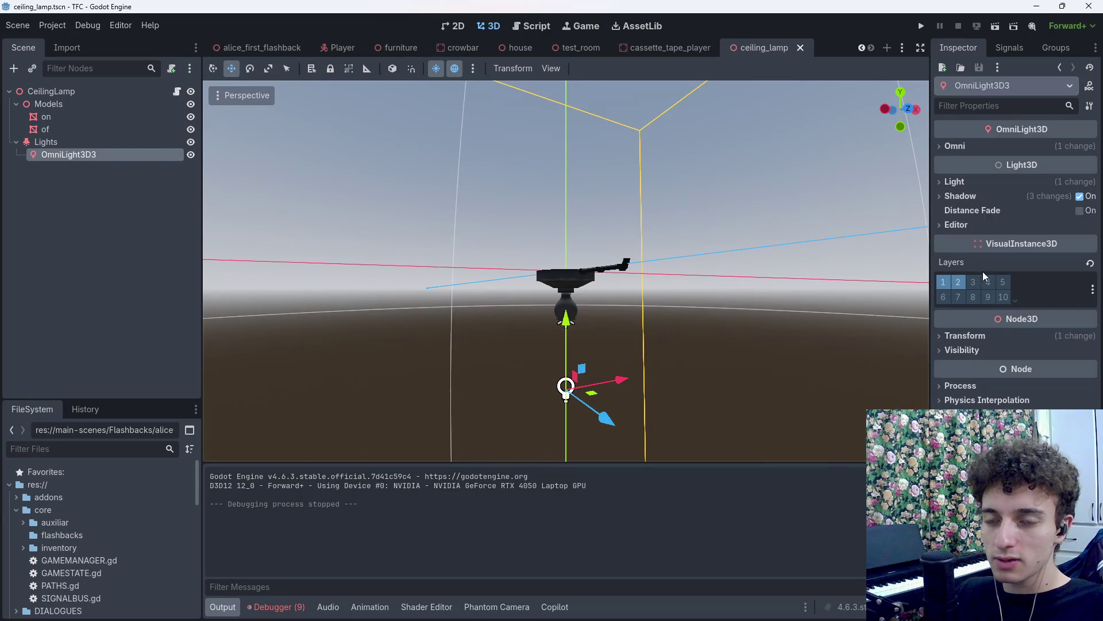
left_click(801, 47)
key("ctrl+s")
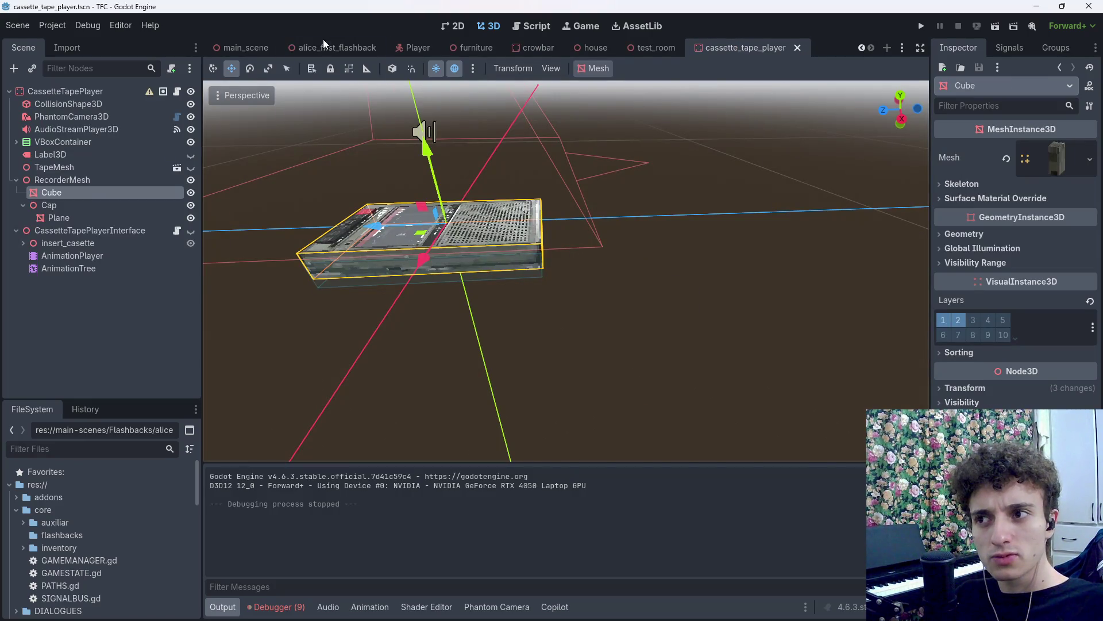